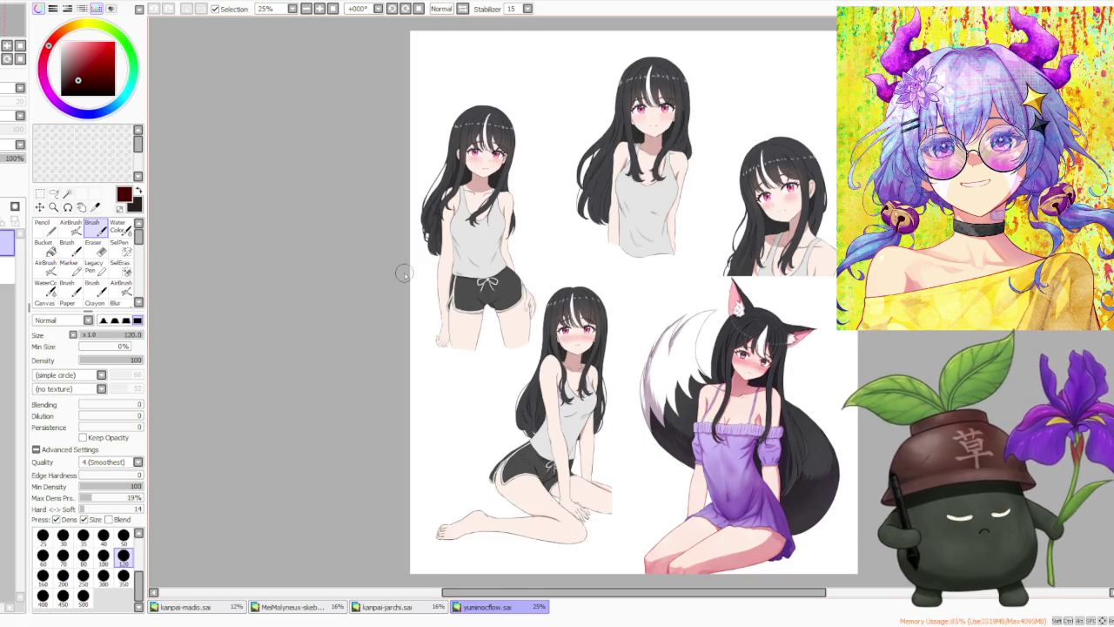
- Resize the yuminocflow.sai reference sheet into a tall narrow column on the left
scroll(411, 413, "down", 2)
scroll(642, 406, "up", 1)
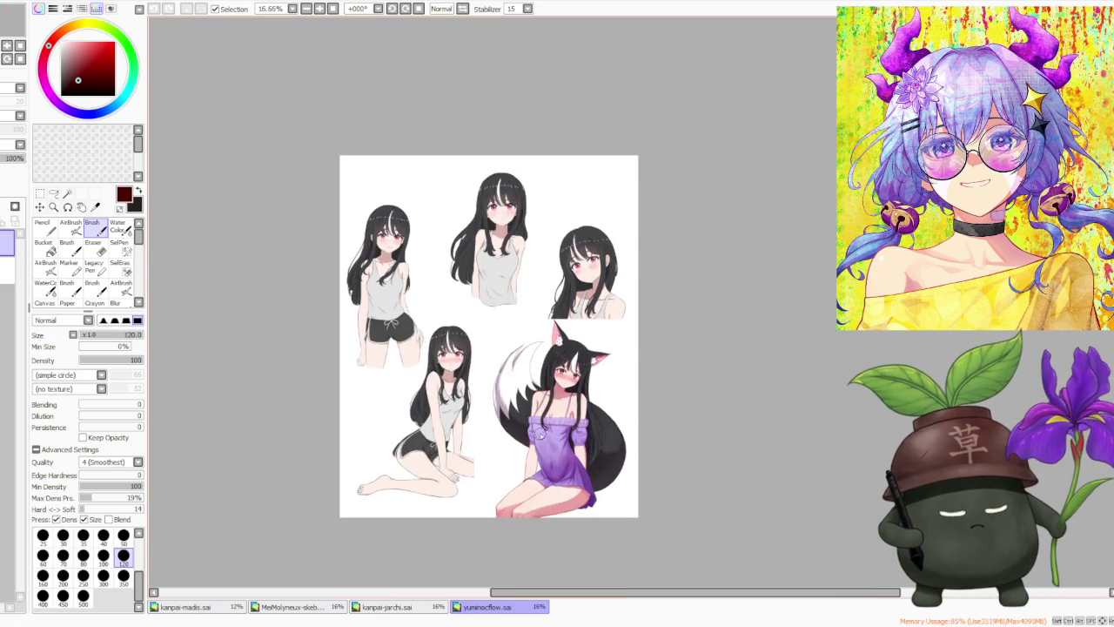
scroll(566, 435, "up", 1)
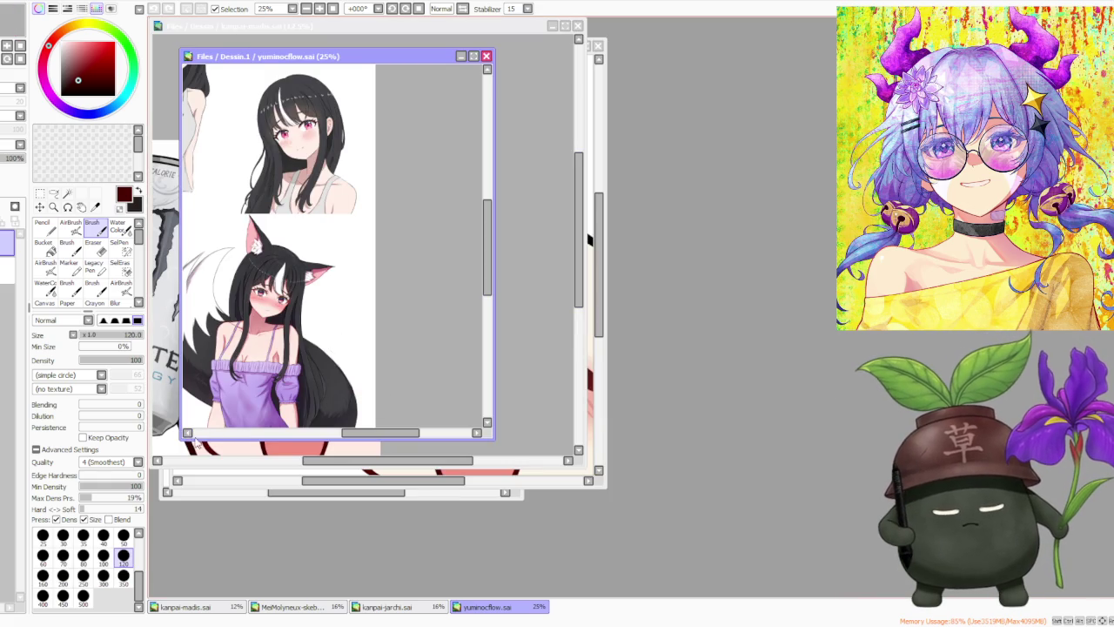
left_click_drag(179, 440, 149, 595)
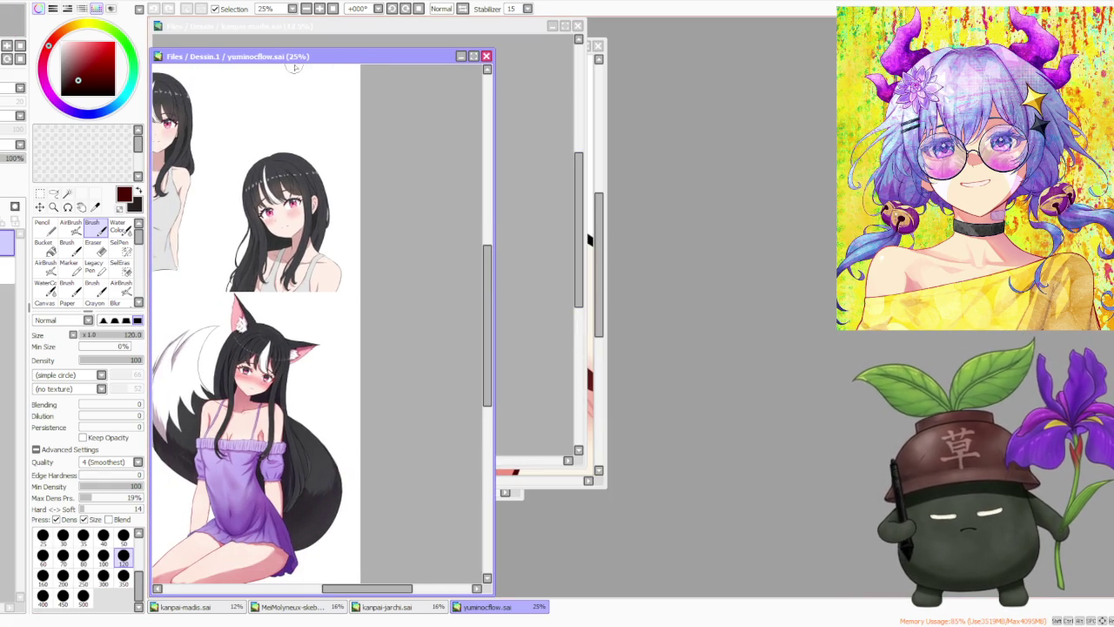
left_click_drag(258, 49, 259, 18)
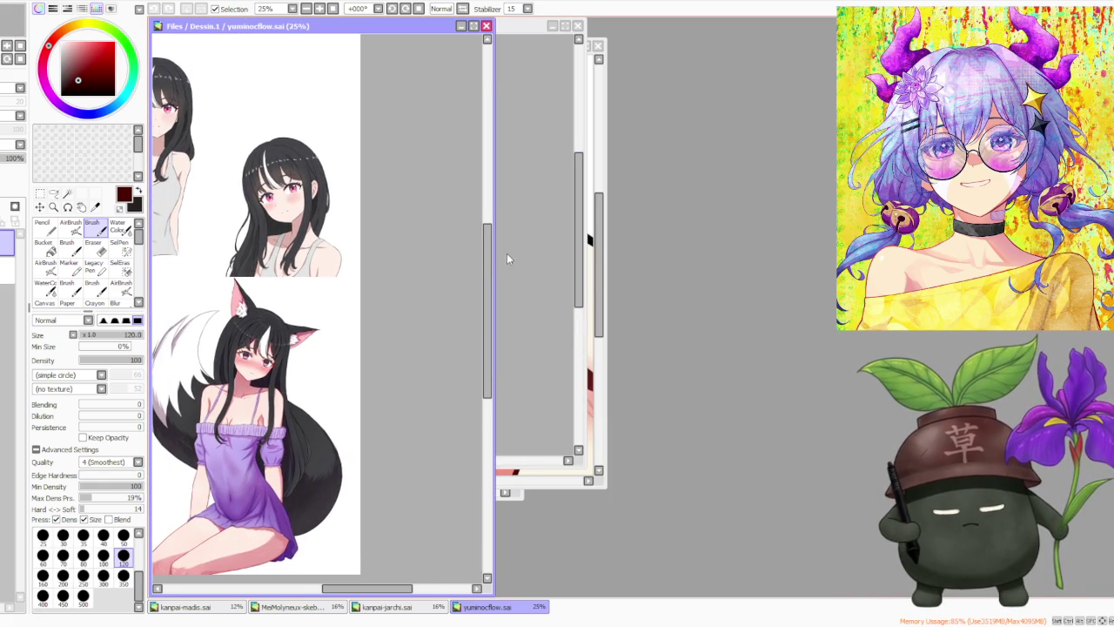
left_click_drag(493, 261, 313, 266)
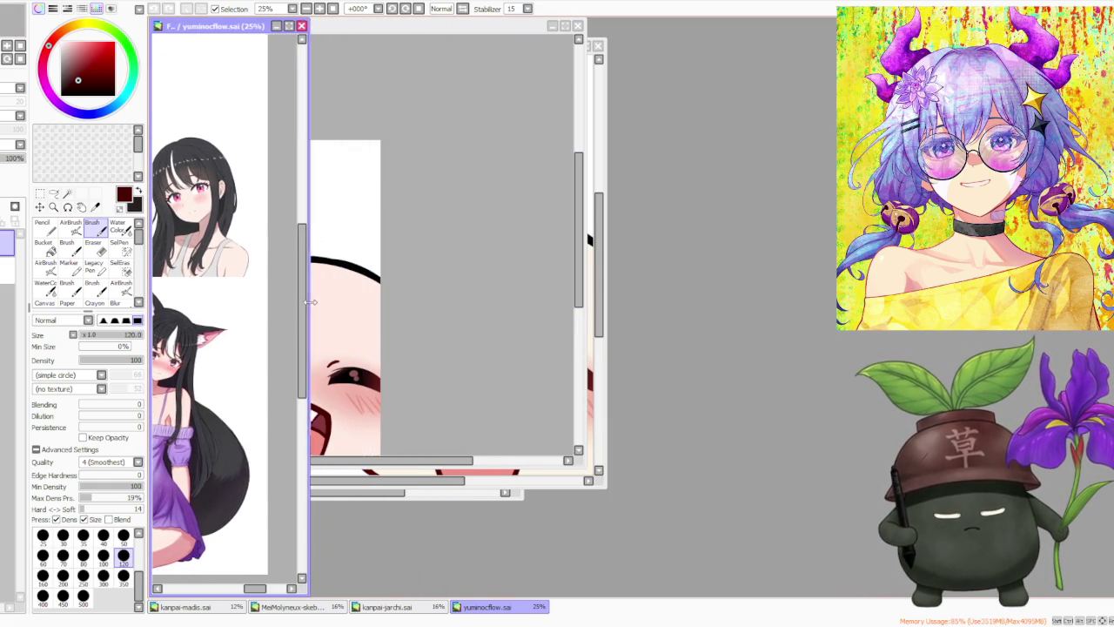
- Place the kanpai-madis.sai Monster Ultra emote window beside the reference sheet
scroll(254, 352, "down", 2)
scroll(254, 352, "up", 2)
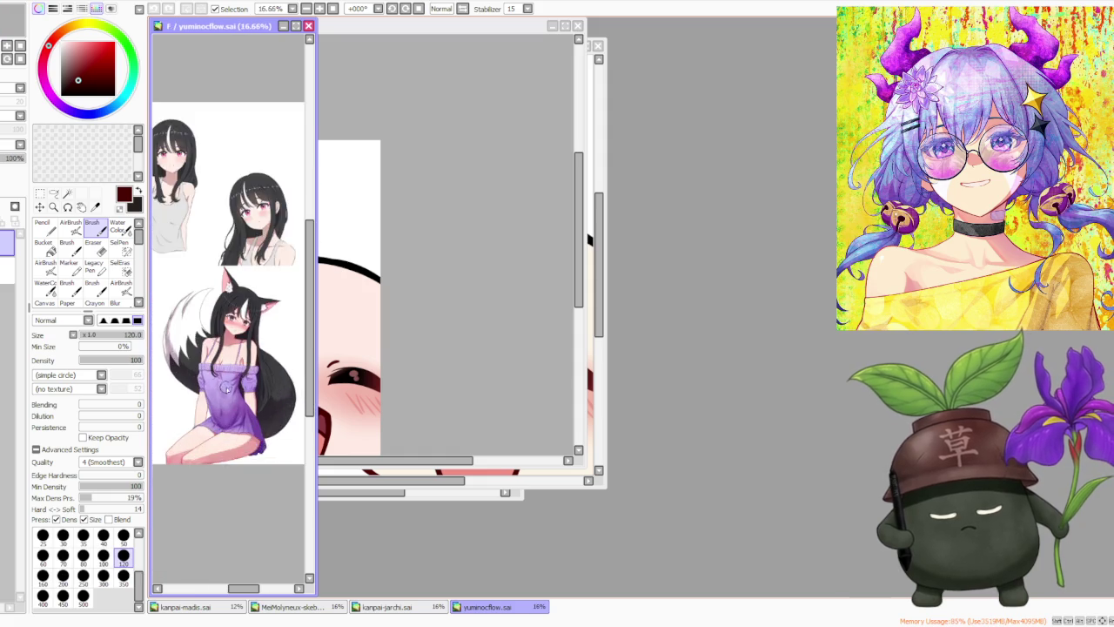
left_click_drag(420, 31, 564, 28)
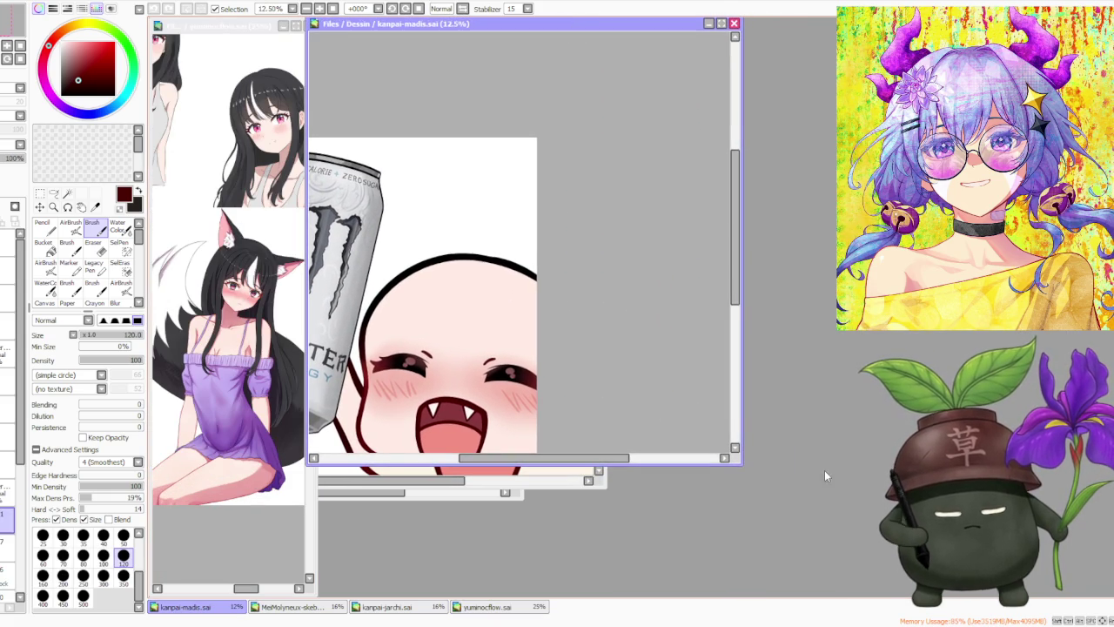
- Maximize the Monster Ultra emote, then bring up the black Monster Energy emote kanpai-jarchi.sai
left_click(720, 23)
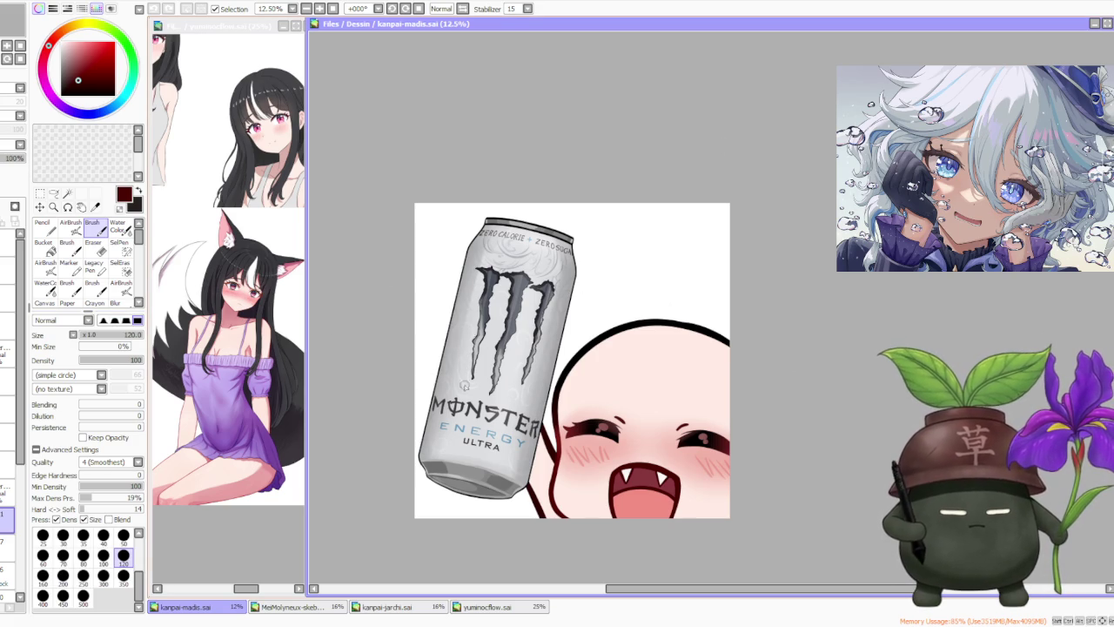
left_click(396, 607)
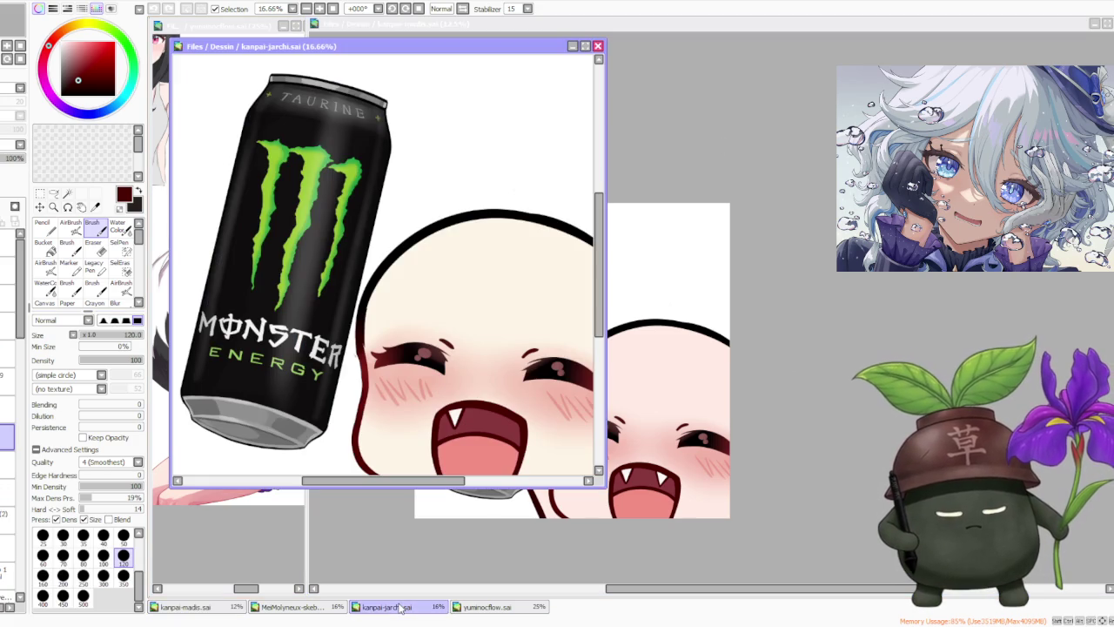
scroll(399, 149, "down", 1)
scroll(383, 143, "up", 3)
scroll(365, 137, "down", 3)
scroll(352, 133, "up", 3)
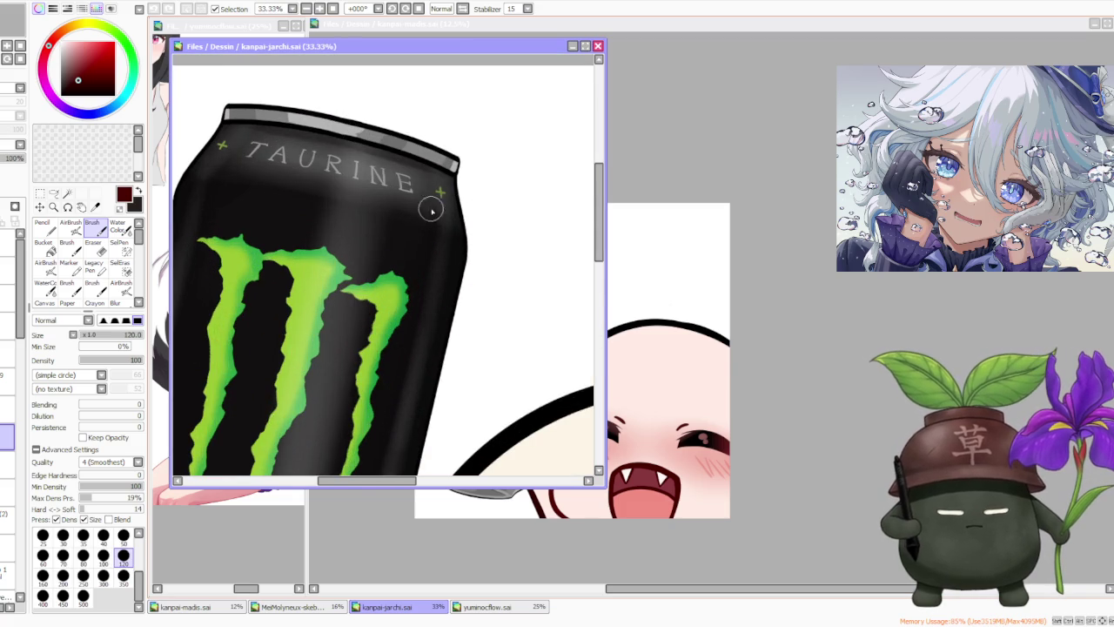
scroll(390, 155, "down", 5)
- Move the kanpai-jarchi.sai window up and right and stretch it to fill the workspace
left_click_drag(301, 49, 431, 26)
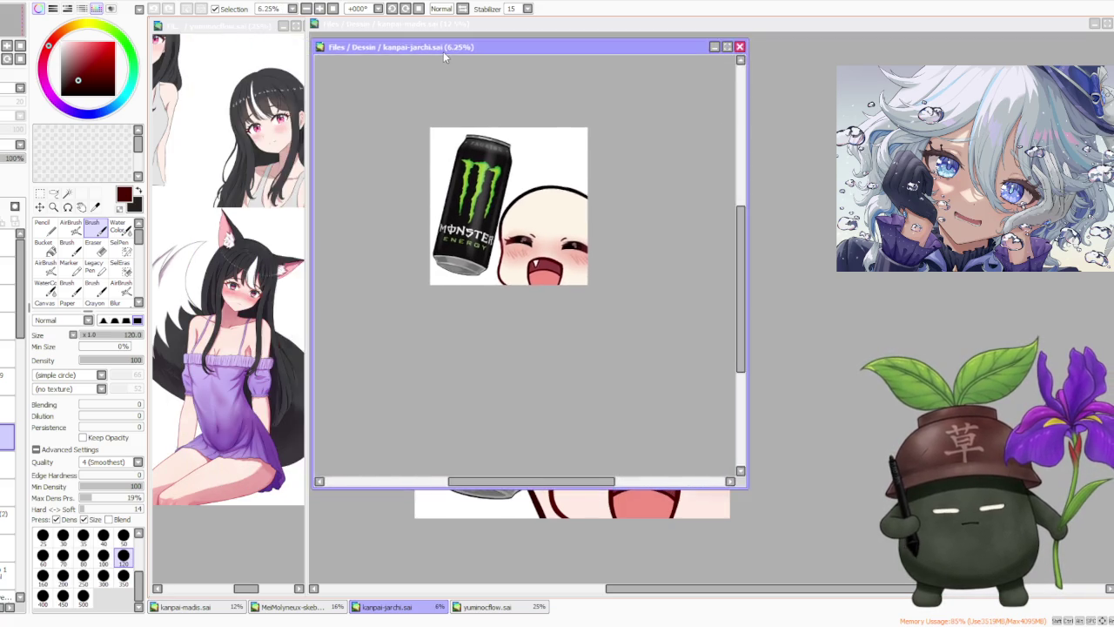
scroll(450, 76, "down", 1)
scroll(470, 131, "up", 2)
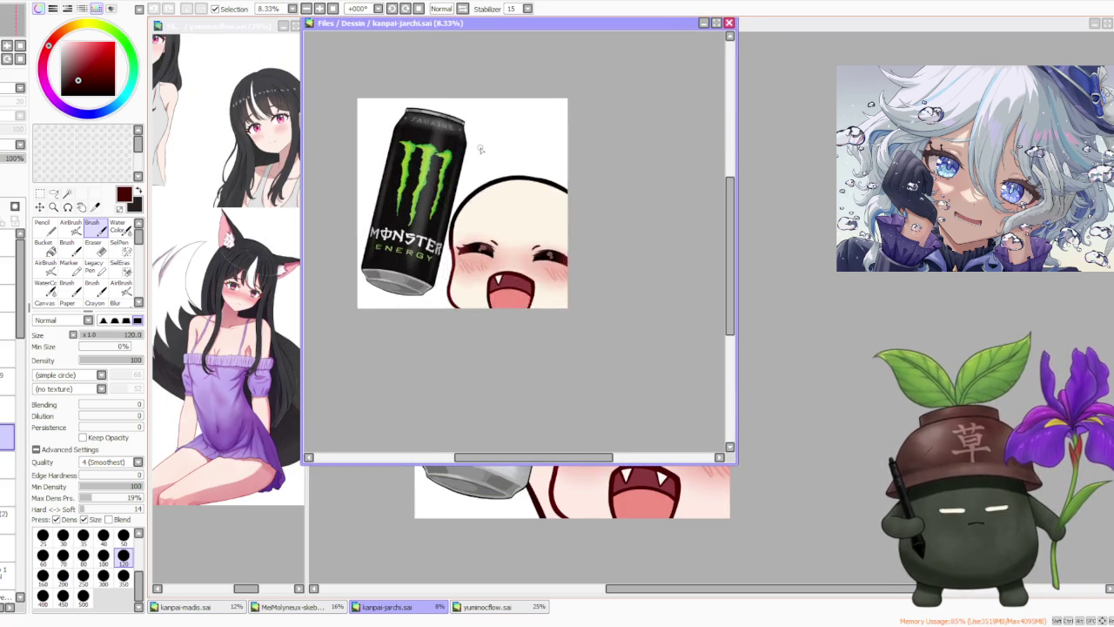
scroll(406, 271, "up", 2)
scroll(364, 294, "up", 1)
scroll(374, 300, "up", 1)
scroll(413, 301, "down", 3)
scroll(521, 298, "down", 1)
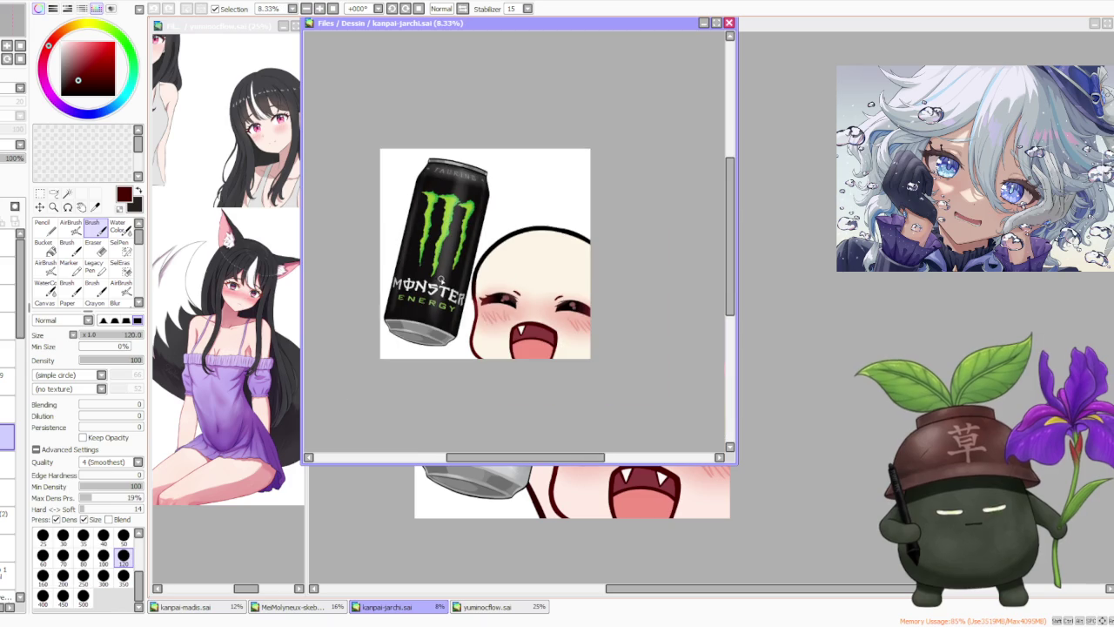
left_click_drag(740, 467, 1110, 597)
scroll(505, 296, "down", 1)
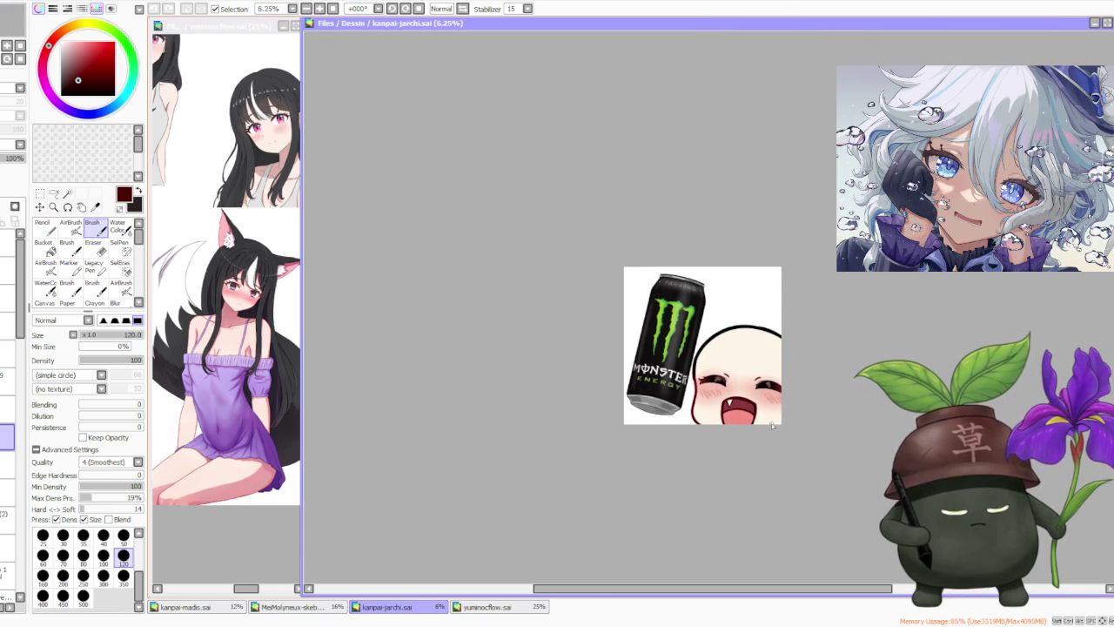
scroll(505, 296, "up", 2)
scroll(505, 295, "down", 1)
scroll(500, 258, "up", 1)
scroll(500, 259, "up", 2)
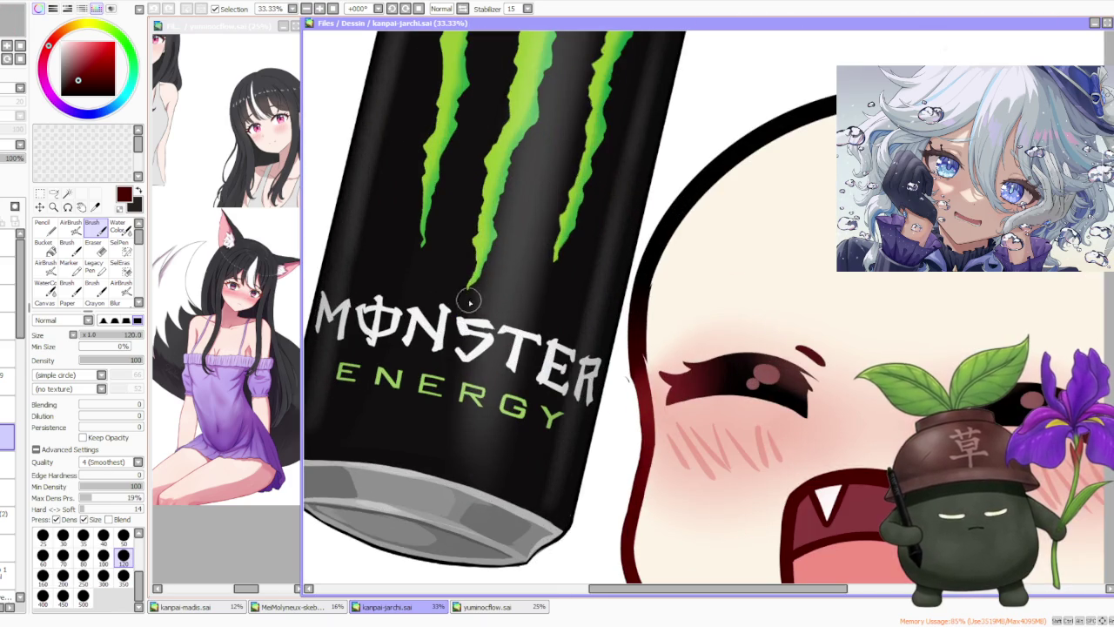
scroll(499, 259, "down", 2)
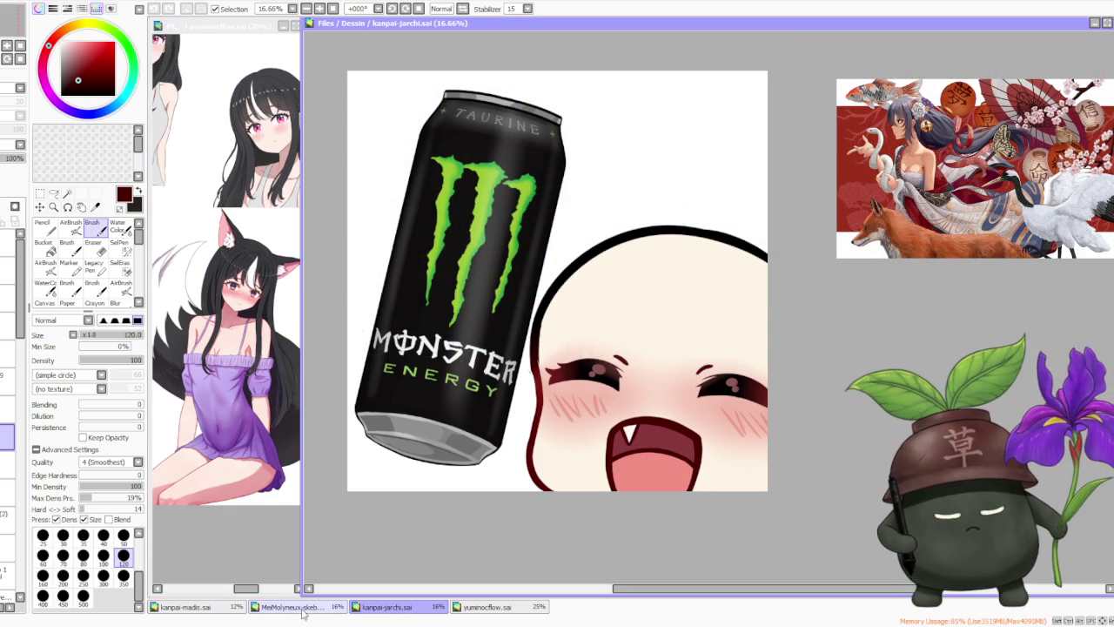
- Bring the commission drawing forward, then move and enlarge its window to fill the pane
left_click(223, 607)
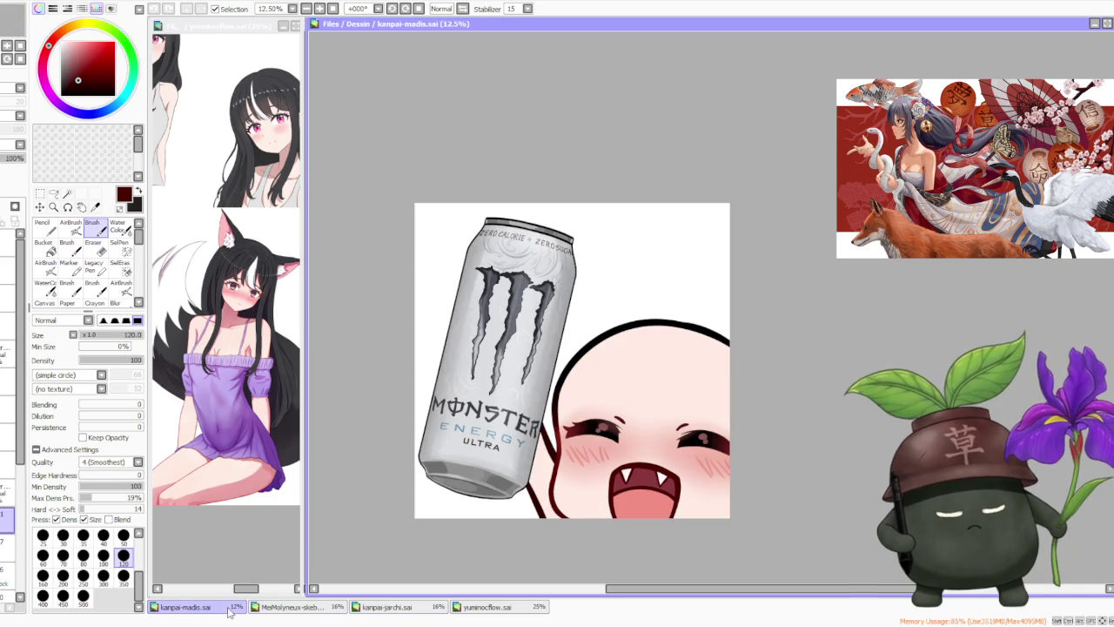
left_click(288, 608)
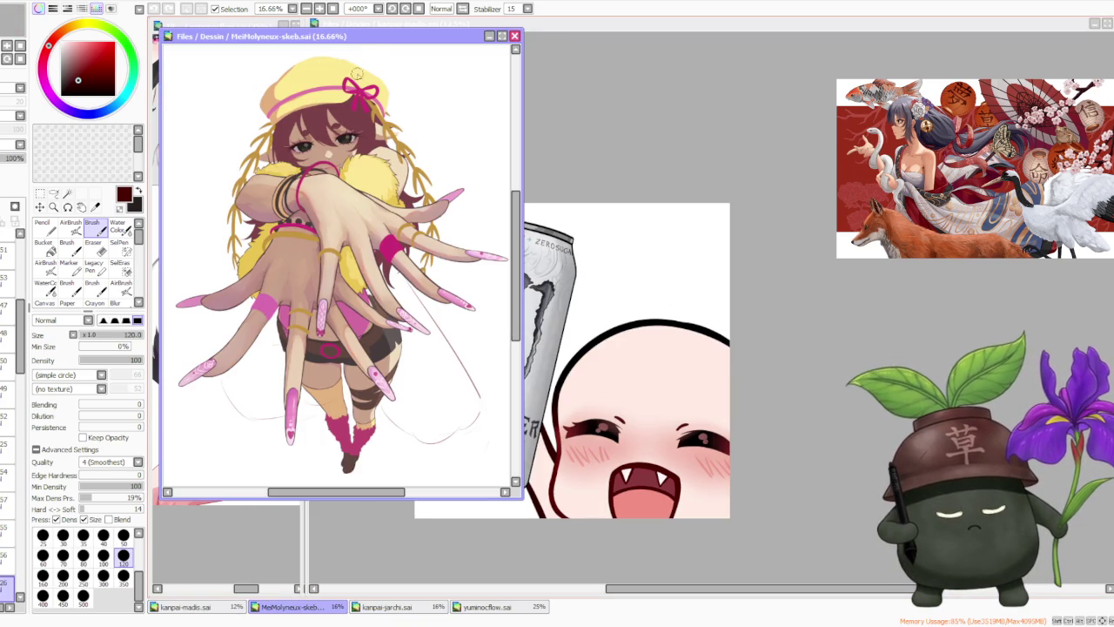
left_click_drag(378, 41, 519, 29)
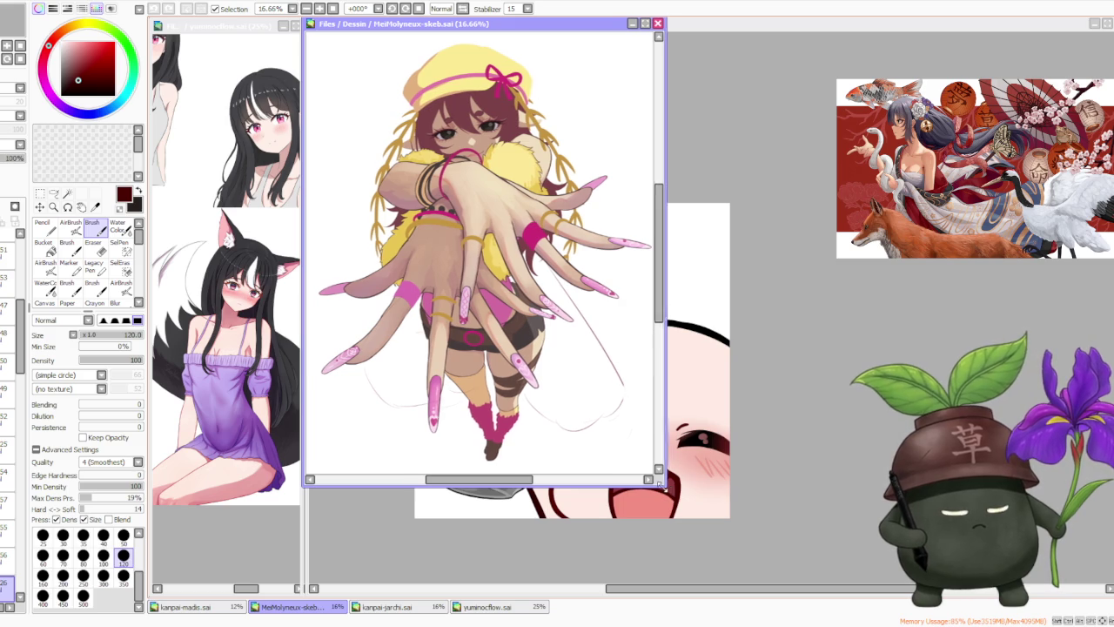
left_click_drag(663, 490, 1111, 597)
scroll(559, 318, "down", 1)
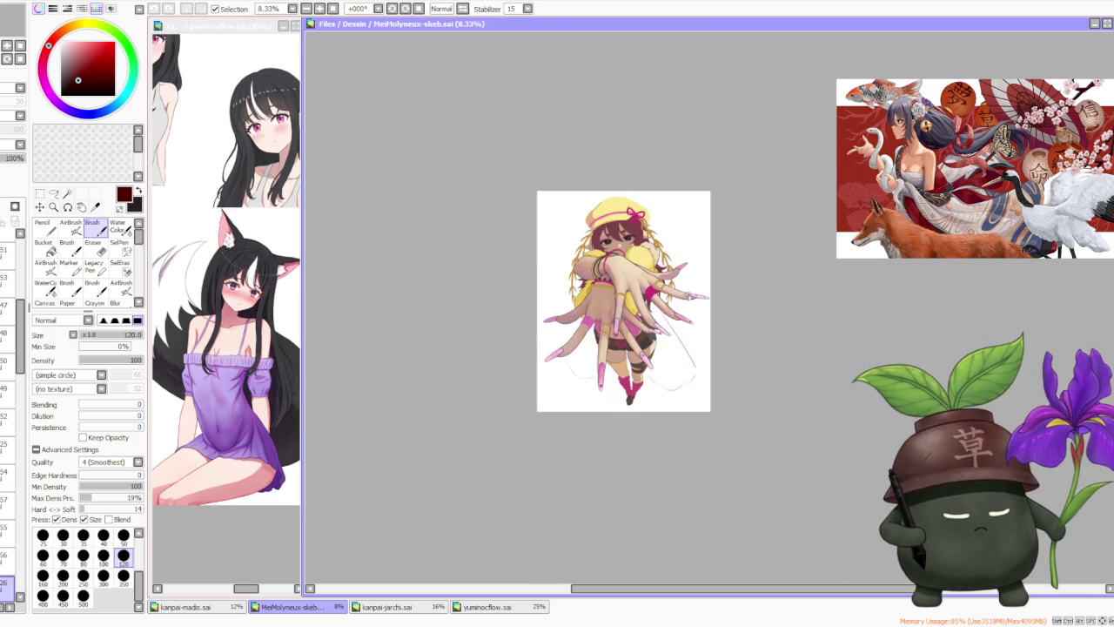
scroll(688, 306, "up", 3)
scroll(550, 345, "down", 1)
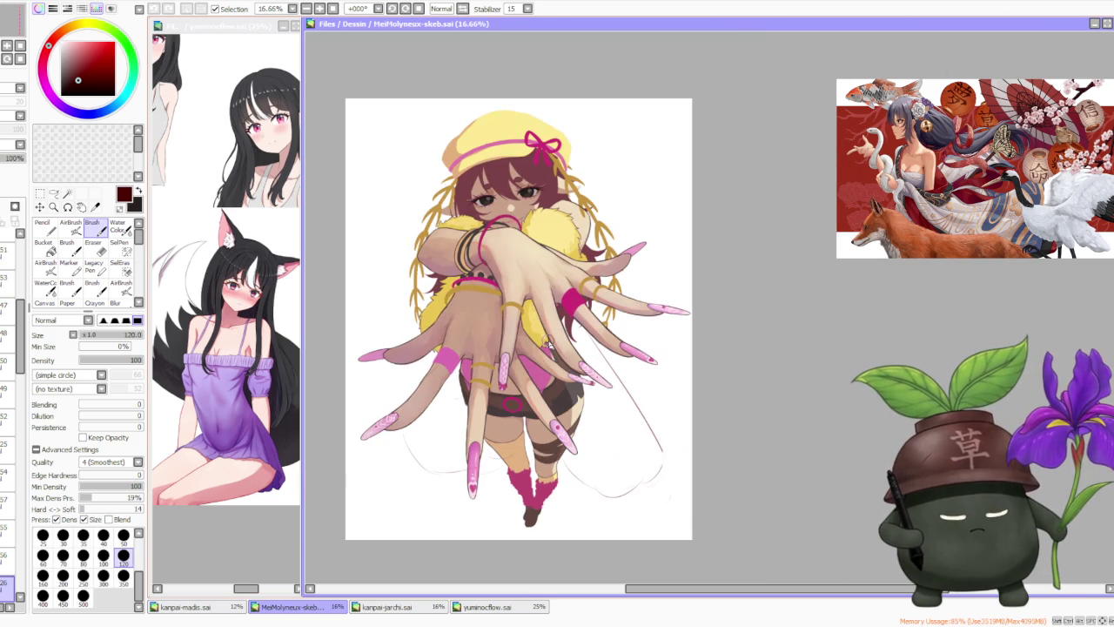
- Check the black-can emote, then return to the white Monster Ultra emote kanpai-madis.sai
left_click(405, 609)
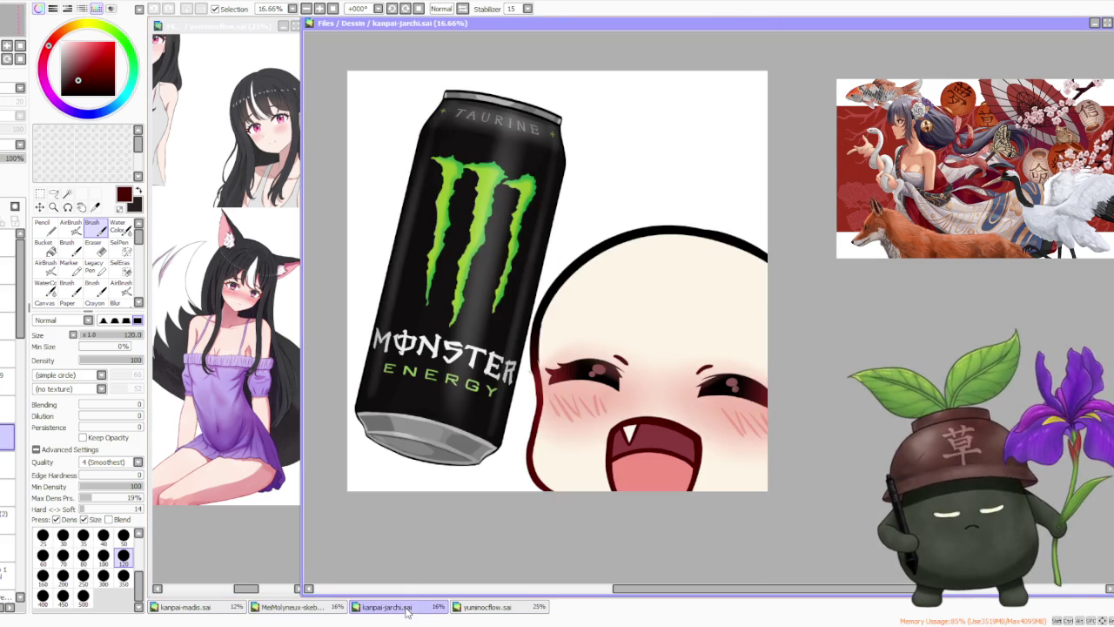
left_click(224, 607)
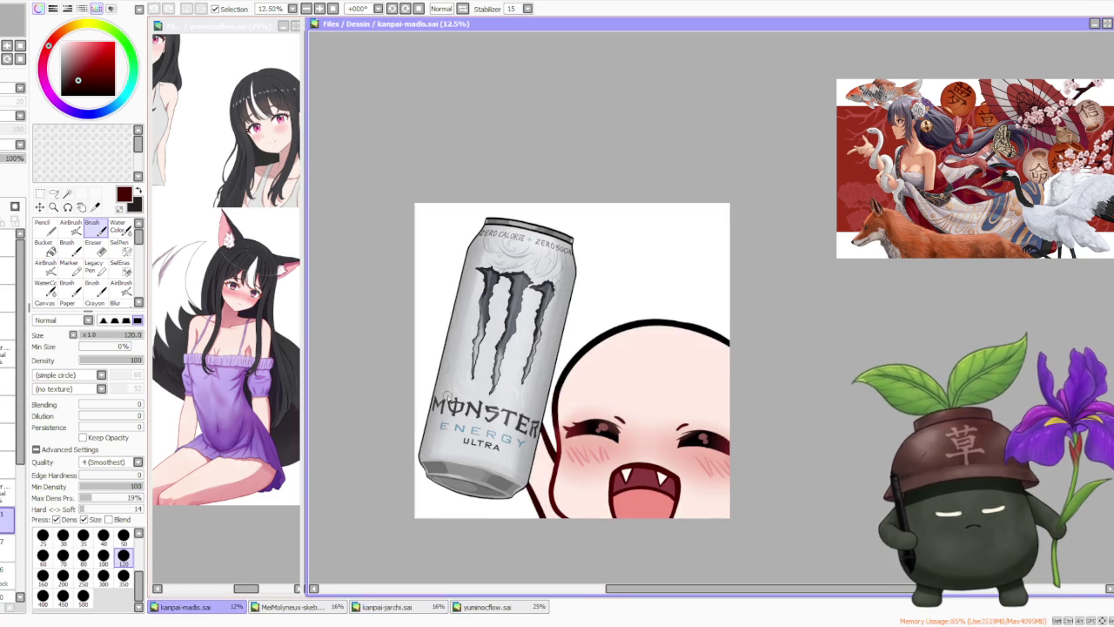
scroll(579, 248, "down", 1)
scroll(591, 248, "up", 2)
scroll(554, 286, "down", 2)
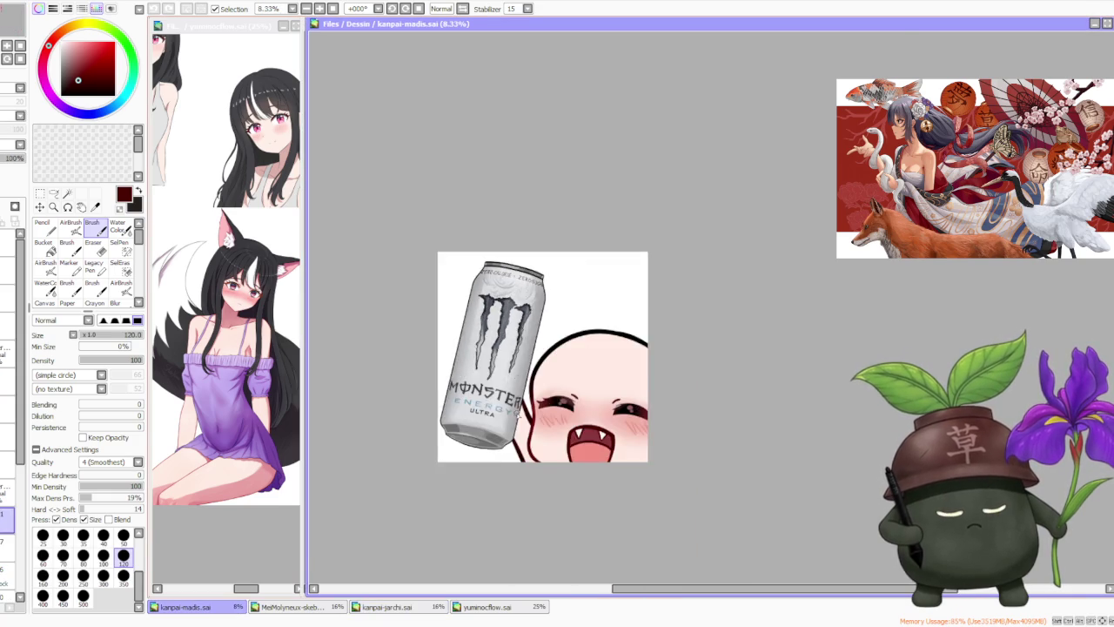
scroll(554, 287, "up", 2)
scroll(533, 343, "down", 1)
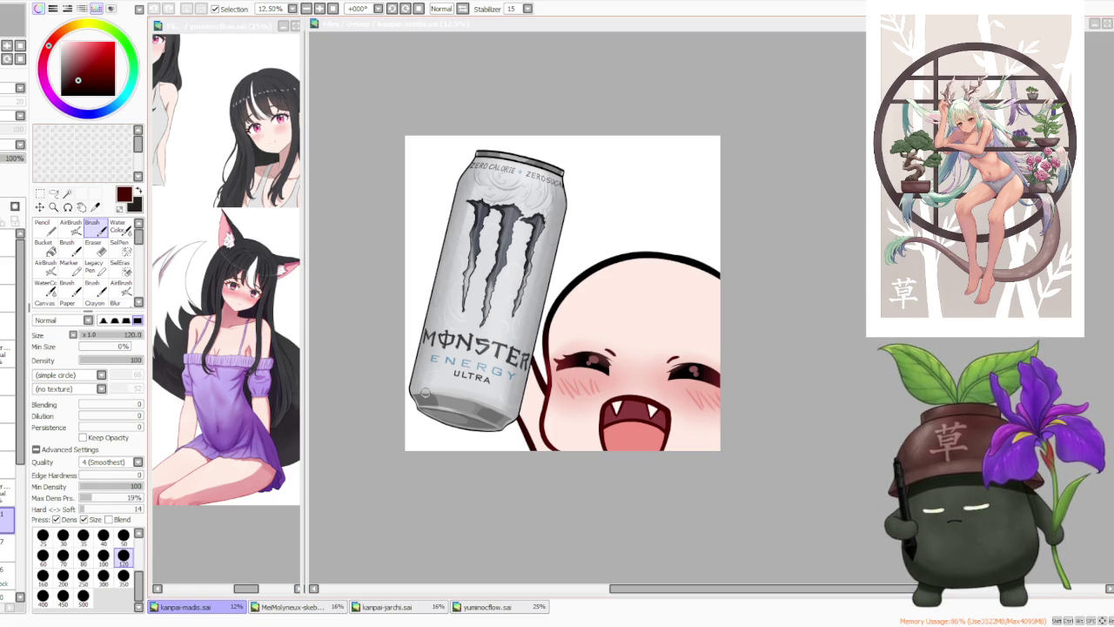
- Zoom in on the Monster Ultra can lettering and back out to inspect the emote
scroll(476, 312, "up", 1)
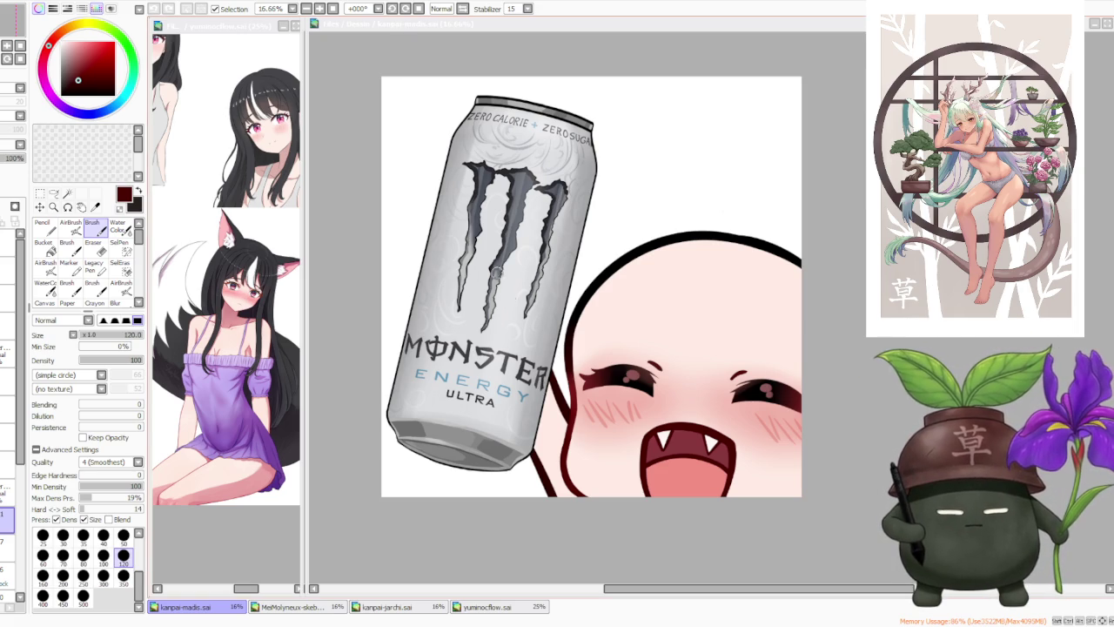
scroll(532, 109, "up", 2)
scroll(533, 109, "down", 2)
scroll(472, 90, "up", 5)
scroll(487, 130, "up", 2)
scroll(806, 276, "down", 2)
scroll(818, 283, "down", 3)
scroll(734, 409, "up", 1)
scroll(734, 435, "up", 3)
scroll(725, 360, "down", 4)
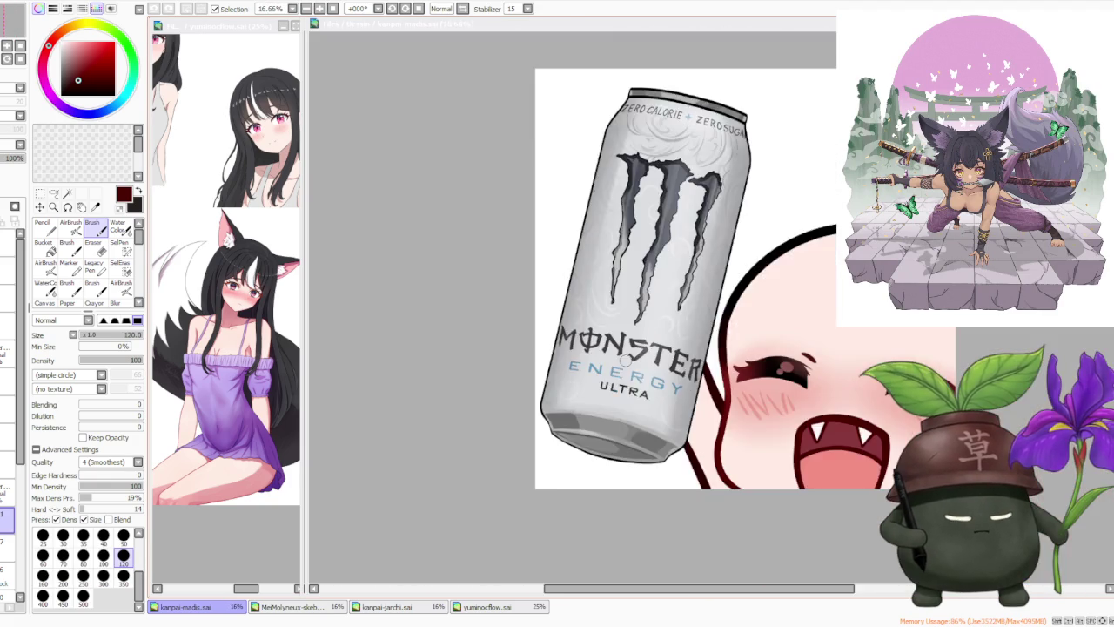
scroll(694, 267, "down", 1)
scroll(694, 267, "up", 1)
scroll(662, 379, "up", 1)
scroll(549, 329, "down", 1)
scroll(544, 331, "down", 1)
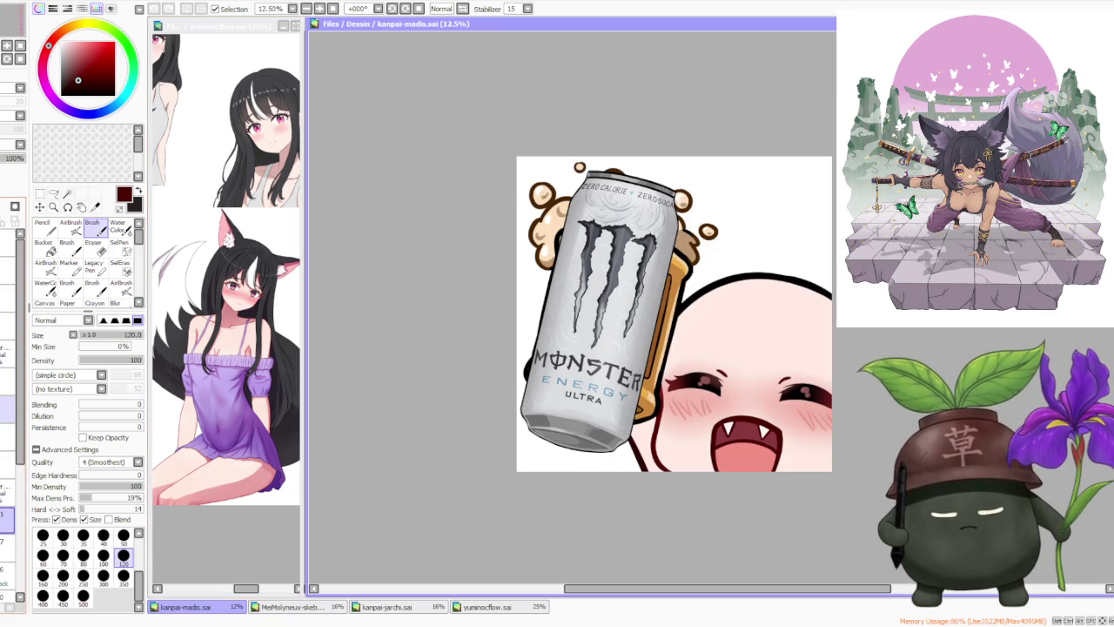
- Toggle layer visibility to hide the beer mug and soju bottle, leaving the Monster Ultra can visible
scroll(640, 274, "down", 1)
scroll(645, 286, "up", 1)
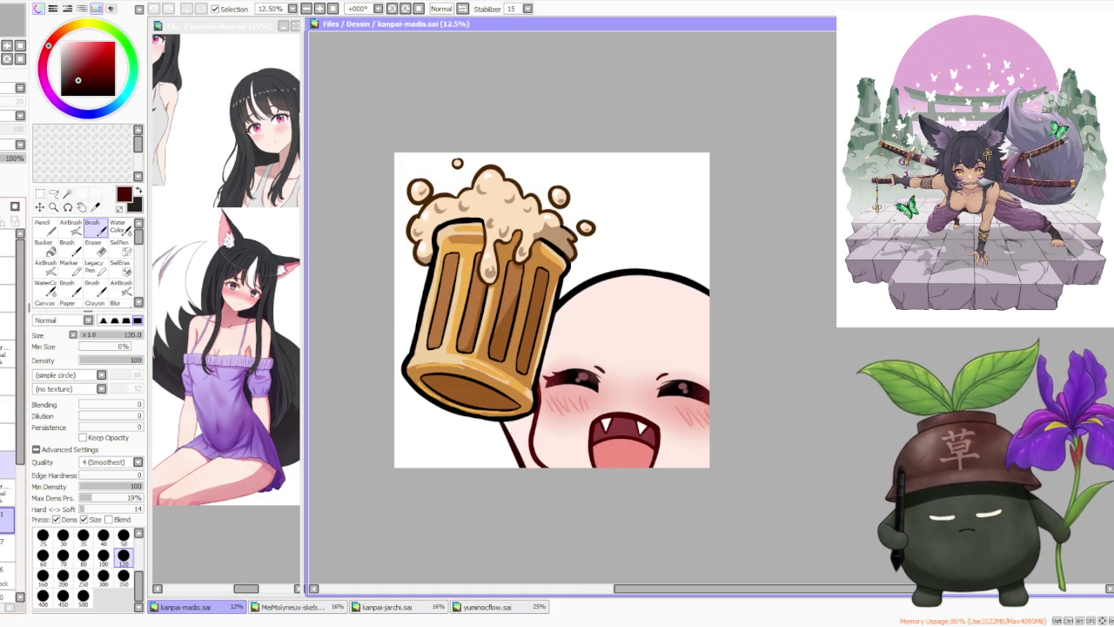
left_click(7, 452)
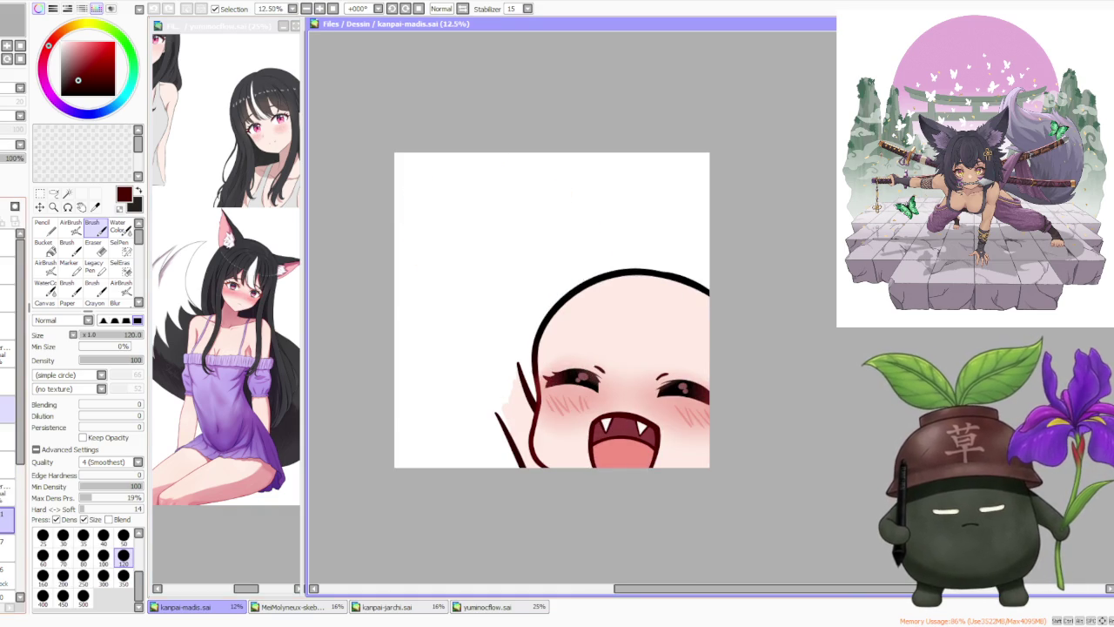
left_click(8, 402)
left_click(8, 402)
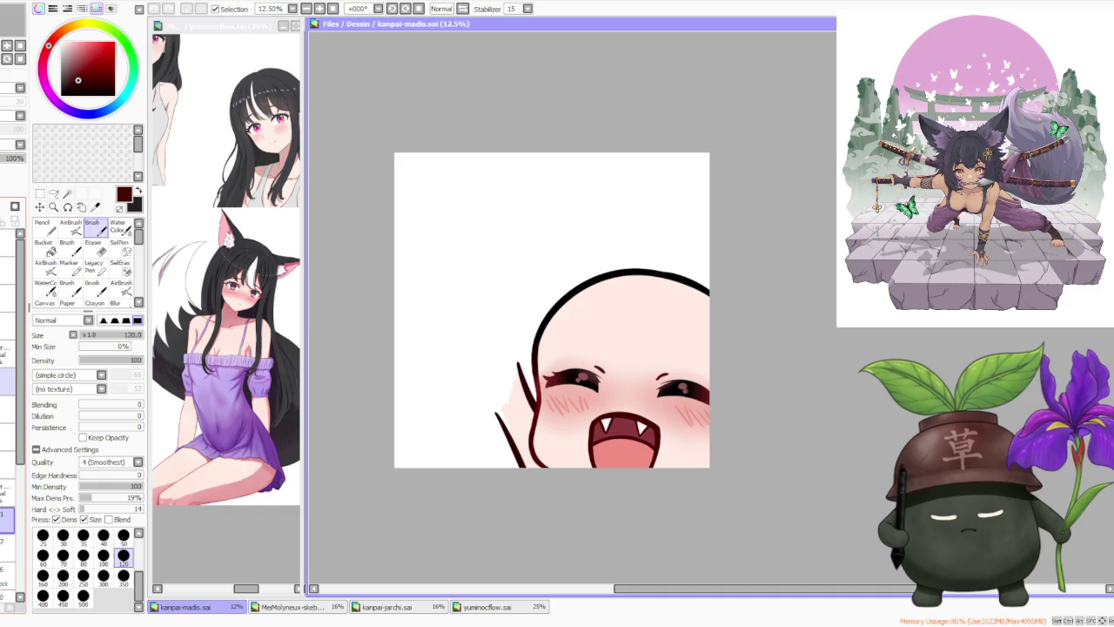
left_click(8, 383)
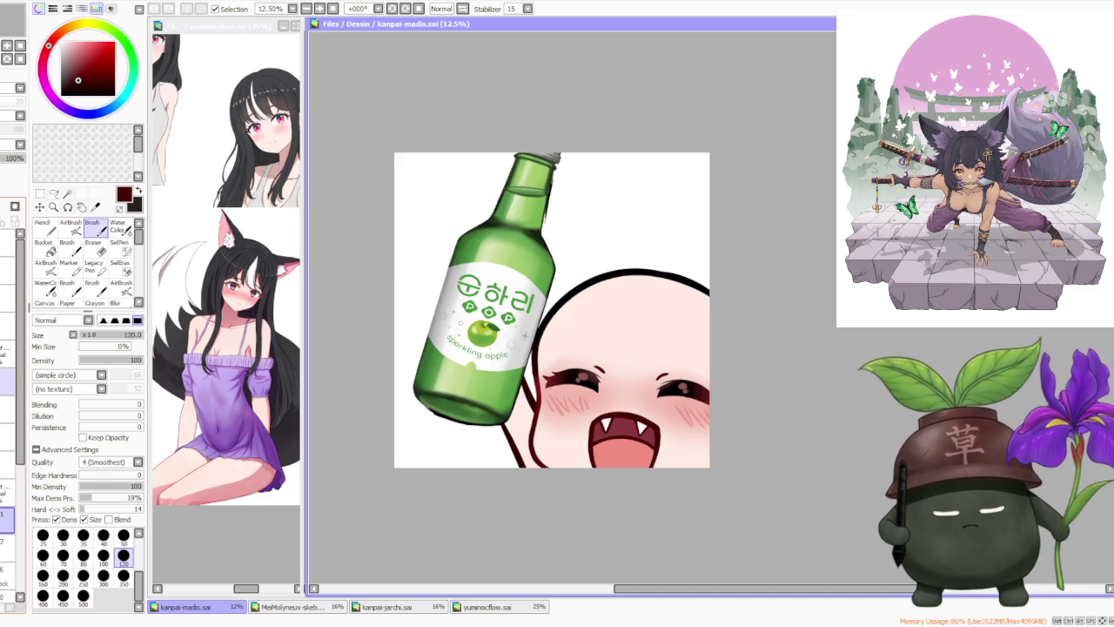
left_click(8, 383)
left_click(7, 402)
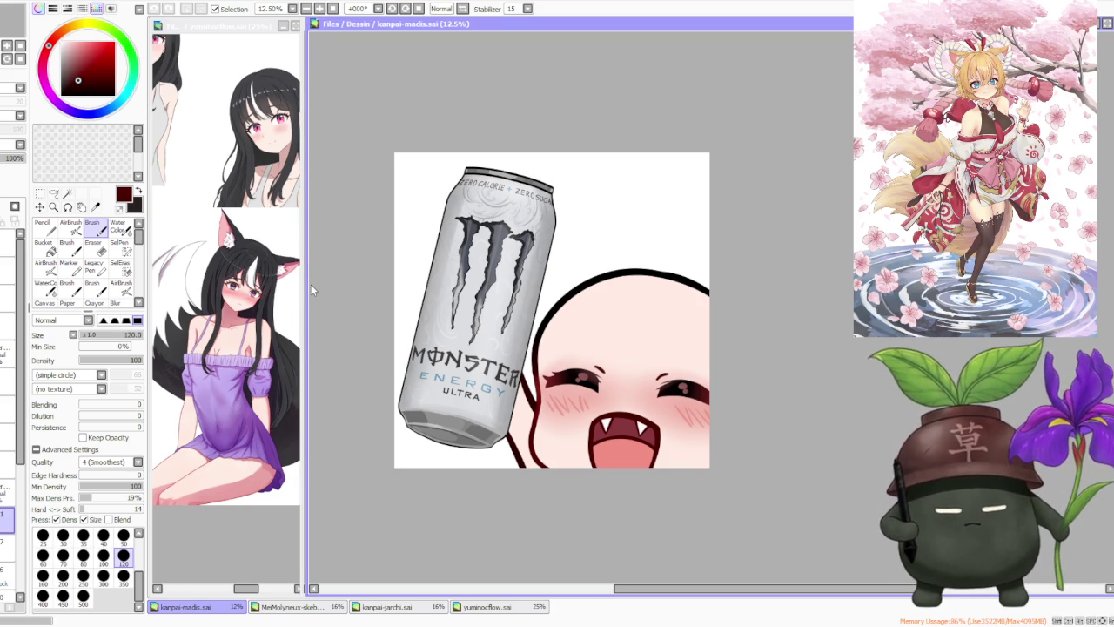
scroll(464, 241, "down", 1)
scroll(342, 312, "up", 3)
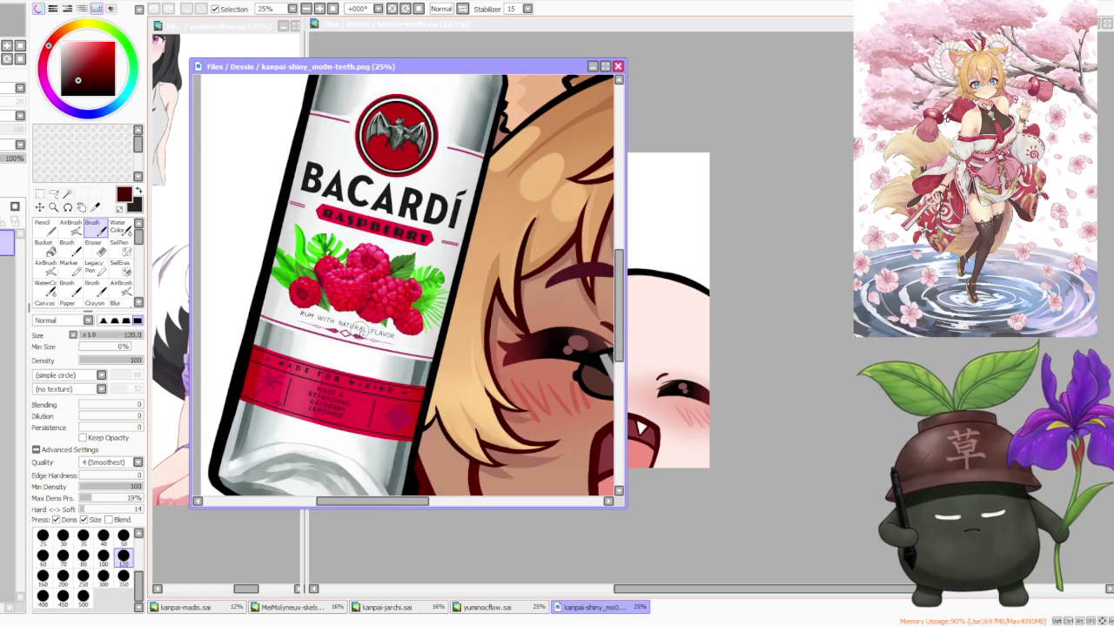
scroll(362, 318, "down", 3)
scroll(425, 170, "up", 1)
scroll(396, 200, "up", 2)
scroll(405, 218, "down", 2)
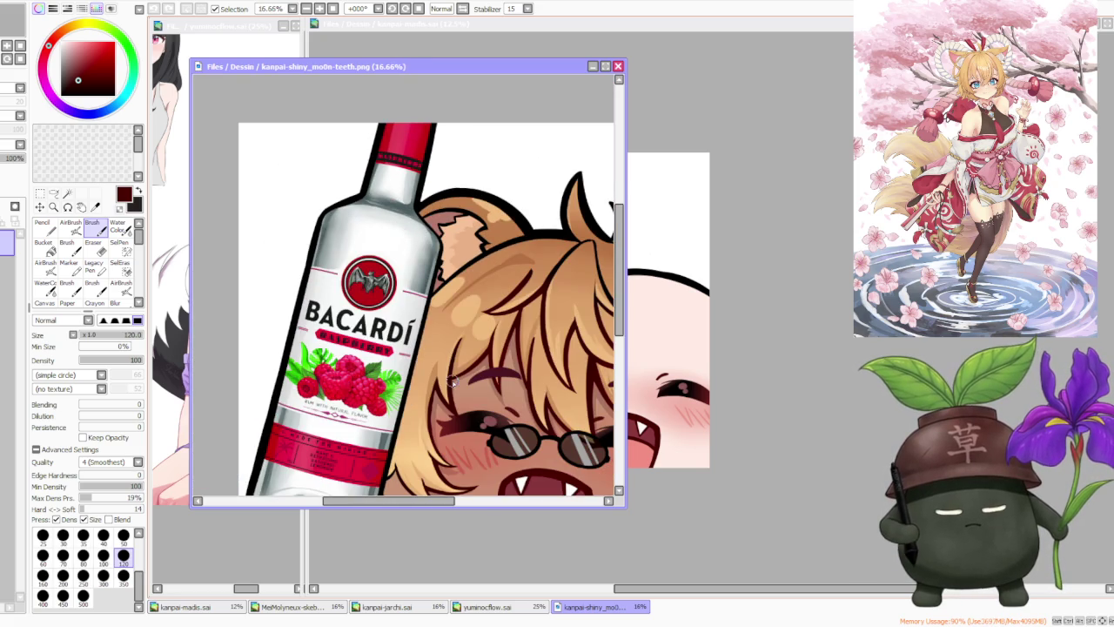
scroll(334, 216, "down", 1)
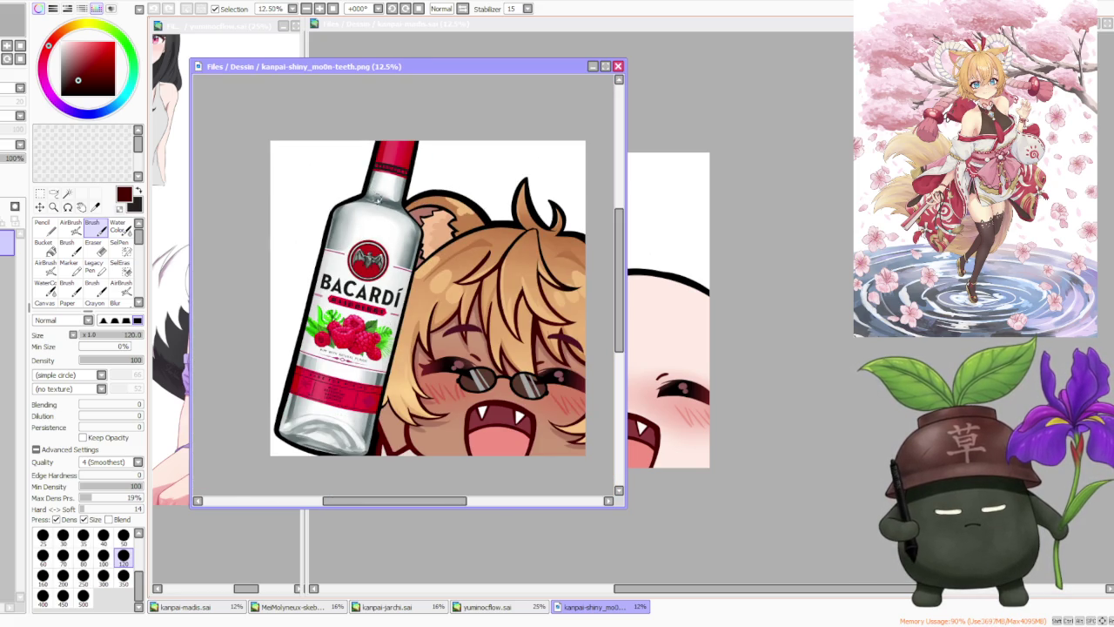
left_click(67, 193)
scroll(370, 299, "up", 3)
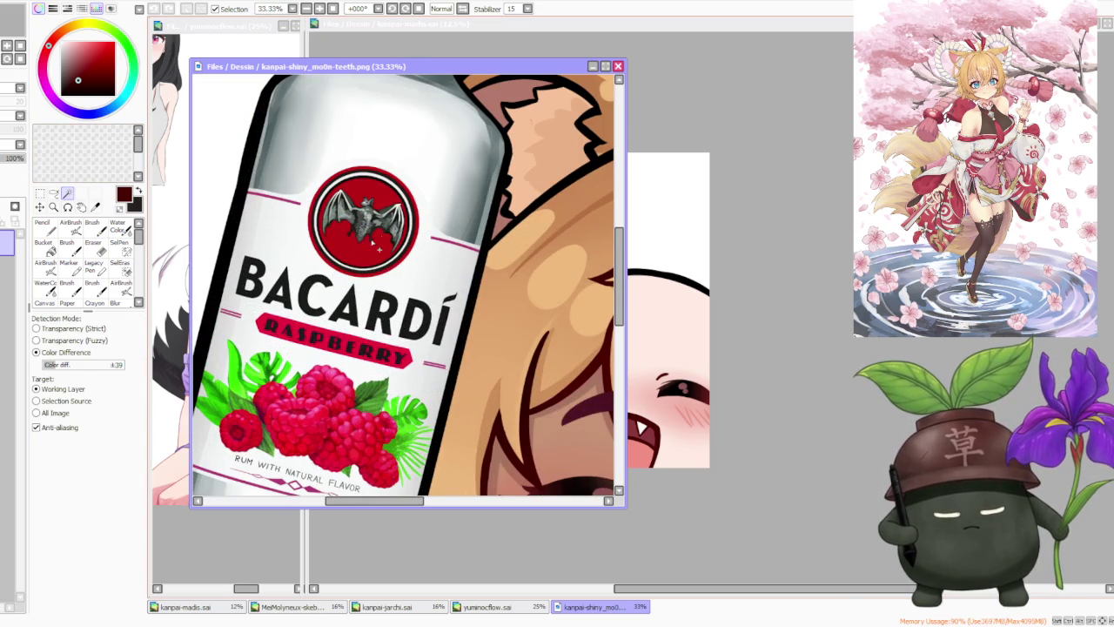
left_click(360, 218)
scroll(360, 218, "up", 1)
scroll(424, 277, "down", 4)
scroll(423, 276, "up", 2)
scroll(424, 277, "up", 1)
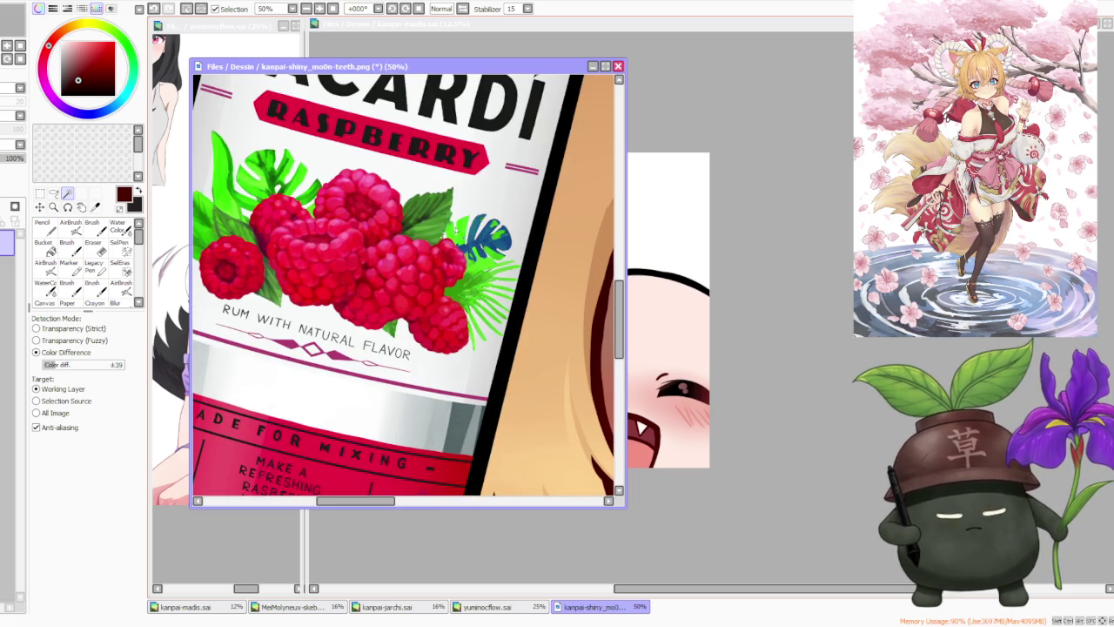
left_click(464, 232)
left_click(408, 405)
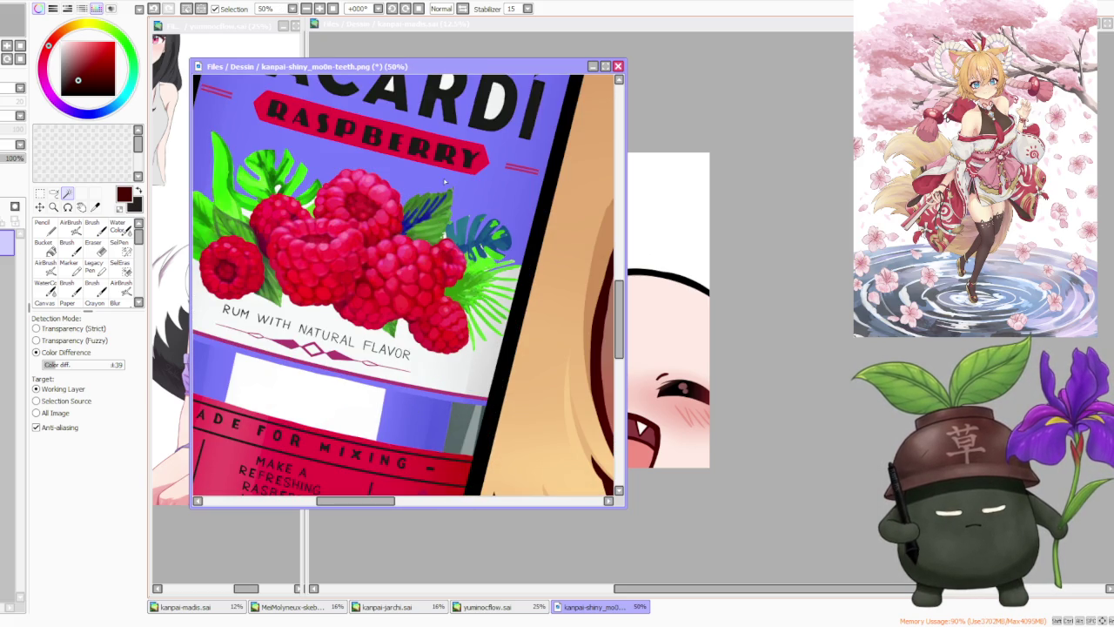
scroll(446, 180, "down", 3)
scroll(436, 177, "up", 3)
left_click(189, 10)
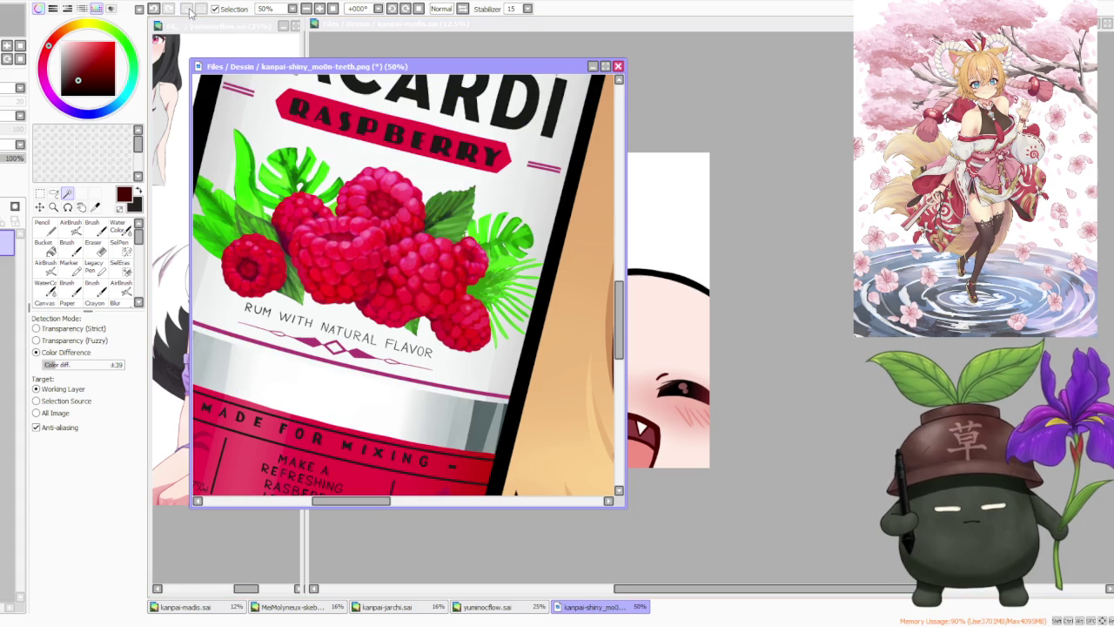
scroll(532, 224, "up", 2)
scroll(453, 261, "down", 5)
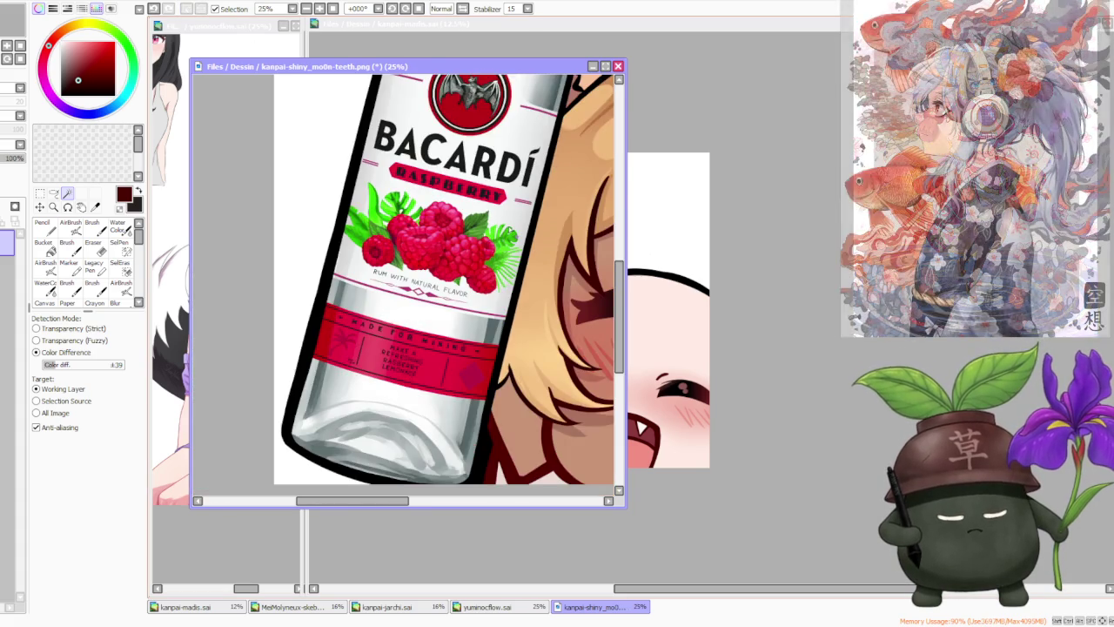
scroll(383, 358, "up", 3)
scroll(383, 363, "down", 2)
scroll(378, 304, "down", 2)
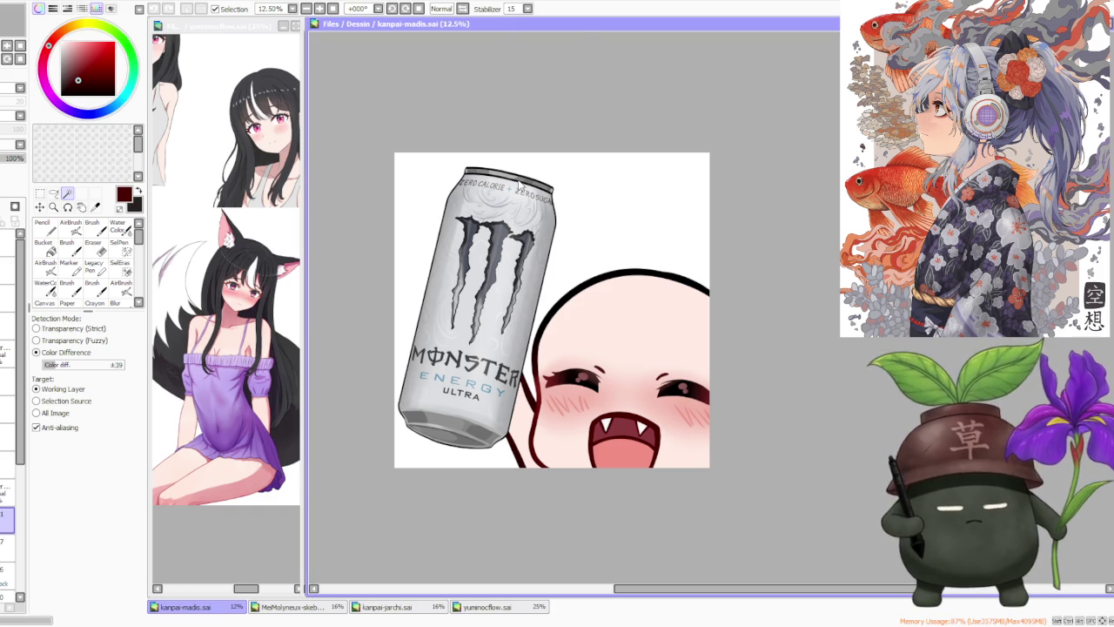
scroll(370, 220, "up", 1)
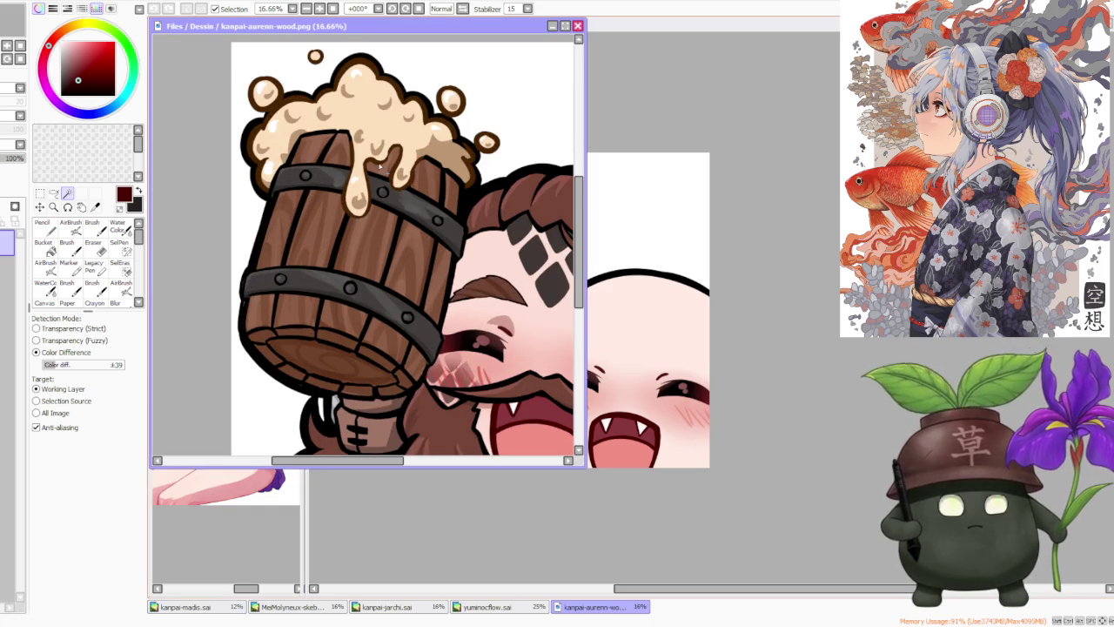
scroll(380, 165, "down", 1)
scroll(392, 156, "up", 2)
scroll(409, 148, "down", 2)
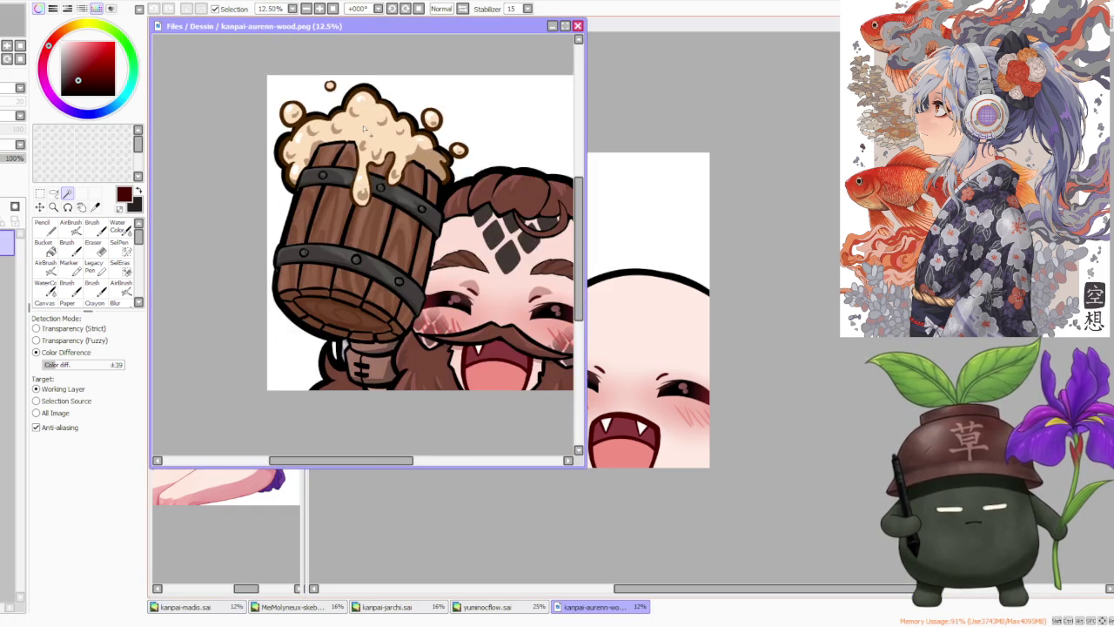
scroll(422, 140, "down", 2)
scroll(426, 113, "up", 1)
scroll(426, 113, "up", 1)
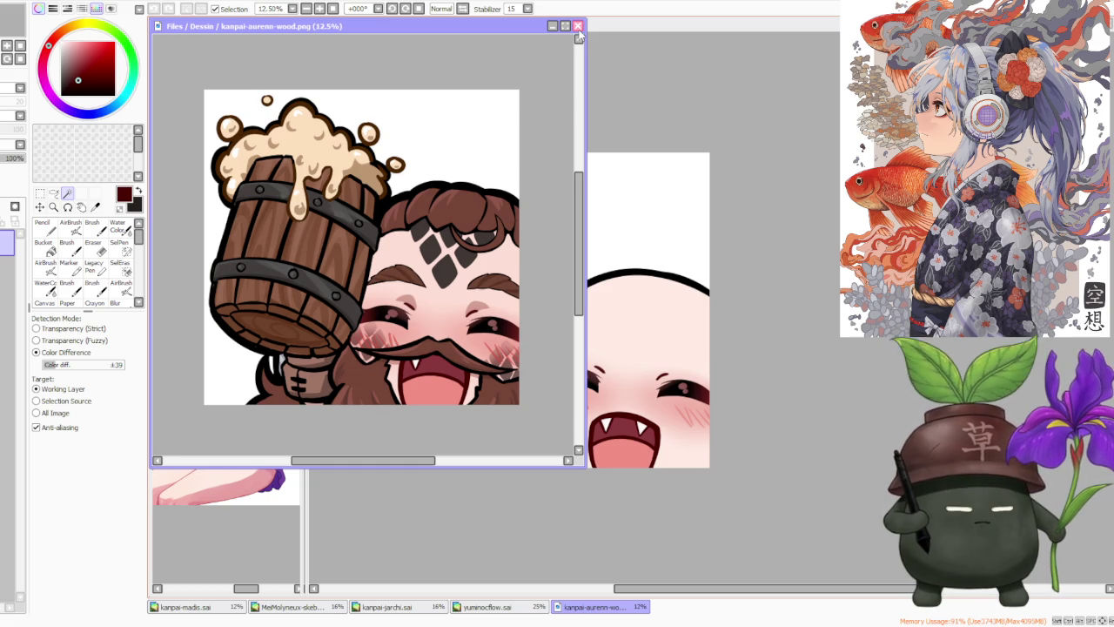
left_click(577, 27)
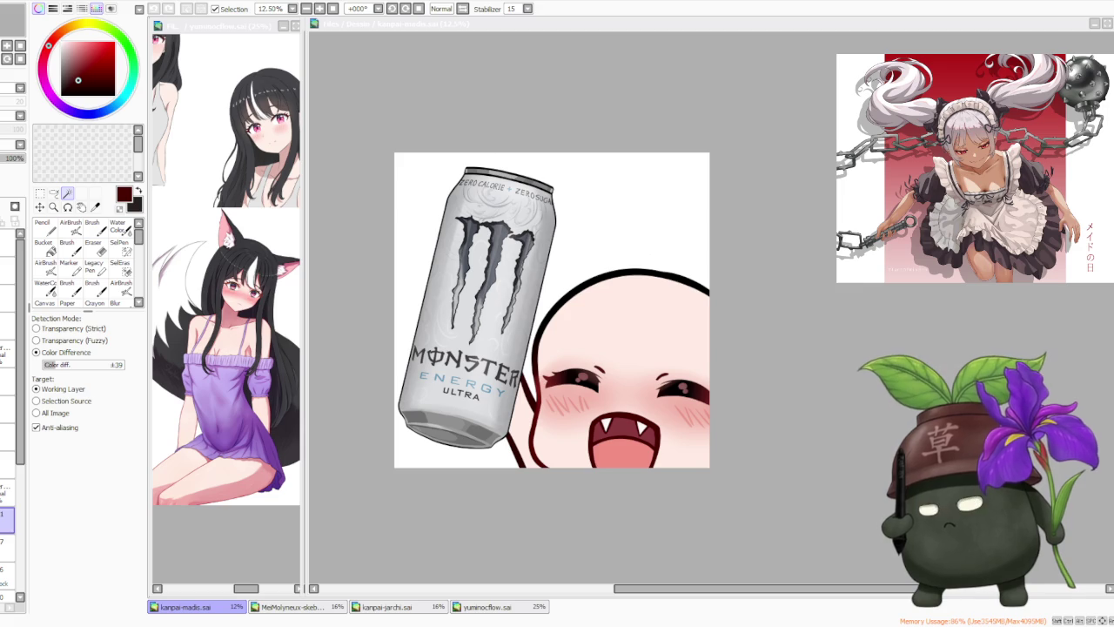
- Paste the Monster Ultra can reference photo onto the kanpai-madis.sai canvas
left_click(749, 300)
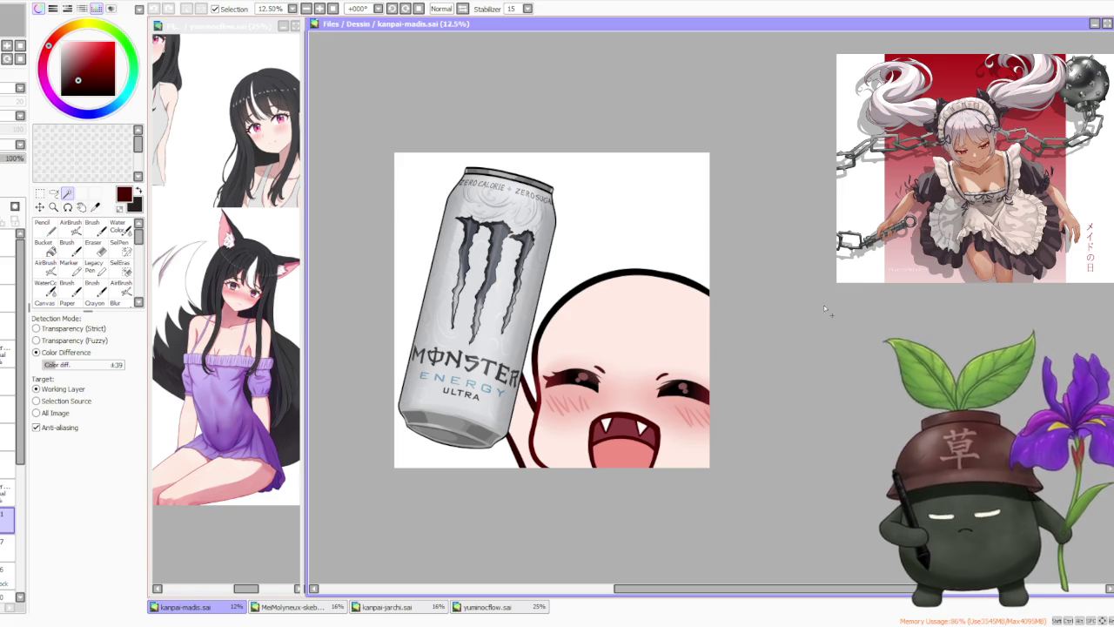
key("ctrl+v")
scroll(346, 212, "up", 4)
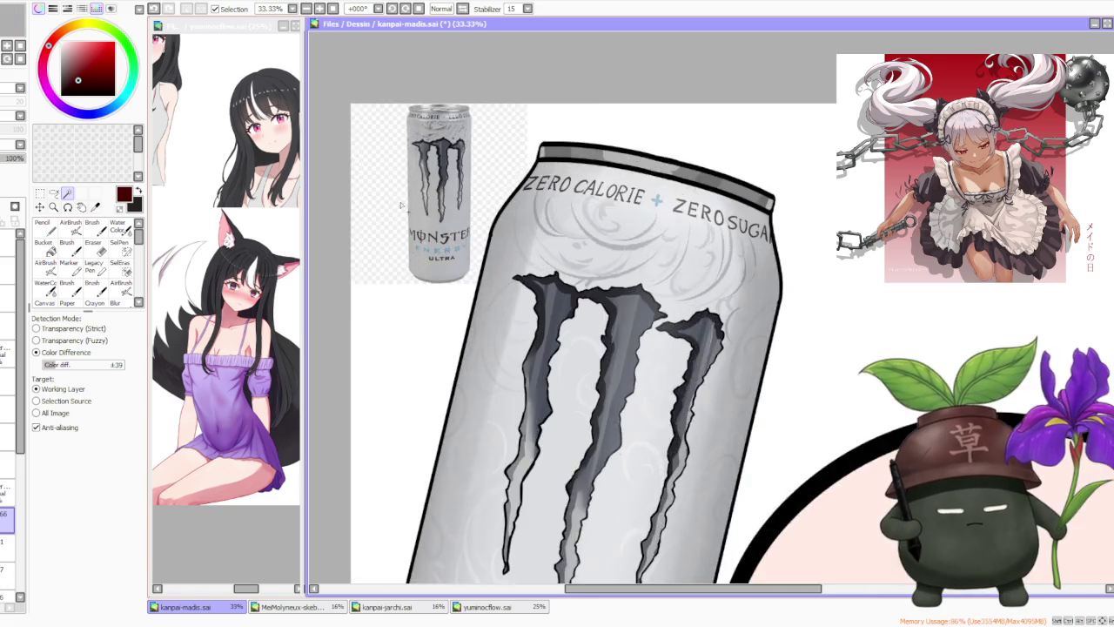
scroll(345, 211, "down", 2)
scroll(479, 226, "up", 2)
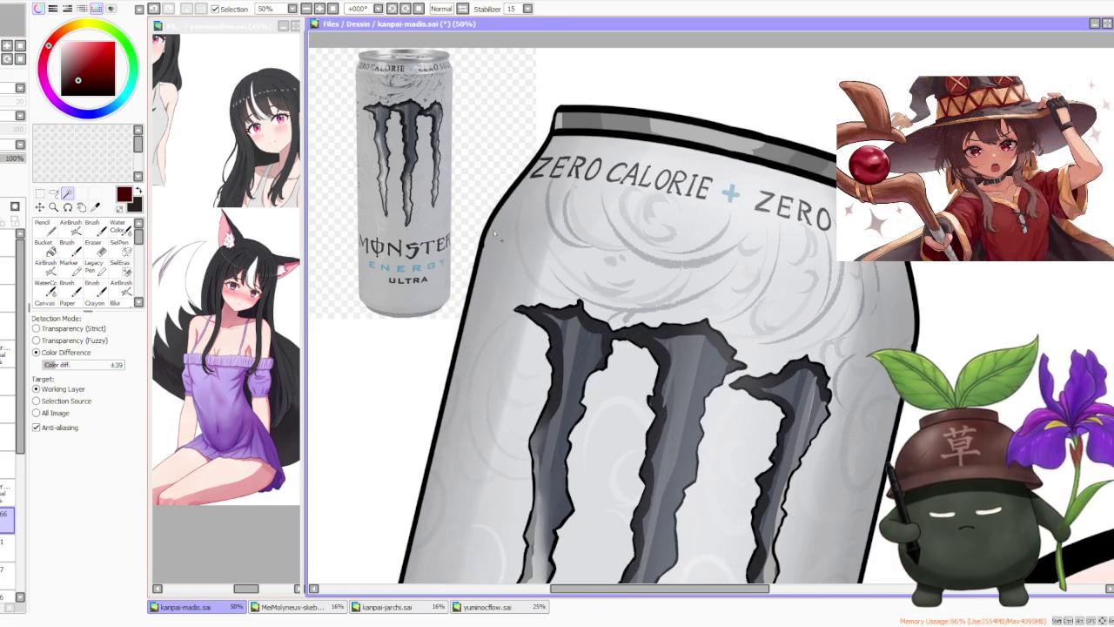
scroll(557, 261, "up", 3)
scroll(557, 261, "down", 3)
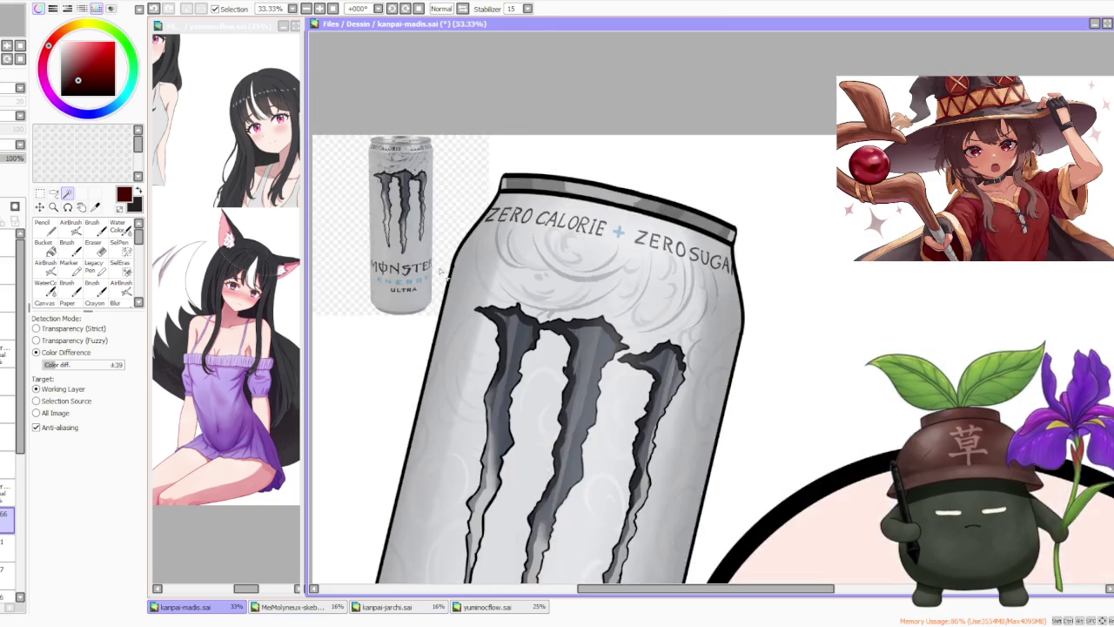
scroll(557, 261, "up", 3)
- Select the MONSTER lettering on the pasted photo, ready for moving and transforming
mouse_move(460, 267)
left_mouse_down()
mouse_move(446, 293)
mouse_move(383, 258)
left_mouse_up()
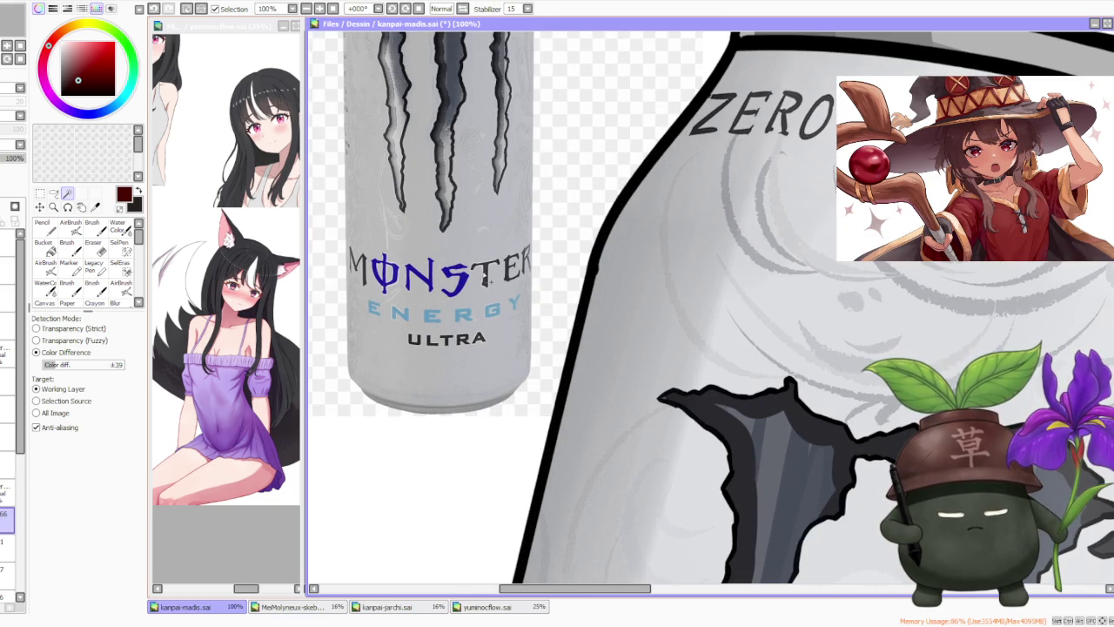
left_click(517, 271)
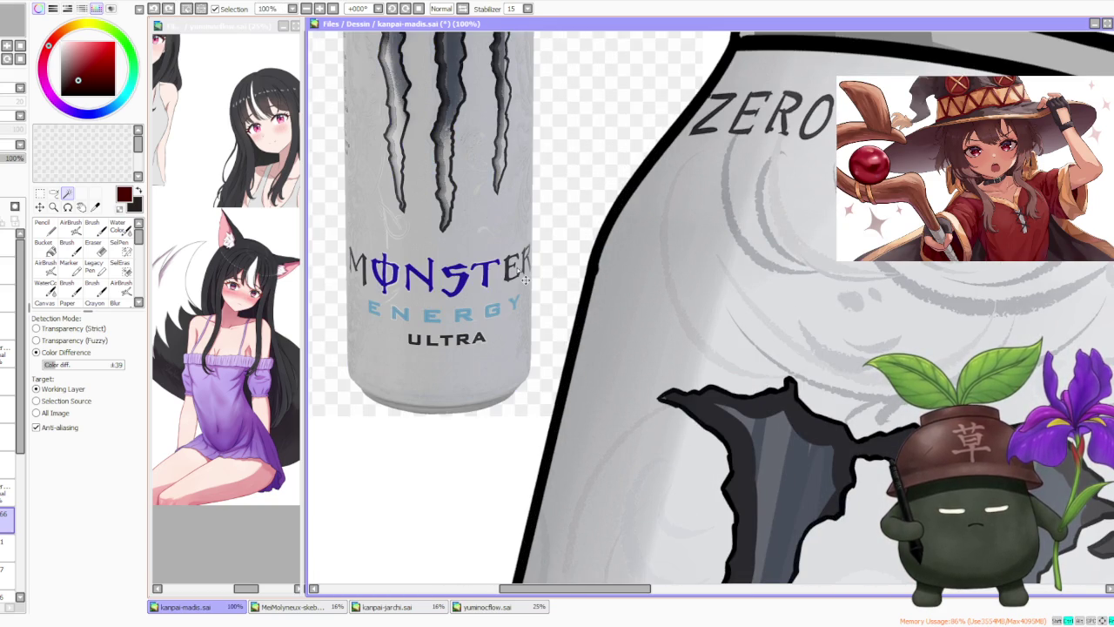
left_click_drag(511, 258, 517, 272)
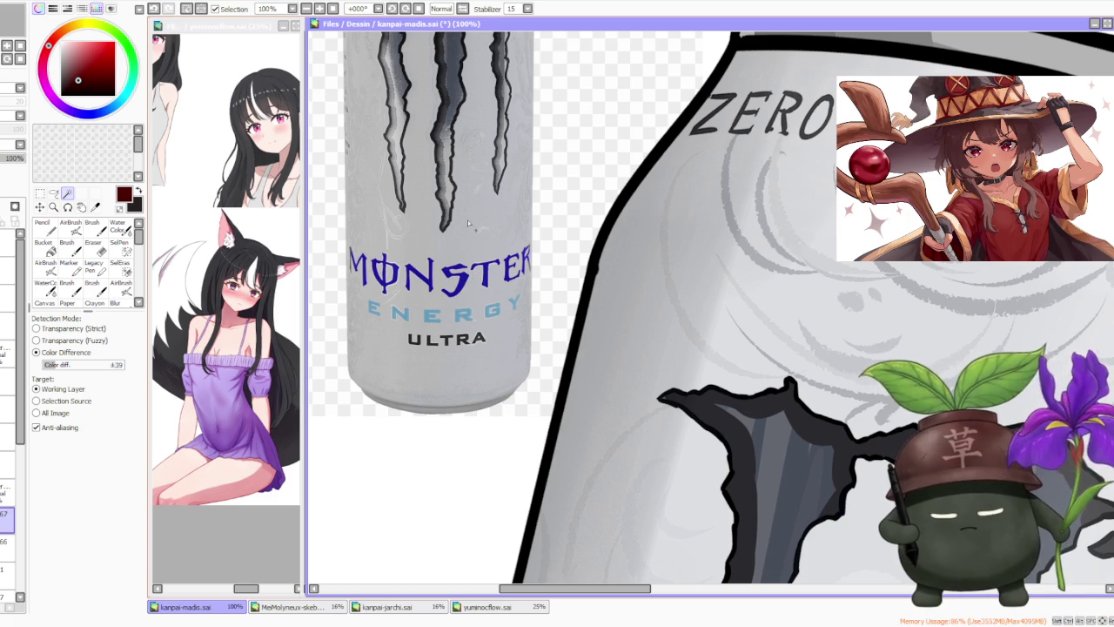
scroll(426, 245, "down", 2)
scroll(426, 245, "down", 2)
left_click(39, 193)
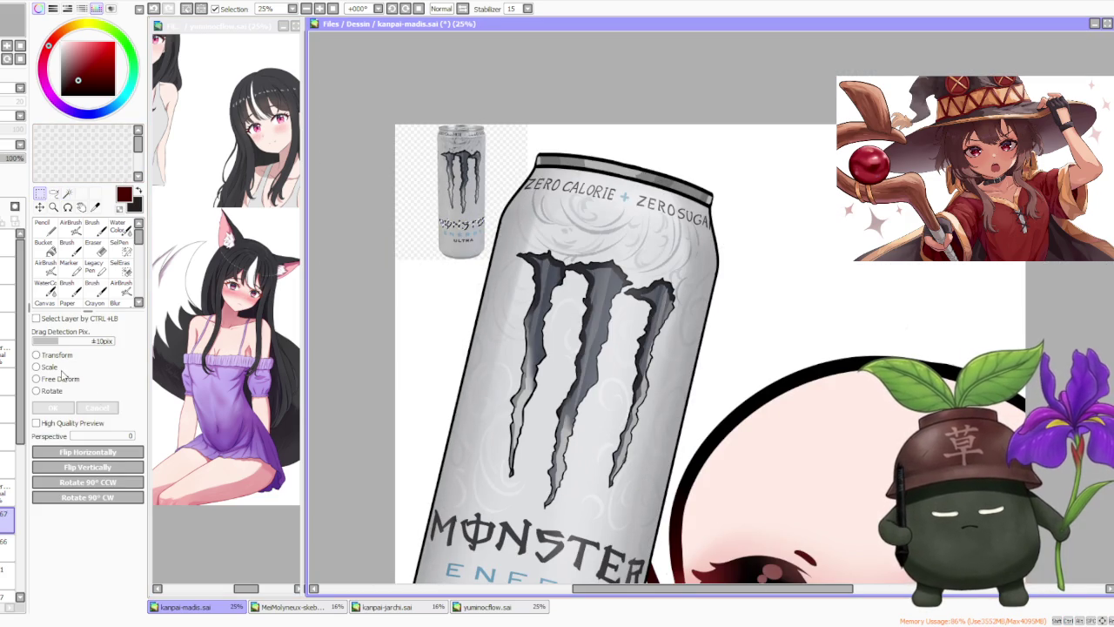
left_click(39, 367)
left_click_drag(489, 238, 497, 253)
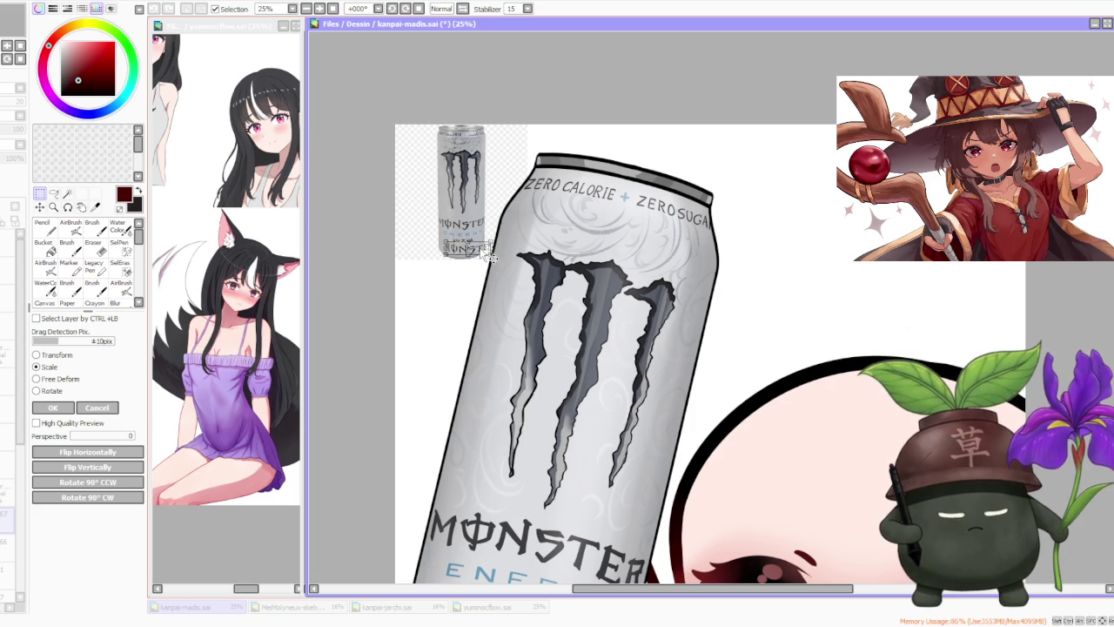
left_click_drag(497, 253, 467, 315)
scroll(468, 316, "down", 2)
scroll(469, 298, "up", 8)
scroll(468, 298, "up", 1)
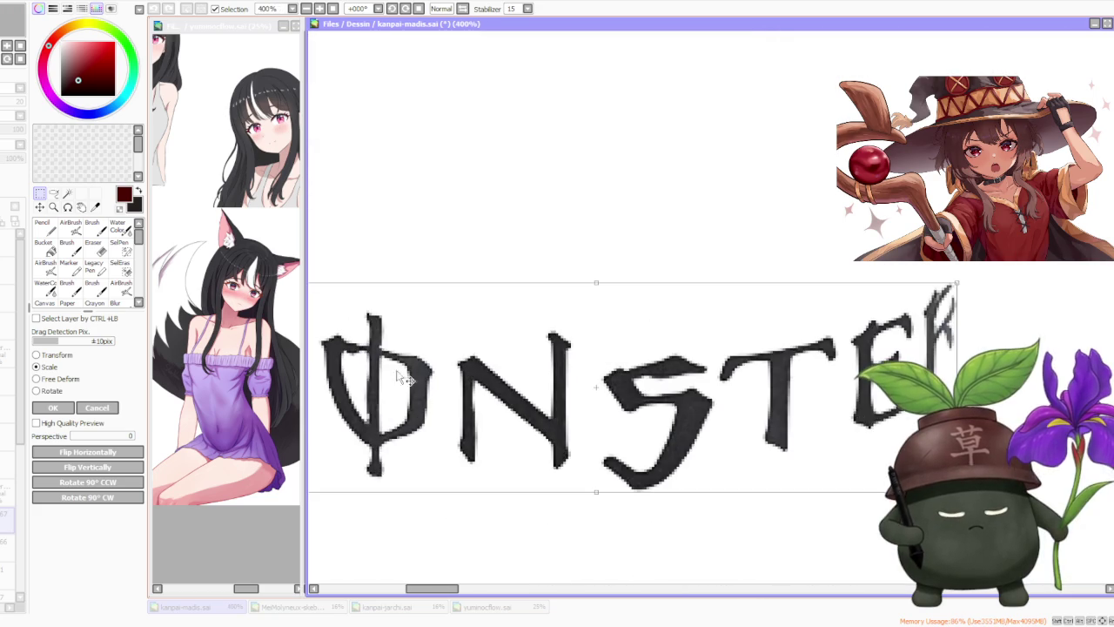
scroll(514, 283, "down", 3)
scroll(530, 270, "down", 2)
scroll(534, 233, "down", 1)
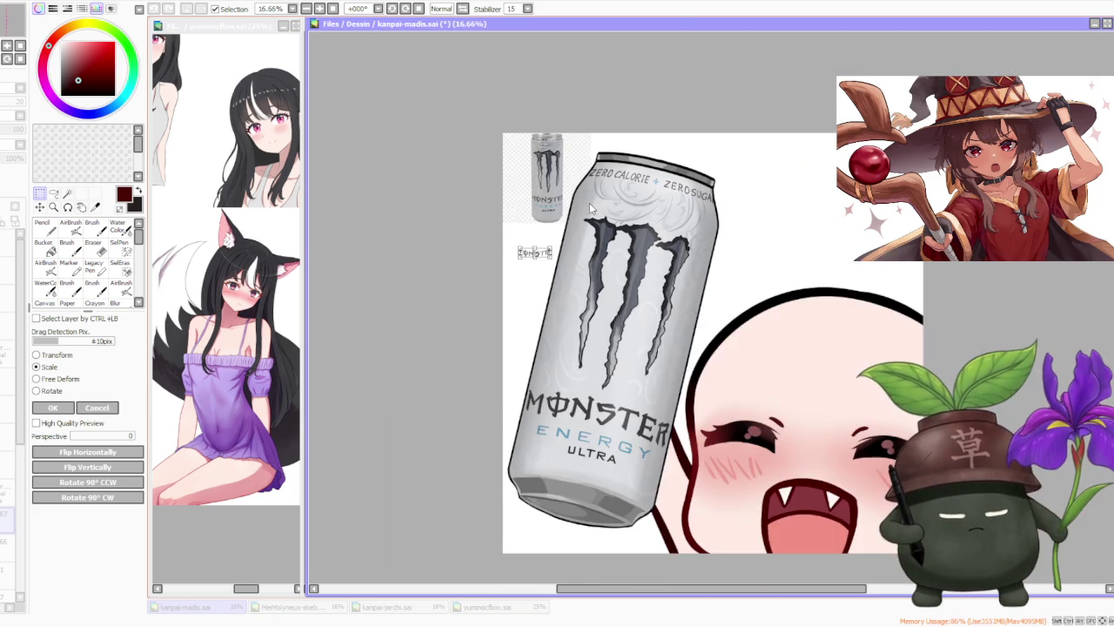
scroll(590, 209, "up", 2)
scroll(491, 244, "down", 3)
scroll(496, 267, "up", 2)
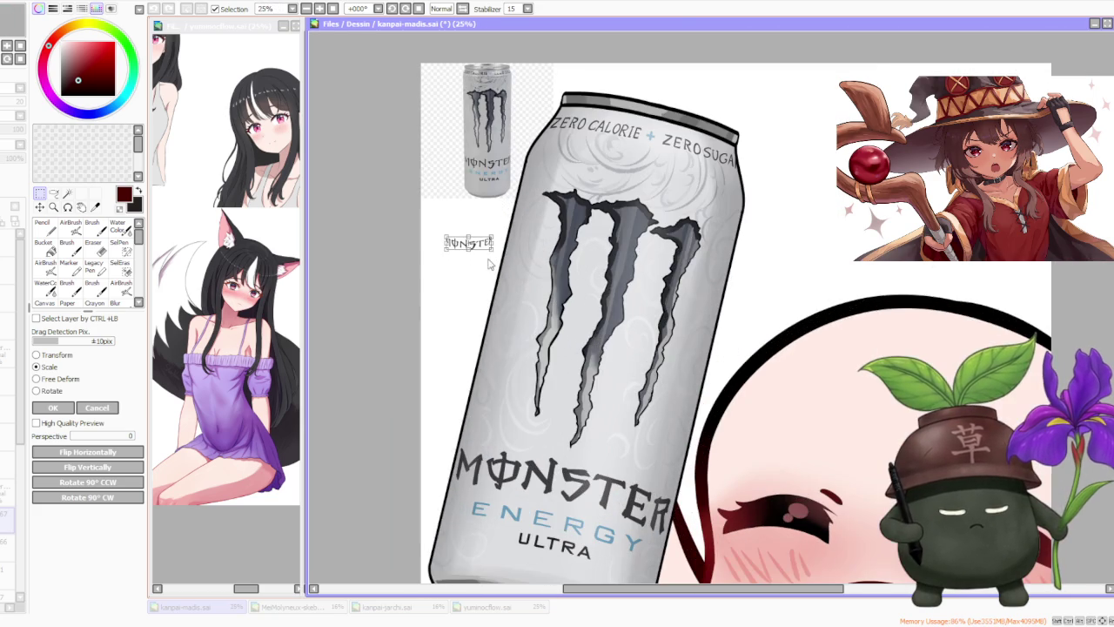
left_click_drag(490, 250, 472, 320)
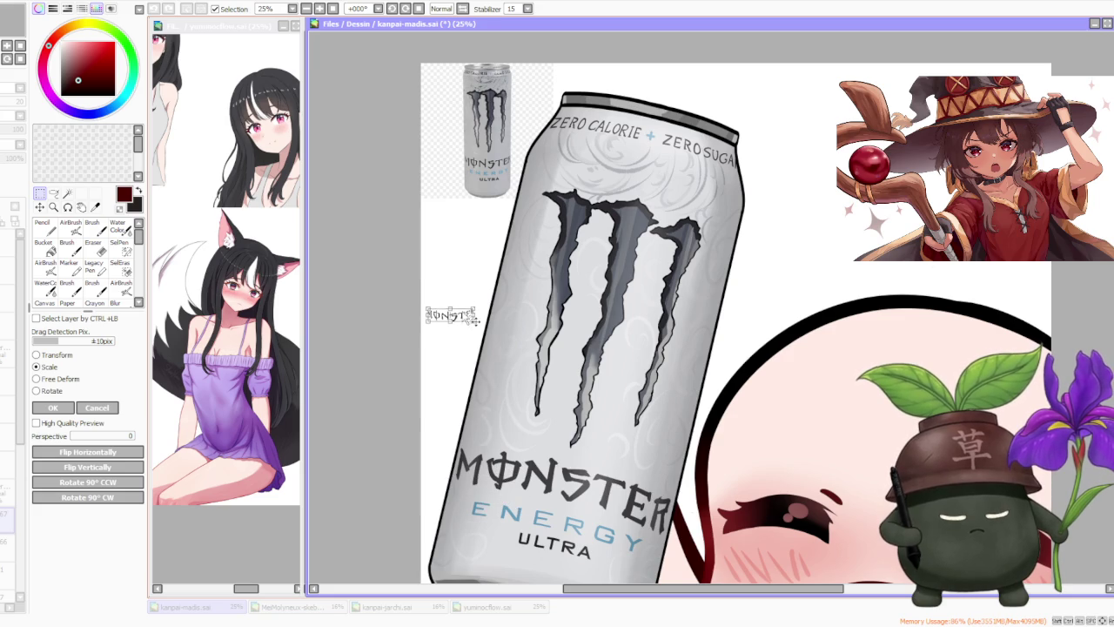
scroll(578, 367, "down", 2)
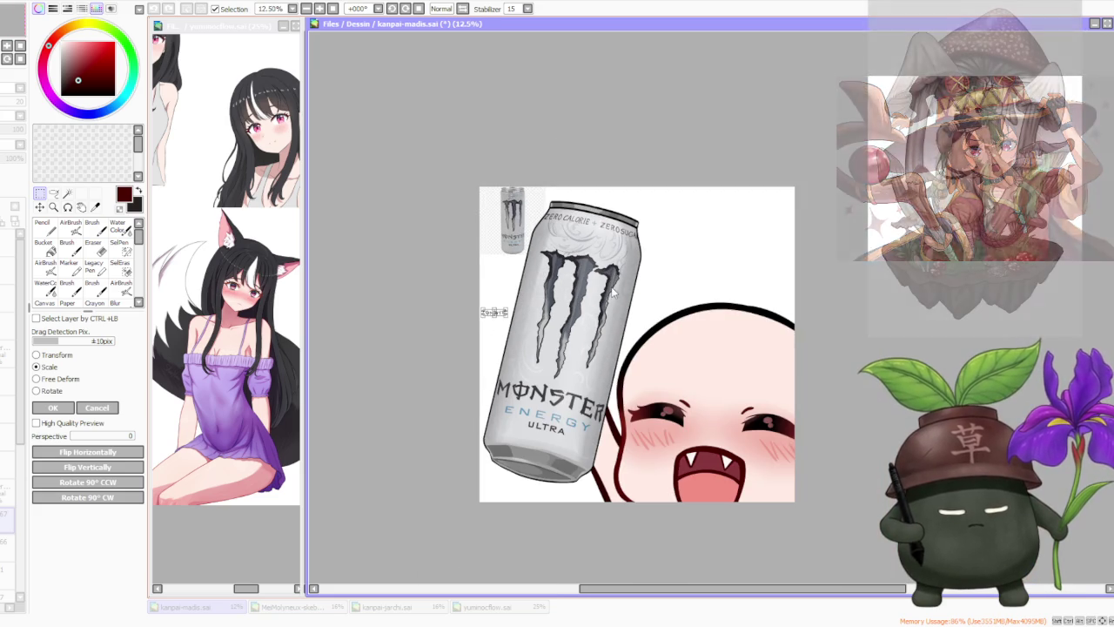
scroll(493, 280, "up", 3)
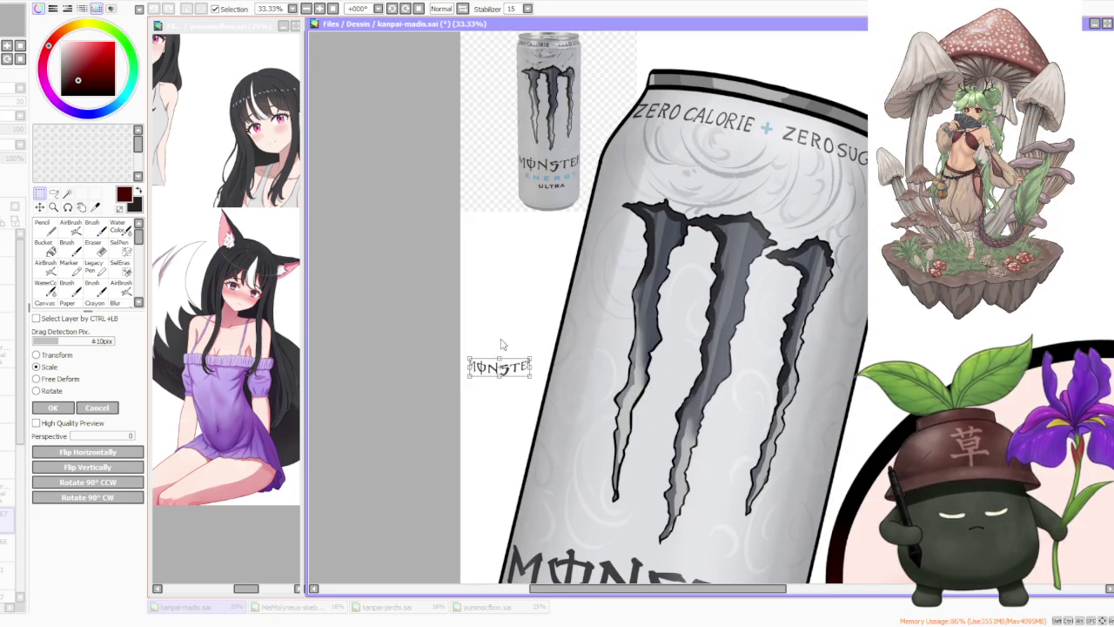
left_click(54, 408)
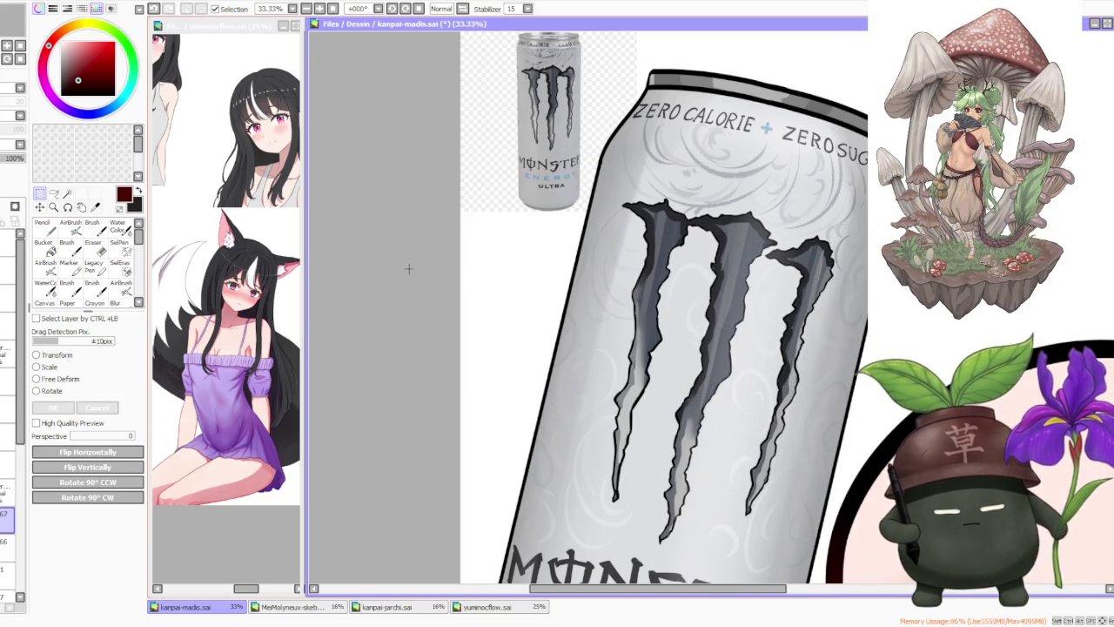
- Zoom in, then set the Brush to size 300 and sample a dark red from the drawing
scroll(653, 179, "down", 2)
scroll(508, 164, "up", 2)
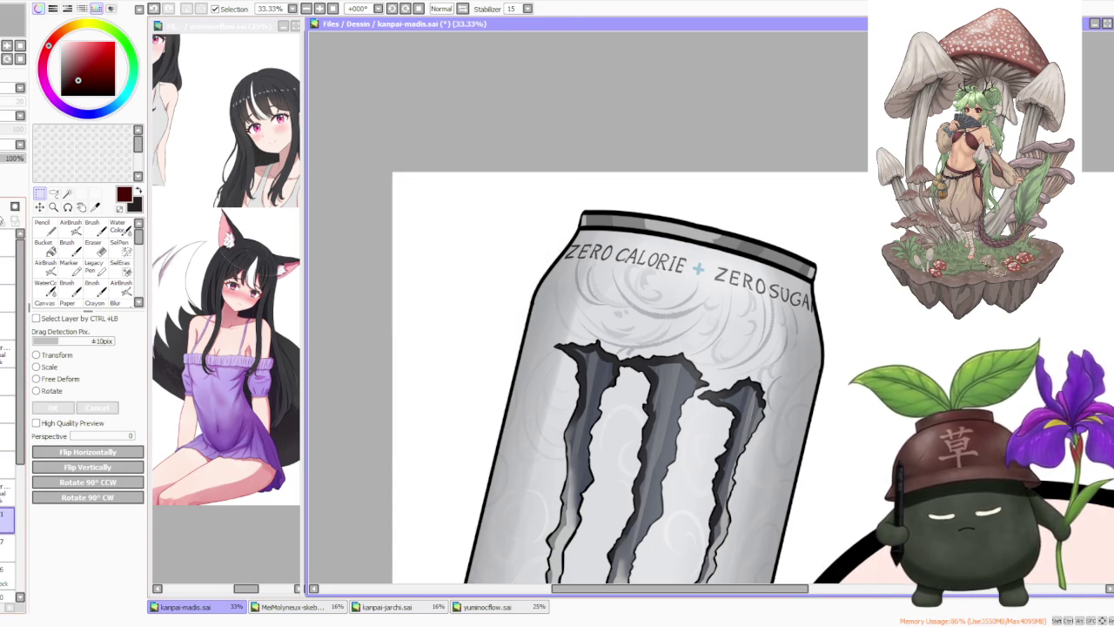
scroll(350, 134, "down", 2)
scroll(350, 134, "down", 2)
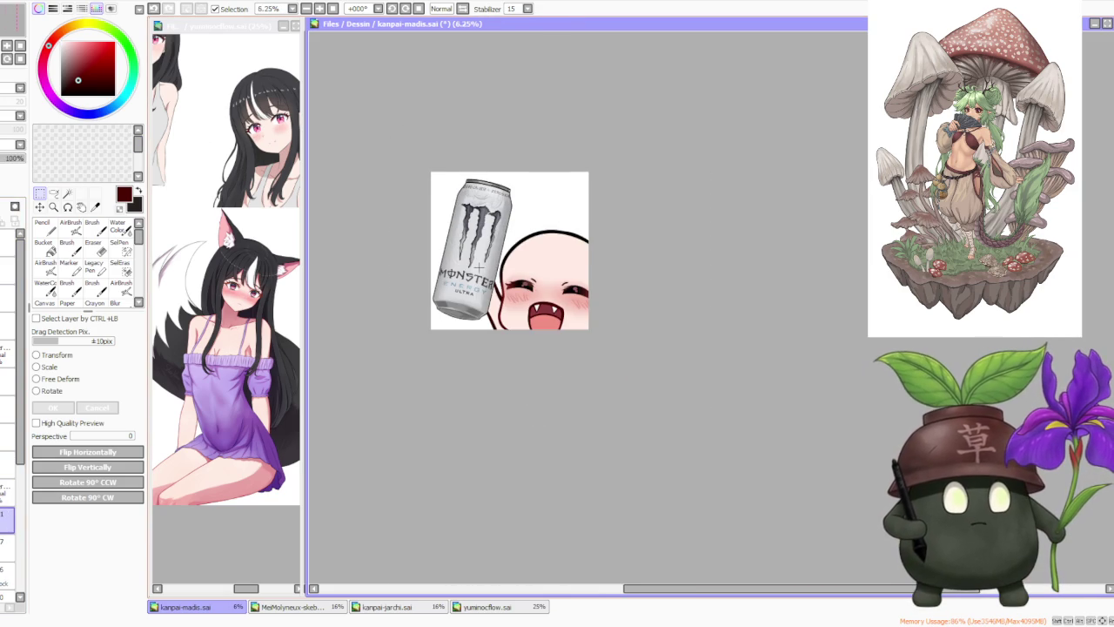
scroll(478, 266, "up", 1)
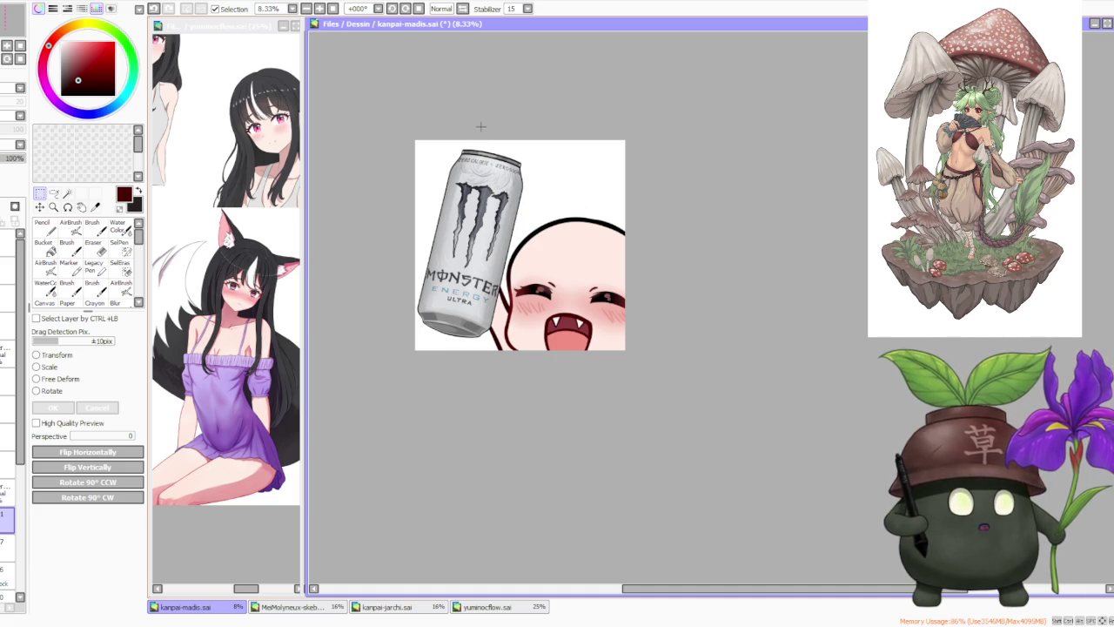
scroll(480, 121, "up", 1)
scroll(480, 121, "up", 1)
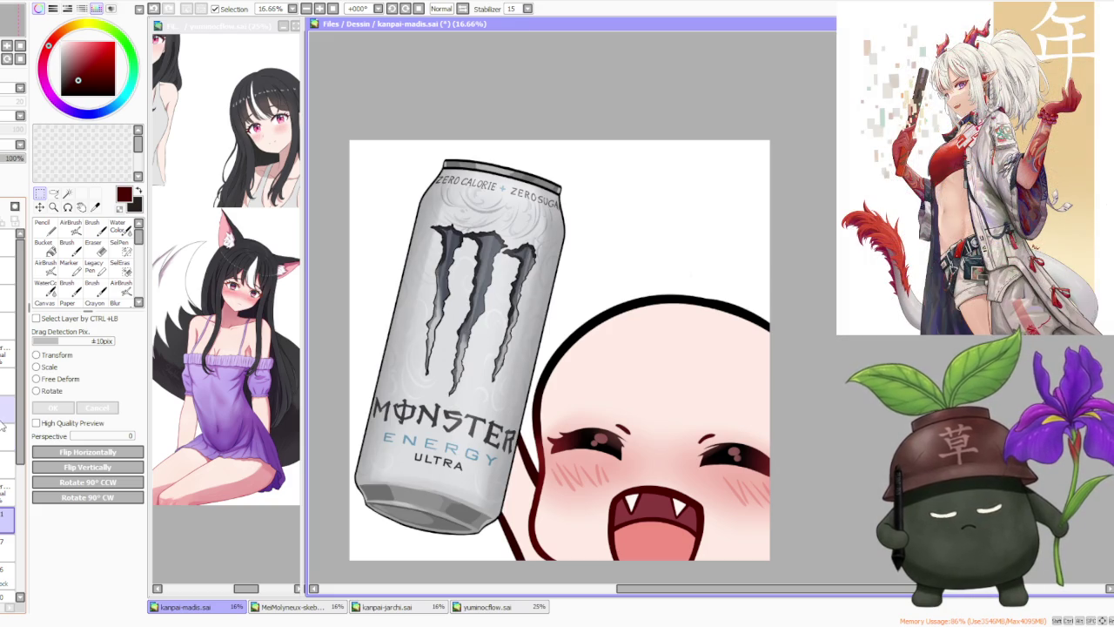
scroll(26, 438, "down", 3)
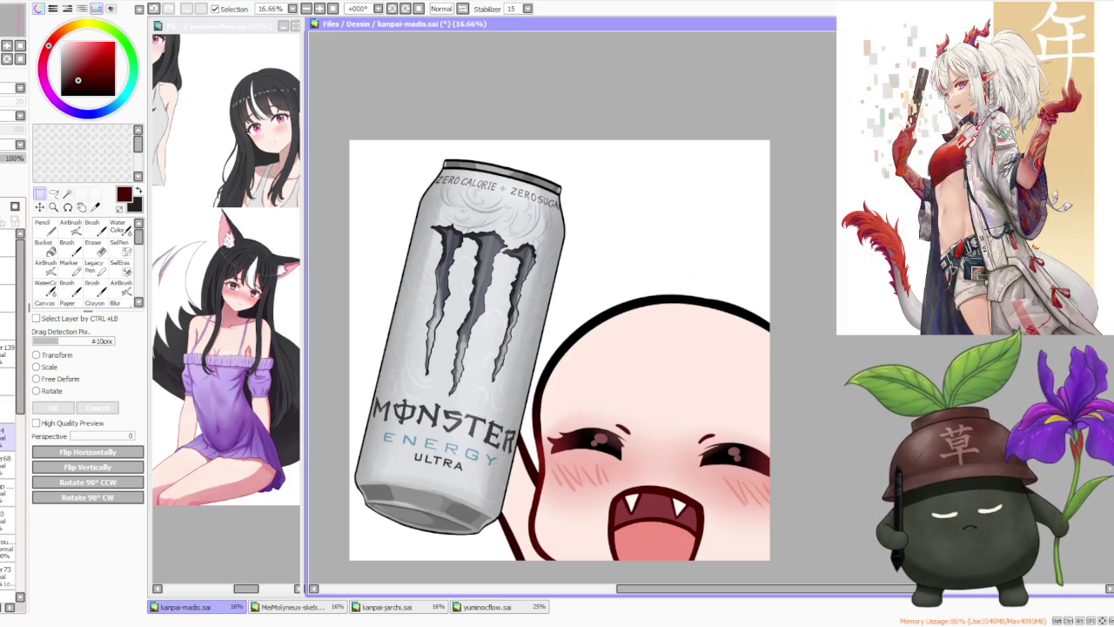
scroll(13, 435, "down", 3)
scroll(13, 435, "down", 2)
scroll(10, 435, "down", 2)
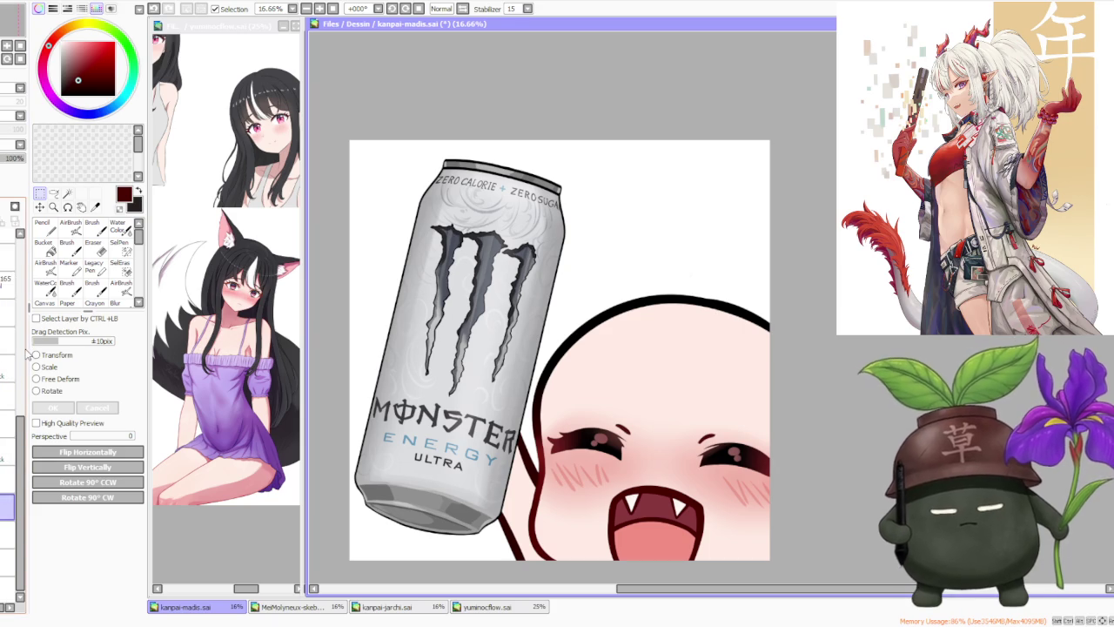
key("b")
left_click(103, 576)
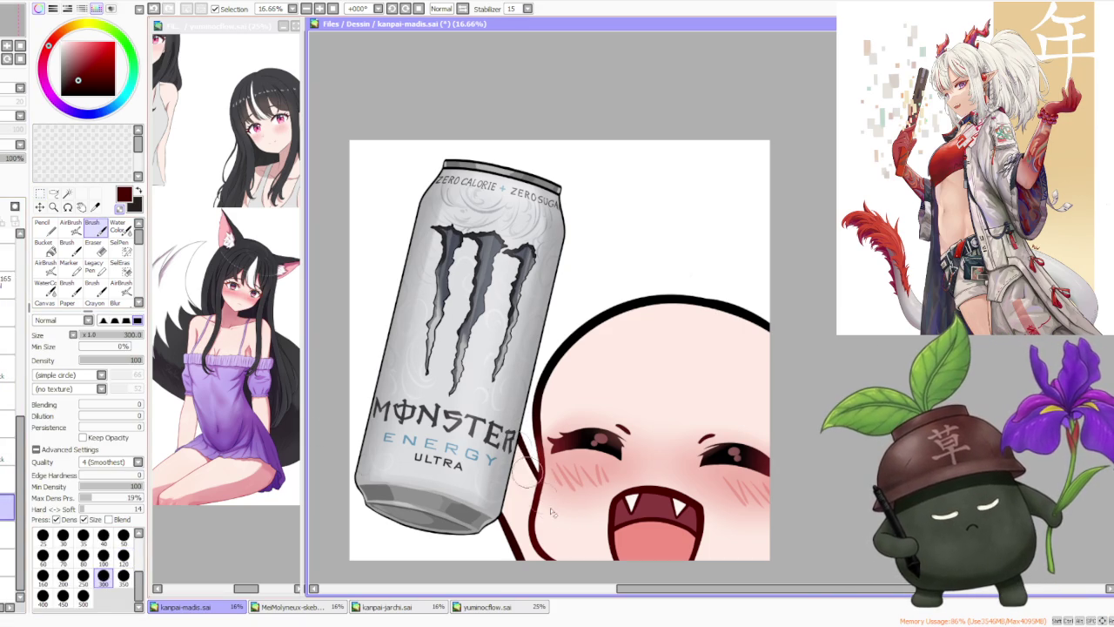
left_click(531, 435, "alt")
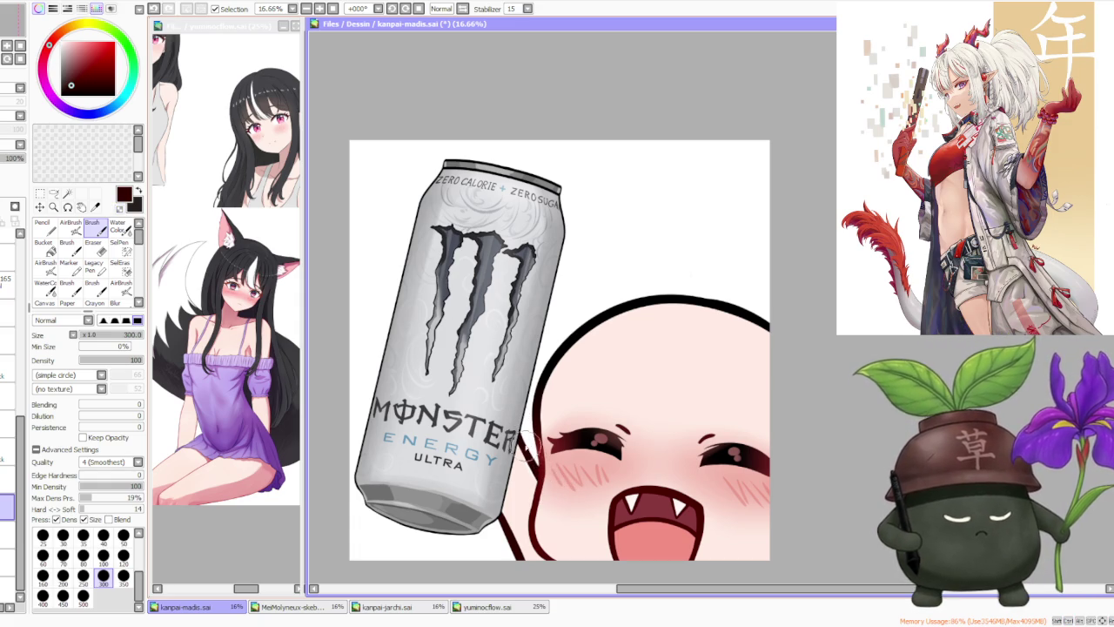
scroll(522, 435, "down", 1)
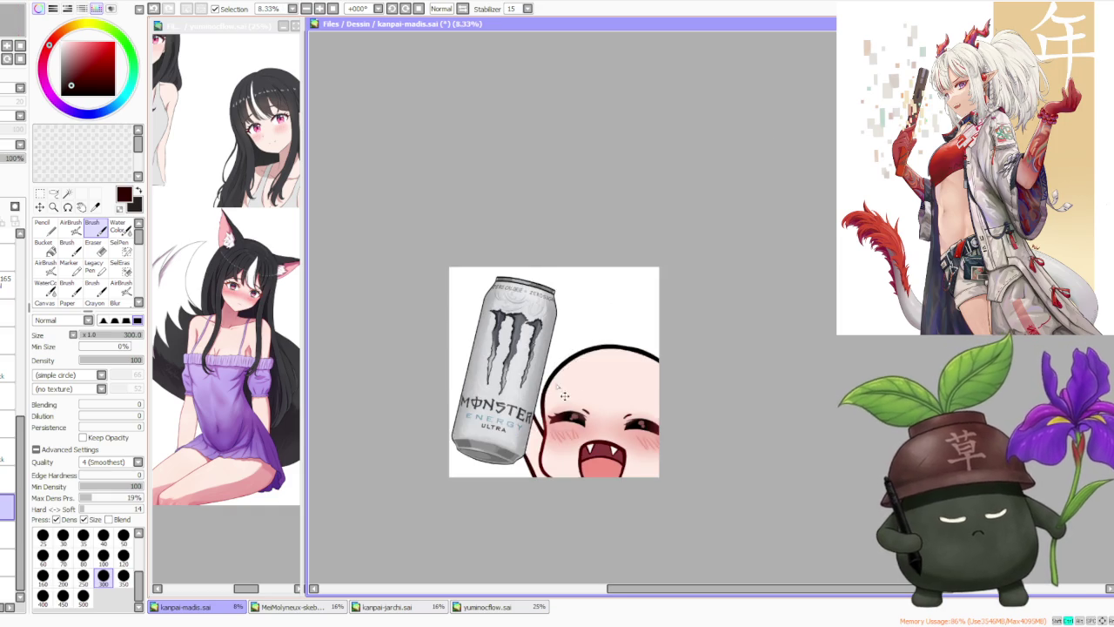
- Sample light skin pink from the face, then bring forward and zoom the yuminocflow.sai reference
scroll(566, 365, "up", 1)
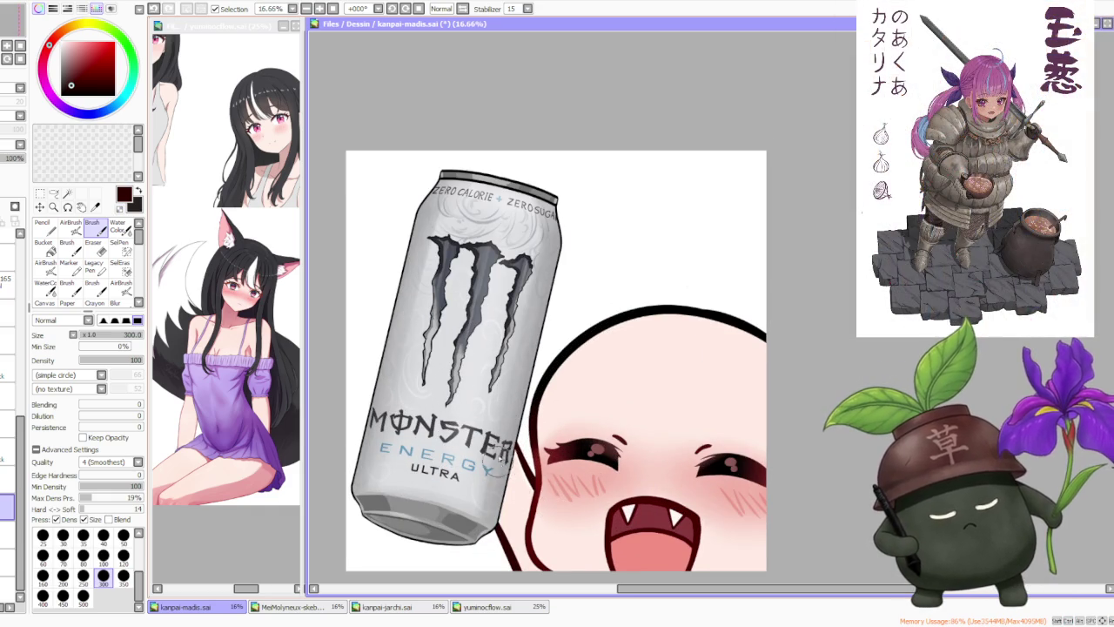
scroll(540, 491, "down", 1)
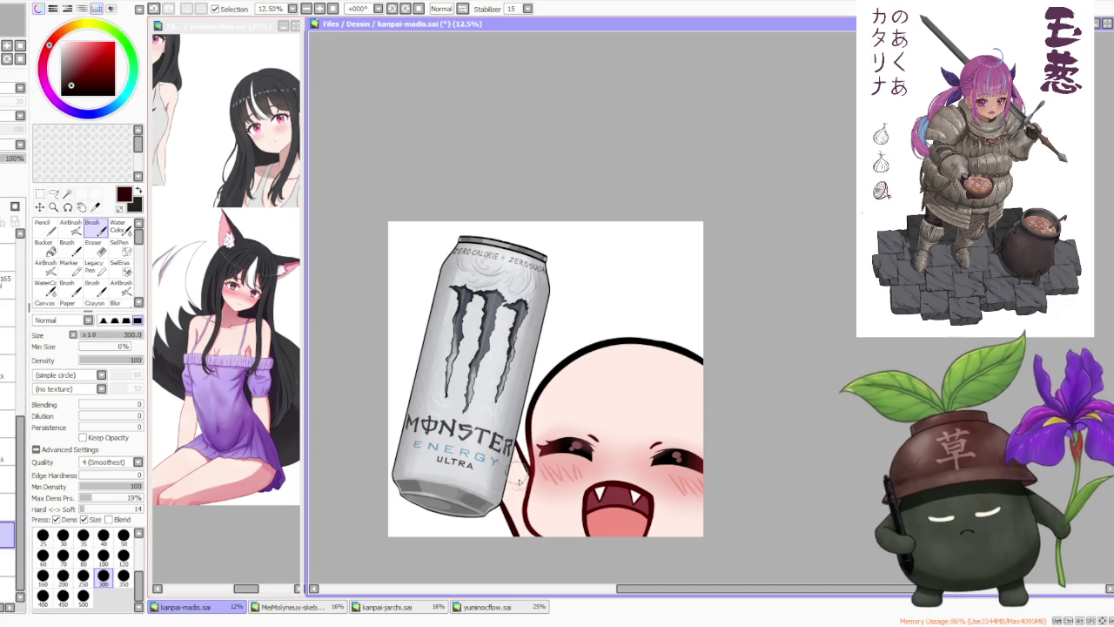
scroll(522, 486, "up", 1)
left_click(526, 480, "alt")
scroll(531, 477, "down", 1)
scroll(592, 381, "down", 1)
scroll(596, 365, "up", 1)
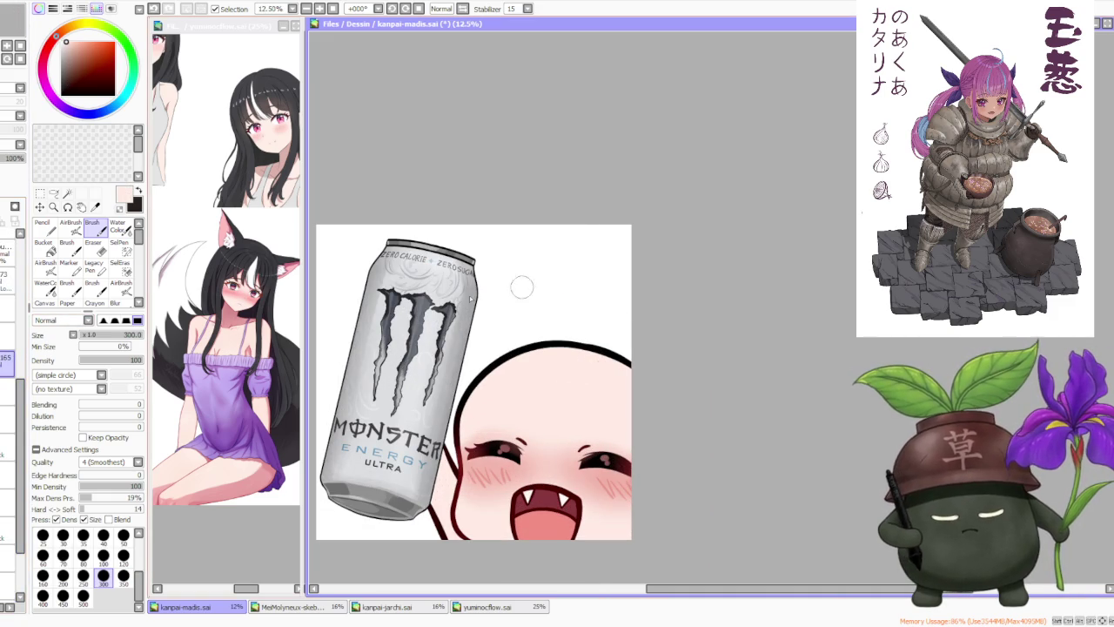
left_click(278, 344)
scroll(258, 255, "up", 2)
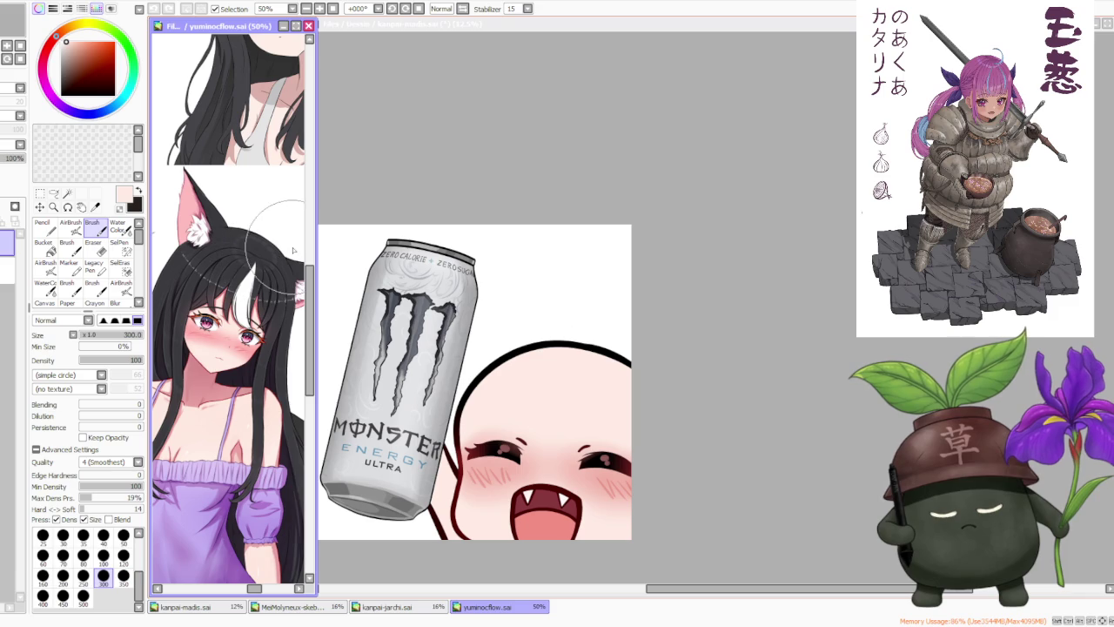
- Back on kanpai-madis.sai, pick black from the face outline with brush size 300
left_click(745, 261)
scroll(718, 279, "down", 1)
scroll(718, 290, "up", 2)
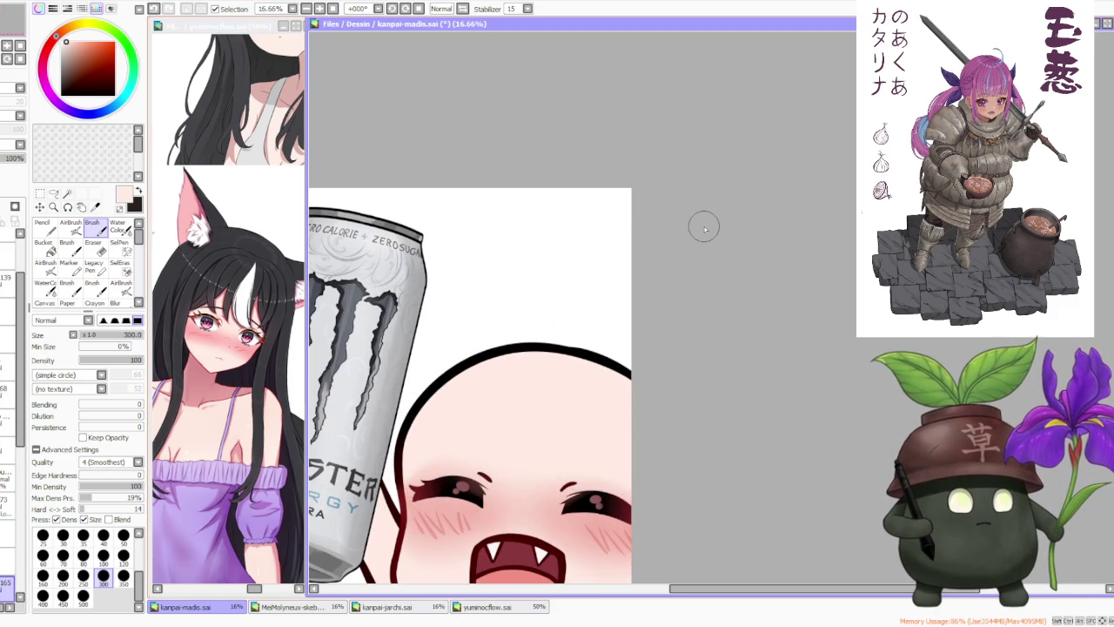
scroll(704, 225, "down", 1)
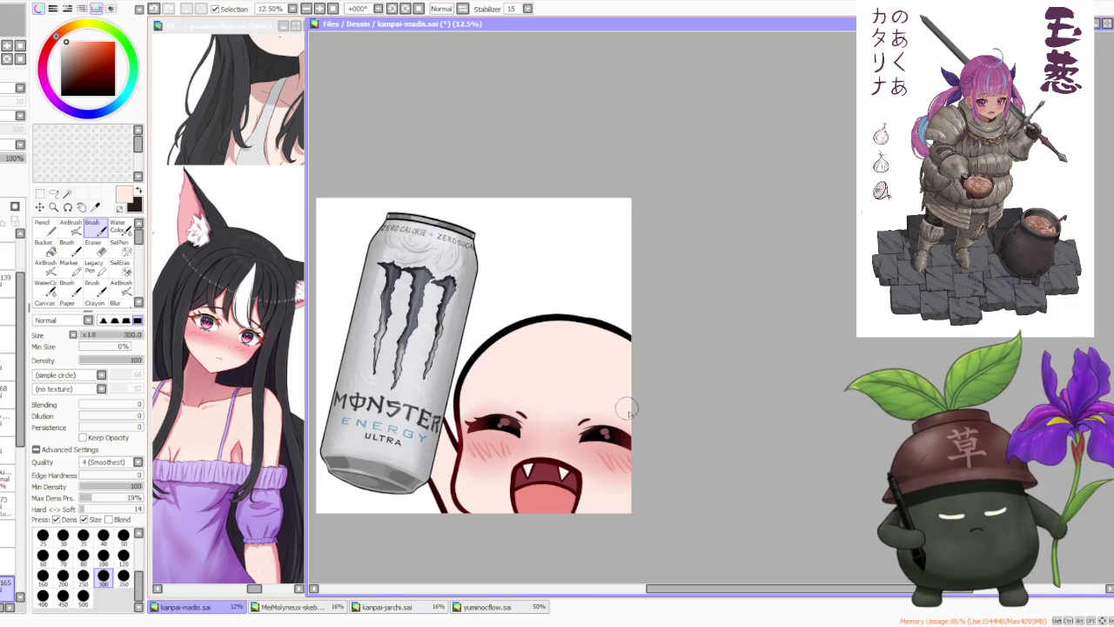
right_click(520, 323)
left_click(84, 574)
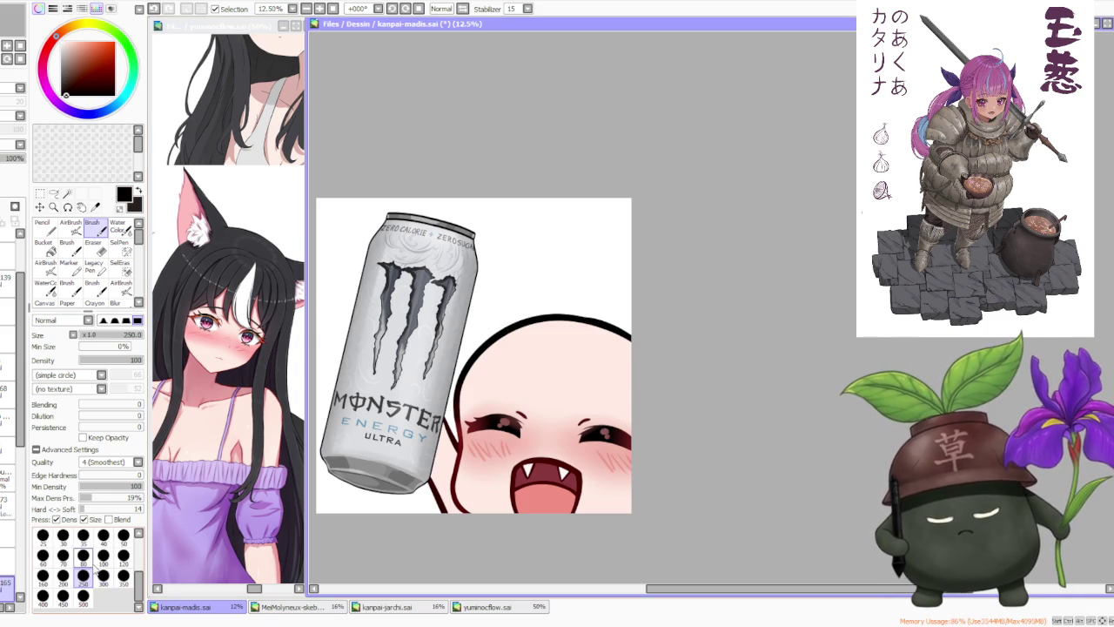
left_click(104, 576)
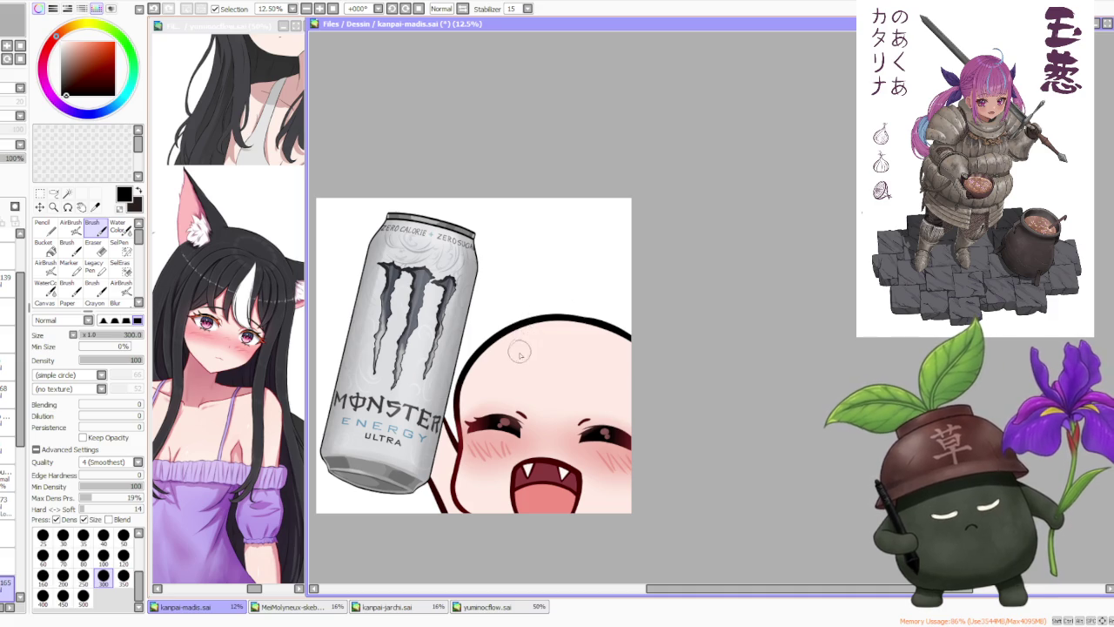
- Draw black hair strands from the head outline down to the left eye, redrawing until they fit
left_click_drag(540, 420, 528, 321)
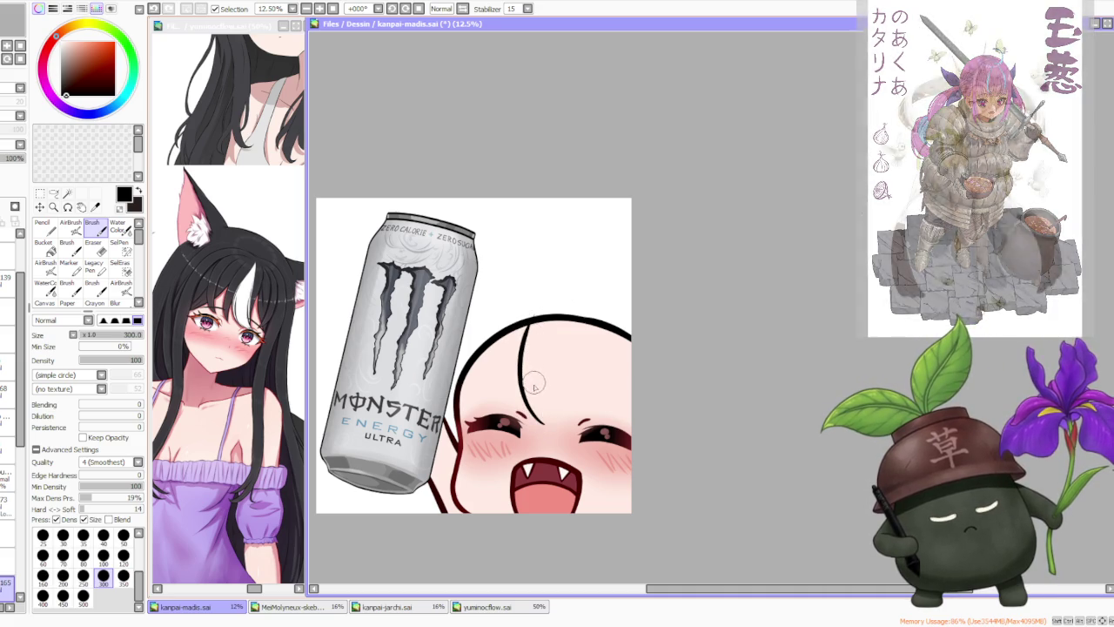
key("ctrl+z")
left_click_drag(527, 356, 544, 423)
left_click_drag(534, 380, 540, 416)
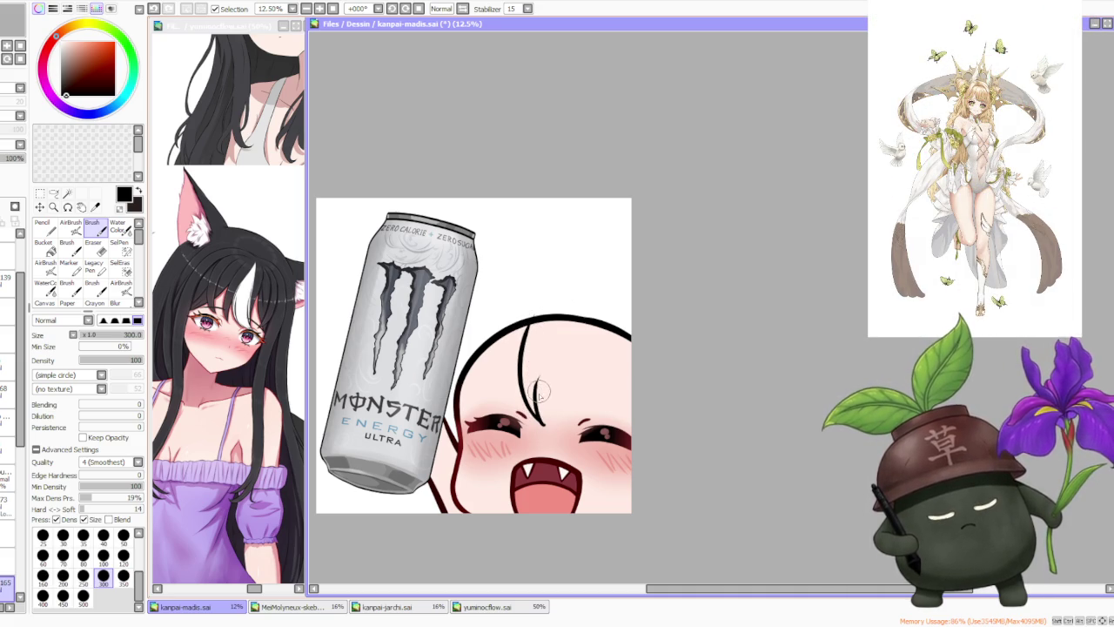
key("ctrl+z")
left_click_drag(545, 348, 536, 402)
key("ctrl+z")
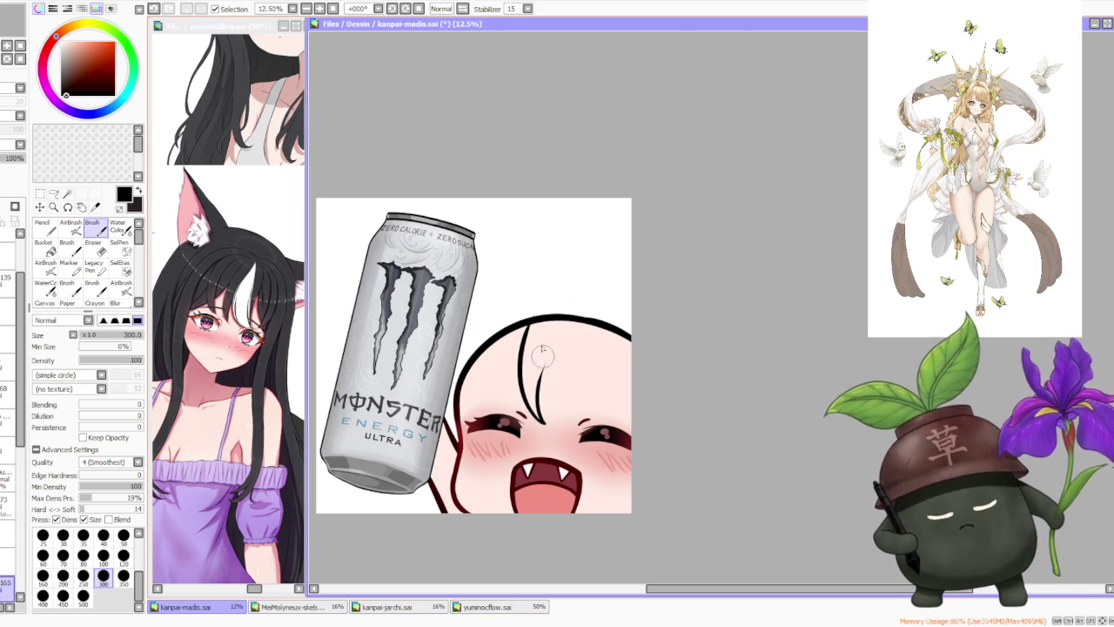
mouse_move(545, 352)
left_mouse_down()
mouse_move(551, 418)
mouse_move(576, 435)
left_mouse_up()
key("ctrl+z")
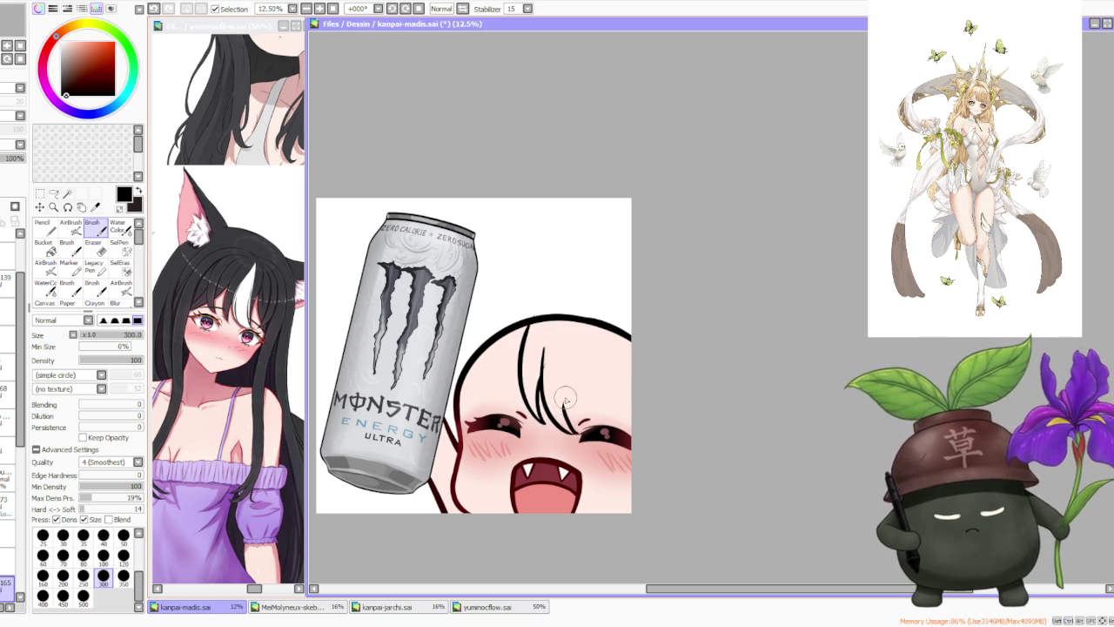
key("ctrl+z")
left_click_drag(559, 388, 576, 435)
key("ctrl+z")
left_click_drag(547, 345, 574, 418)
key("ctrl+z")
left_click_drag(545, 348, 570, 432)
key("ctrl+z")
left_click_drag(545, 346, 562, 427)
key("ctrl+z")
key("ctrl+z")
left_click_drag(545, 346, 564, 425)
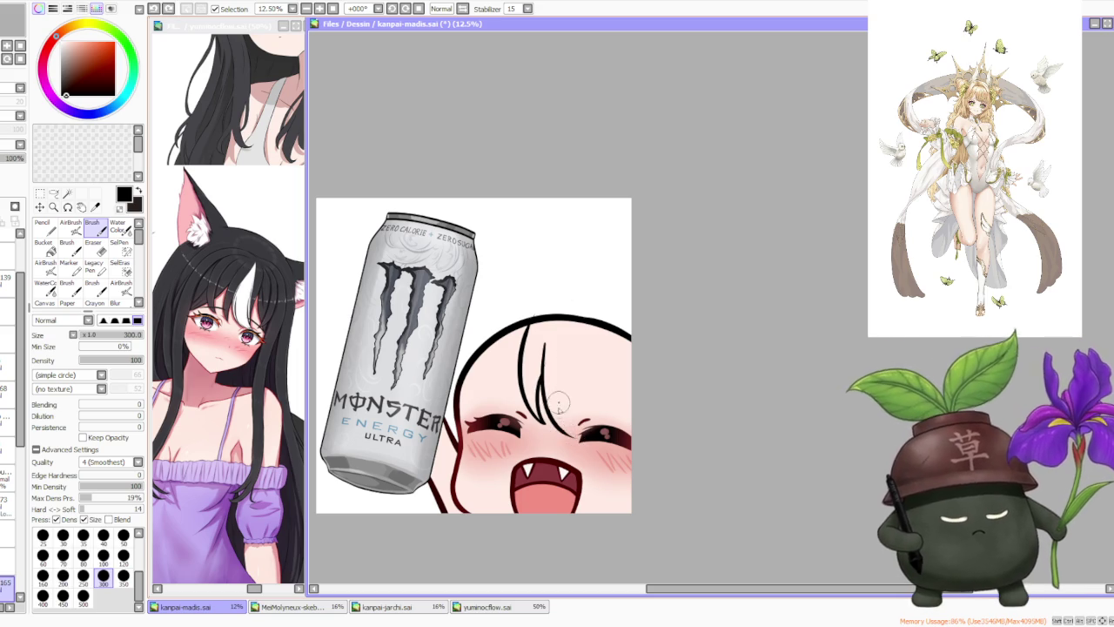
key("ctrl+z")
key("ctrl+z")
left_click_drag(545, 346, 570, 424)
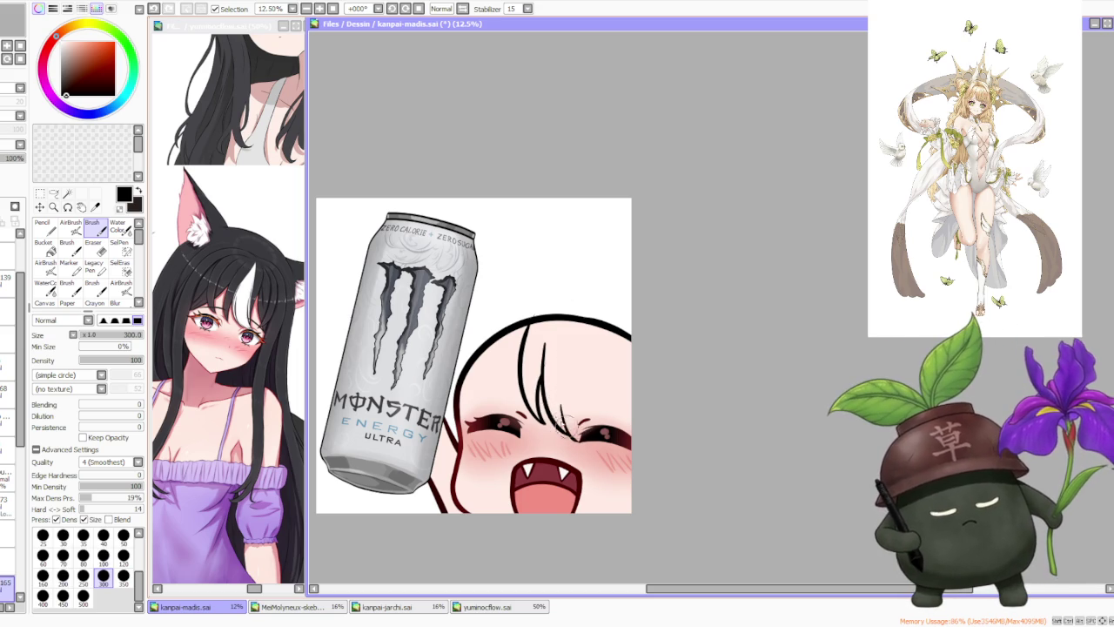
- Add thin black hair strands on the right side of the forehead
scroll(547, 429, "up", 1)
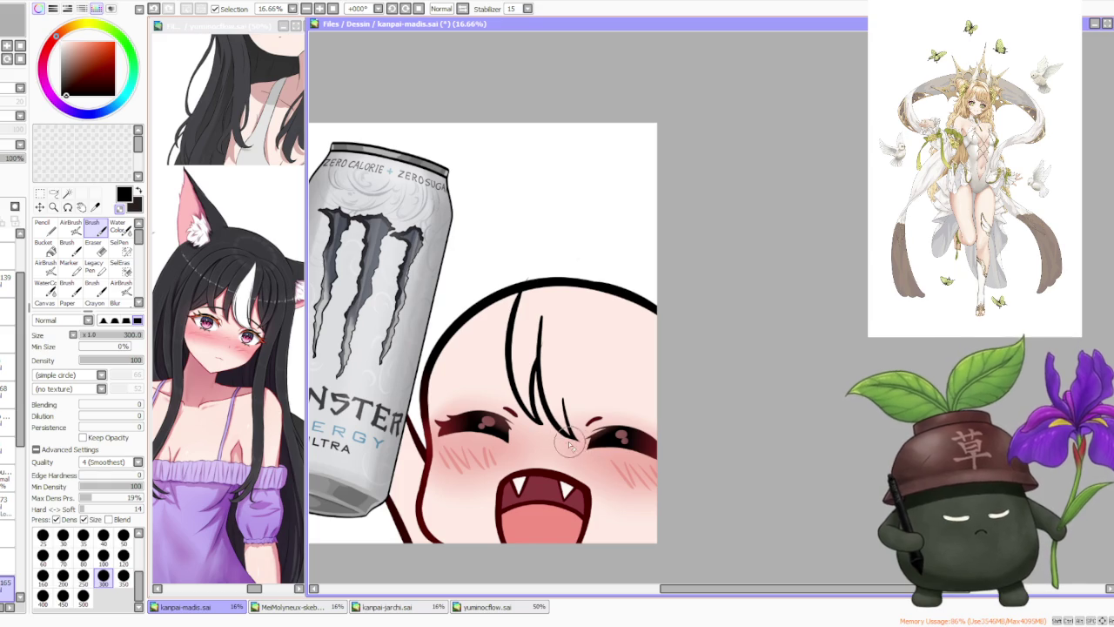
scroll(524, 350, "up", 1)
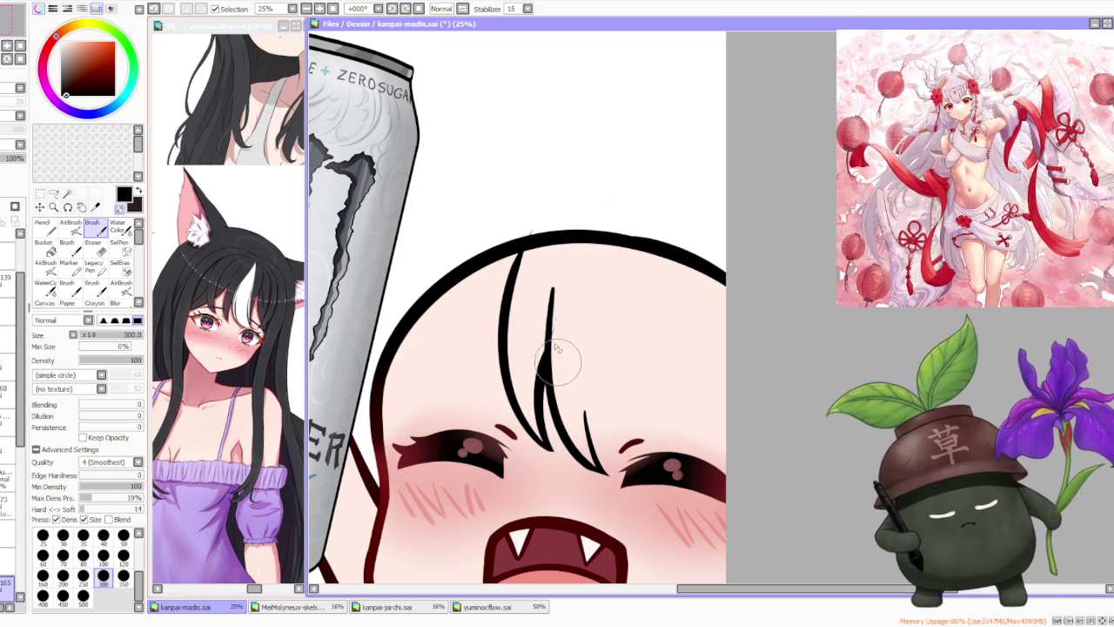
scroll(610, 313, "down", 1)
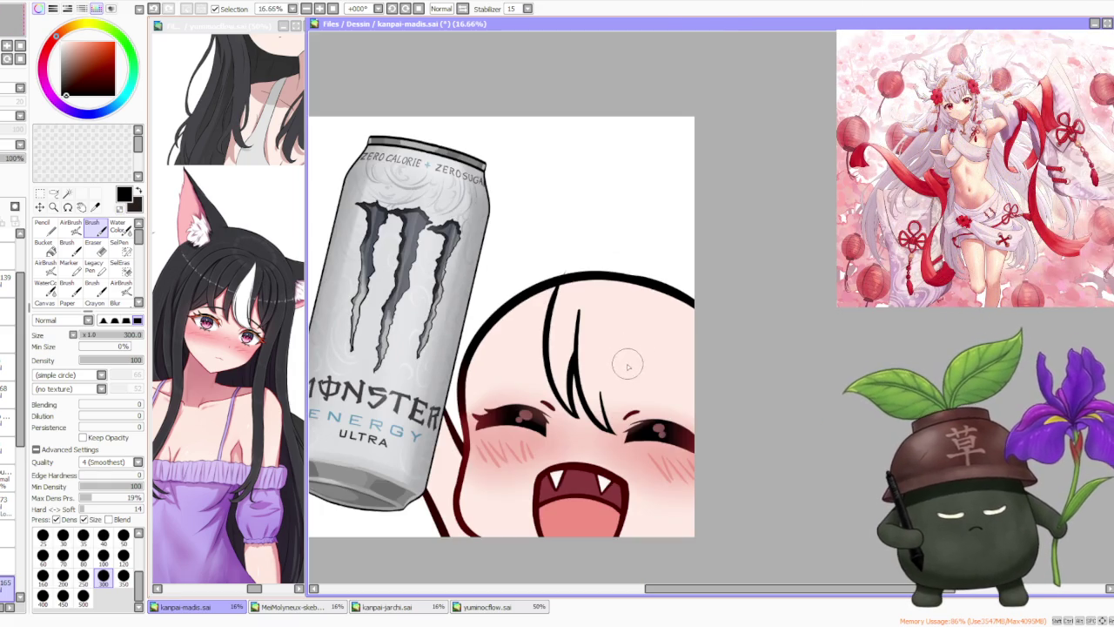
left_click_drag(630, 328, 641, 416)
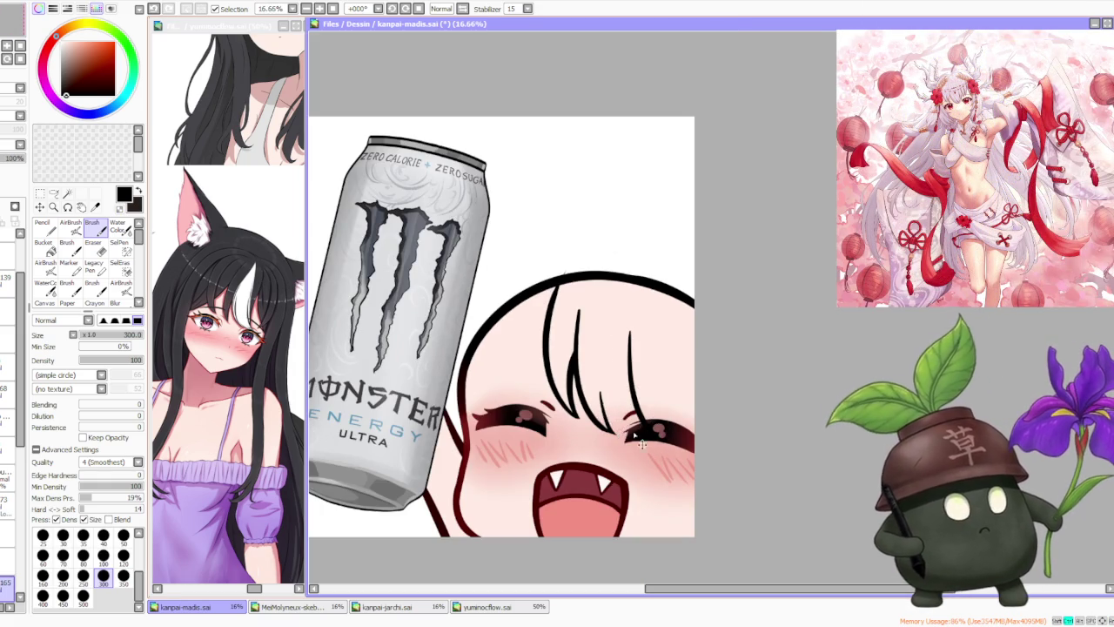
scroll(647, 433, "up", 1)
scroll(647, 433, "up", 2)
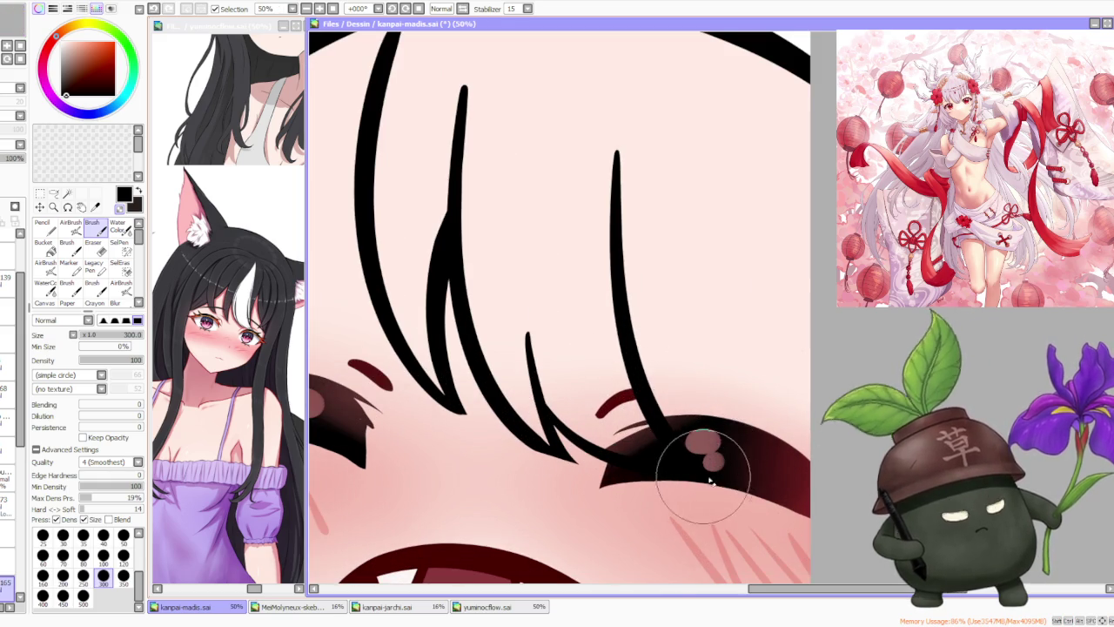
scroll(716, 464, "down", 2)
scroll(686, 320, "down", 2)
scroll(686, 320, "up", 1)
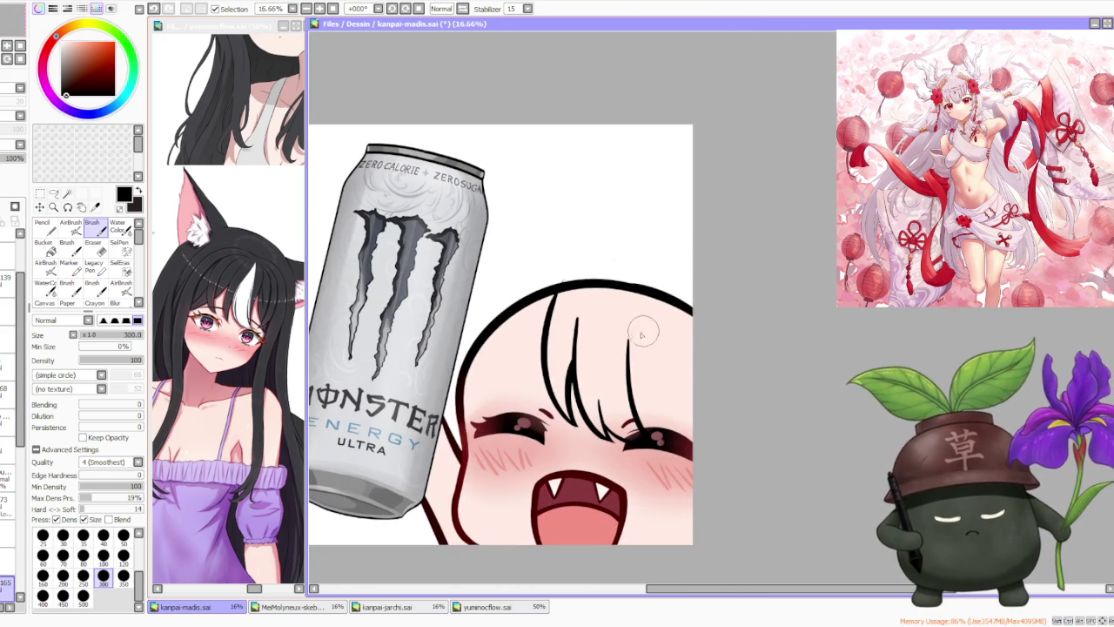
left_click_drag(646, 425, 649, 332)
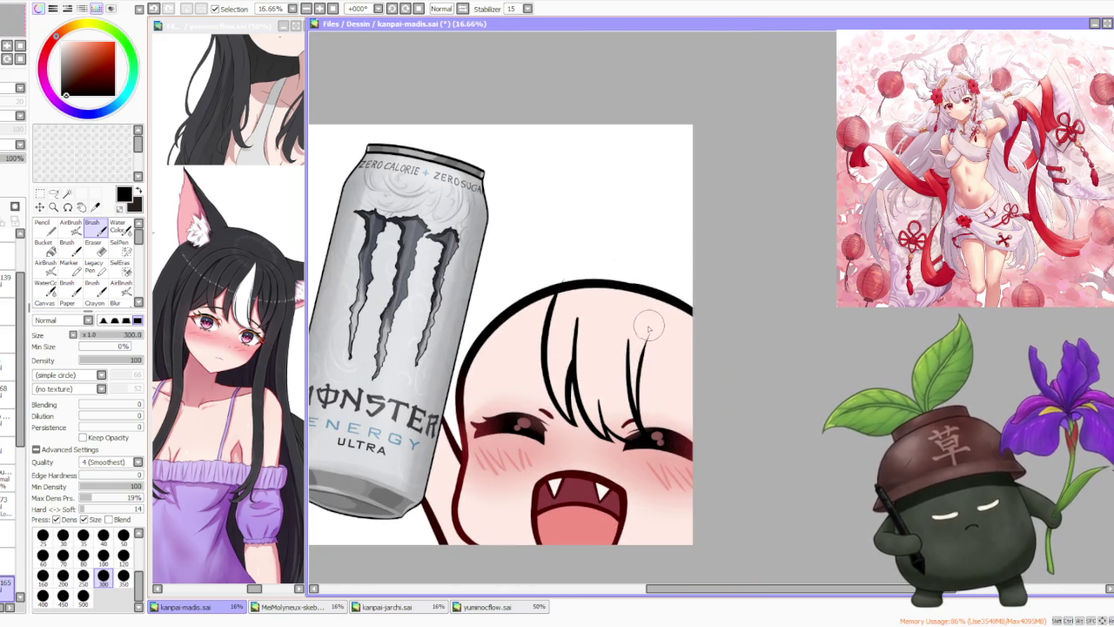
key("ctrl+z")
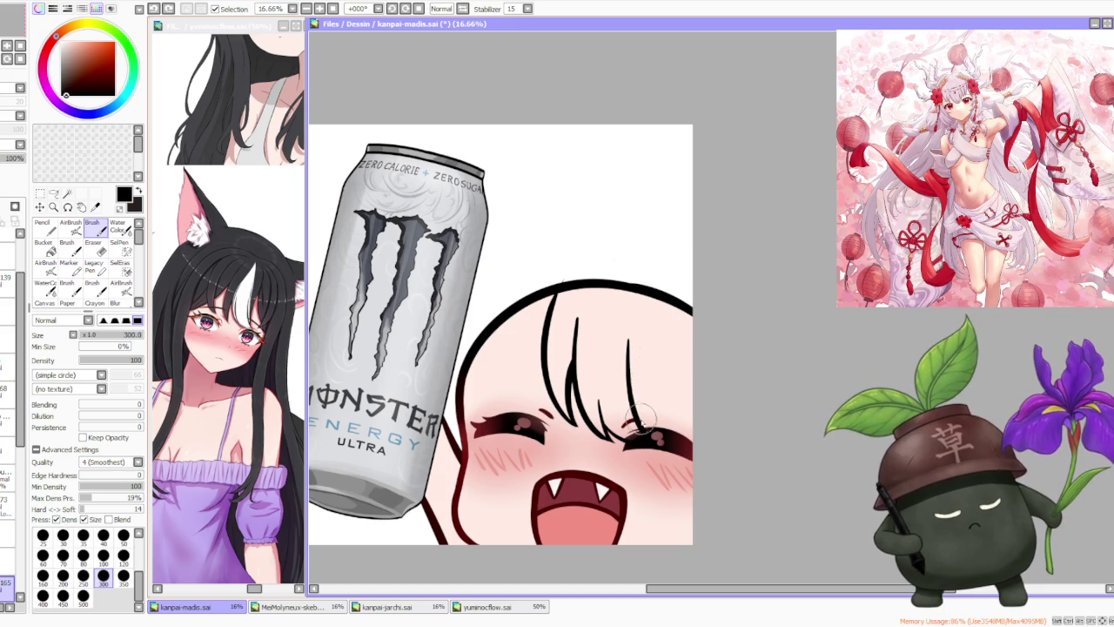
- Nudge the drawn hair strands slightly with Free Deform and apply it
left_click(40, 207)
left_click(67, 381)
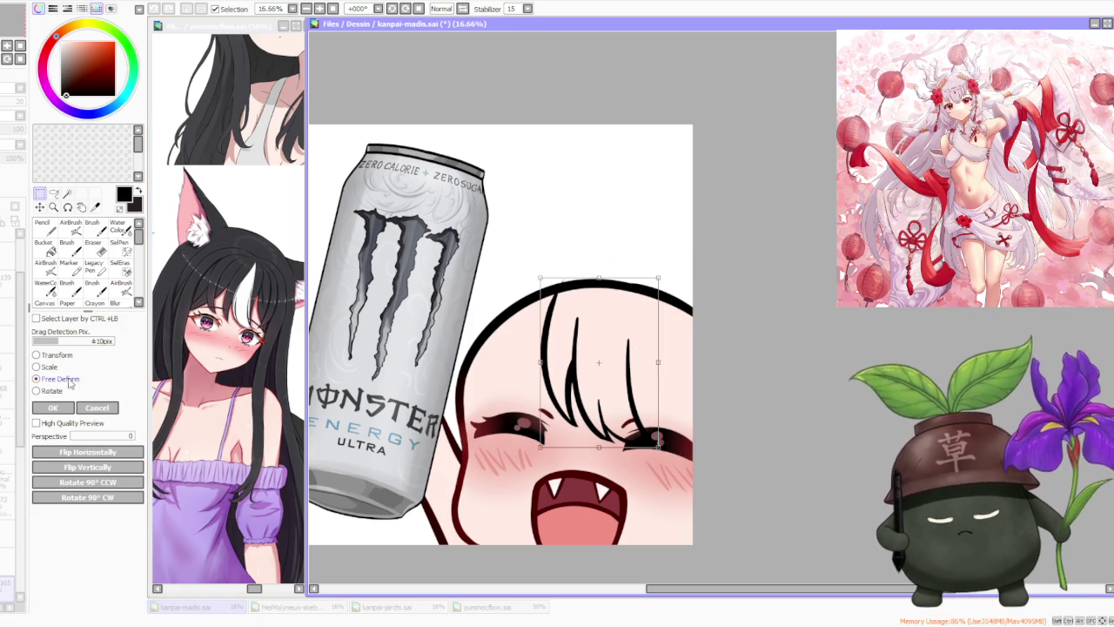
left_click_drag(625, 391, 631, 400)
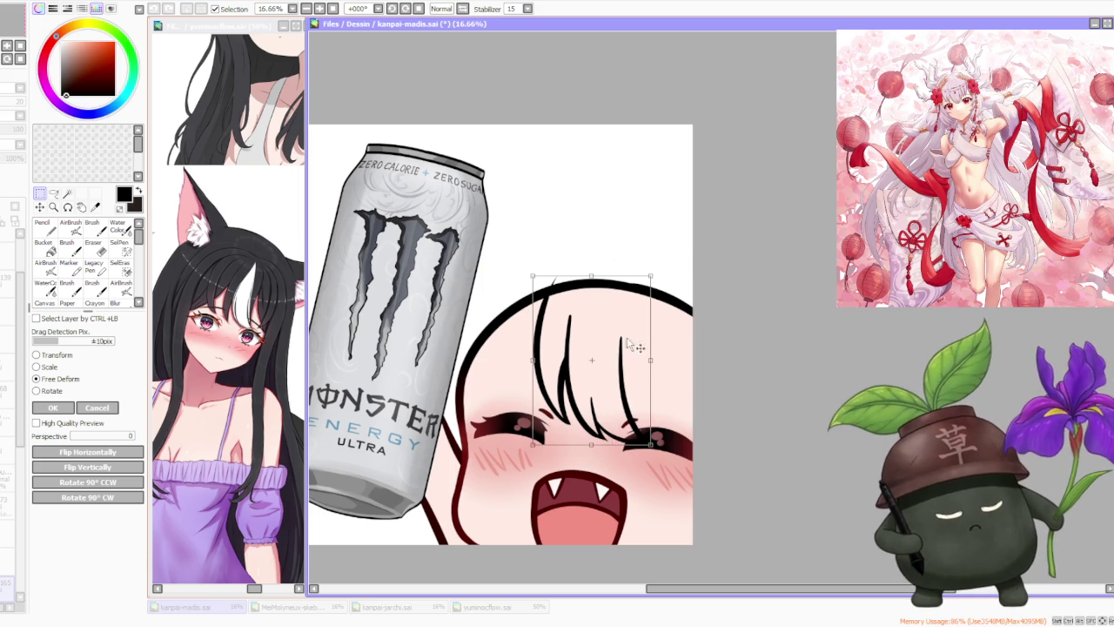
left_click(54, 408)
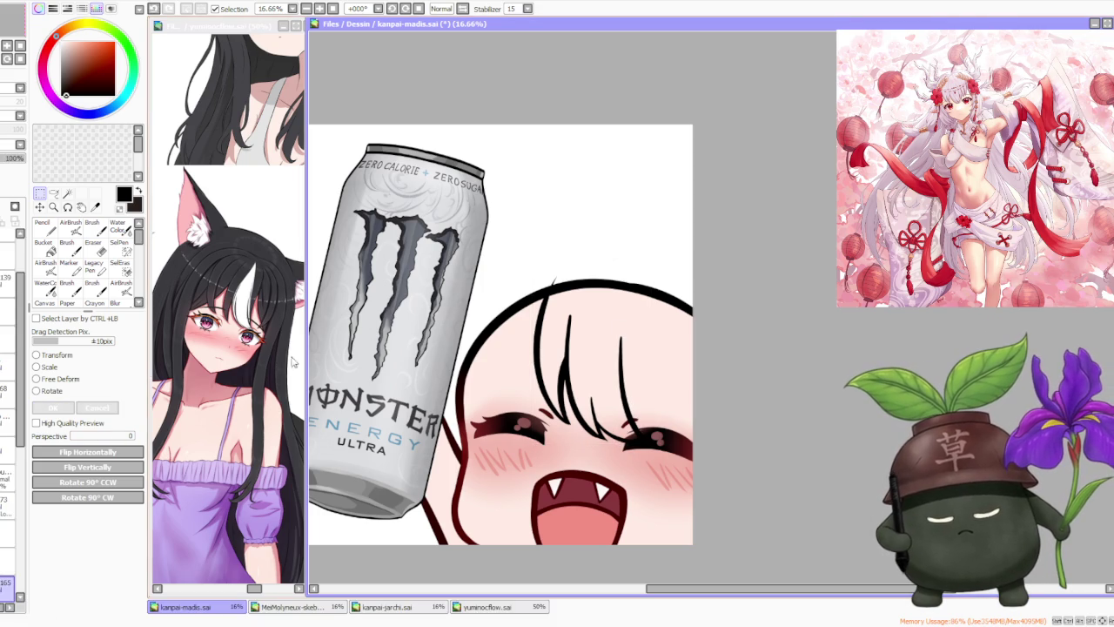
- Check the reference sheet, then return to the emote canvas
left_click(261, 261)
scroll(271, 176, "down", 2)
scroll(271, 176, "up", 2)
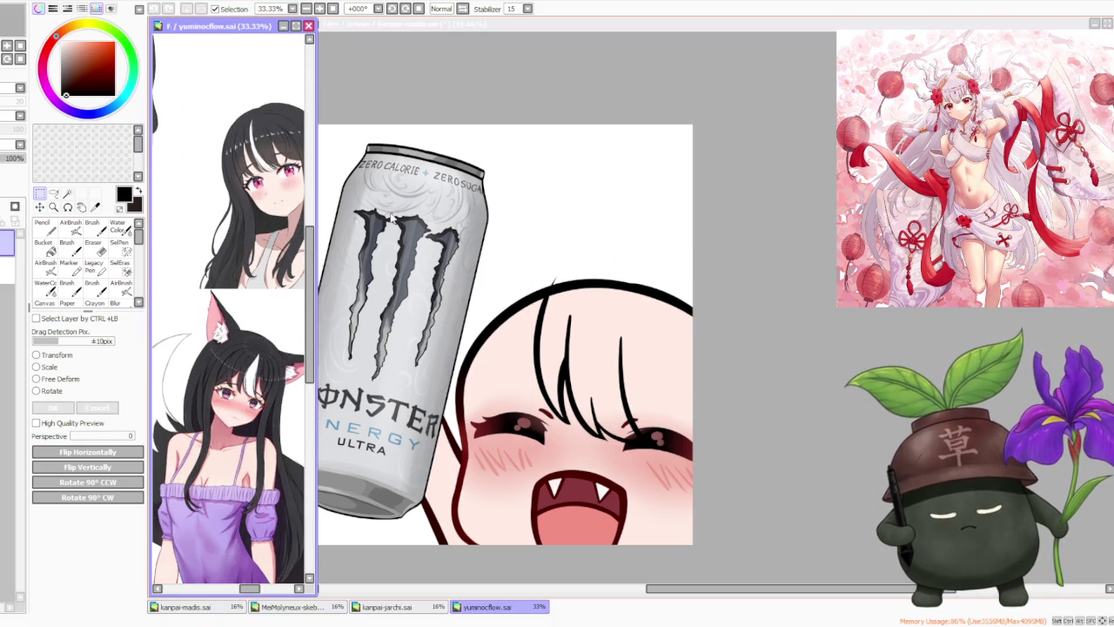
left_click(740, 256)
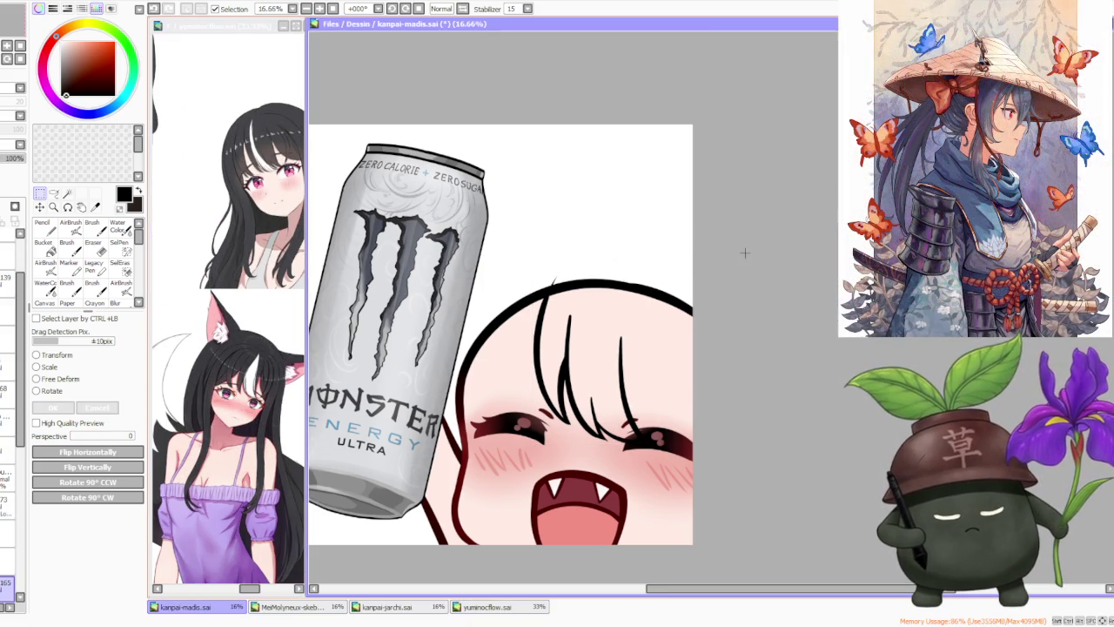
- Lasso the strands above the left eye and Free Deform them down into the eye
scroll(661, 299, "up", 1)
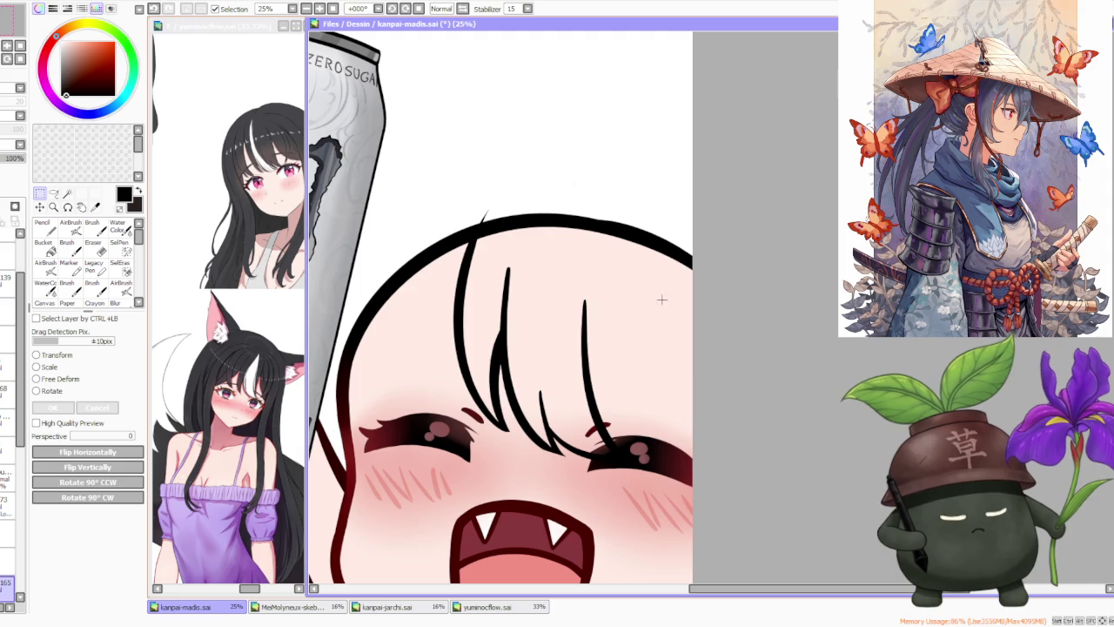
left_click(53, 193)
left_click_drag(450, 204, 517, 435)
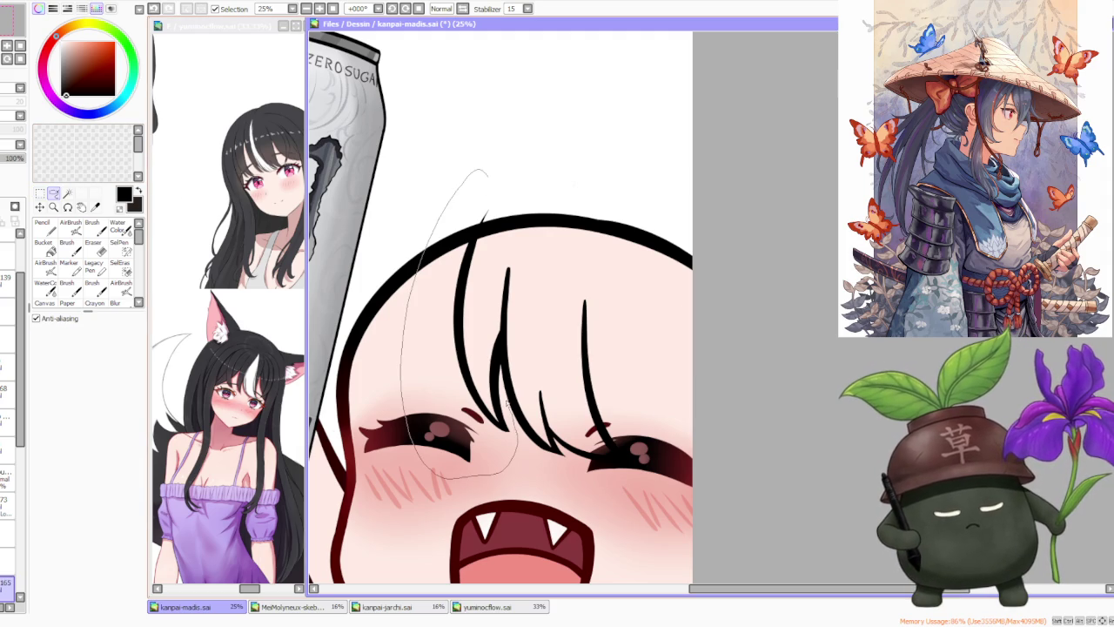
left_click_drag(502, 369, 502, 369)
left_click(40, 193)
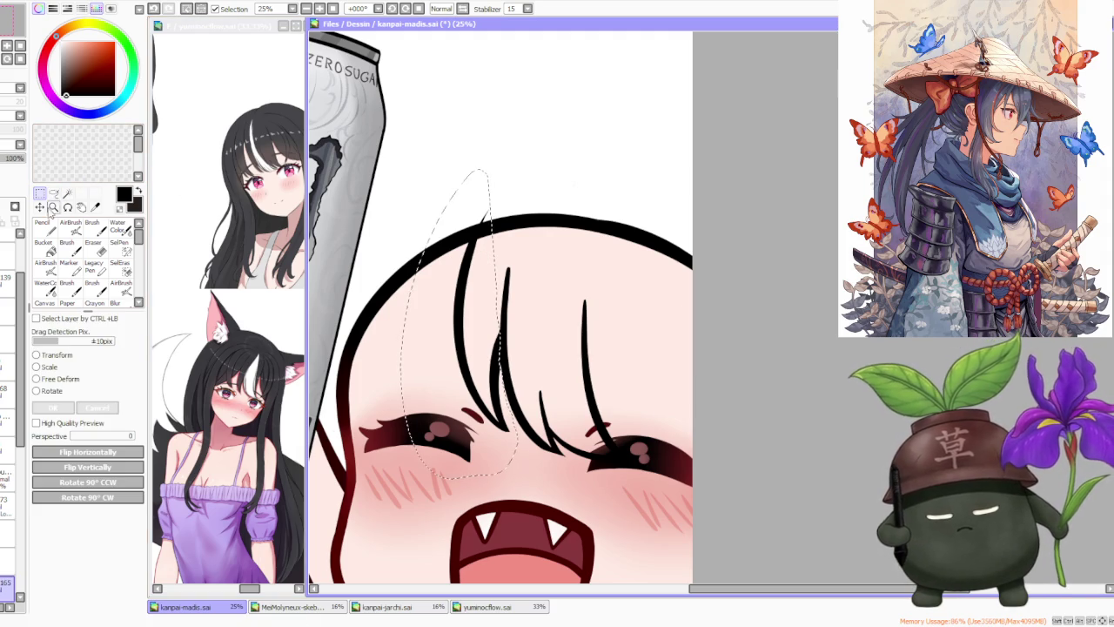
left_click(63, 380)
left_click_drag(481, 432, 482, 447)
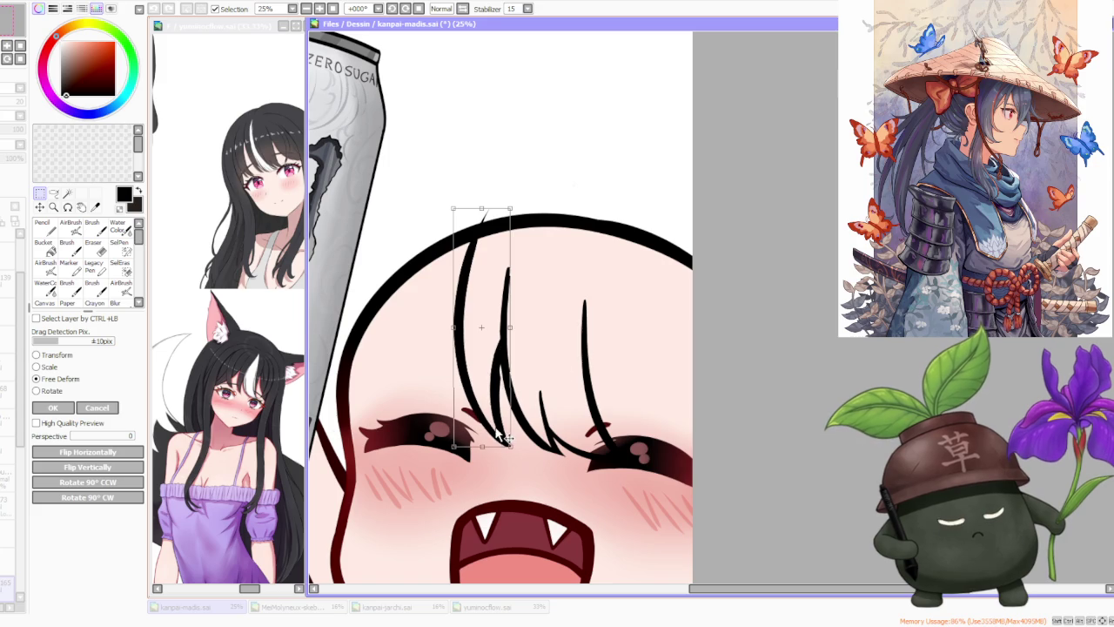
key("Return")
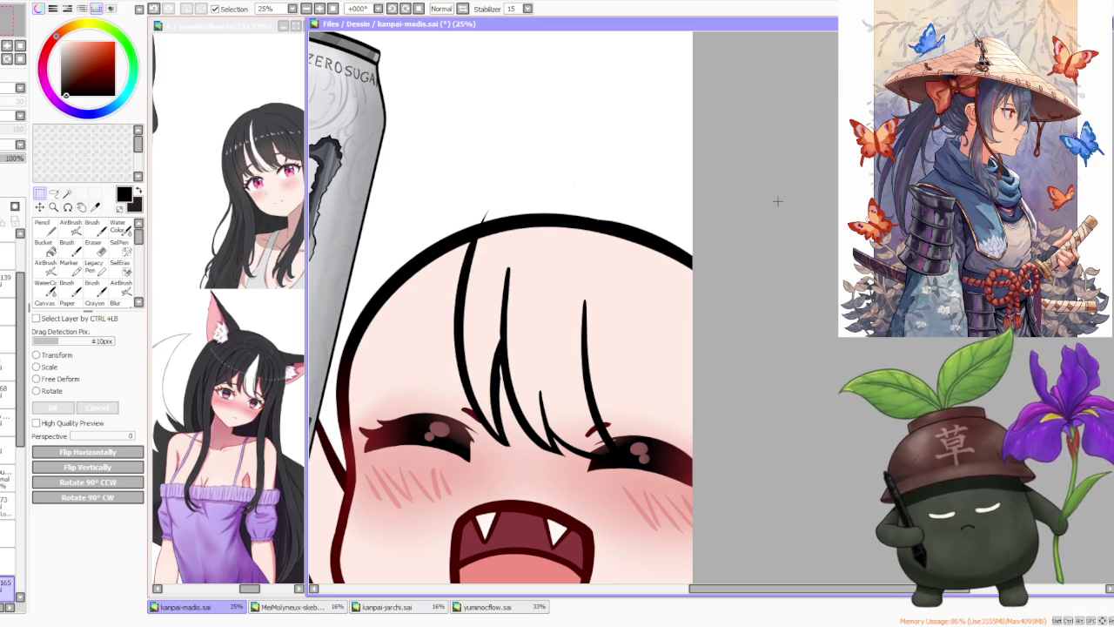
left_click(97, 235)
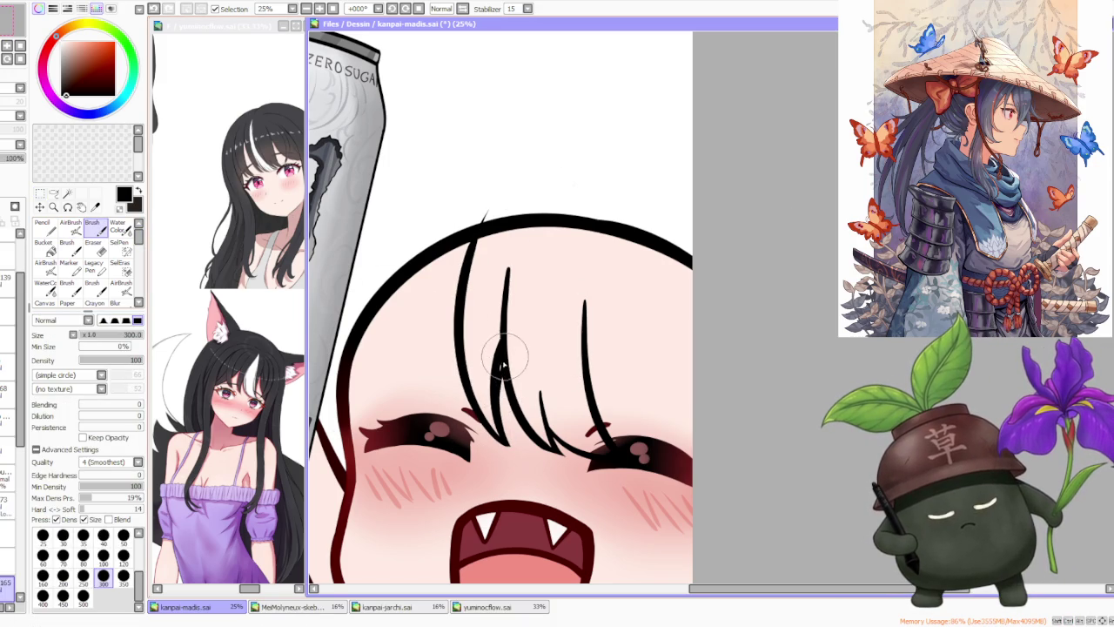
- Draw a long thin strand in the right bangs and a short one poking above the head
scroll(498, 388, "down", 1)
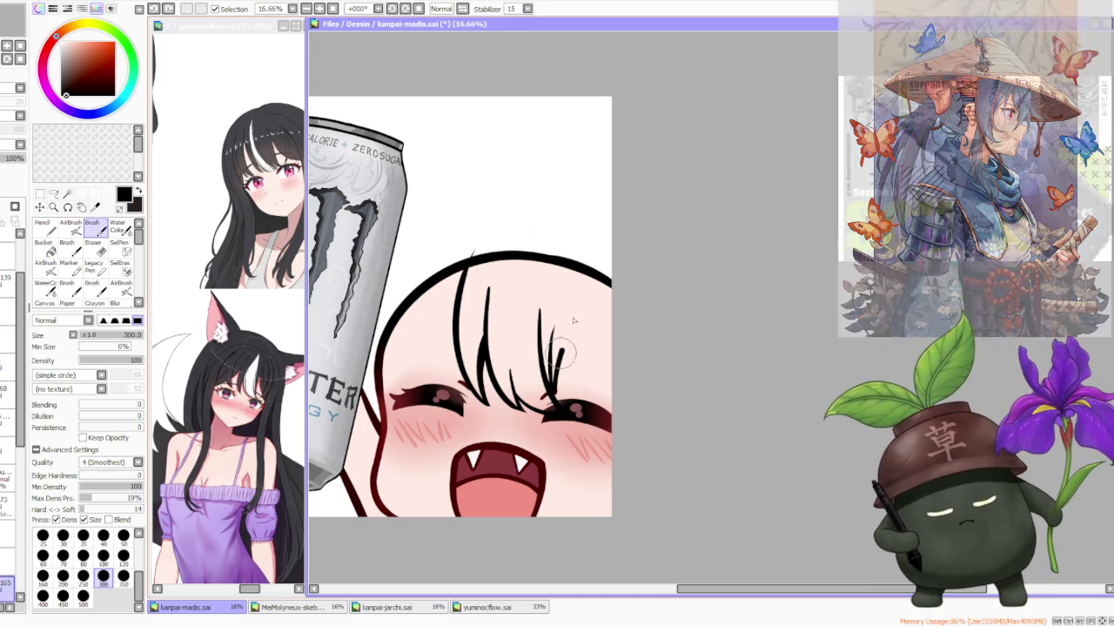
left_click_drag(554, 392, 572, 262)
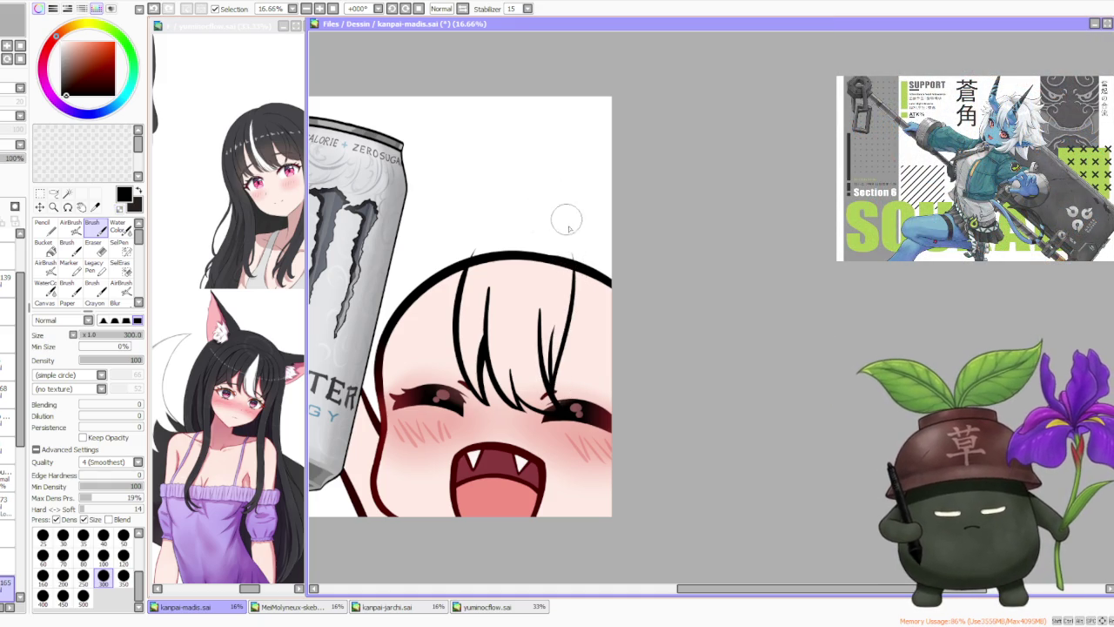
left_click_drag(560, 226, 571, 263)
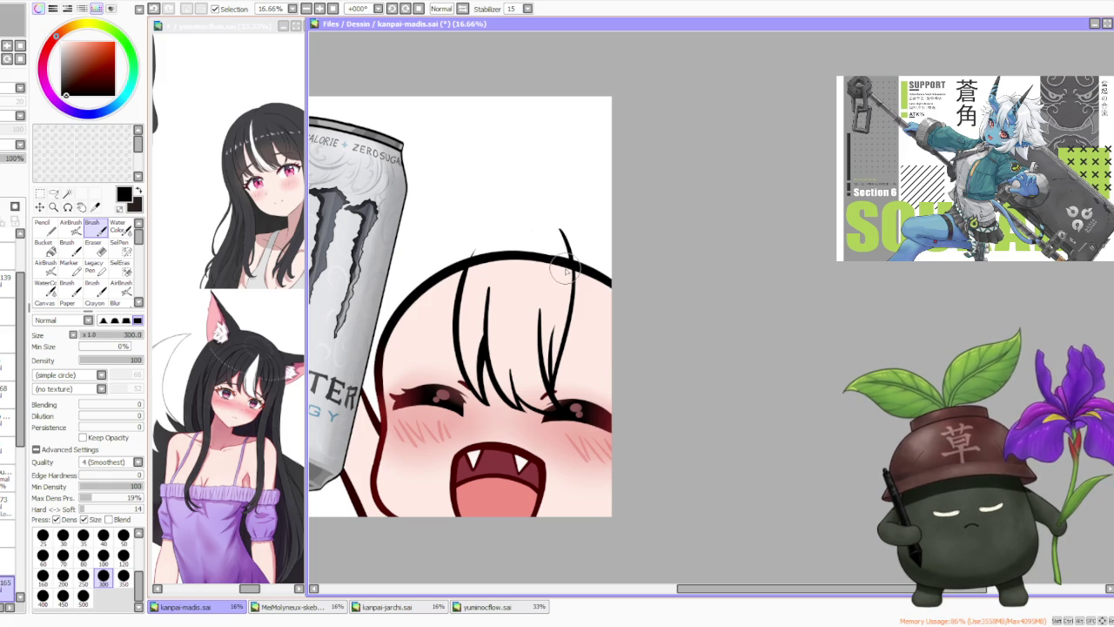
left_click(276, 394)
scroll(252, 348, "down", 3)
scroll(252, 331, "up", 3)
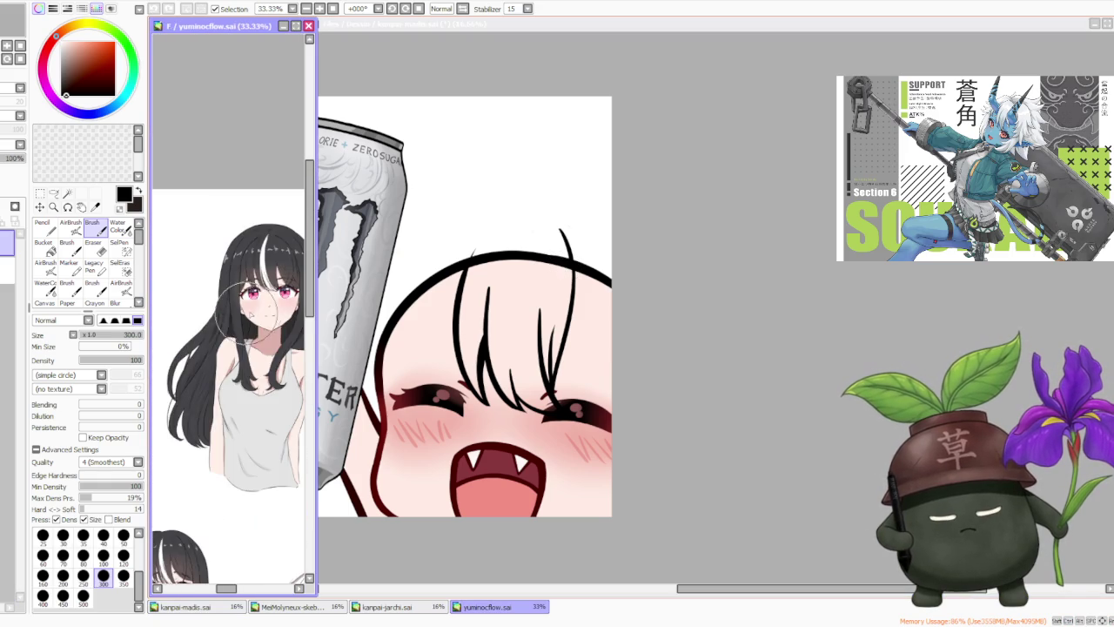
scroll(248, 320, "up", 5)
scroll(249, 330, "down", 1)
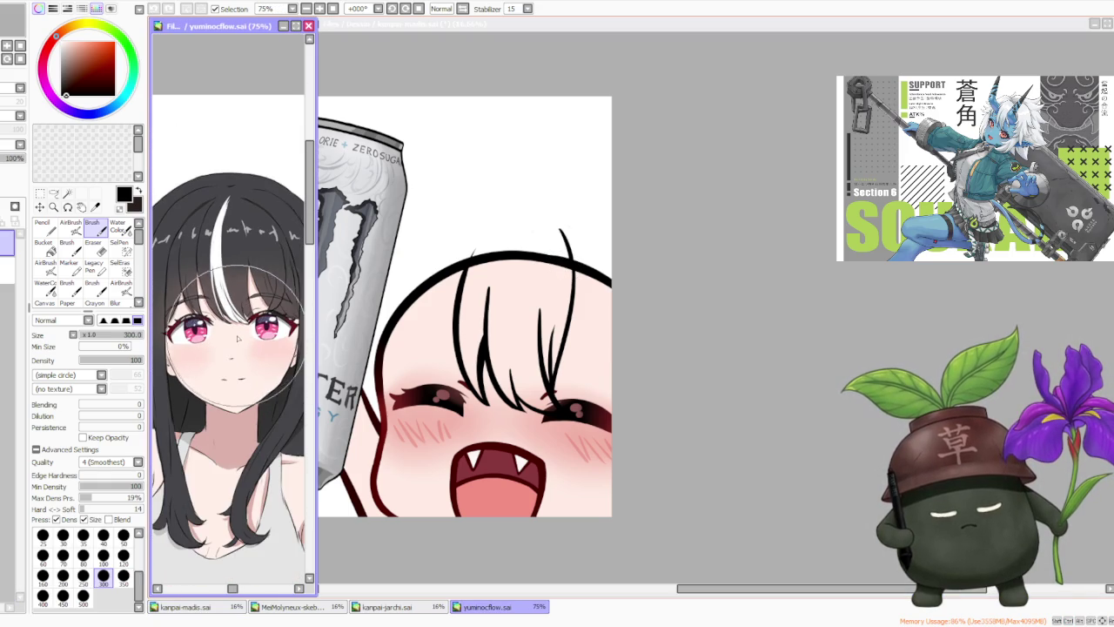
left_click(653, 347)
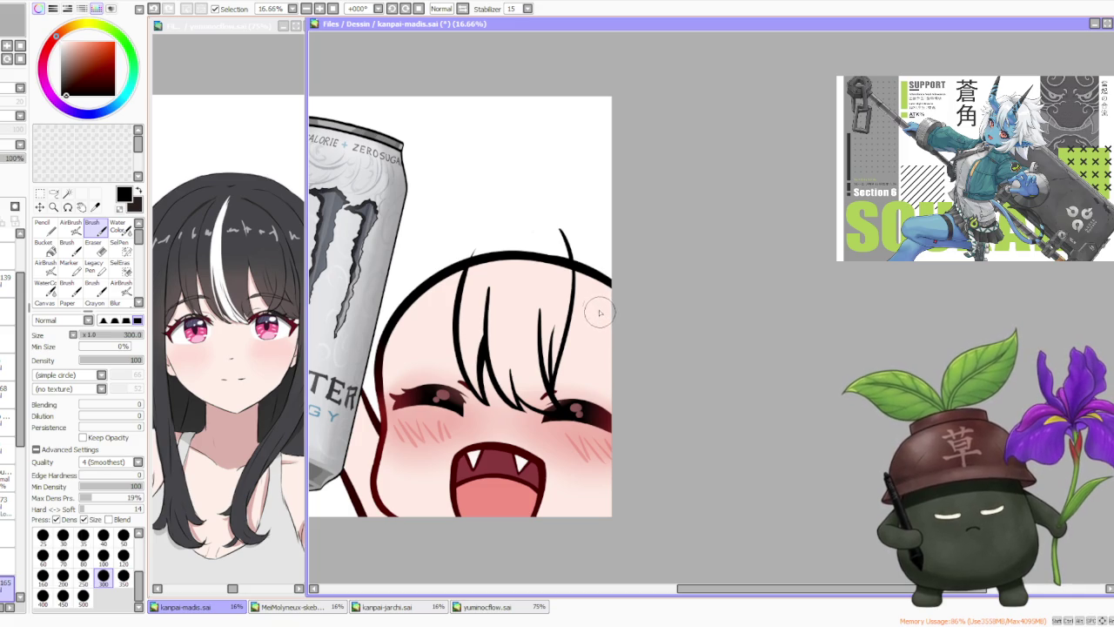
scroll(586, 296, "down", 1)
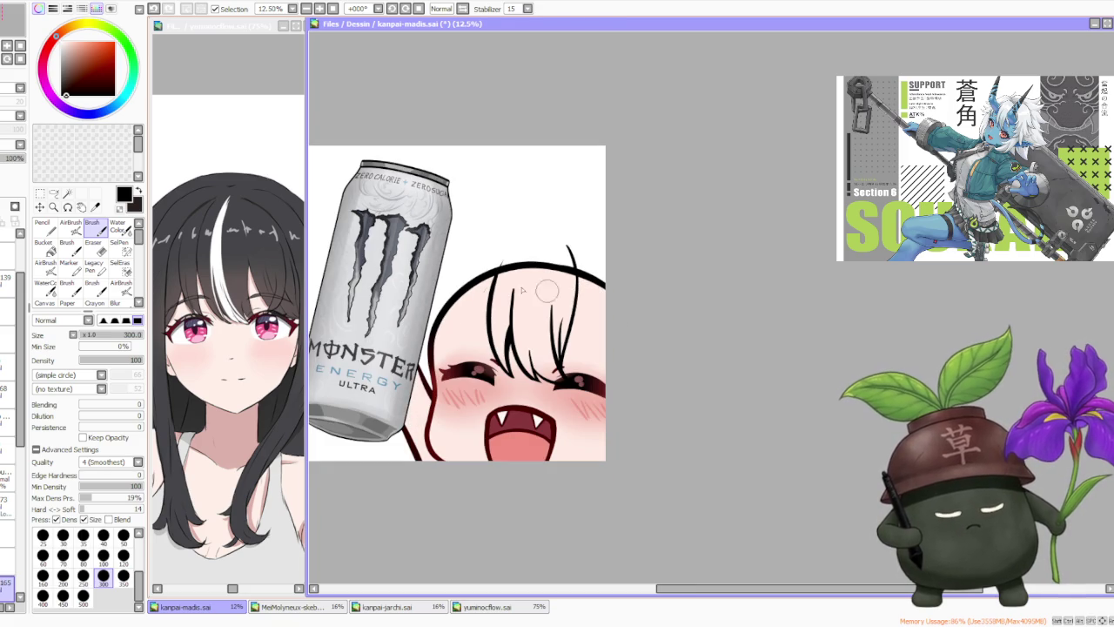
scroll(268, 511, "down", 4)
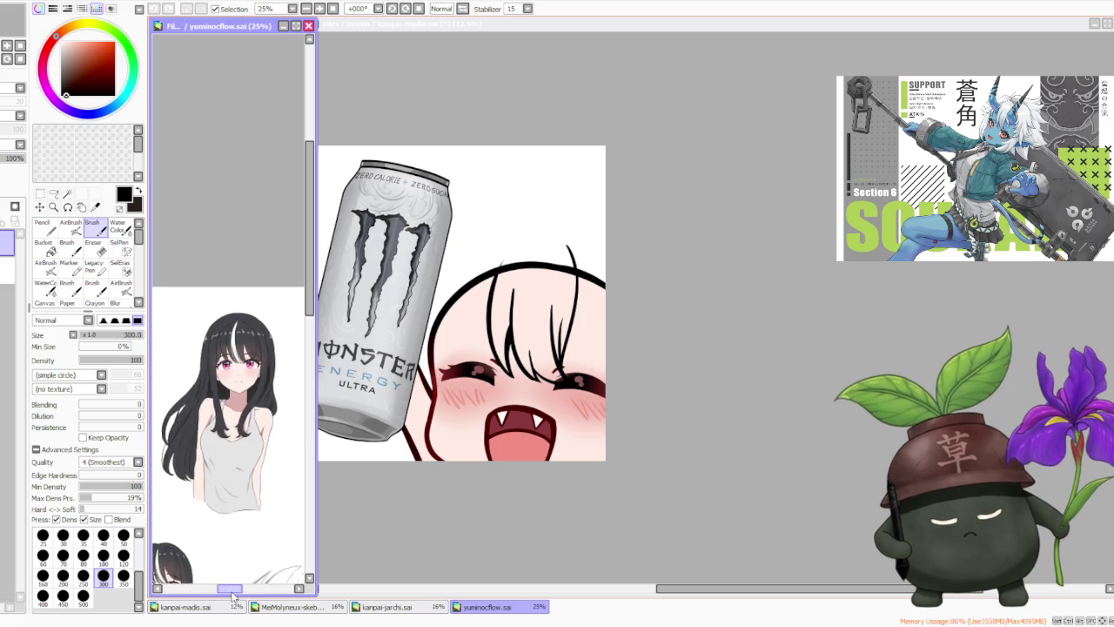
scroll(218, 479, "down", 2)
scroll(219, 475, "up", 4)
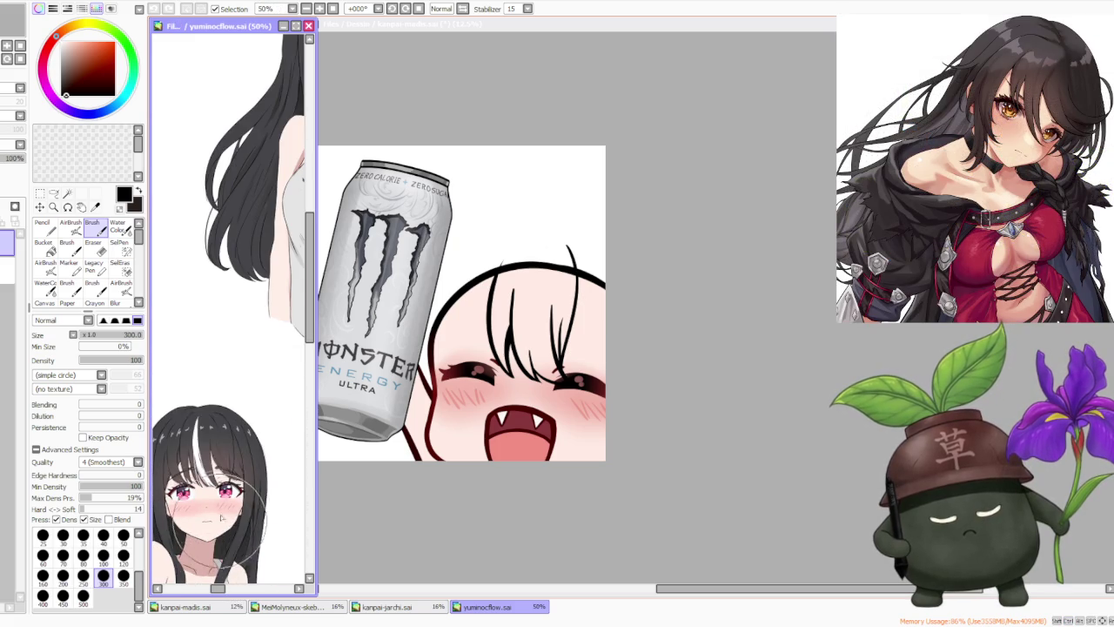
scroll(226, 590, "down", 1)
scroll(253, 594, "down", 2)
scroll(248, 488, "down", 1)
scroll(251, 453, "down", 1)
scroll(253, 413, "up", 2)
left_click(646, 265)
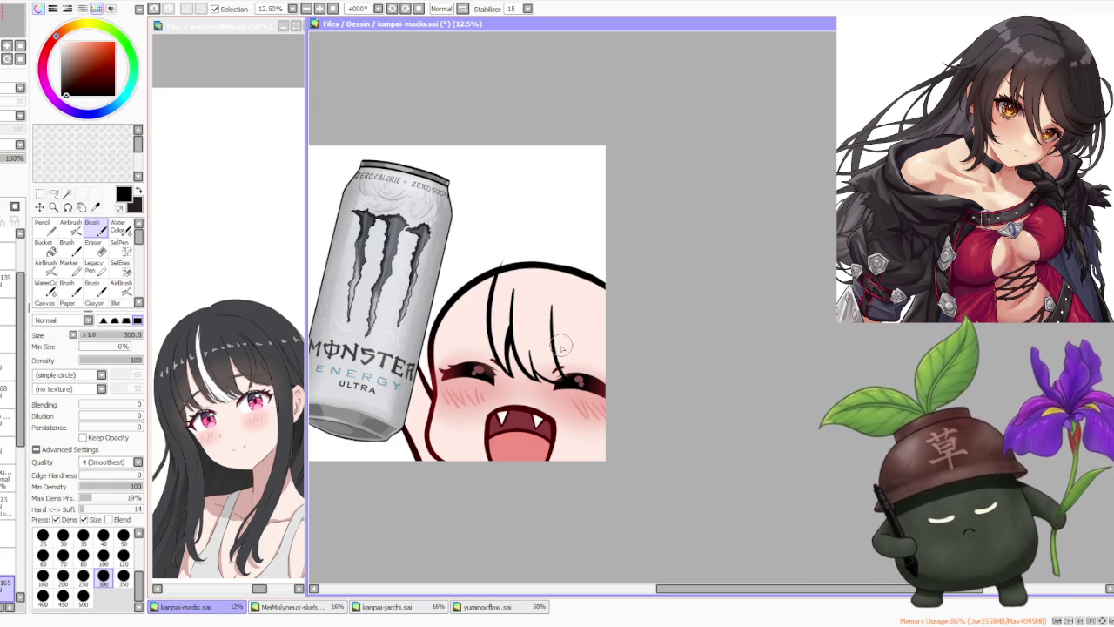
- Draw dark strands in the right bangs down to the right eye, undoing the unwanted ones
left_click_drag(553, 335, 578, 383)
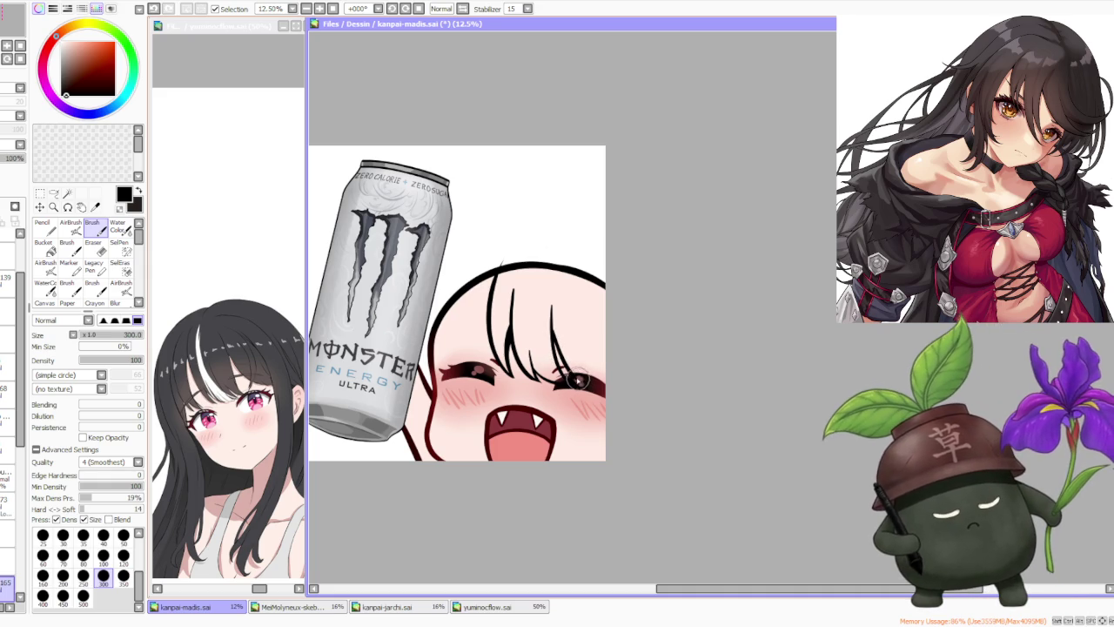
left_click_drag(578, 371, 578, 299)
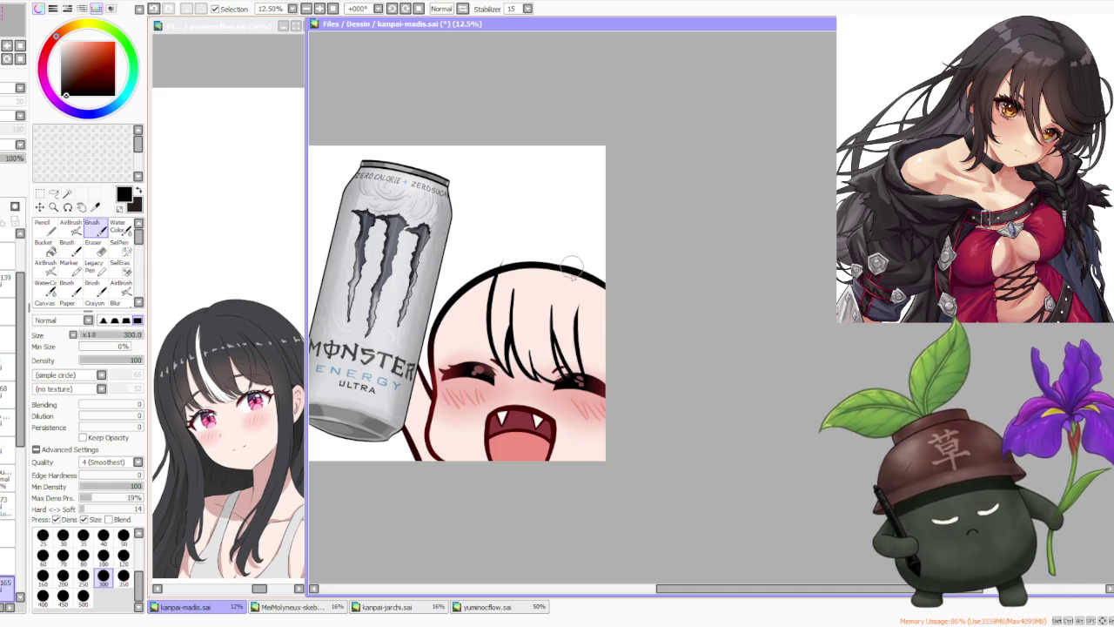
left_click_drag(591, 385, 578, 293)
key("ctrl+z")
key("ctrl+z")
mouse_move(576, 254)
left_mouse_down()
mouse_move(578, 301)
mouse_move(581, 254)
left_mouse_up()
key("ctrl+z")
key("ctrl+z")
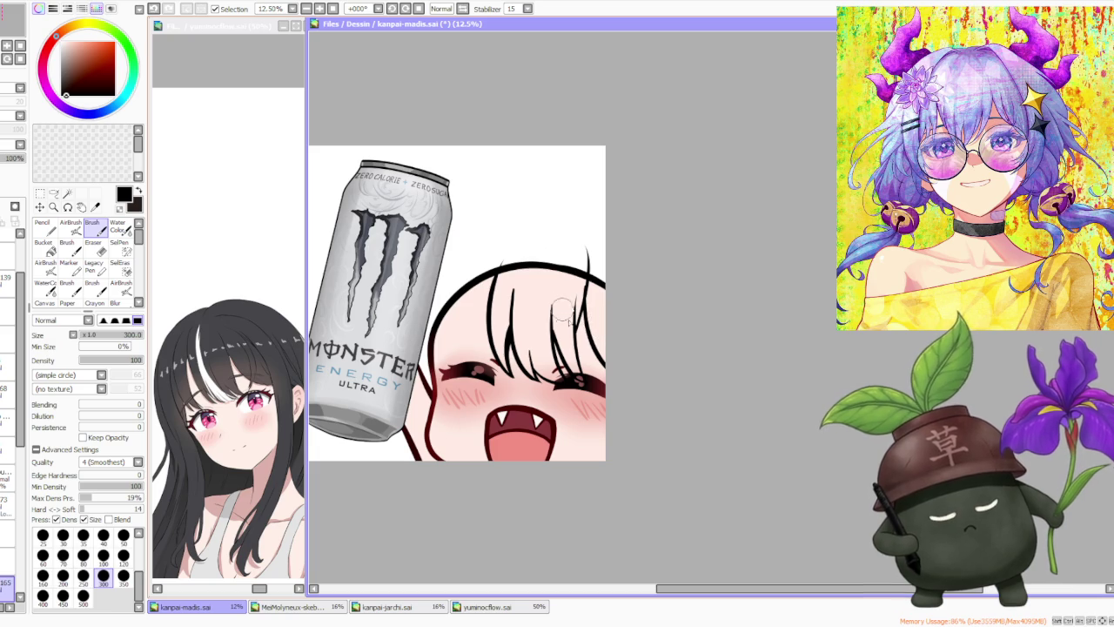
key("ctrl+z")
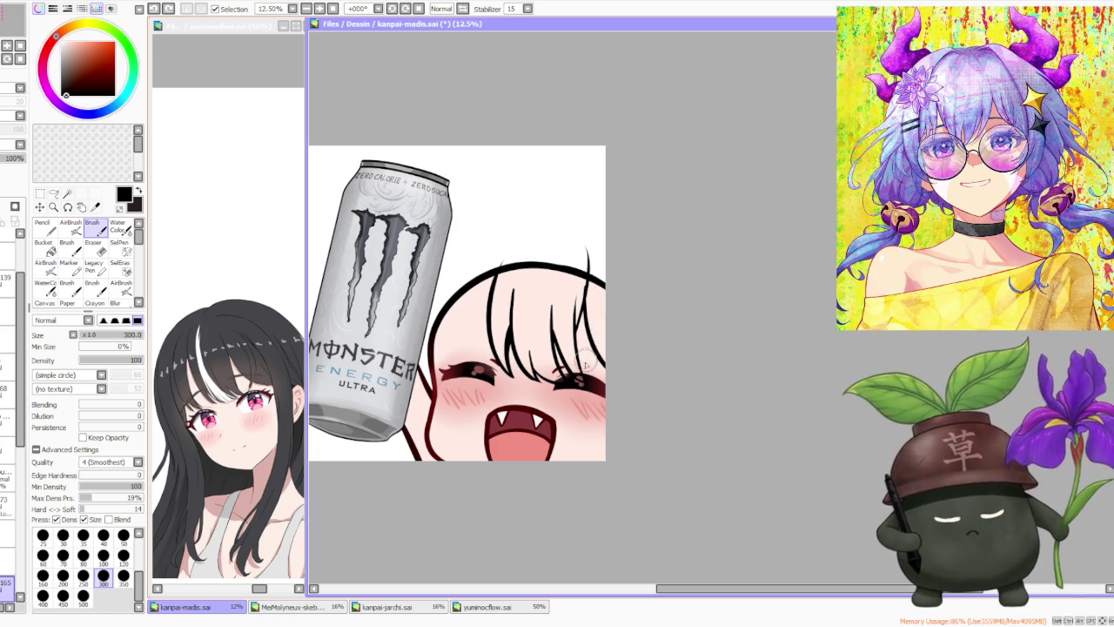
- Add a short stroke at the hair's right edge
left_click_drag(590, 278, 599, 299)
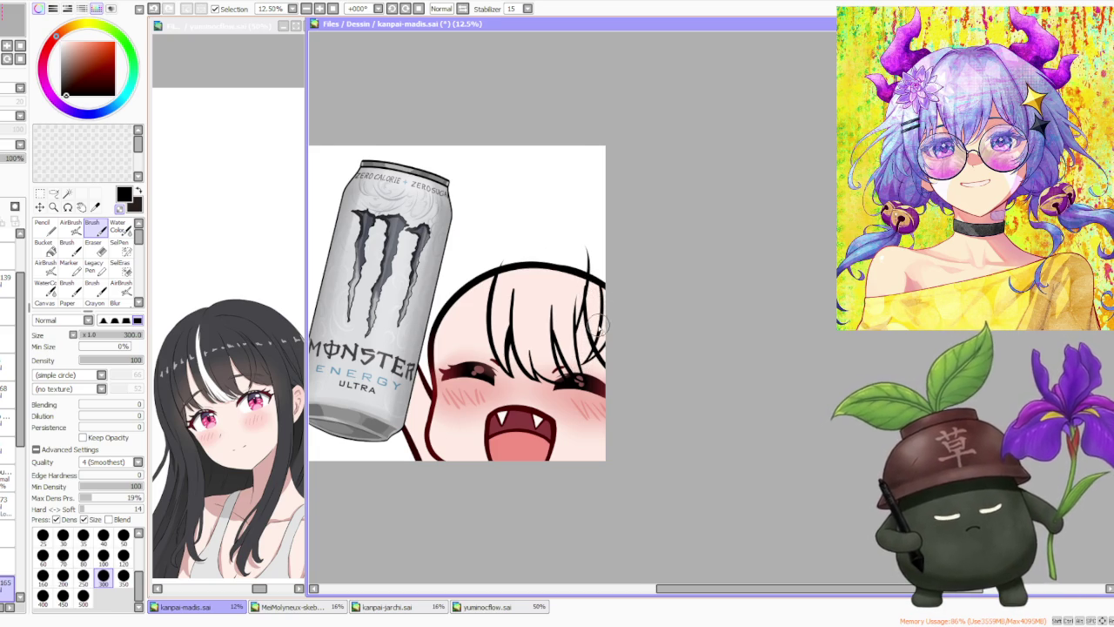
scroll(599, 324, "up", 1)
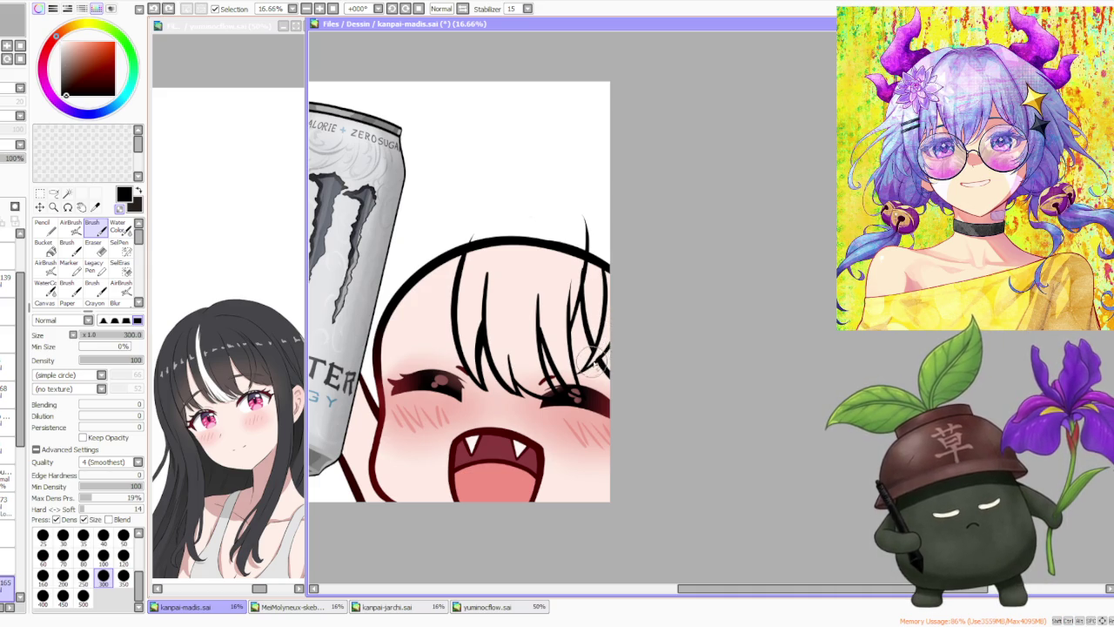
scroll(590, 352, "down", 1)
scroll(591, 313, "down", 2)
scroll(591, 278, "up", 1)
scroll(590, 269, "up", 1)
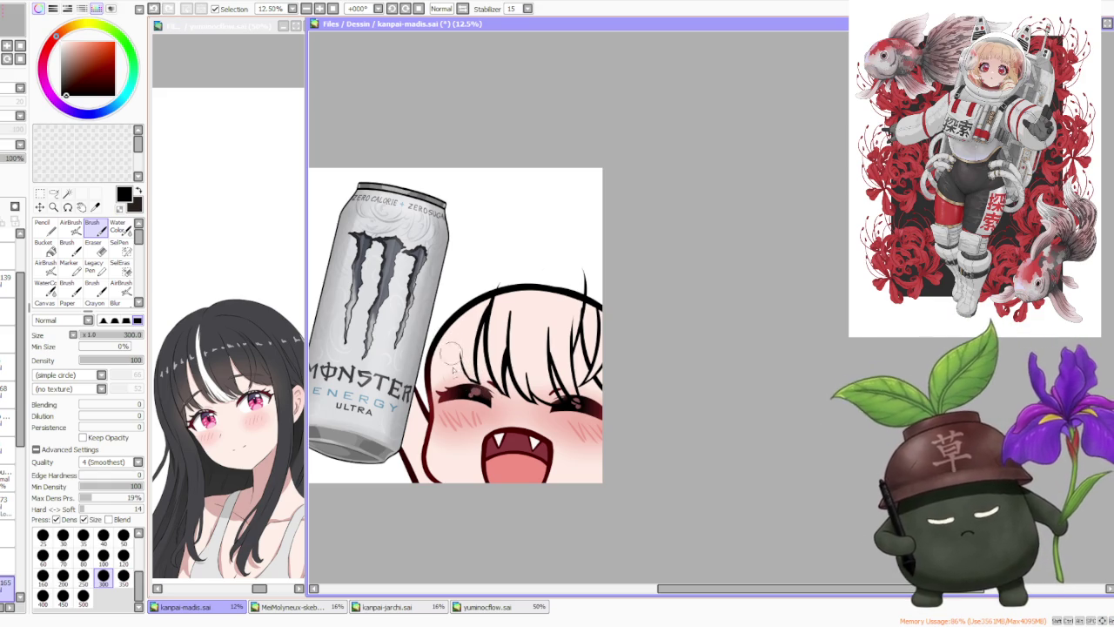
- Try a thin strand on the left of the head, then remove it
key("ctrl+z")
key("ctrl+z")
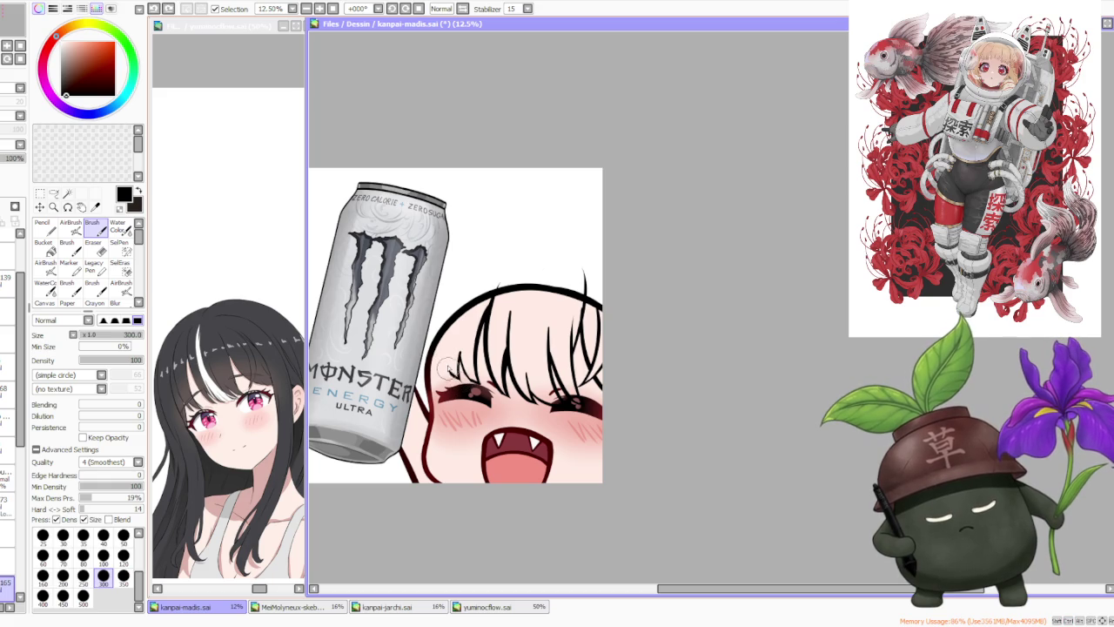
key("ctrl+z")
left_click_drag(461, 275, 442, 324)
key("ctrl+z")
left_click_drag(468, 272, 444, 324)
left_click_drag(467, 276, 440, 331)
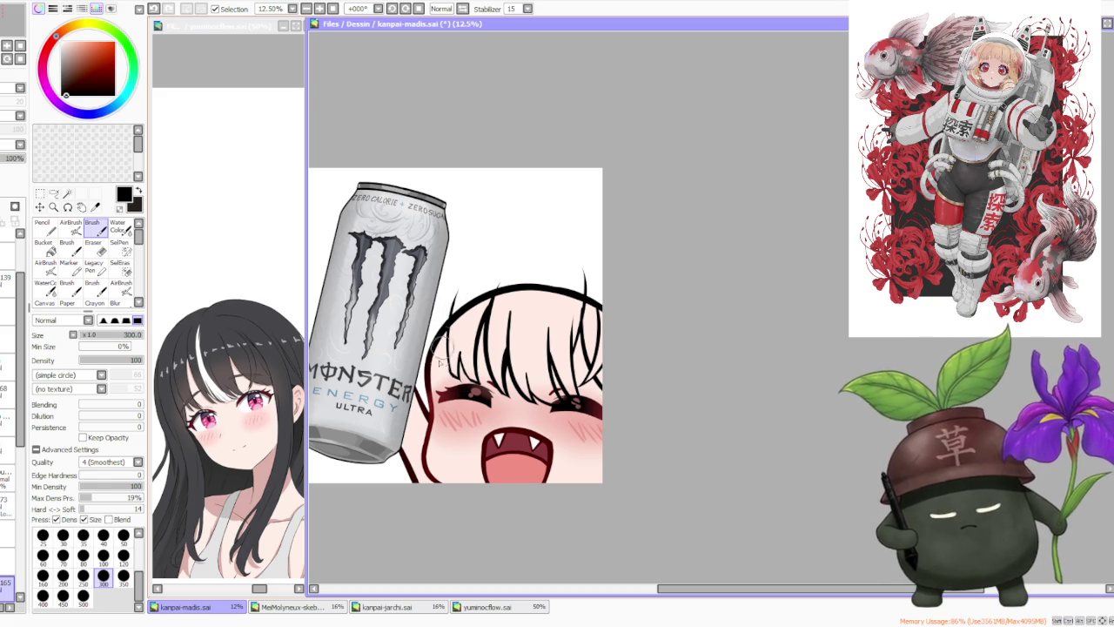
key("ctrl+z")
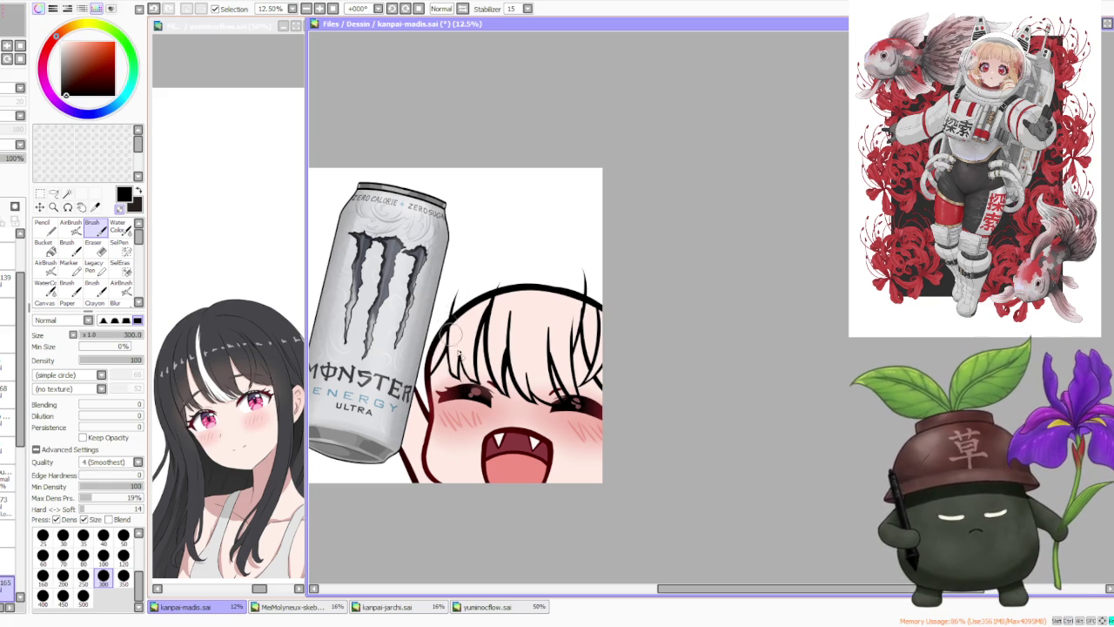
- Make the yuminocflow.sai reference sheet the active document
scroll(459, 386, "up", 1)
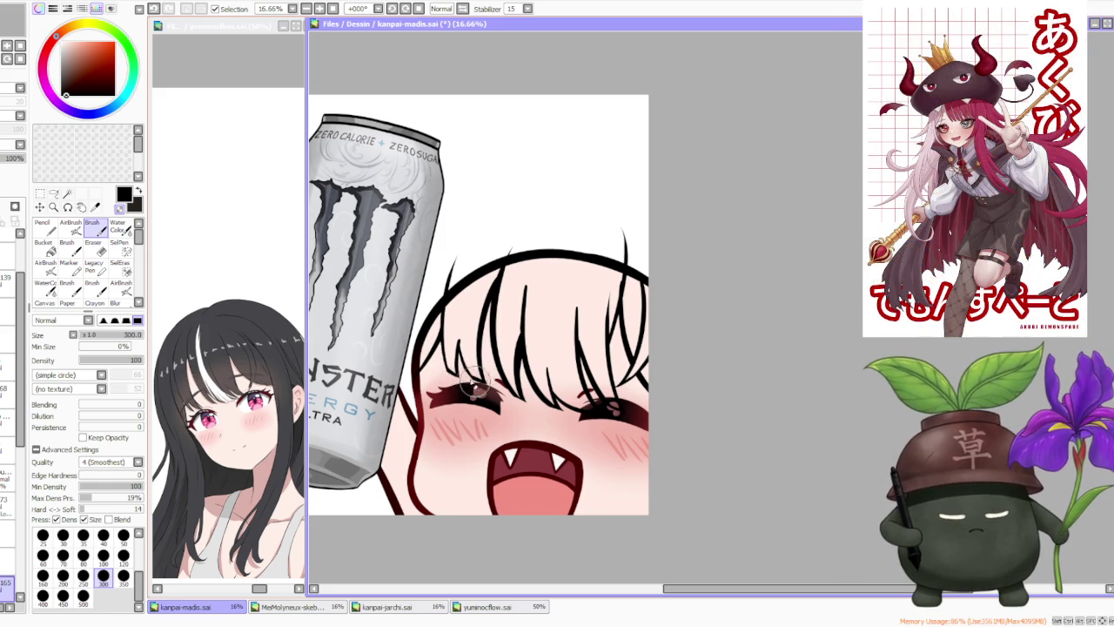
scroll(483, 388, "down", 2)
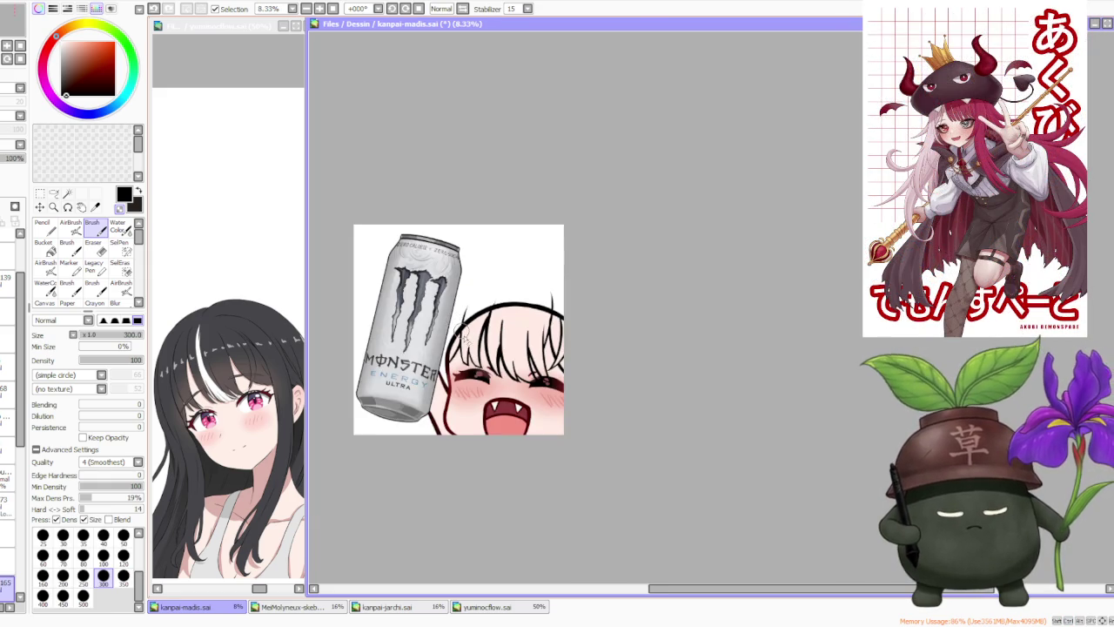
scroll(459, 320, "up", 2)
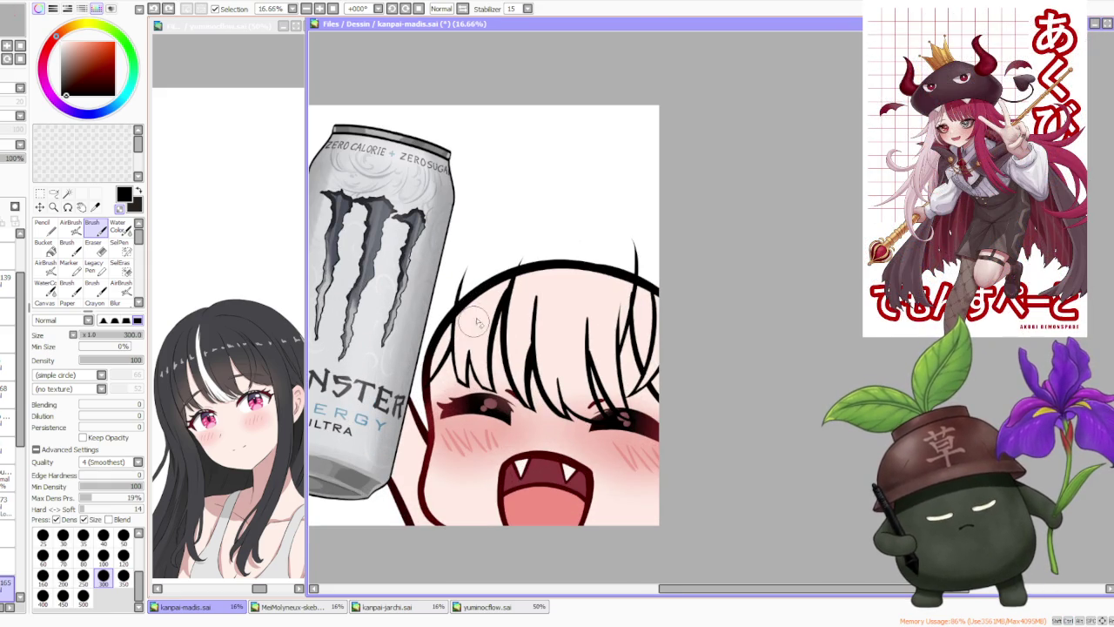
scroll(472, 326, "down", 3)
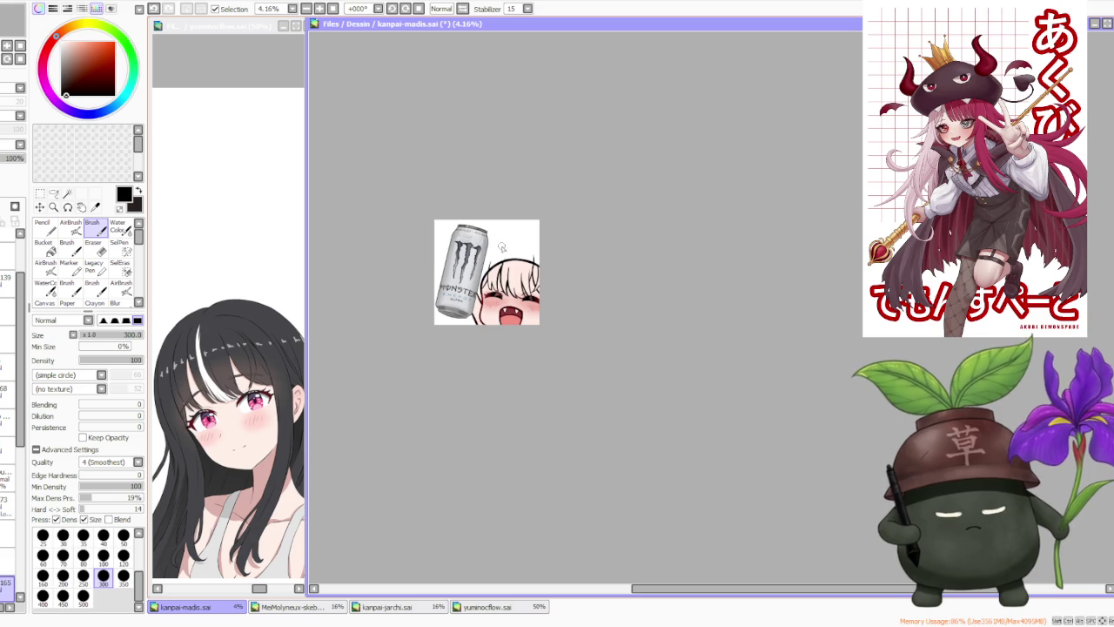
left_click(285, 513)
scroll(243, 488, "down", 3)
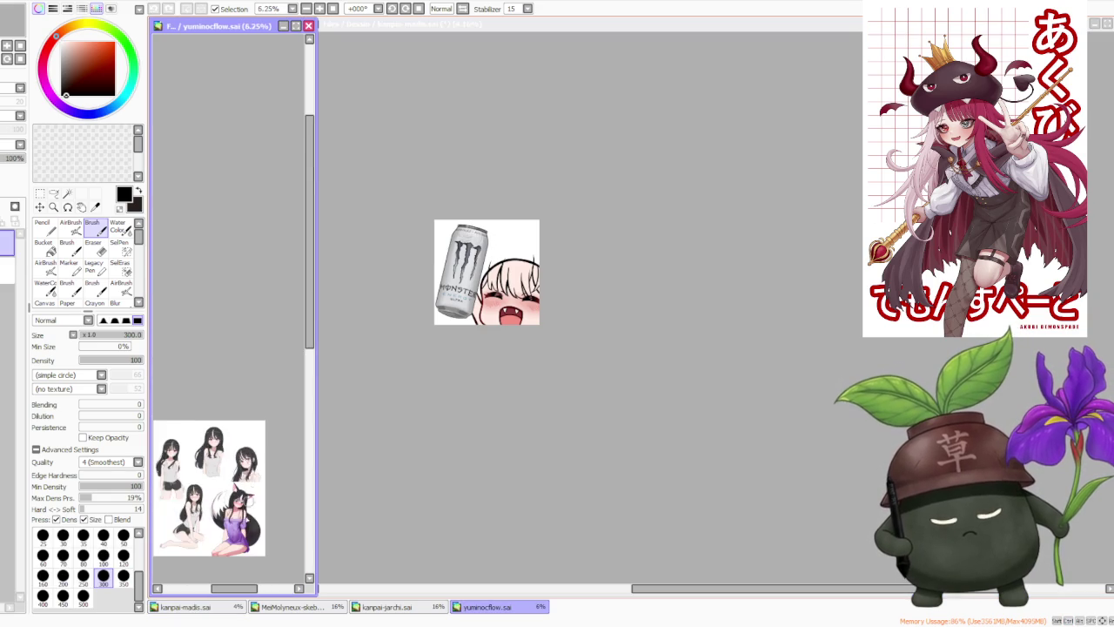
- Zoom around the yuminocflow.sai sheet, then make kanpai-madis.sai active again
scroll(244, 502, "up", 2)
scroll(253, 500, "down", 1)
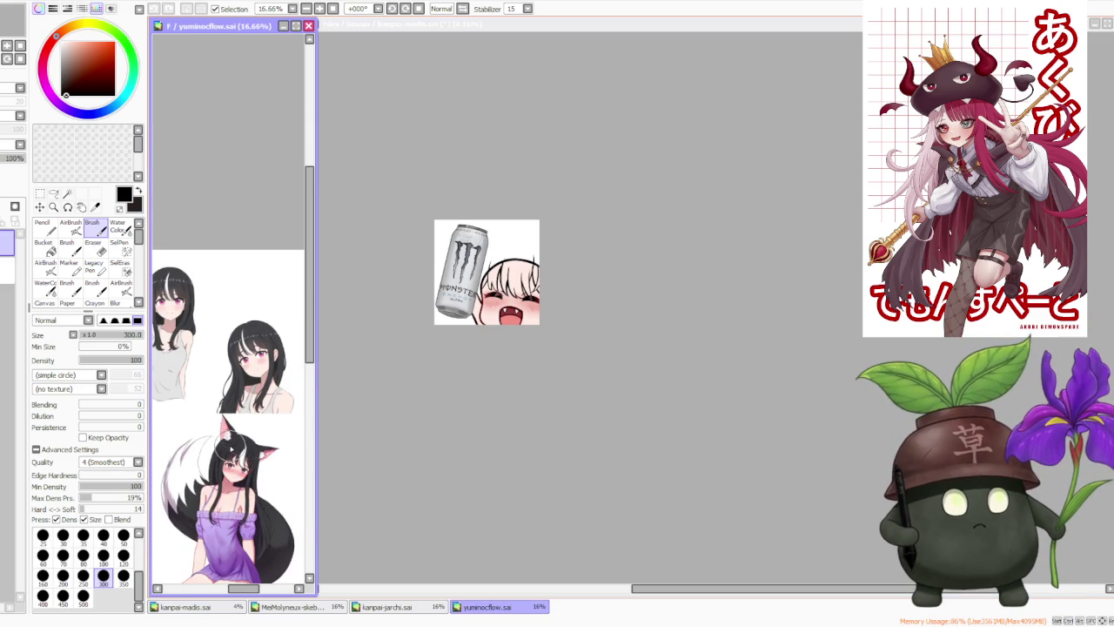
scroll(235, 462, "down", 2)
scroll(188, 488, "up", 2)
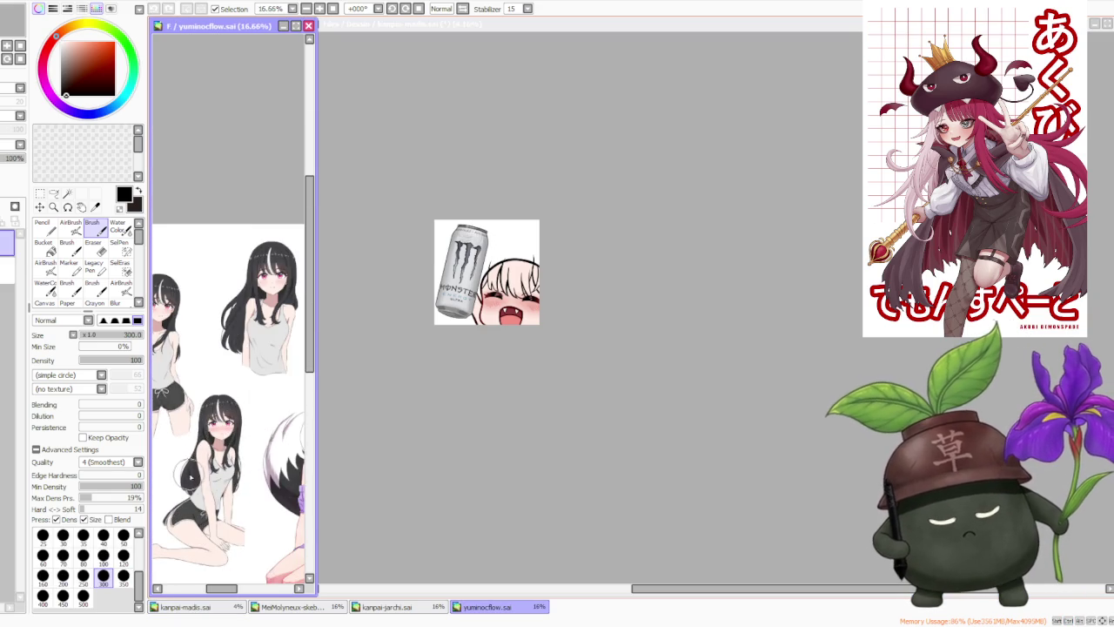
scroll(213, 474, "down", 1)
scroll(252, 462, "up", 1)
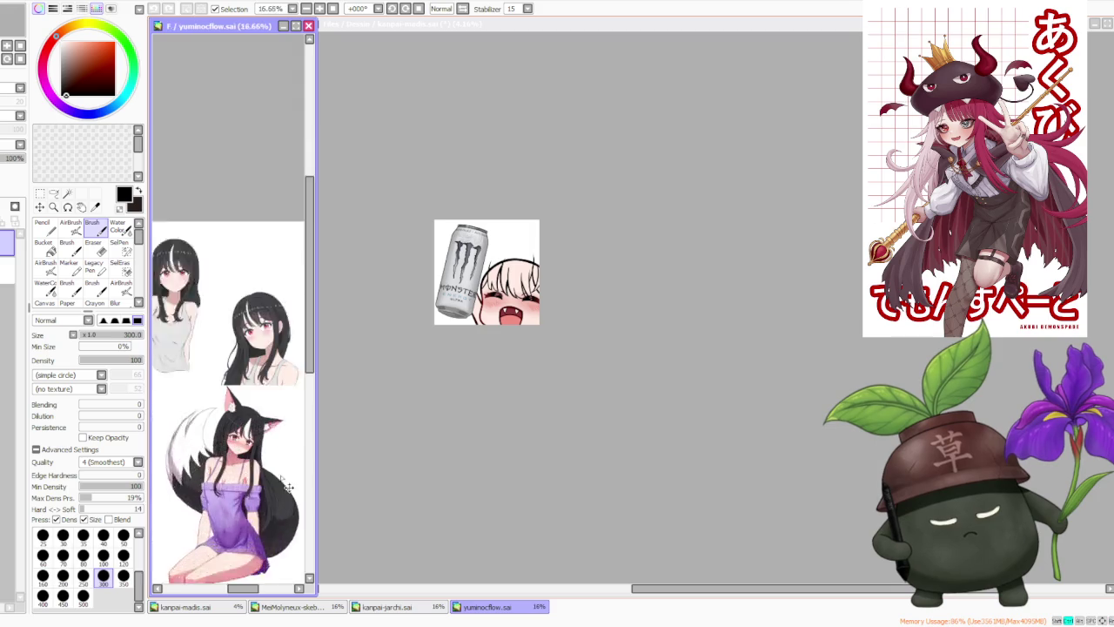
scroll(257, 457, "up", 2)
scroll(257, 457, "down", 3)
scroll(261, 448, "up", 3)
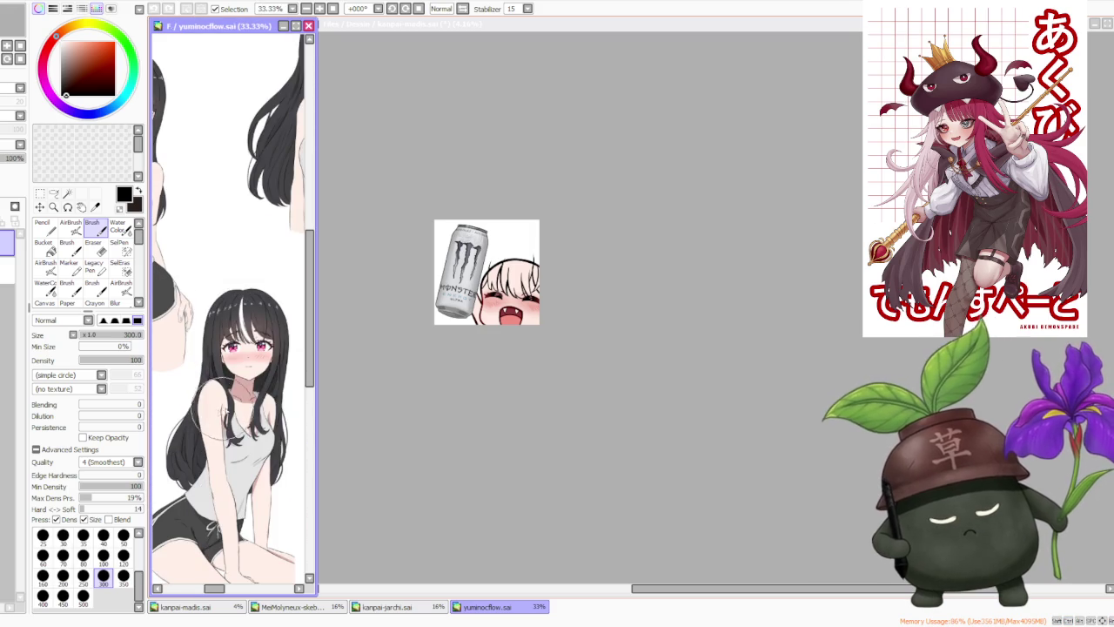
left_click(374, 417)
scroll(487, 252, "up", 1)
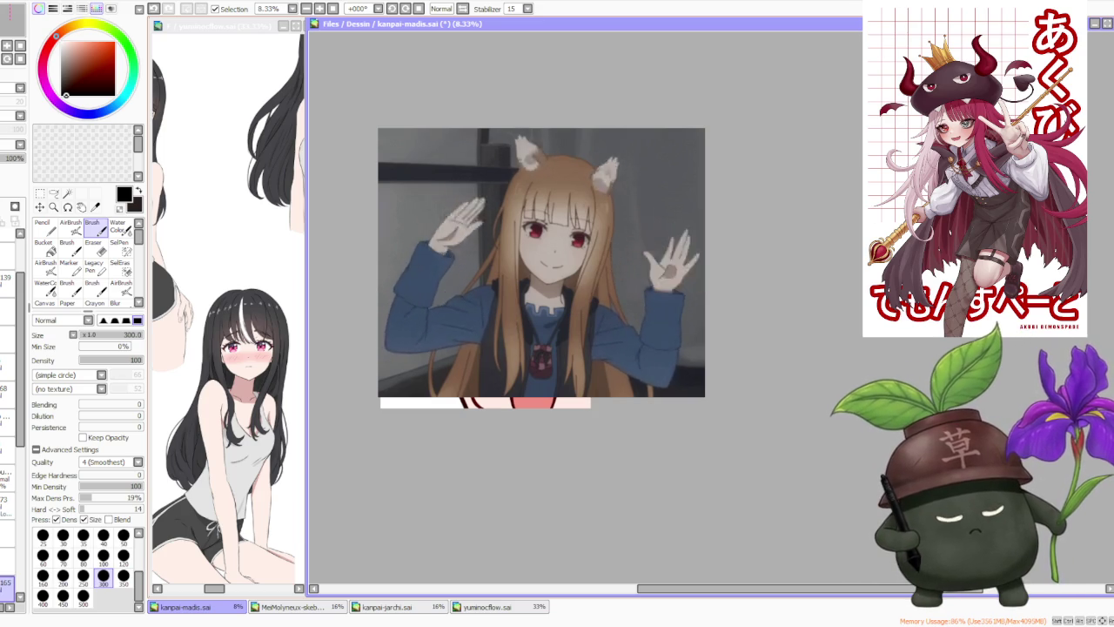
- Zoom in and out on the emote, then switch back to the yuminocflow.sai sheet
scroll(565, 273, "up", 1)
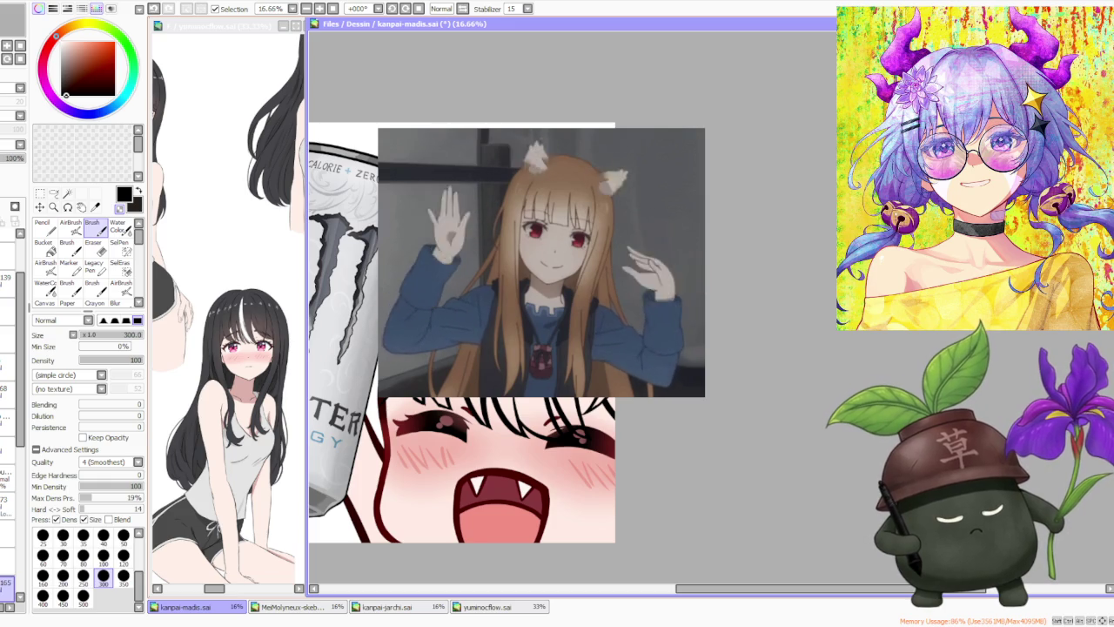
scroll(539, 348, "up", 1)
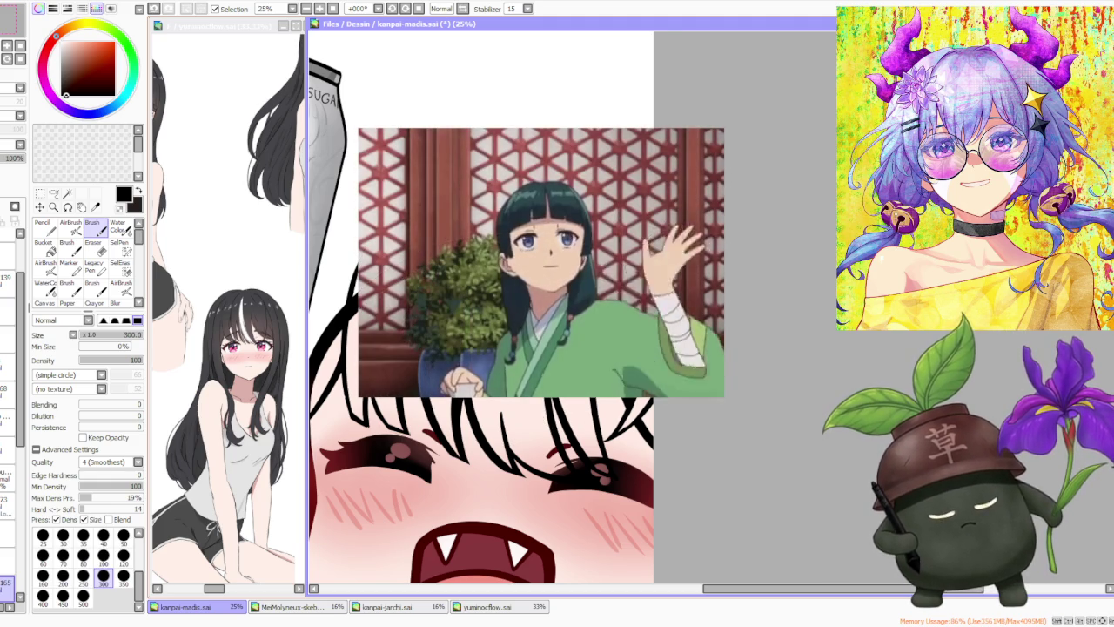
scroll(519, 332, "down", 3)
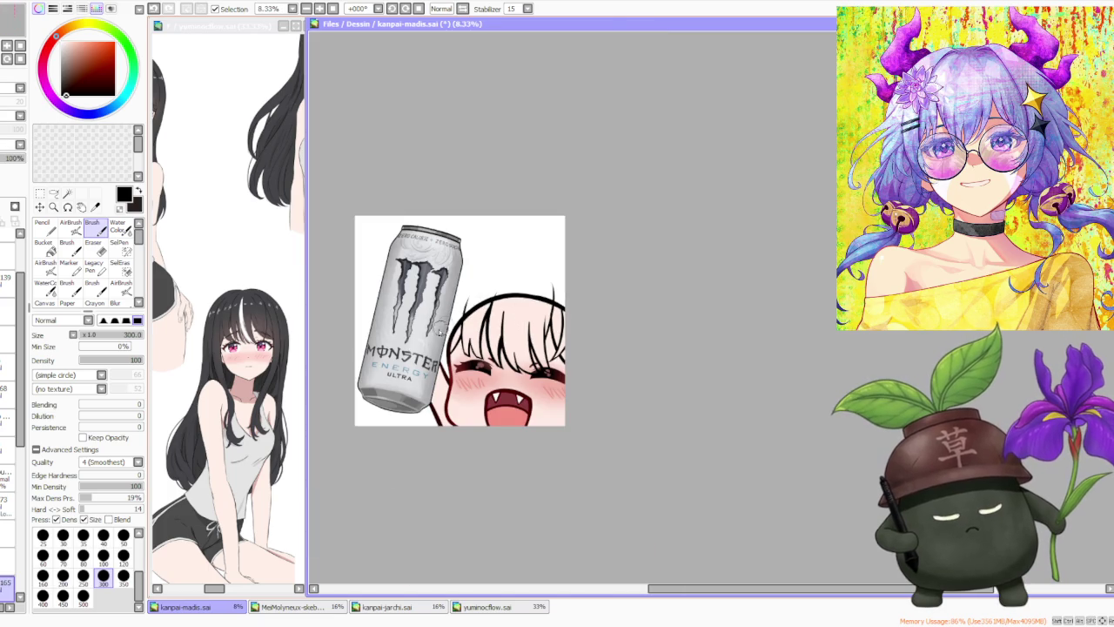
scroll(452, 343, "up", 1)
scroll(452, 343, "down", 1)
left_click(270, 431)
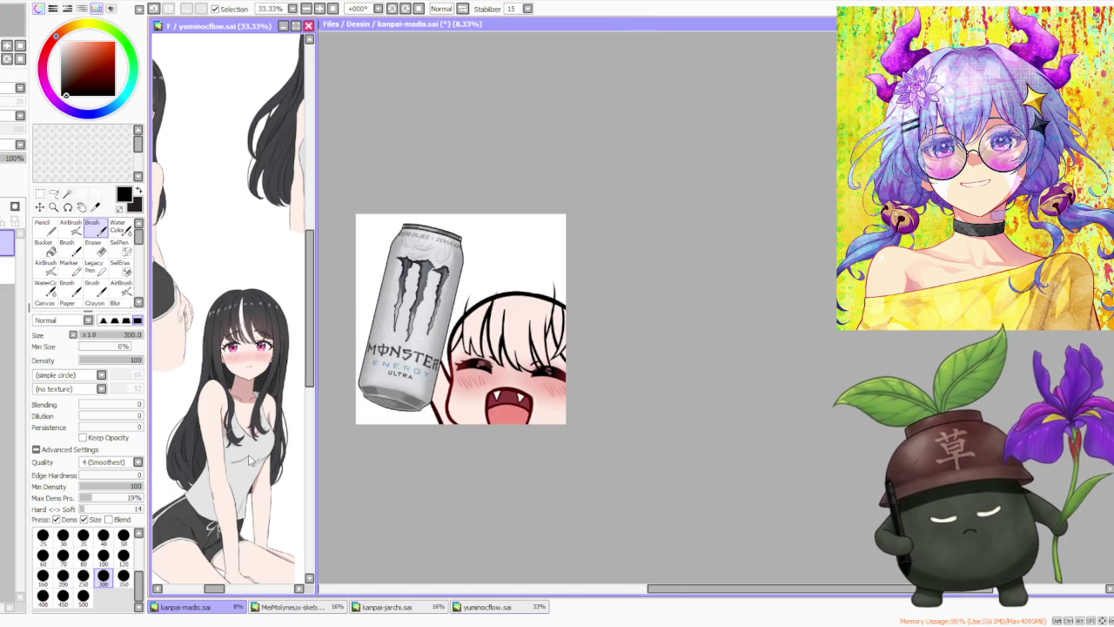
scroll(241, 495, "down", 3)
scroll(227, 388, "up", 2)
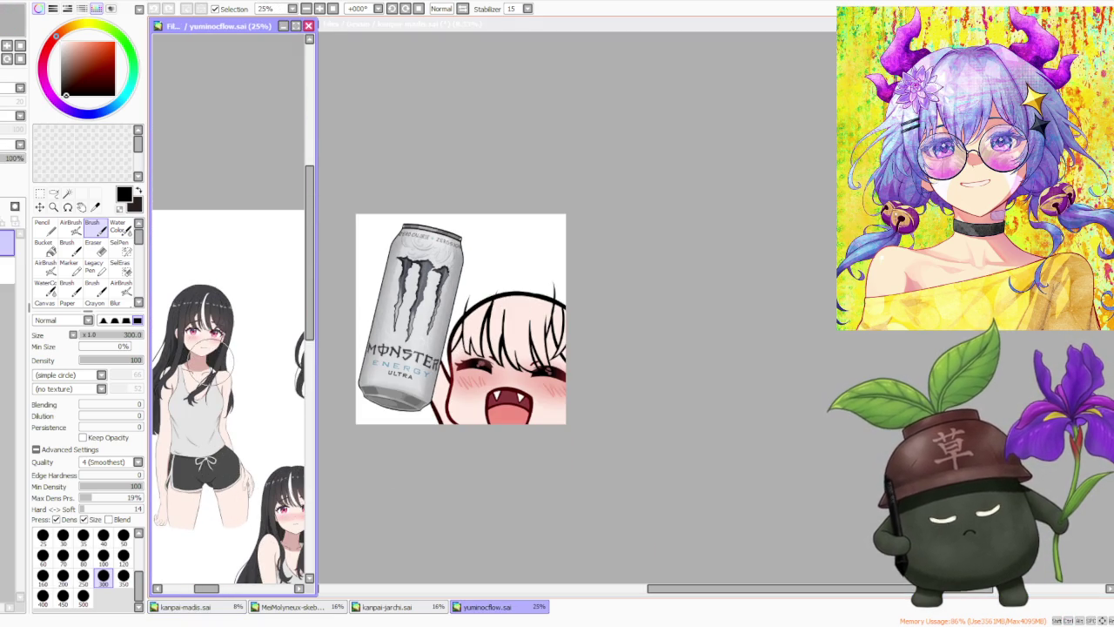
- Activate the kanpai-madis.sai emote and undo a stroke near the can
left_click(360, 522)
scroll(468, 343, "up", 1)
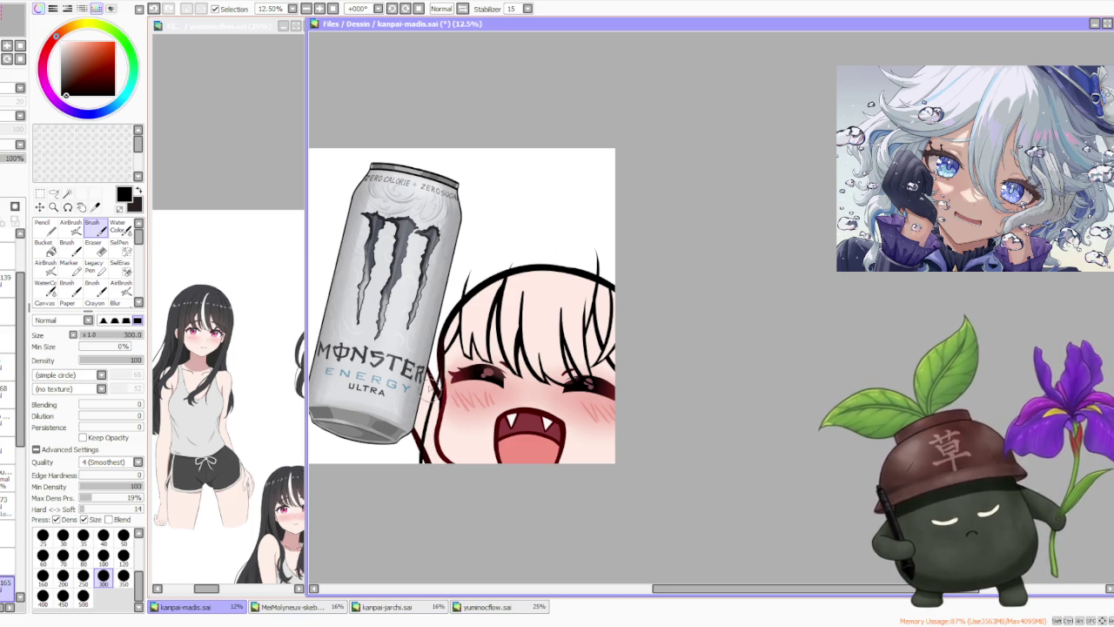
key("ctrl+z")
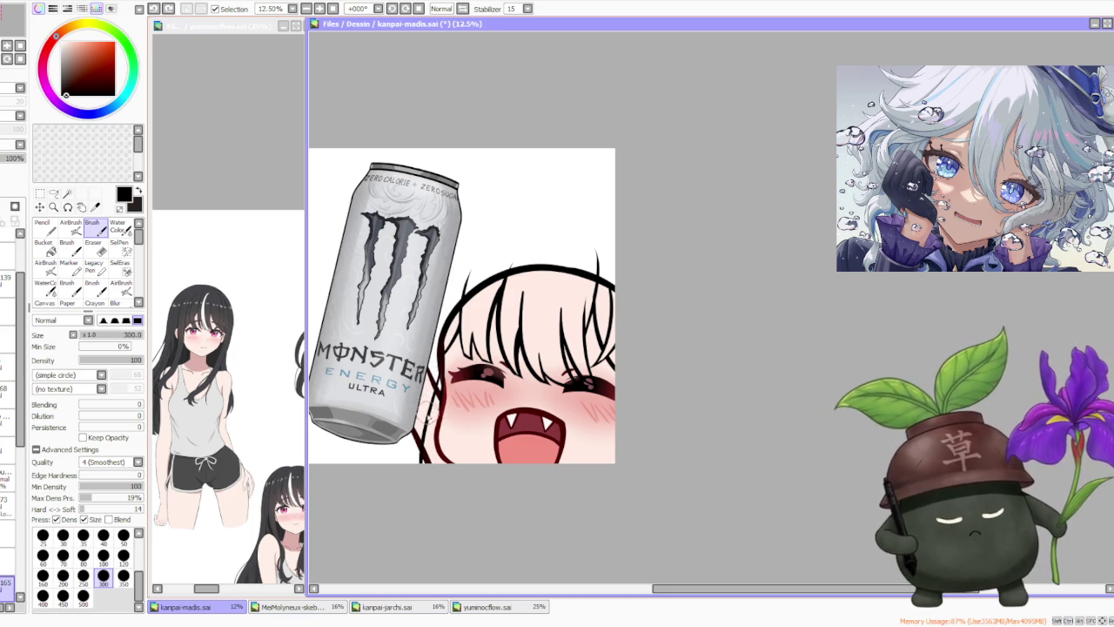
scroll(440, 348, "up", 1)
scroll(443, 366, "up", 1)
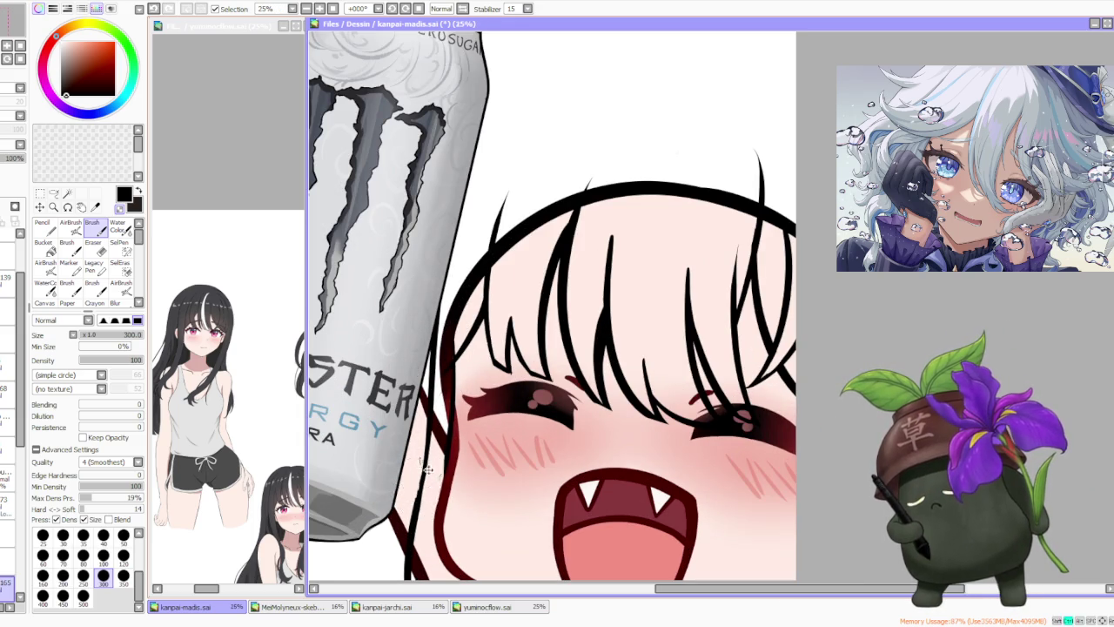
scroll(414, 518, "down", 1)
- Undo one more stroke and zoom to inspect the hair near the can
key("ctrl+z")
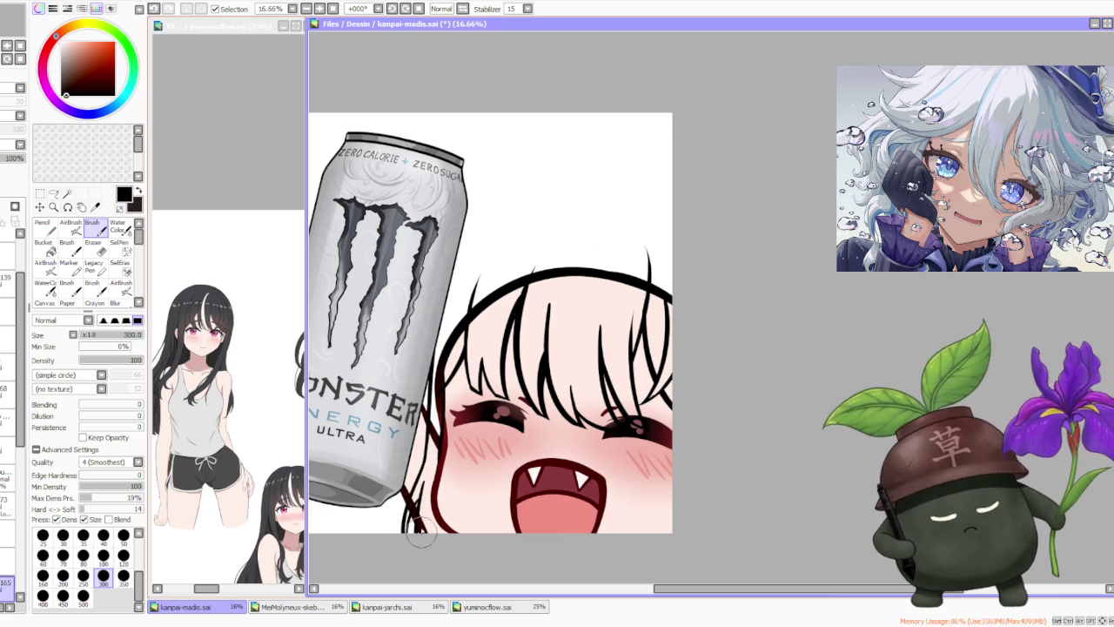
scroll(411, 496, "up", 1)
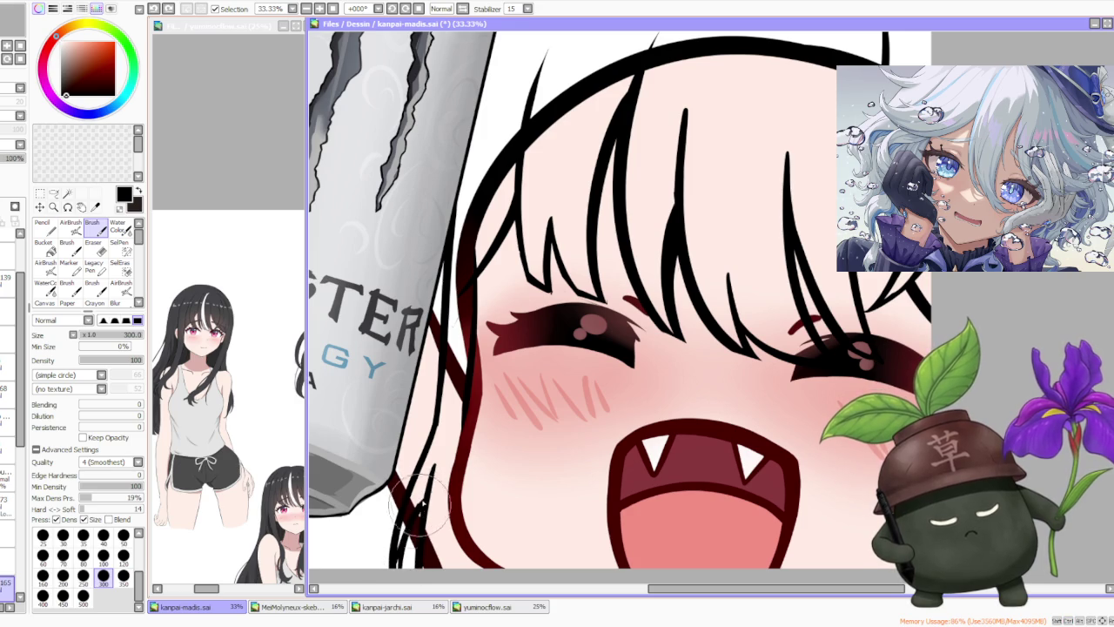
scroll(402, 553, "down", 1)
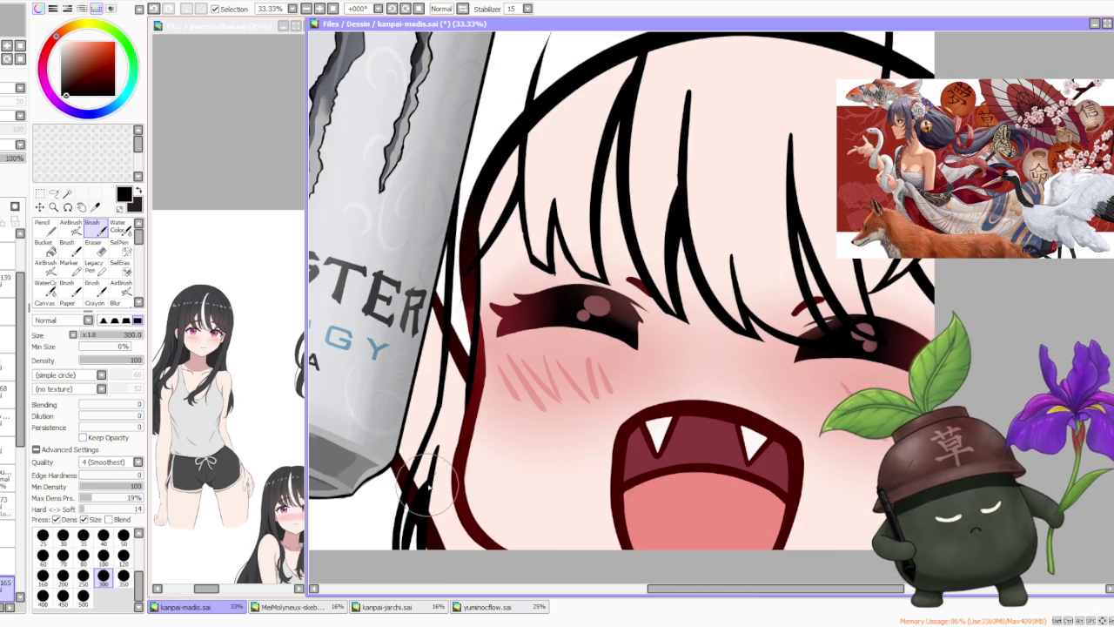
scroll(427, 488, "down", 2)
scroll(452, 435, "down", 1)
scroll(487, 400, "up", 3)
scroll(505, 396, "down", 3)
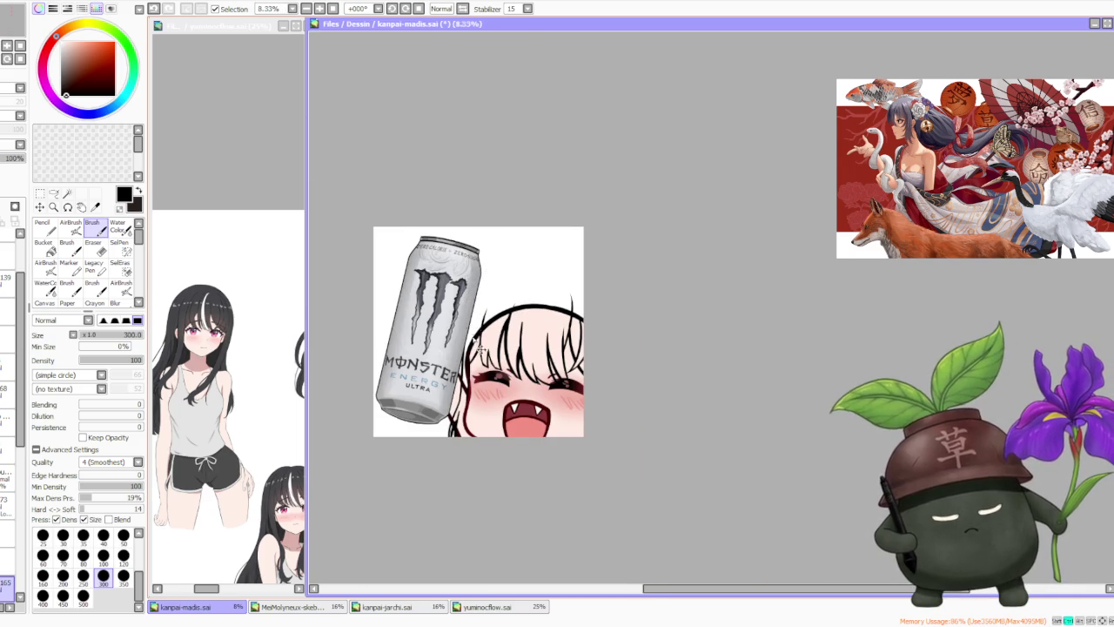
scroll(454, 356, "up", 2)
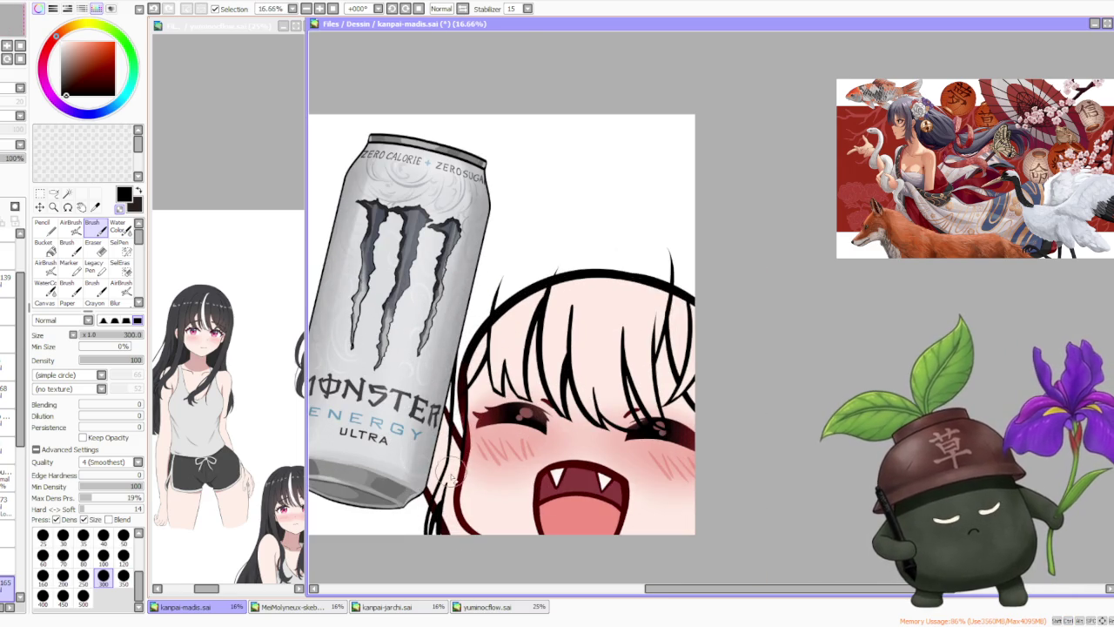
scroll(462, 398, "down", 1)
scroll(488, 350, "up", 1)
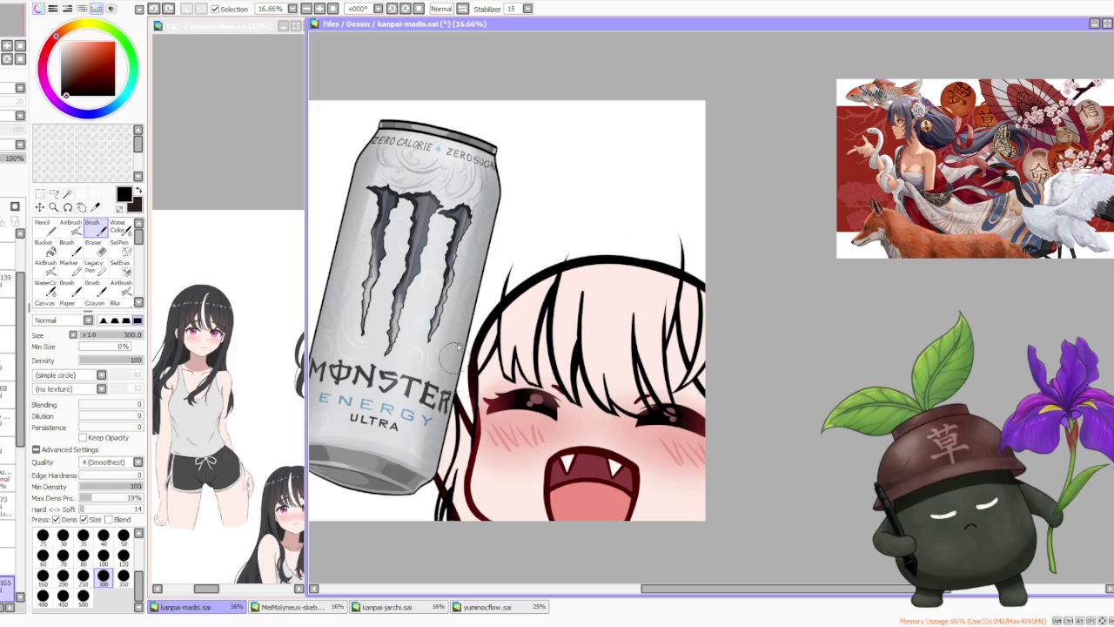
scroll(567, 171, "down", 3)
scroll(554, 191, "up", 2)
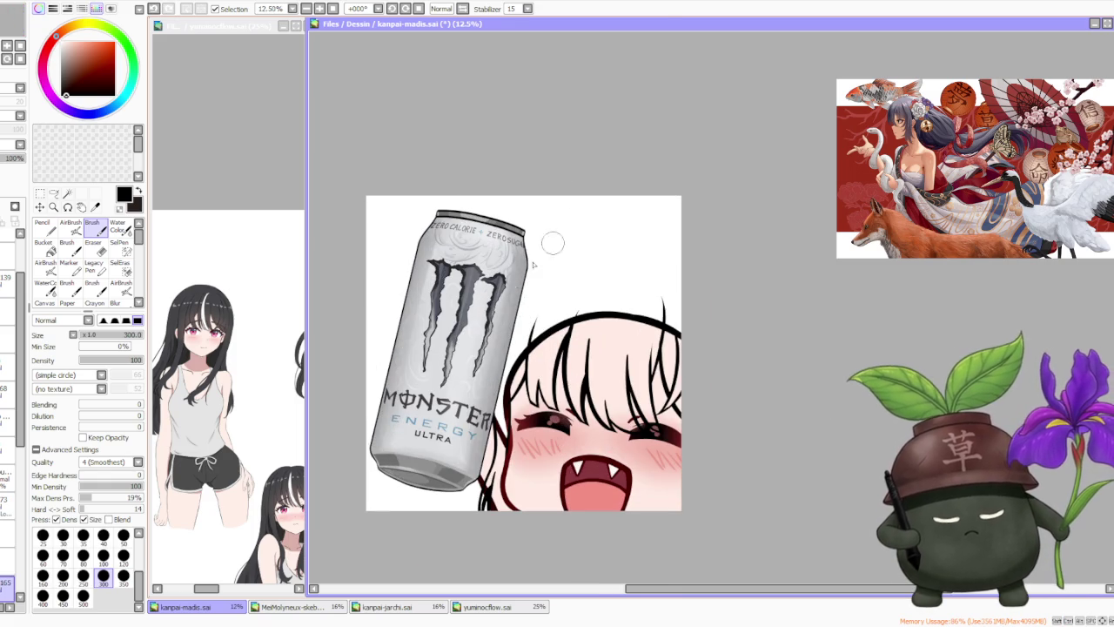
- Redraw the curved hair stroke from the can's edge, trimming its overshoot on the right
key("ctrl+z")
left_click_drag(522, 283, 627, 260)
key("ctrl+z")
left_click_drag(520, 300, 636, 274)
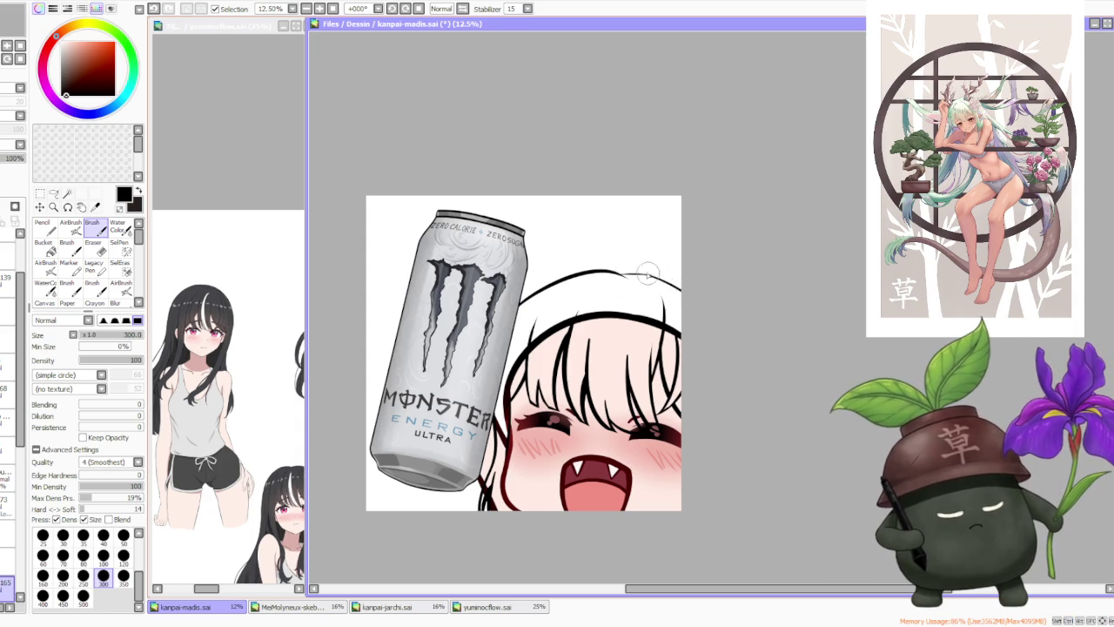
key("ctrl+z")
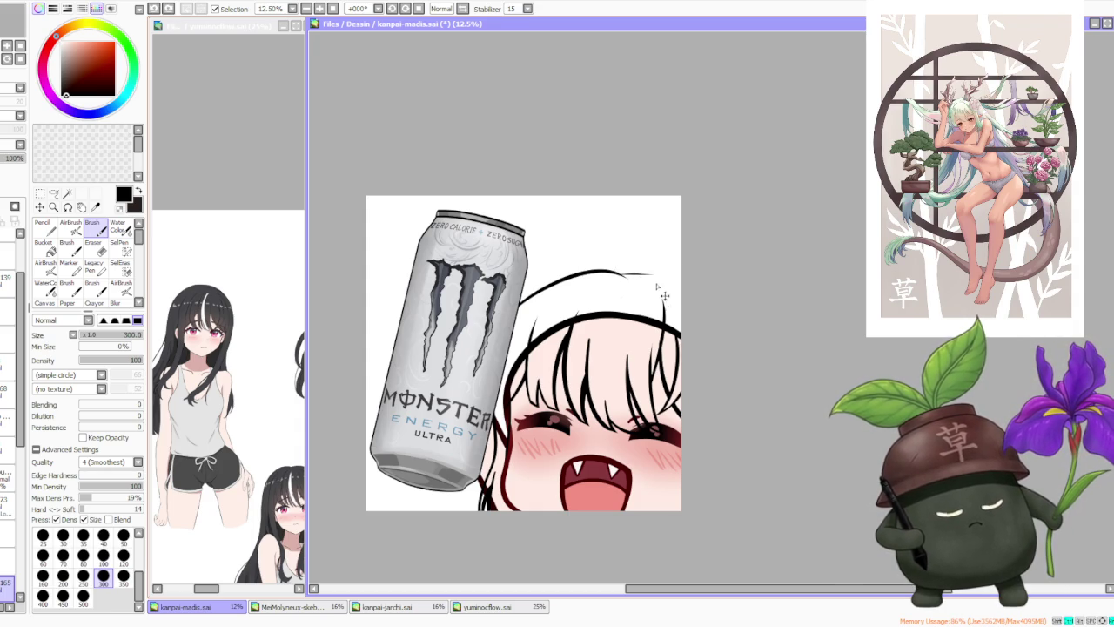
key("ctrl+z")
- Rotate the view, brush the outer arc over the hair's top, then restore the view with H
left_click_drag(534, 57, 914, 61)
scroll(841, 154, "down", 1)
left_click_drag(714, 174, 686, 122)
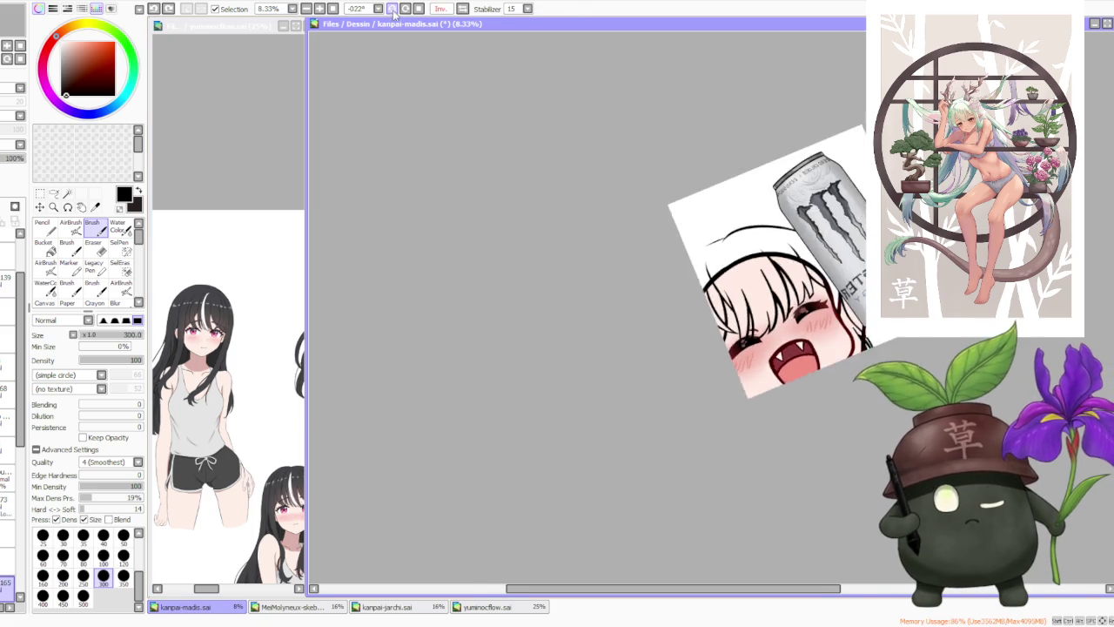
scroll(652, 261, "up", 4)
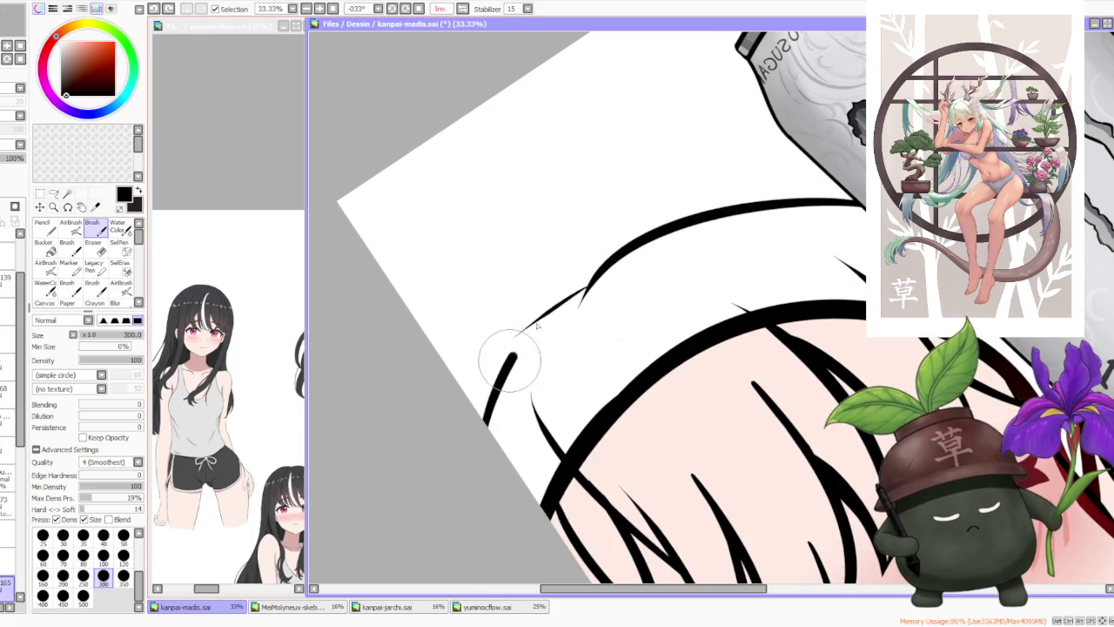
left_click_drag(484, 421, 609, 261)
key("ctrl+z")
left_click_drag(480, 429, 610, 261)
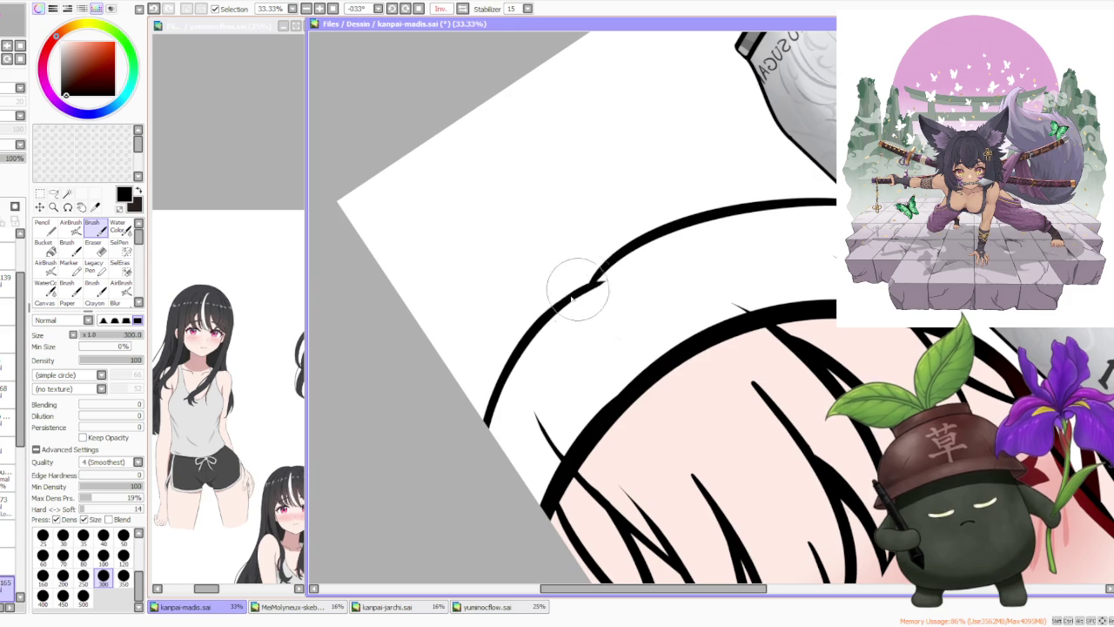
key("h")
scroll(577, 281, "down", 3)
scroll(534, 77, "down", 2)
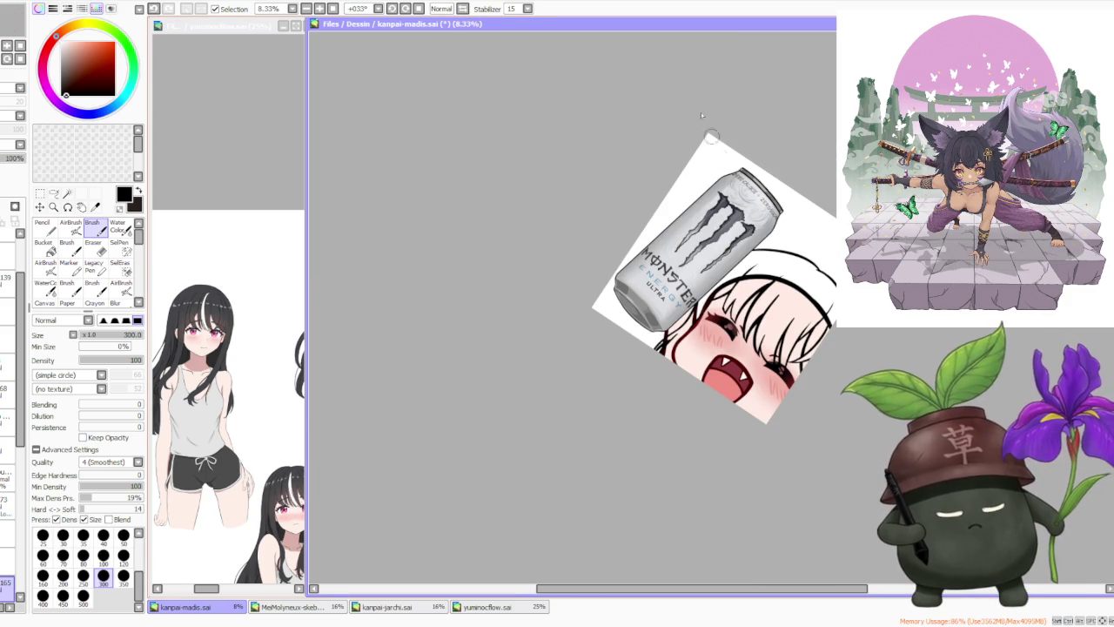
- Straighten the canvas and lasso-select the arc of the hair's top outline
left_click(405, 8)
scroll(687, 124, "down", 1)
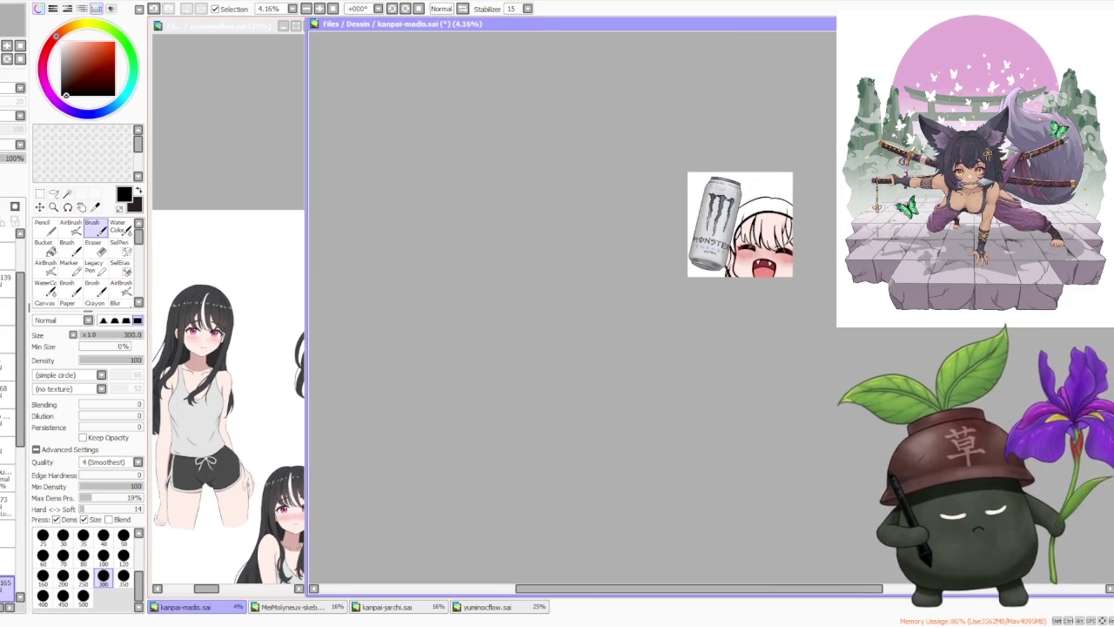
scroll(687, 124, "up", 2)
scroll(766, 183, "down", 1)
scroll(765, 218, "up", 1)
scroll(766, 244, "up", 1)
scroll(626, 288, "down", 2)
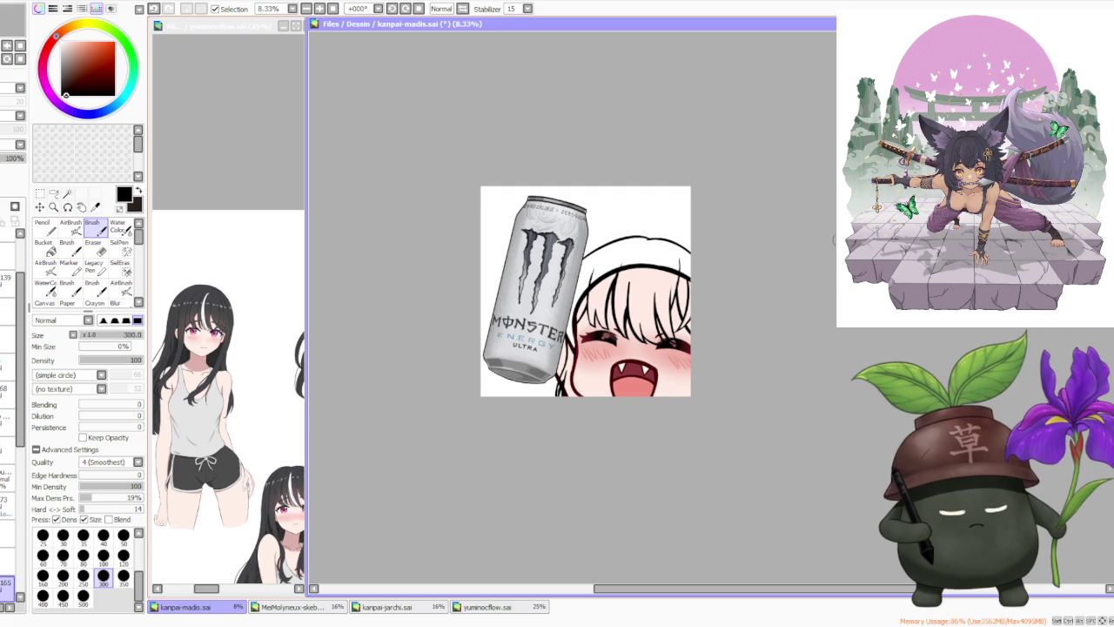
scroll(822, 273, "up", 2)
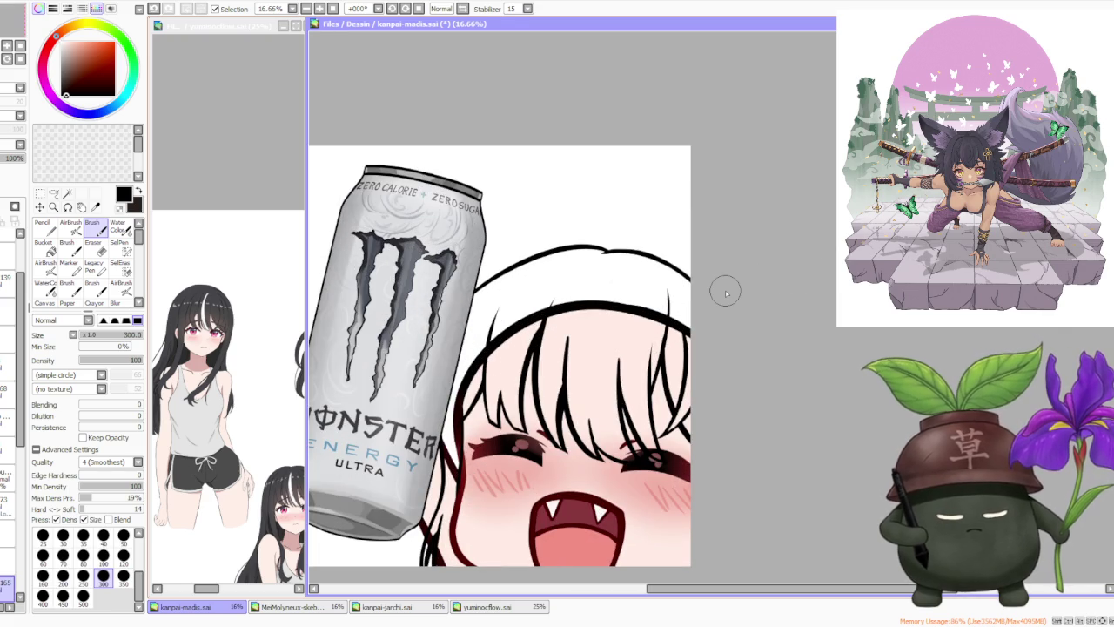
left_click(54, 192)
left_click_drag(470, 235, 517, 285)
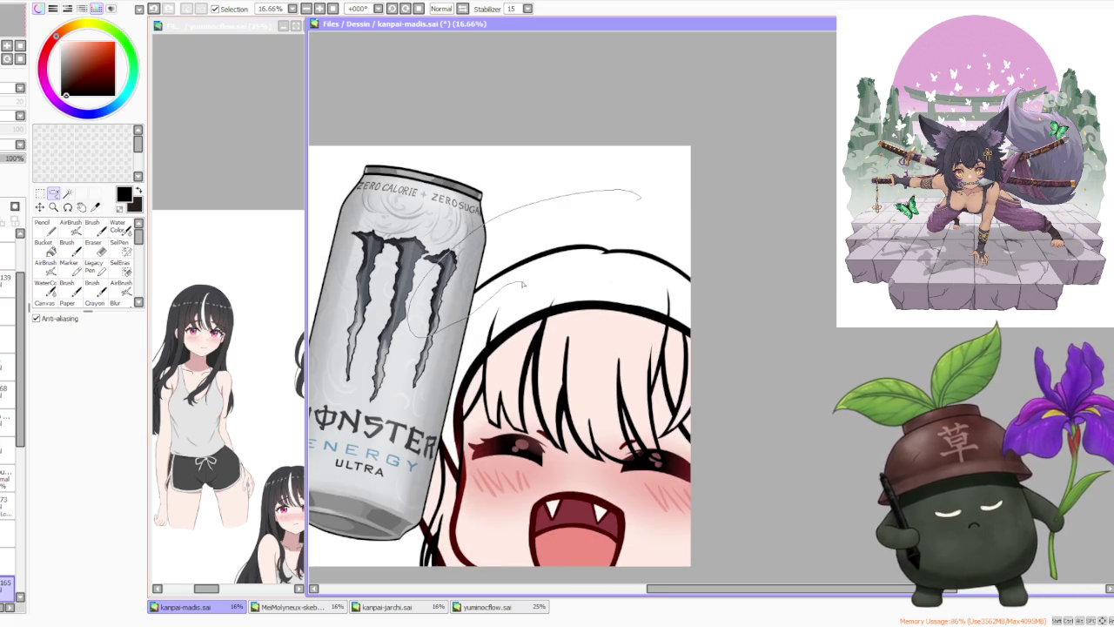
- Free-deform the hair line, skewing it wider and nudging it right and down
key("ctrl+t")
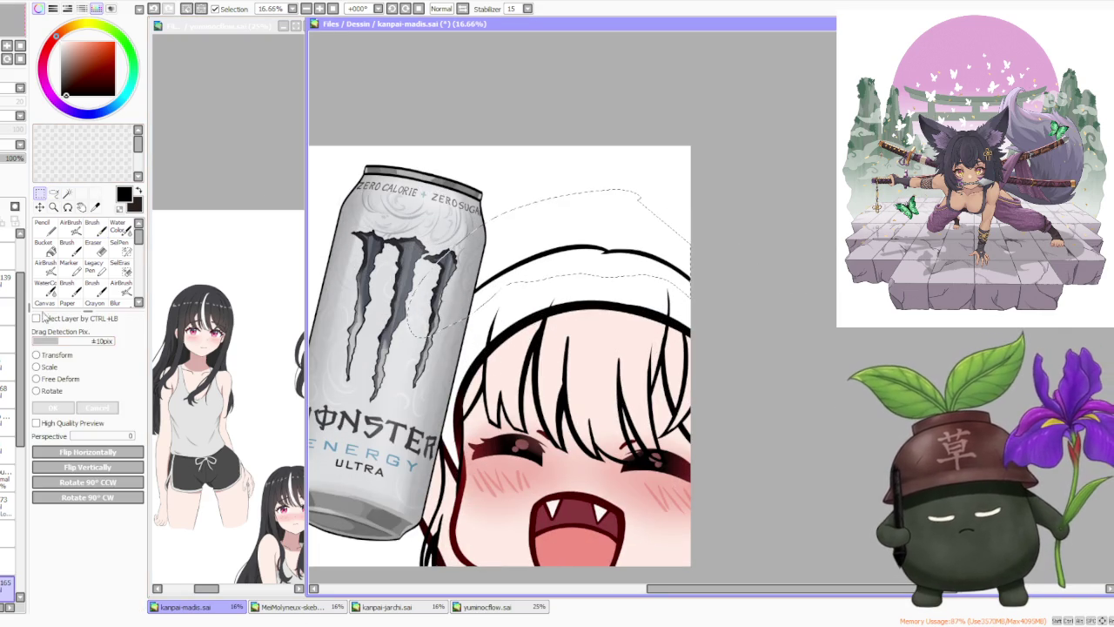
left_click_drag(459, 245, 443, 239)
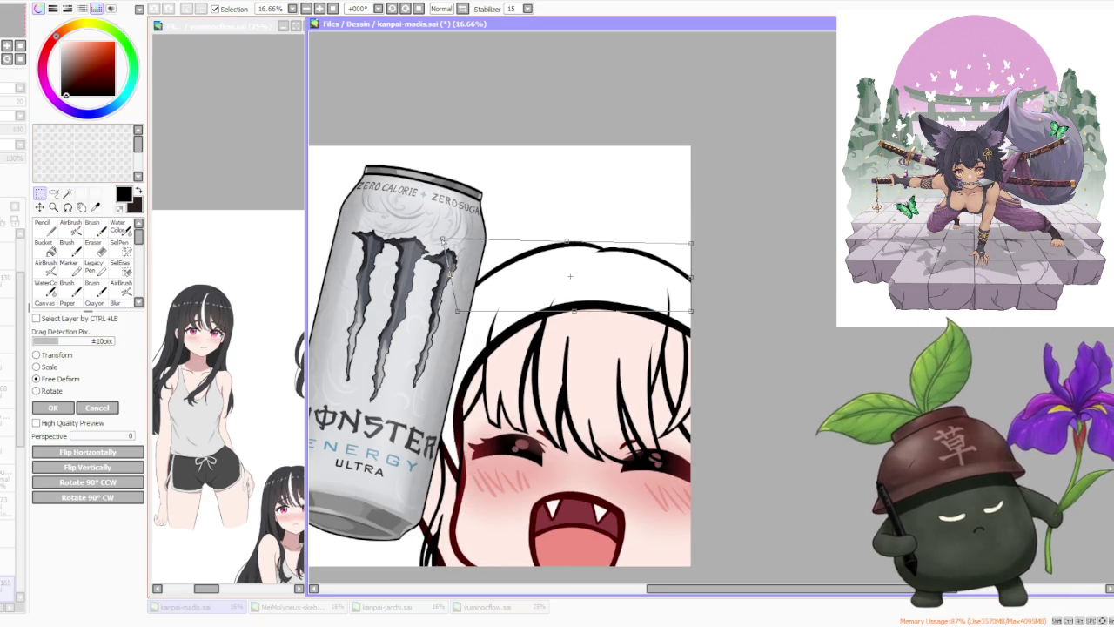
left_click_drag(690, 244, 698, 249)
mouse_move(627, 237)
left_mouse_down()
mouse_move(637, 243)
mouse_move(579, 255)
left_mouse_up()
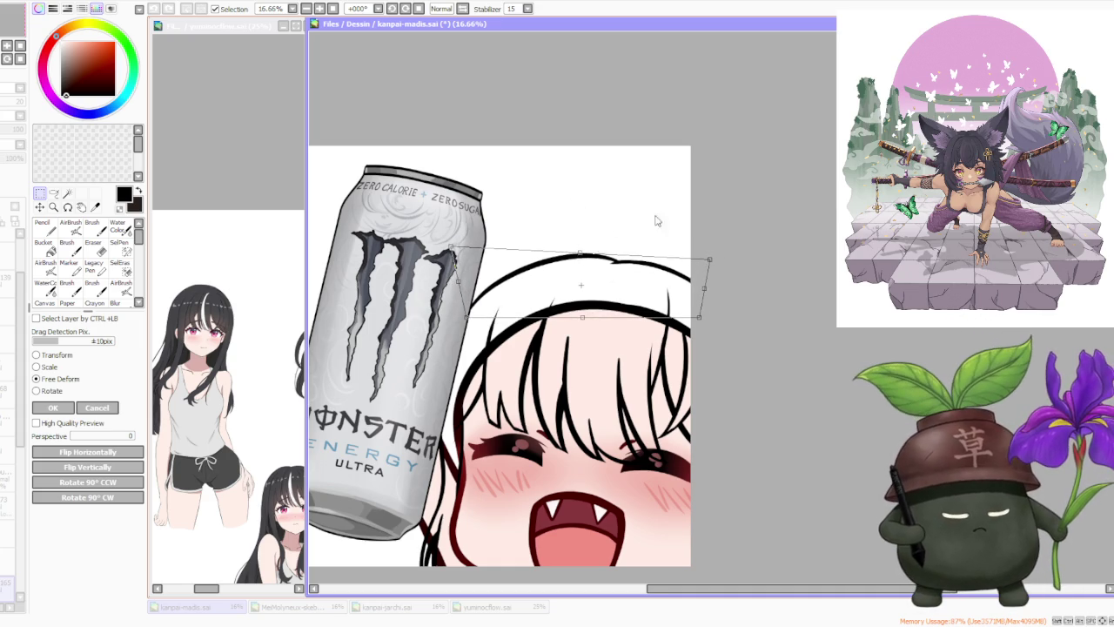
scroll(649, 220, "down", 2)
left_click(52, 407)
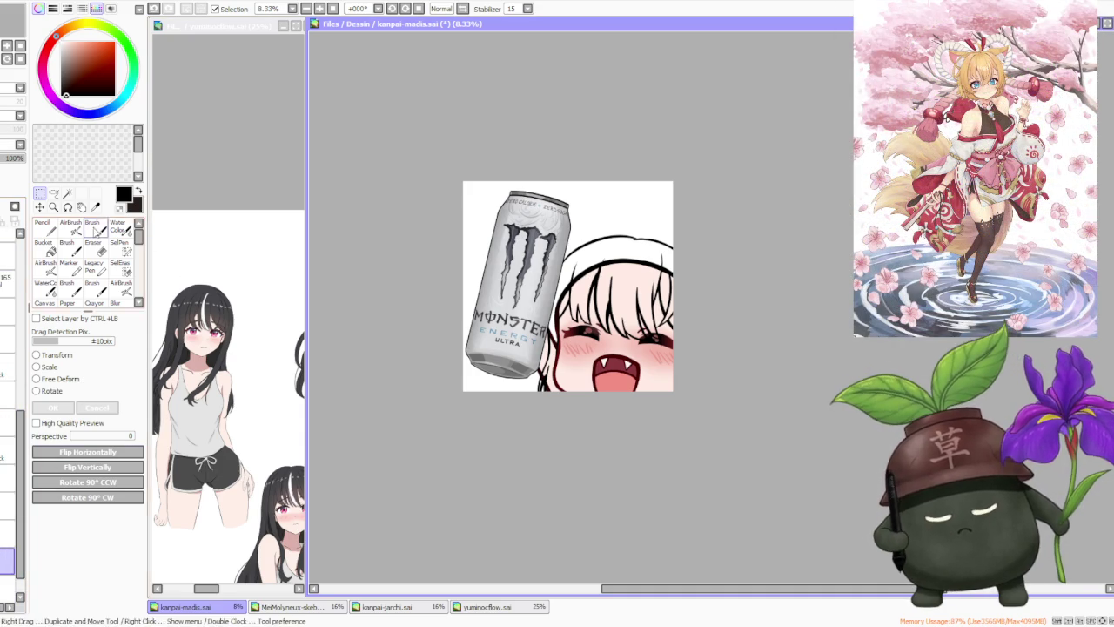
- With the Brush, draw a dark ink line from the can's bottom toward the lower left
key("b")
scroll(524, 381, "up", 1)
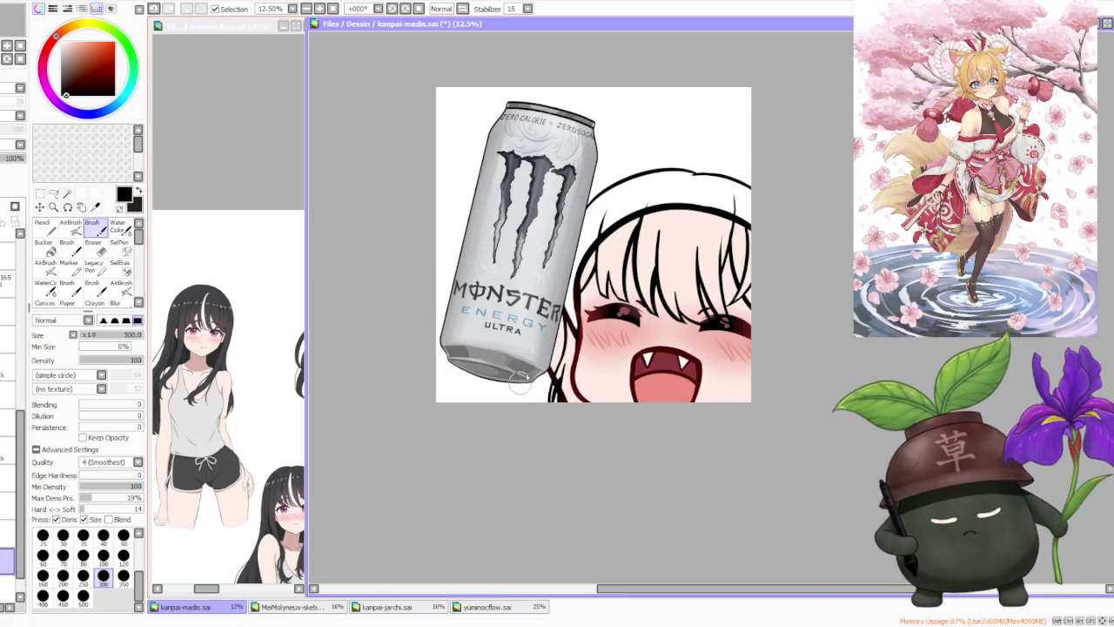
left_click_drag(525, 387, 512, 402)
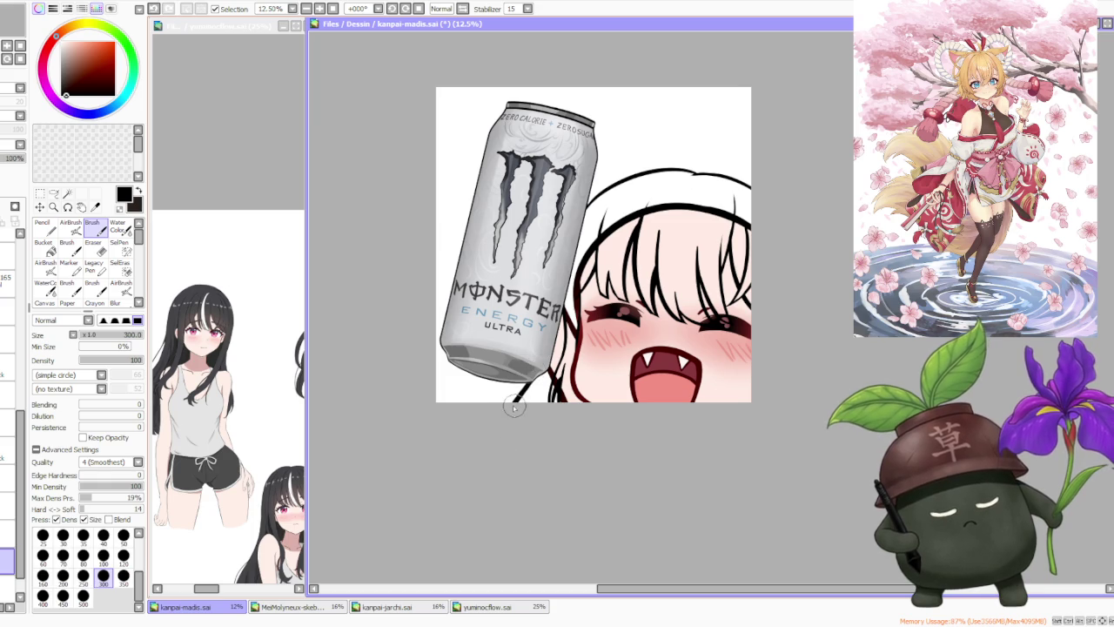
left_click_drag(527, 382, 492, 404)
key("ctrl+z")
key("ctrl+z")
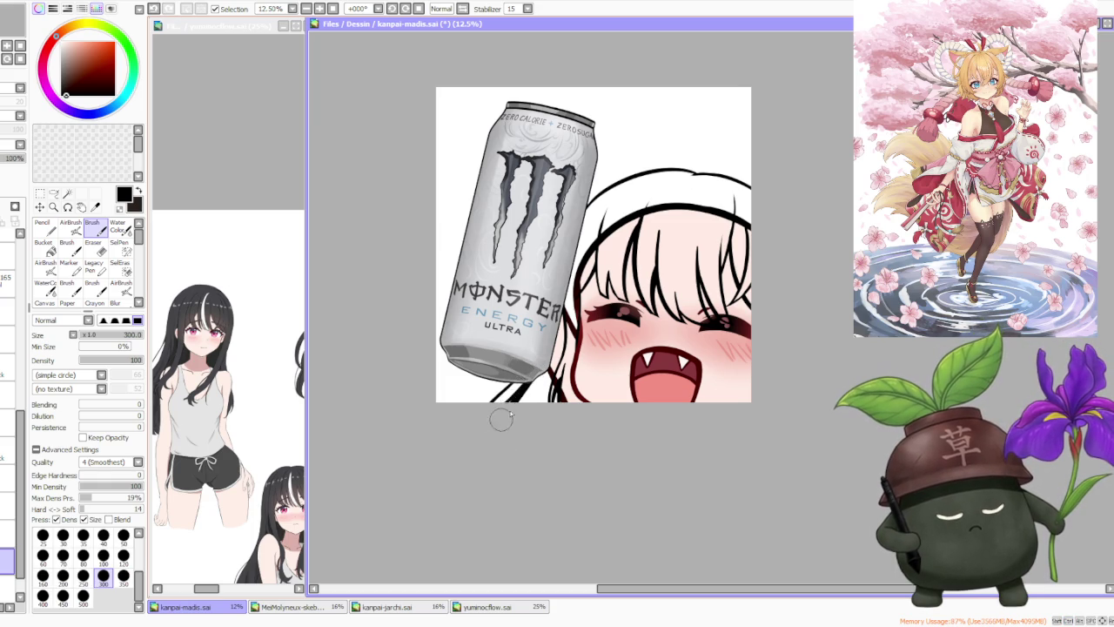
left_click_drag(536, 381, 492, 402)
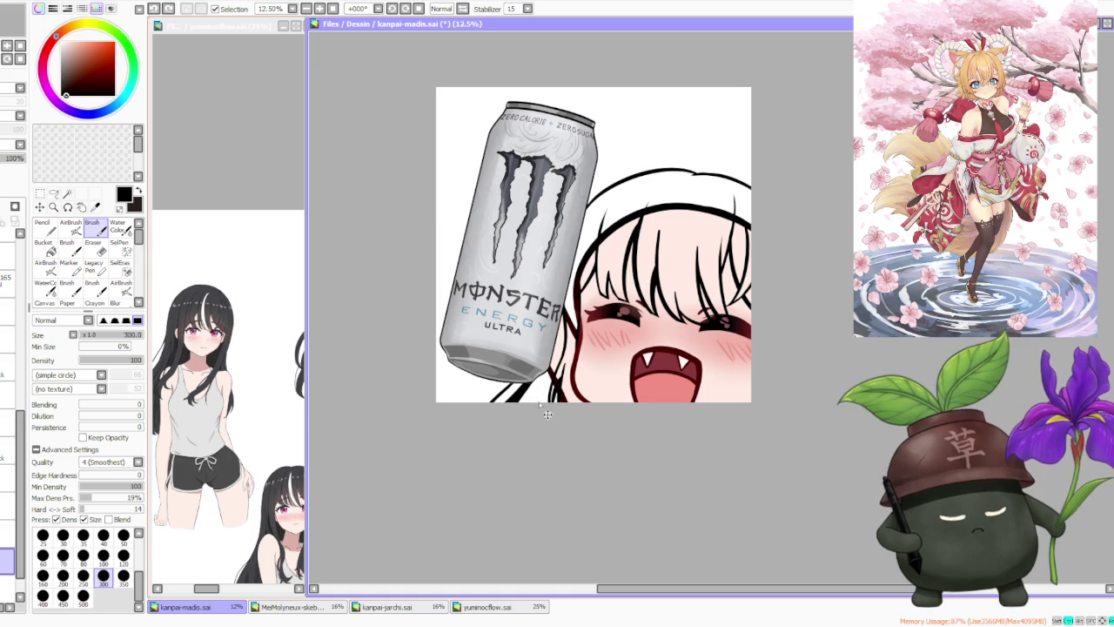
left_click_drag(534, 404, 531, 414)
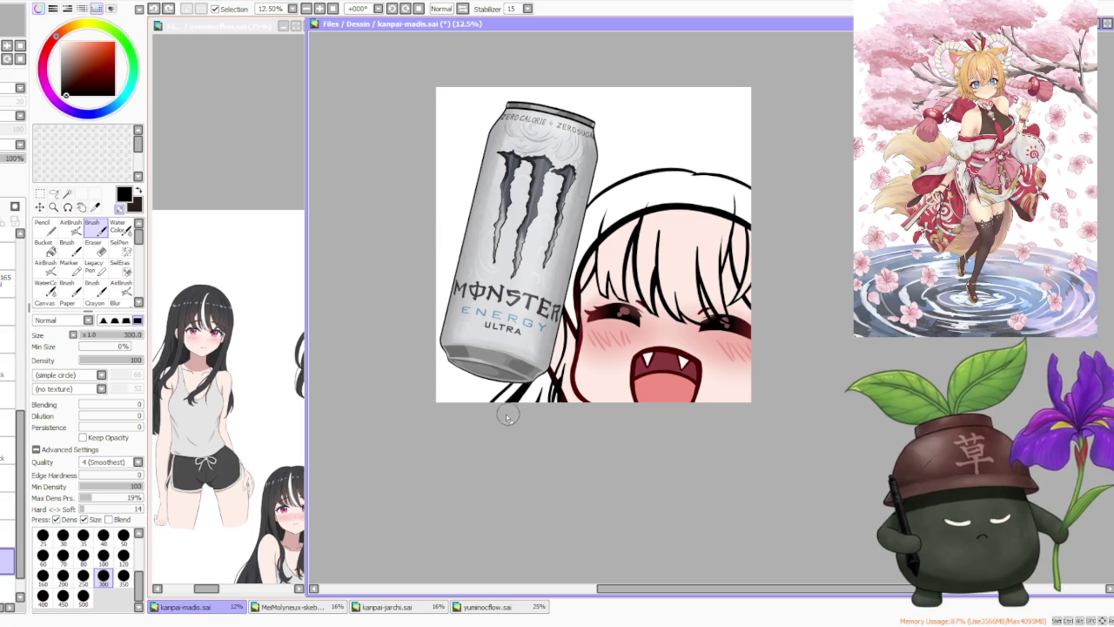
- Review the ink stroke under the can, undoing it and then restoring it
scroll(536, 359, "down", 1)
scroll(630, 262, "down", 1)
scroll(630, 263, "up", 1)
scroll(550, 343, "up", 1)
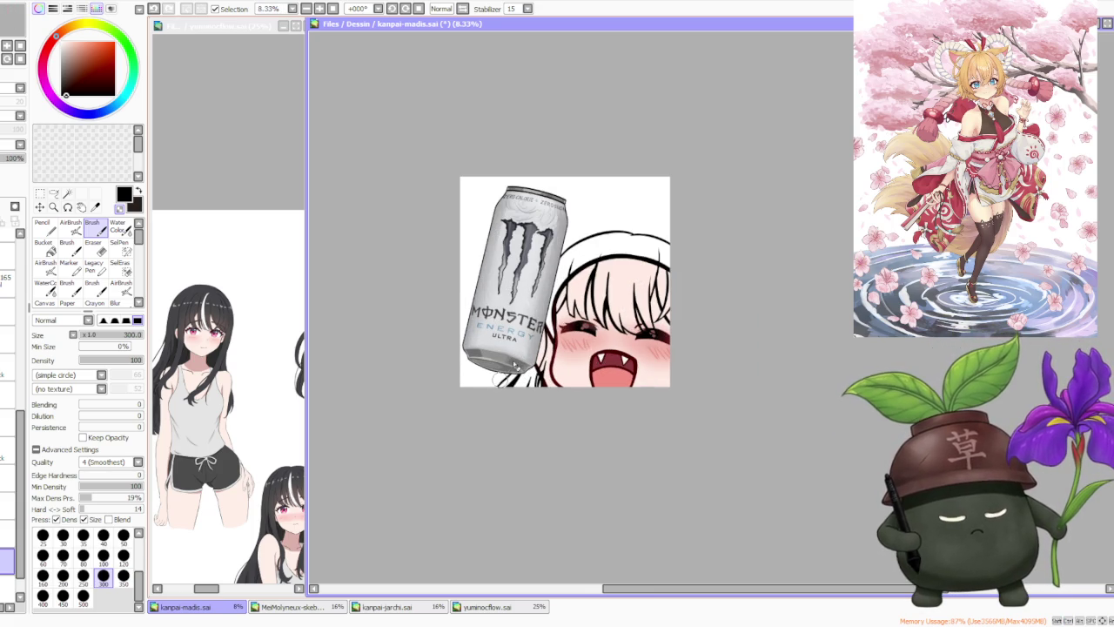
scroll(514, 375, "up", 2)
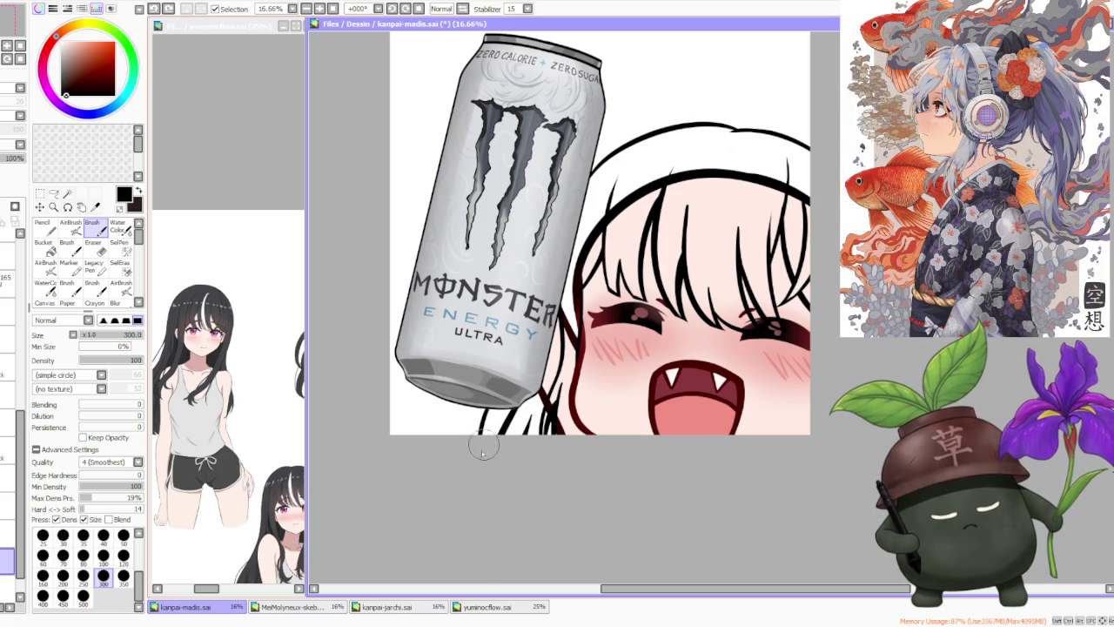
key("ctrl+z")
key("ctrl+y")
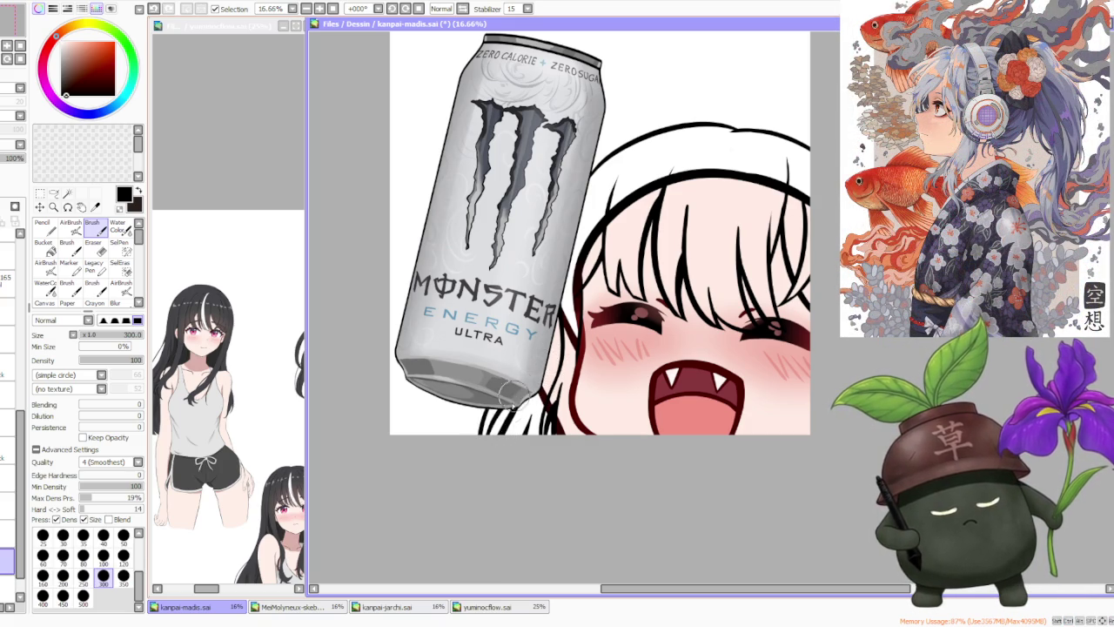
scroll(518, 378, "down", 2)
scroll(602, 310, "down", 1)
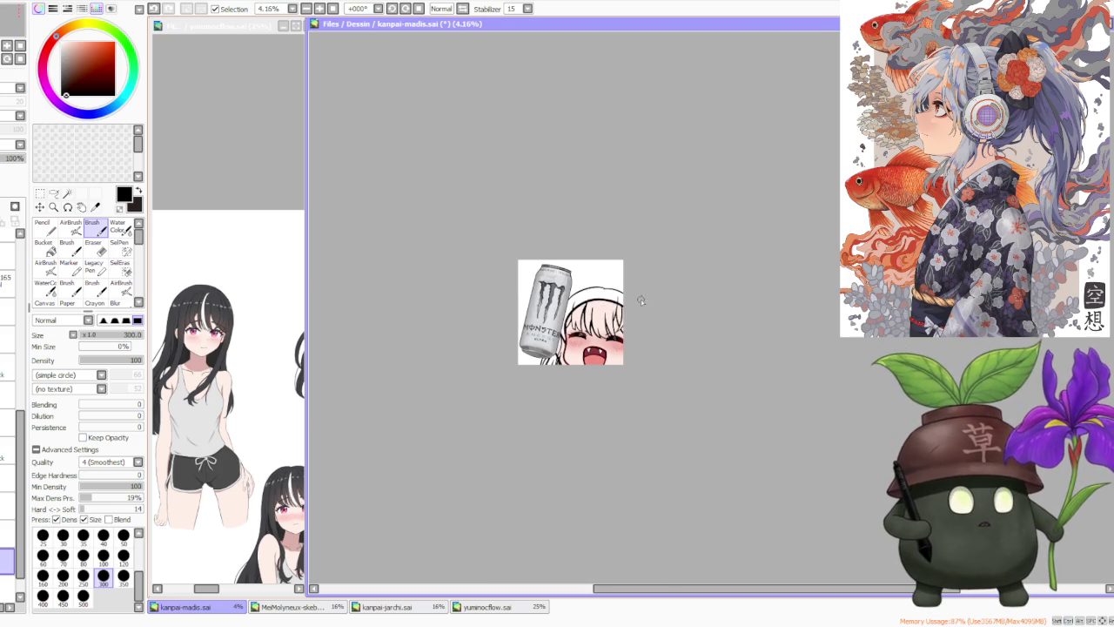
scroll(717, 270, "up", 1)
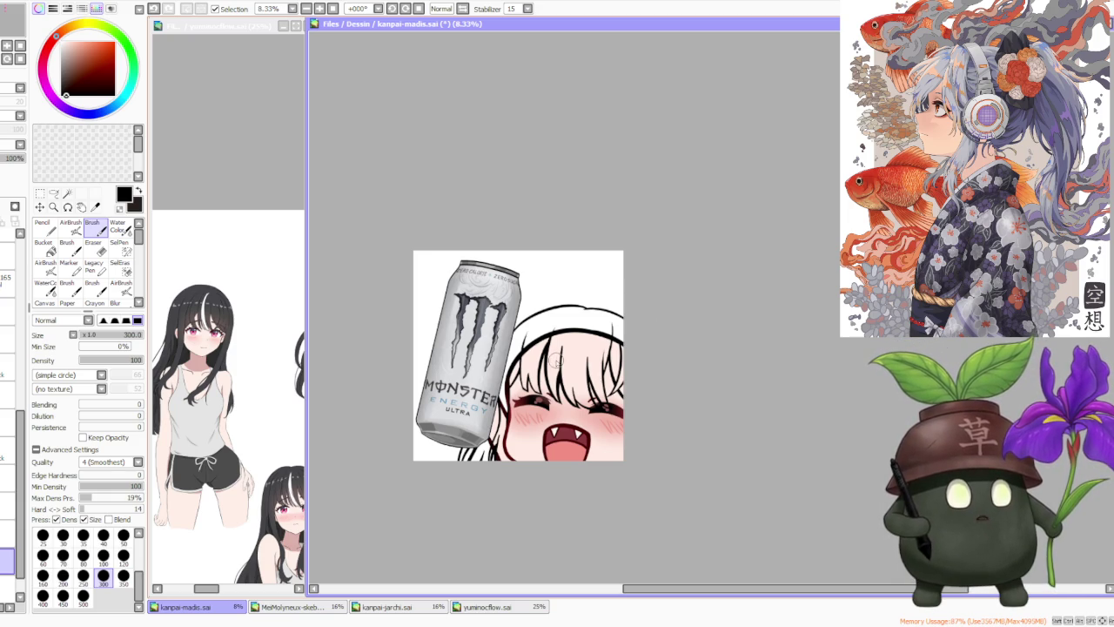
scroll(597, 383, "up", 2)
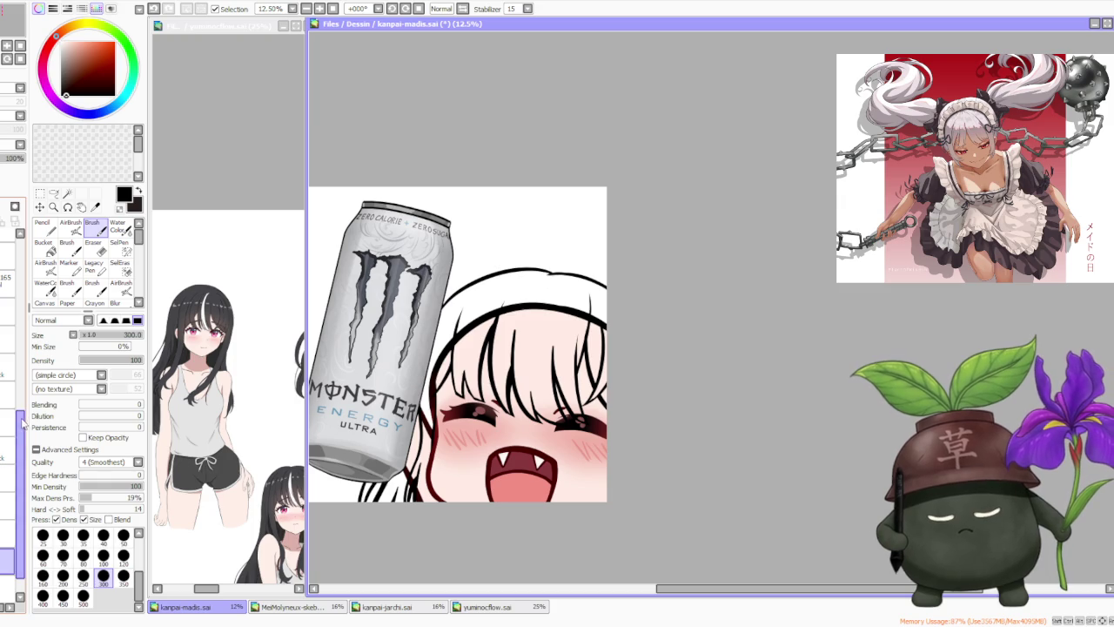
scroll(24, 439, "up", 5)
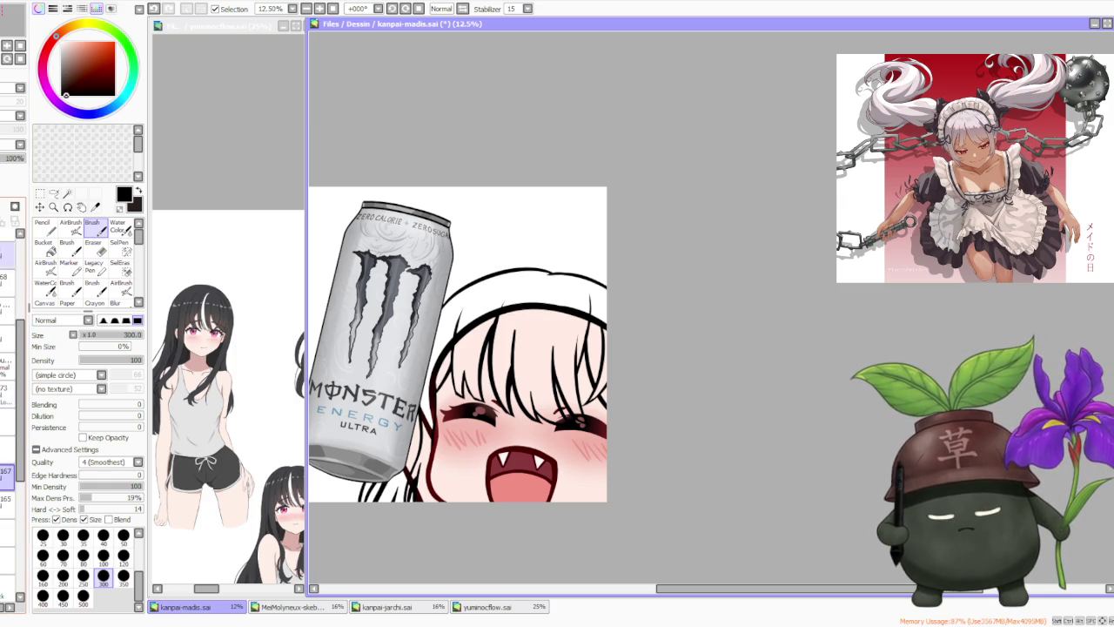
scroll(9, 470, "up", 2)
scroll(8, 505, "up", 1)
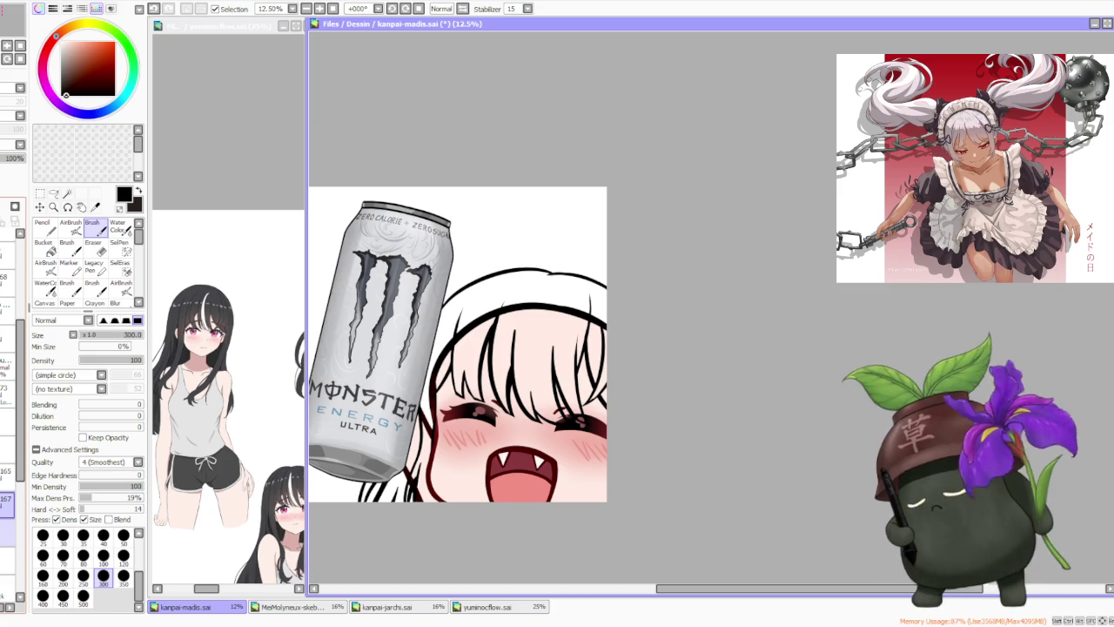
left_click(205, 283, "alt")
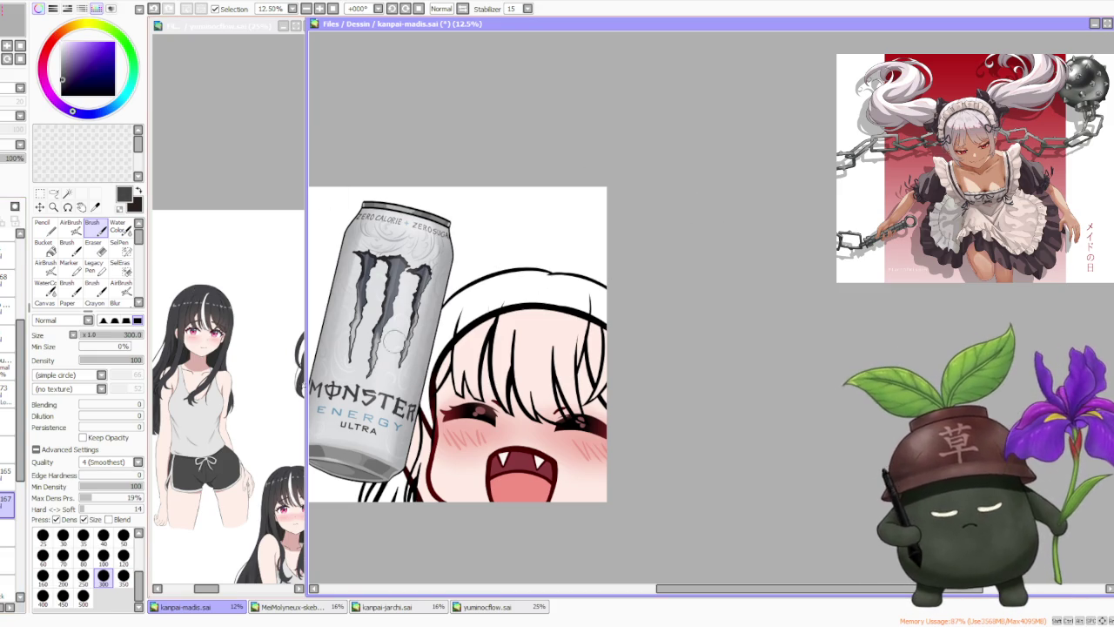
- At brush size 450, paint dark grey over the bangs near the eye and the top strands
left_click(62, 595)
scroll(579, 431, "up", 3)
mouse_move(581, 432)
left_mouse_down()
mouse_move(517, 391)
mouse_move(497, 305)
mouse_move(484, 318)
mouse_move(518, 394)
mouse_move(517, 236)
mouse_move(490, 424)
mouse_move(447, 199)
mouse_move(454, 183)
mouse_move(474, 204)
mouse_move(498, 204)
mouse_move(498, 122)
mouse_move(491, 166)
left_mouse_up()
mouse_move(414, 393)
left_mouse_down()
mouse_move(448, 186)
mouse_move(442, 218)
mouse_move(493, 386)
mouse_move(449, 340)
left_mouse_up()
scroll(392, 340, "down", 1)
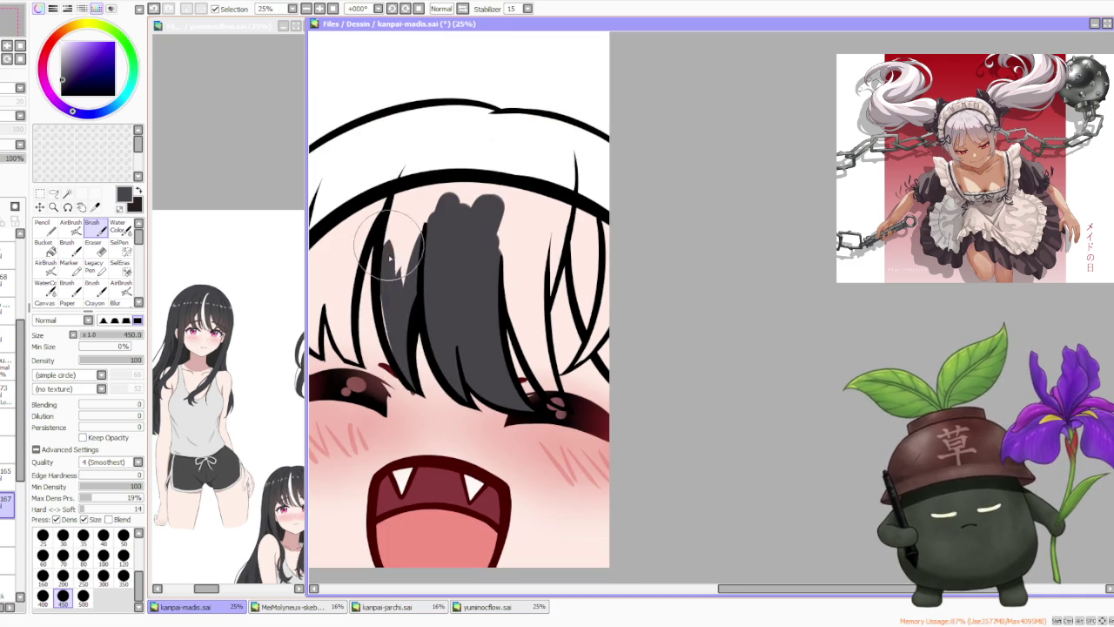
mouse_move(407, 376)
left_mouse_down()
mouse_move(409, 261)
mouse_move(423, 236)
mouse_move(409, 194)
mouse_move(443, 137)
mouse_move(459, 211)
mouse_move(435, 174)
left_mouse_up()
- Fill the left hair strand solid dark grey
scroll(427, 174, "down", 1)
scroll(425, 175, "down", 1)
scroll(426, 176, "up", 2)
left_click_drag(446, 334, 456, 289)
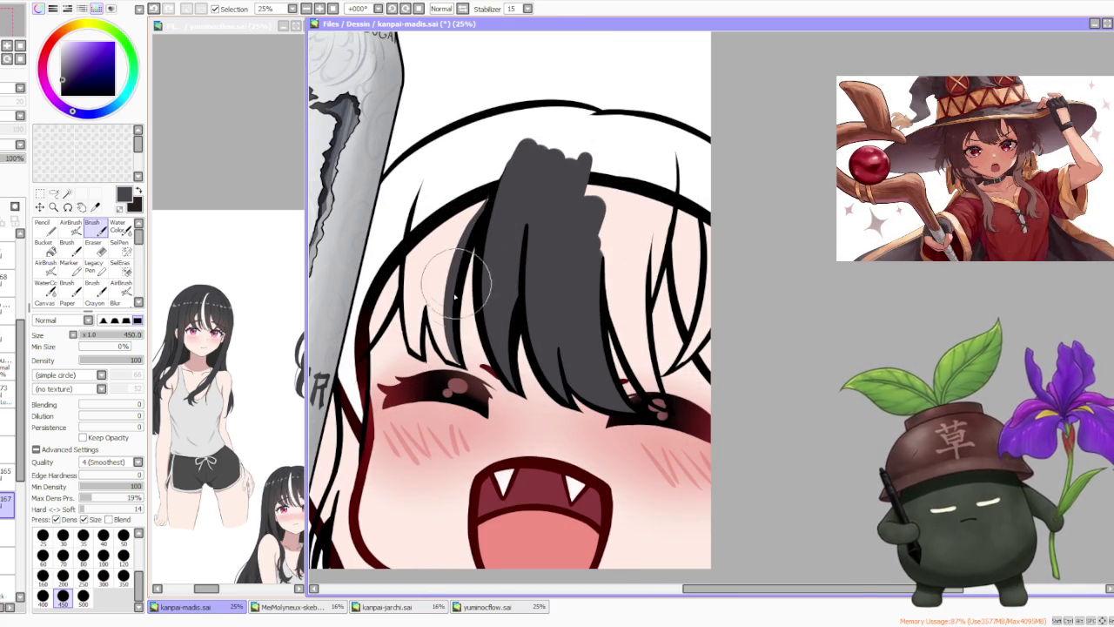
mouse_move(448, 356)
left_mouse_down()
mouse_move(444, 270)
mouse_move(440, 321)
left_mouse_up()
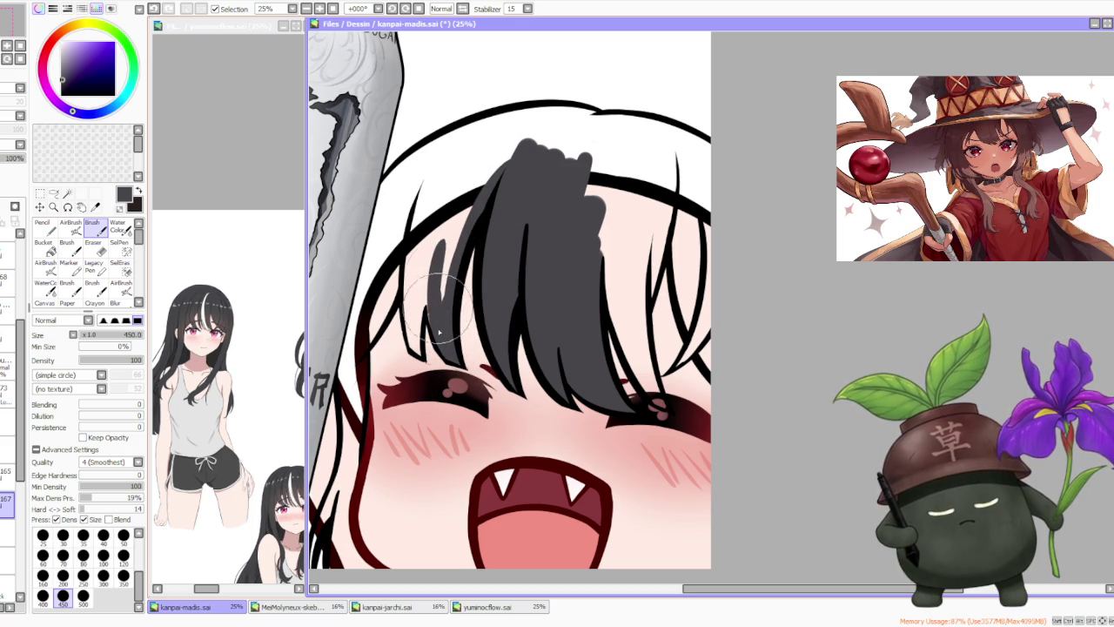
mouse_move(440, 296)
left_mouse_down()
mouse_move(455, 224)
mouse_move(431, 348)
mouse_move(439, 262)
mouse_move(478, 179)
mouse_move(448, 230)
mouse_move(417, 348)
mouse_move(428, 265)
mouse_move(409, 348)
mouse_move(422, 261)
mouse_move(404, 357)
mouse_move(448, 186)
mouse_move(409, 235)
left_mouse_up()
- Paint the upper-left hair, its left edge and the lower hair beside the cheek dark grey
mouse_move(383, 279)
left_mouse_down()
mouse_move(370, 383)
mouse_move(357, 348)
mouse_move(366, 426)
mouse_move(348, 340)
mouse_move(357, 461)
mouse_move(352, 435)
left_mouse_up()
left_click_drag(348, 374, 352, 479)
mouse_move(353, 417)
left_mouse_down()
mouse_move(348, 461)
mouse_move(347, 393)
mouse_move(355, 429)
left_mouse_up()
scroll(352, 415, "down", 3)
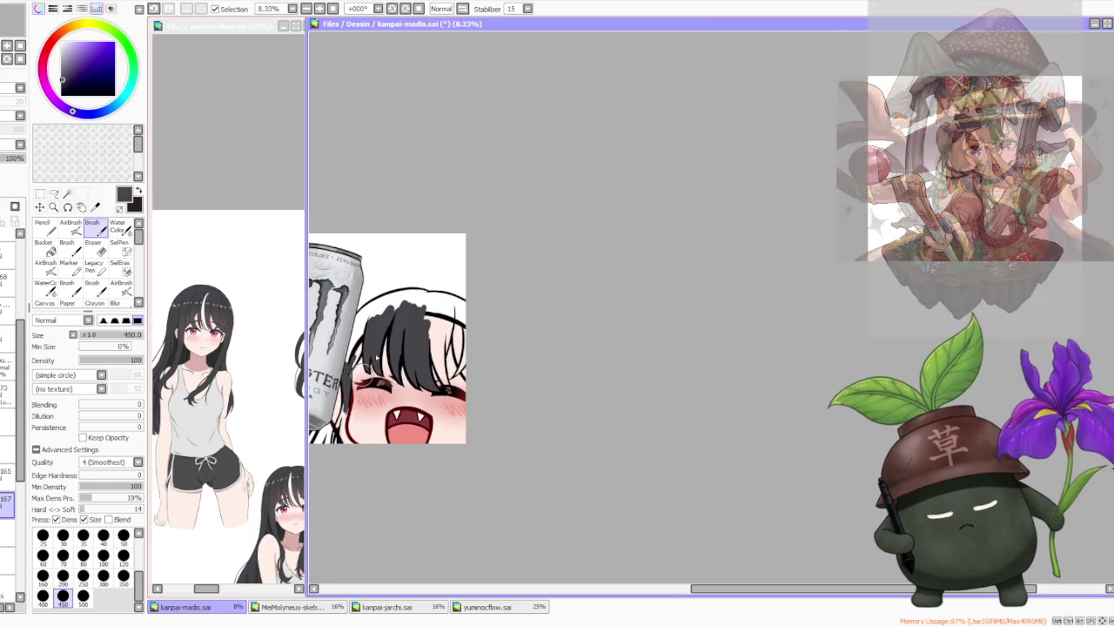
scroll(352, 416, "down", 1)
scroll(370, 473, "up", 2)
scroll(374, 477, "up", 2)
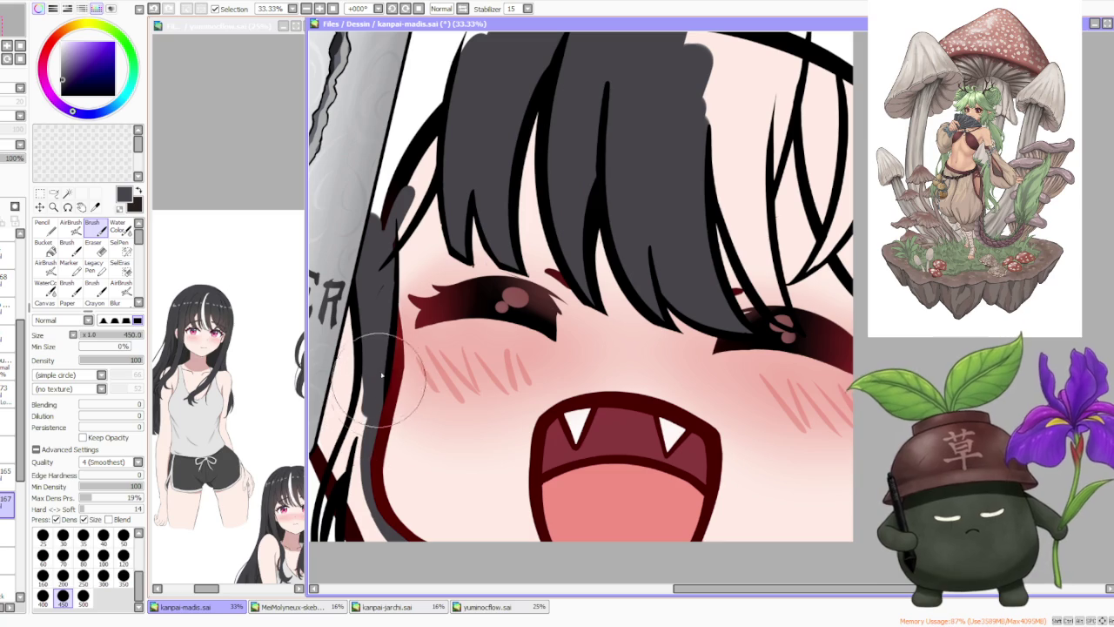
mouse_move(361, 459)
left_mouse_down()
mouse_move(388, 550)
mouse_move(348, 454)
left_mouse_up()
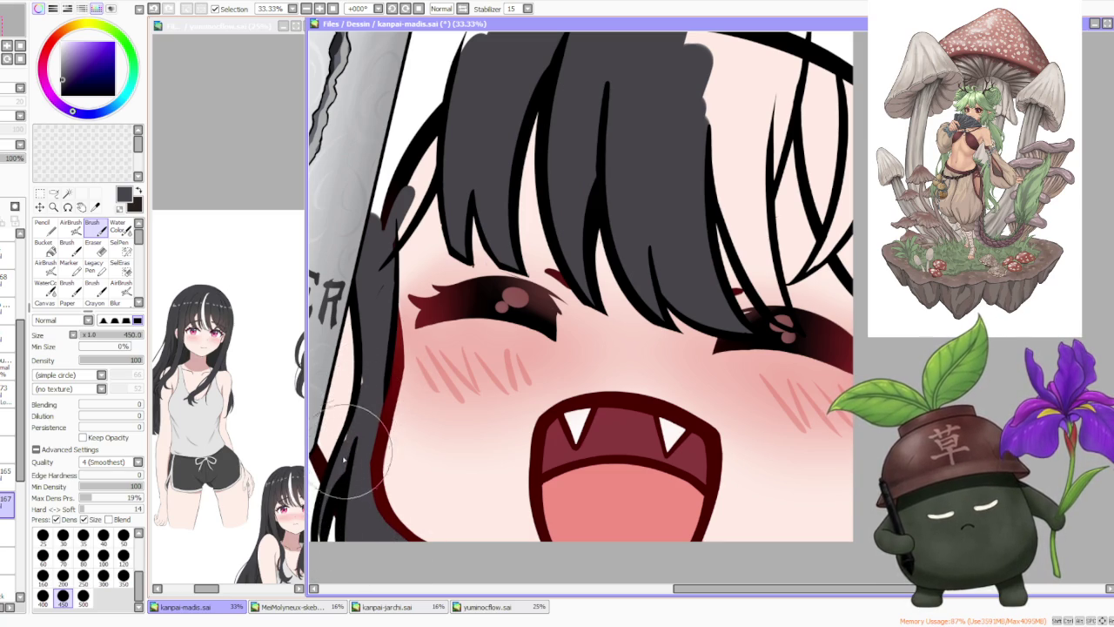
scroll(365, 315, "down", 3)
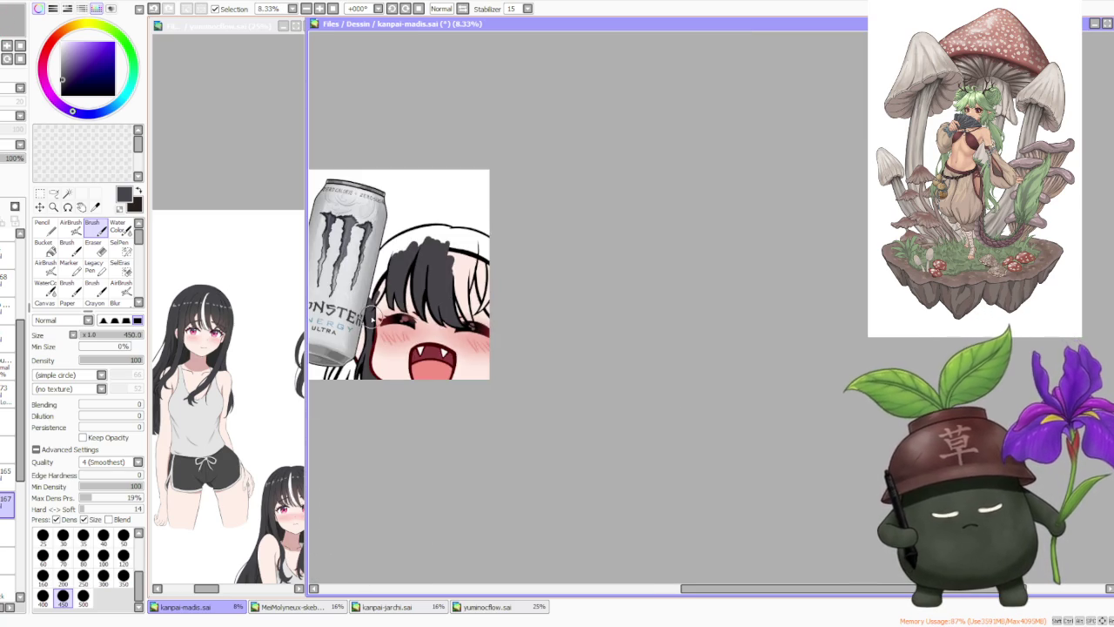
scroll(370, 317, "down", 1)
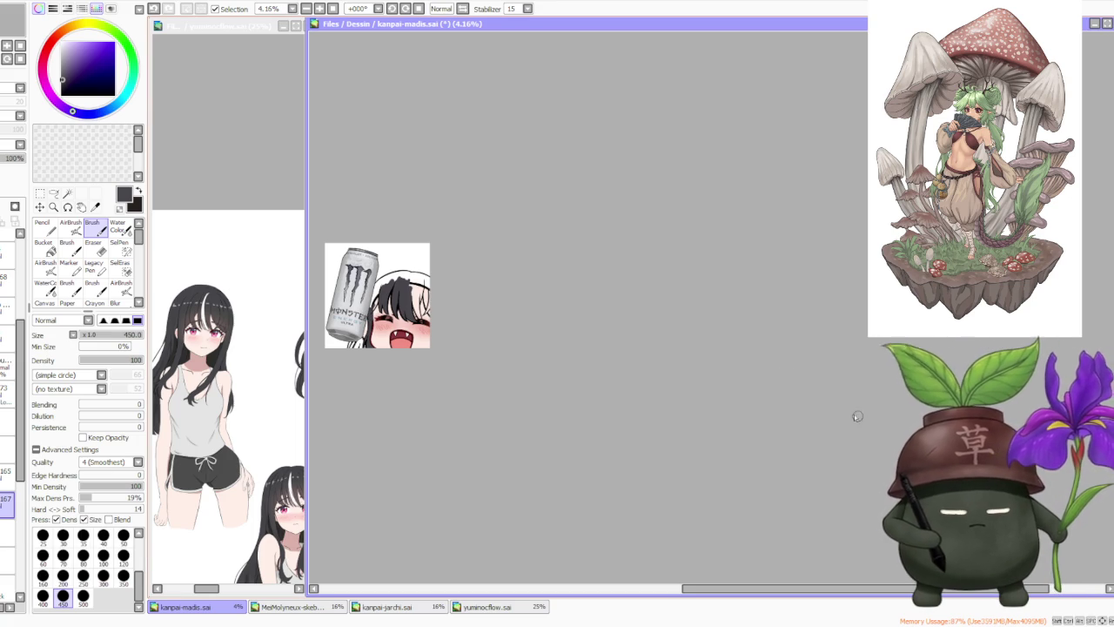
scroll(364, 287, "up", 1)
scroll(364, 287, "up", 2)
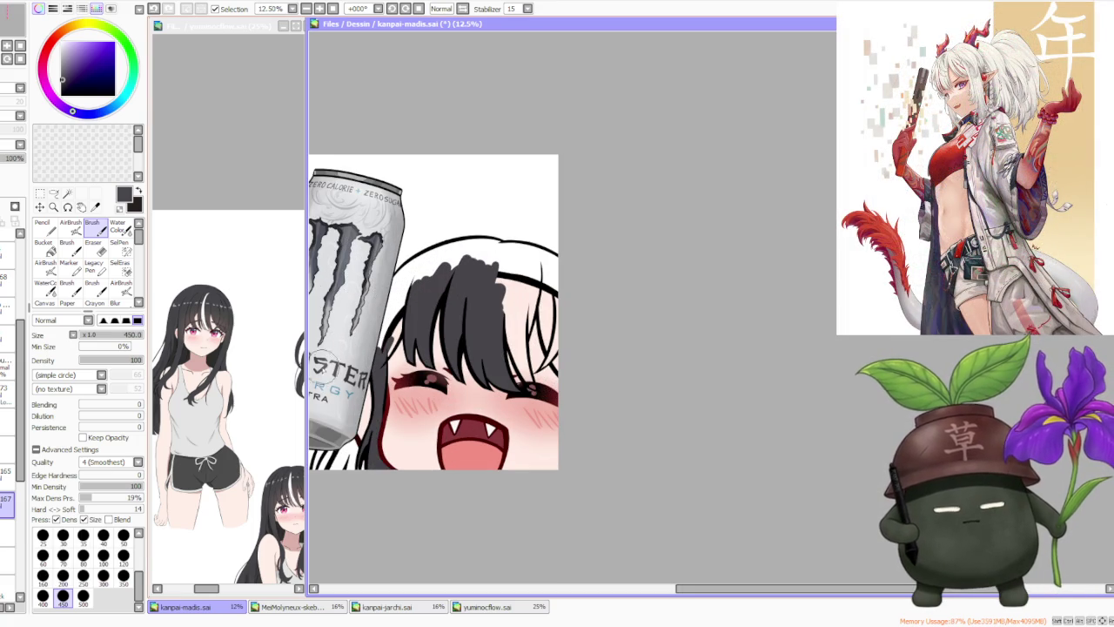
scroll(611, 302, "down", 1)
scroll(617, 308, "down", 1)
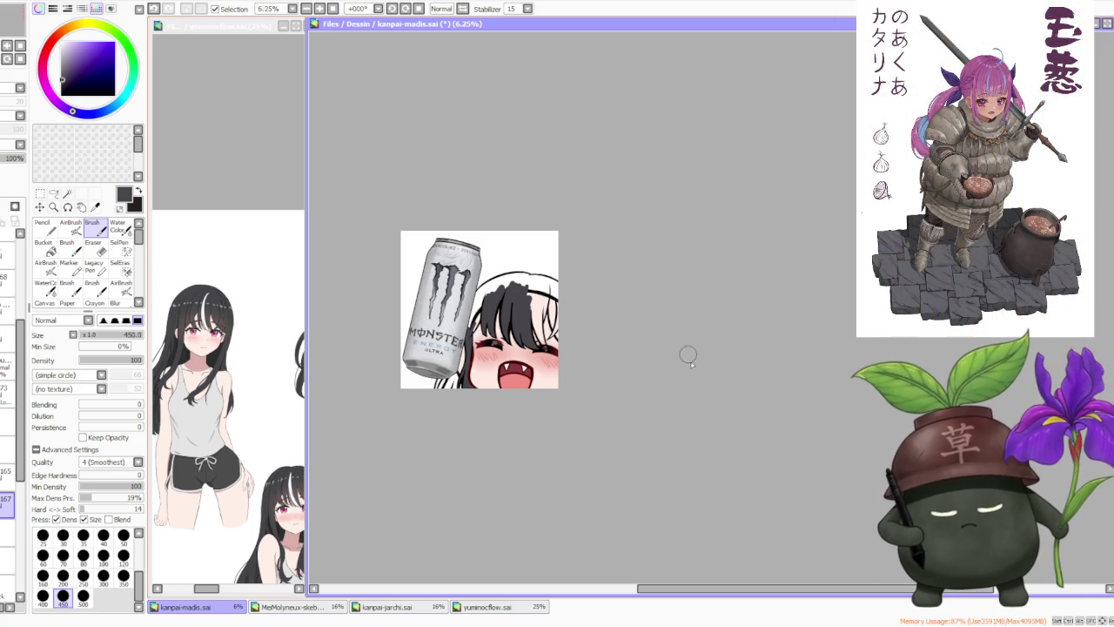
- Fill the white gaps between the can and hair and in the right strands with dark grey
scroll(472, 296, "up", 3)
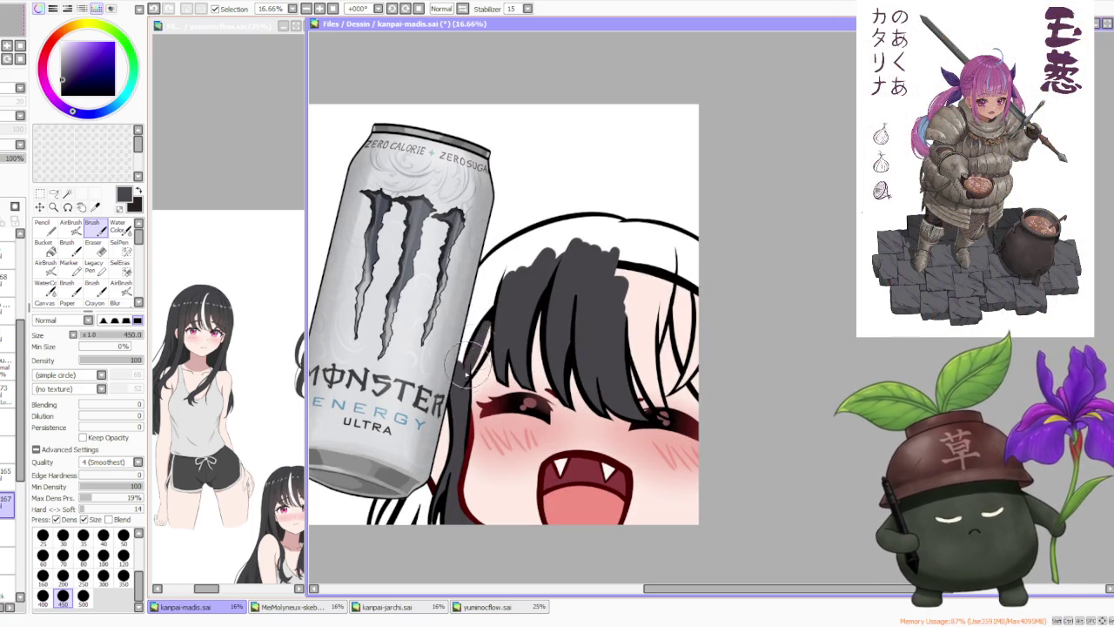
mouse_move(470, 370)
left_mouse_down()
mouse_move(467, 294)
mouse_move(538, 260)
left_mouse_up()
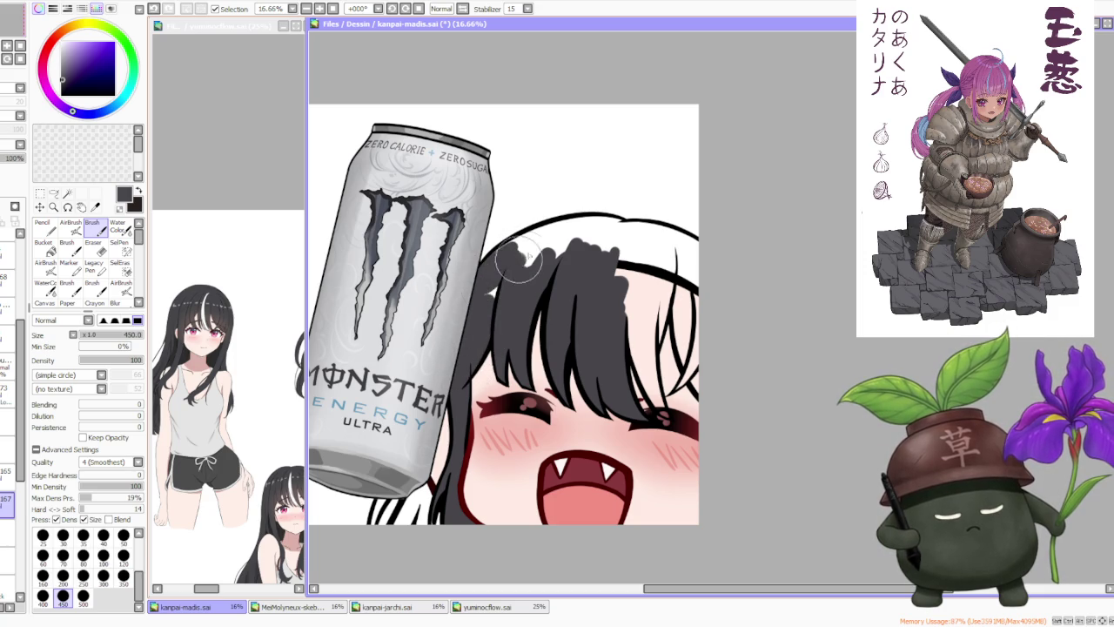
scroll(574, 196, "down", 2)
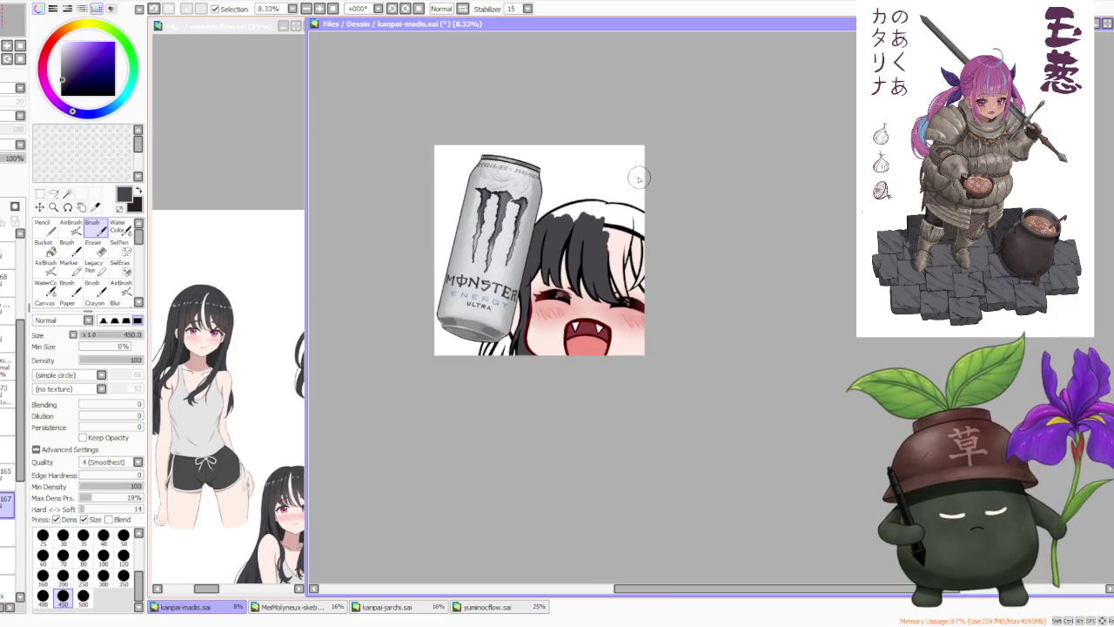
scroll(640, 179, "up", 2)
left_click_drag(623, 418, 591, 335)
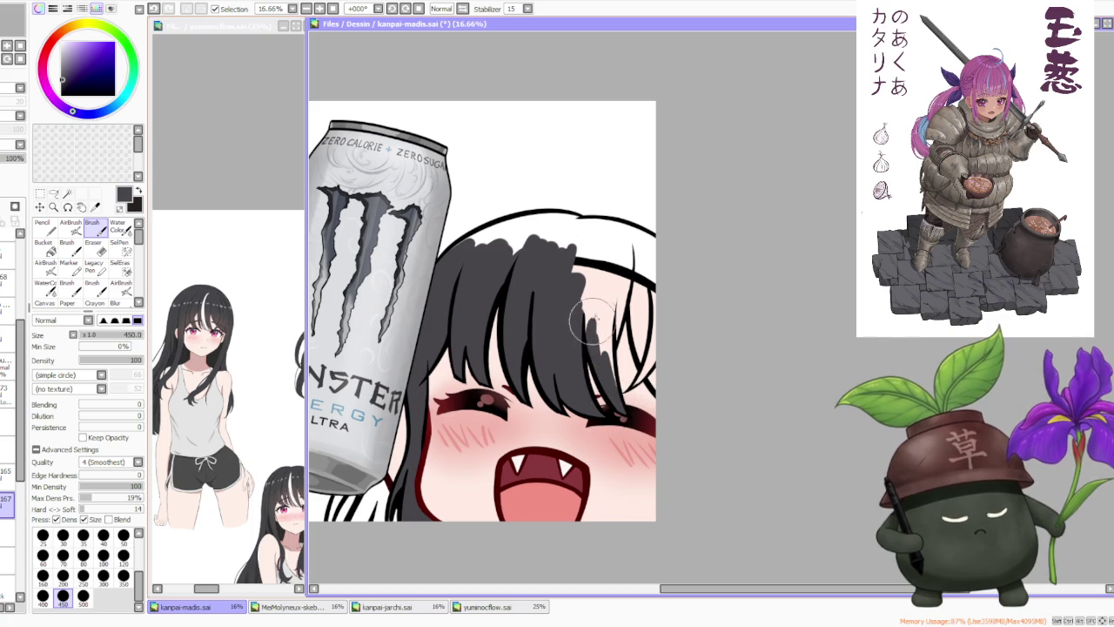
mouse_move(592, 335)
left_mouse_down()
mouse_move(599, 318)
mouse_move(613, 396)
mouse_move(596, 326)
mouse_move(609, 309)
mouse_move(622, 297)
mouse_move(648, 335)
mouse_move(631, 305)
mouse_move(661, 389)
mouse_move(658, 342)
left_mouse_up()
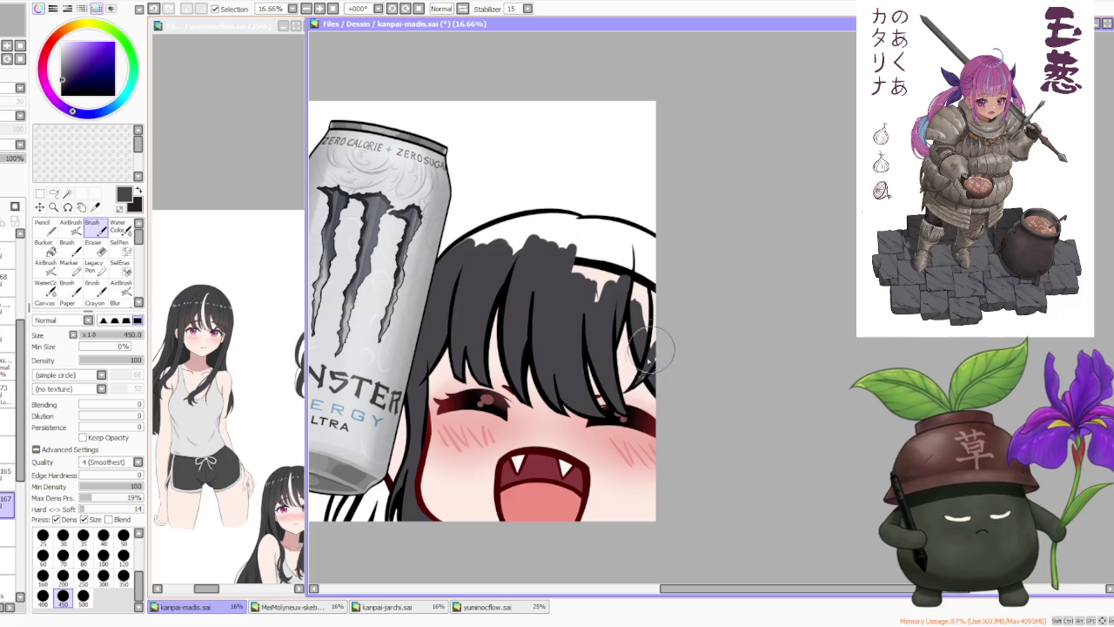
mouse_move(634, 379)
left_mouse_down()
mouse_move(647, 359)
mouse_move(644, 287)
mouse_move(590, 281)
left_mouse_up()
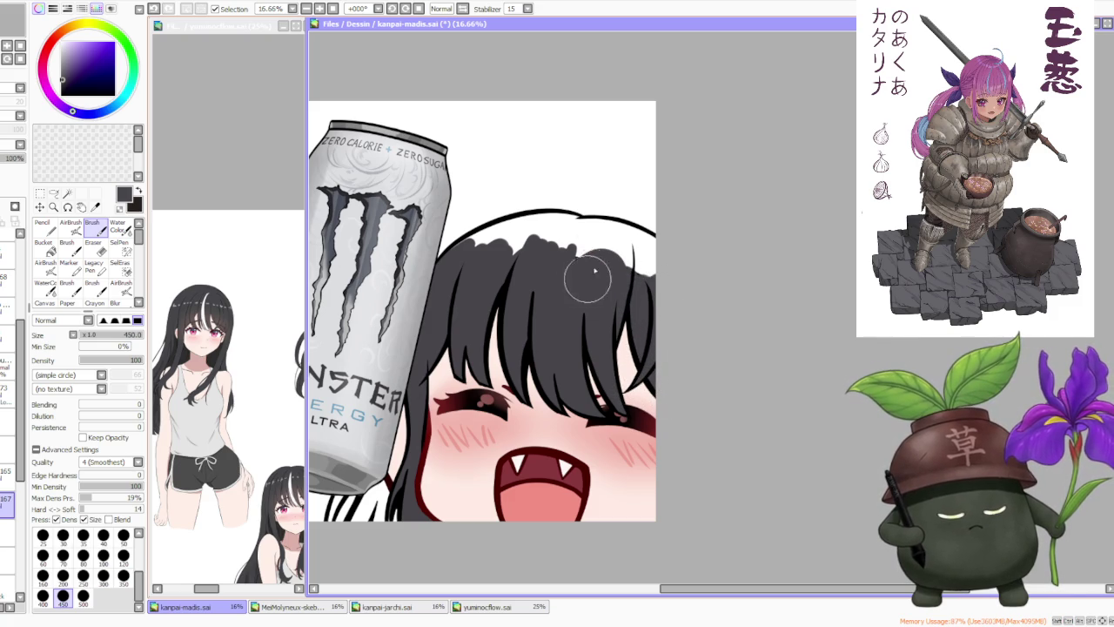
scroll(544, 113, "down", 2)
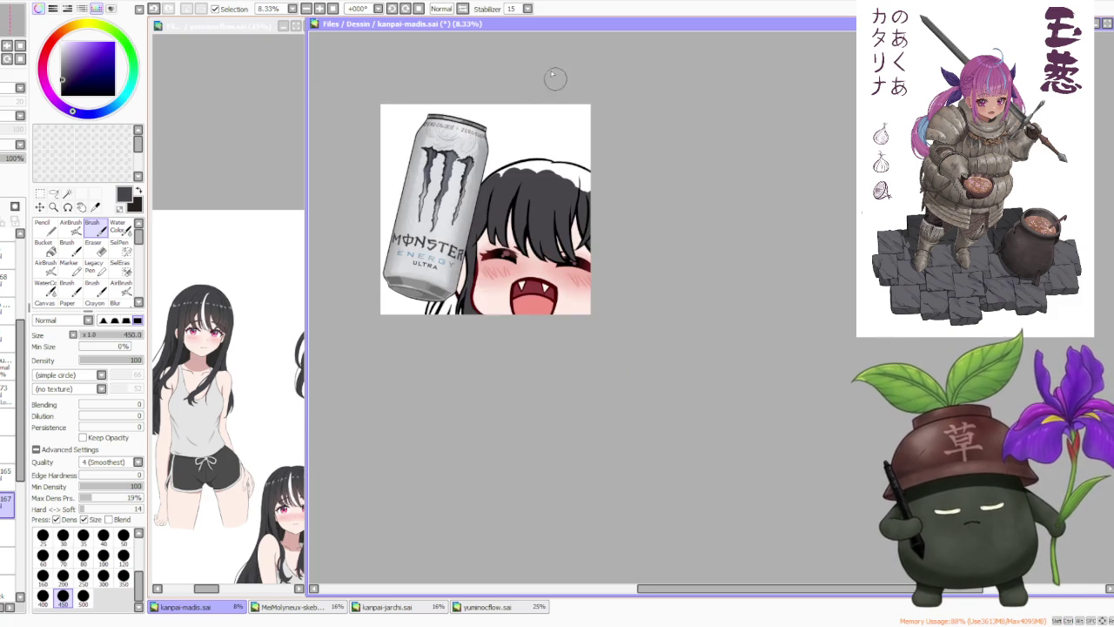
scroll(509, 50, "down", 1)
- Tilt the canvas and paint dark grey into the gaps along the hair outline and top
left_click_drag(439, 23, 441, 160)
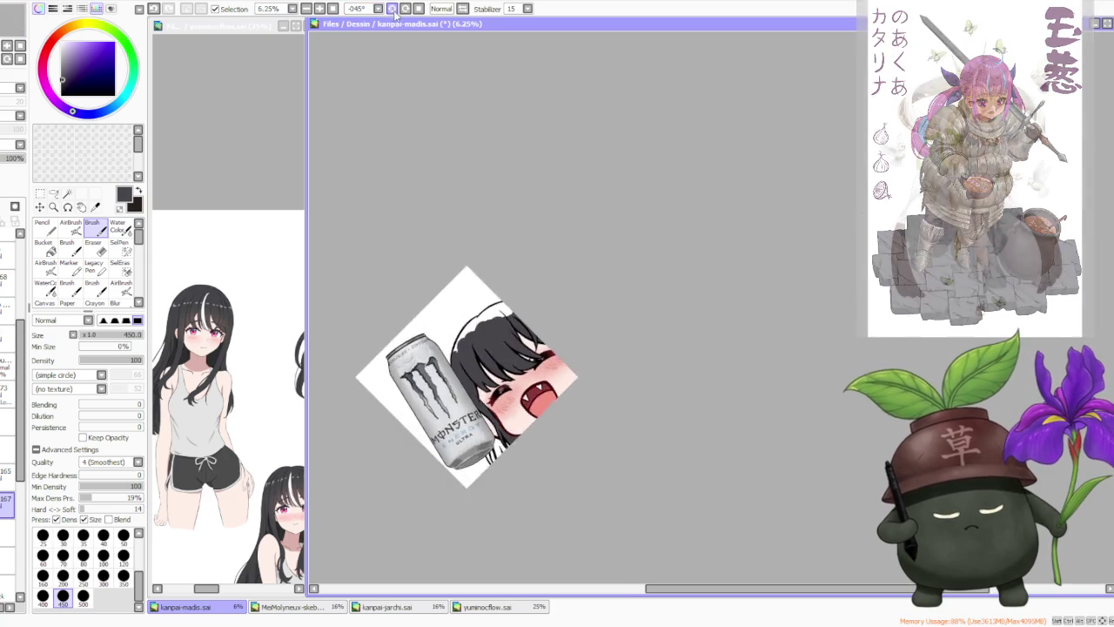
scroll(469, 422, "up", 4)
mouse_move(469, 435)
left_mouse_down()
mouse_move(477, 368)
mouse_move(472, 448)
mouse_move(467, 378)
mouse_move(540, 279)
mouse_move(487, 348)
mouse_move(547, 305)
left_mouse_up()
mouse_move(547, 294)
left_mouse_down()
mouse_move(529, 294)
mouse_move(547, 290)
mouse_move(641, 194)
mouse_move(552, 262)
mouse_move(651, 236)
mouse_move(609, 191)
left_mouse_up()
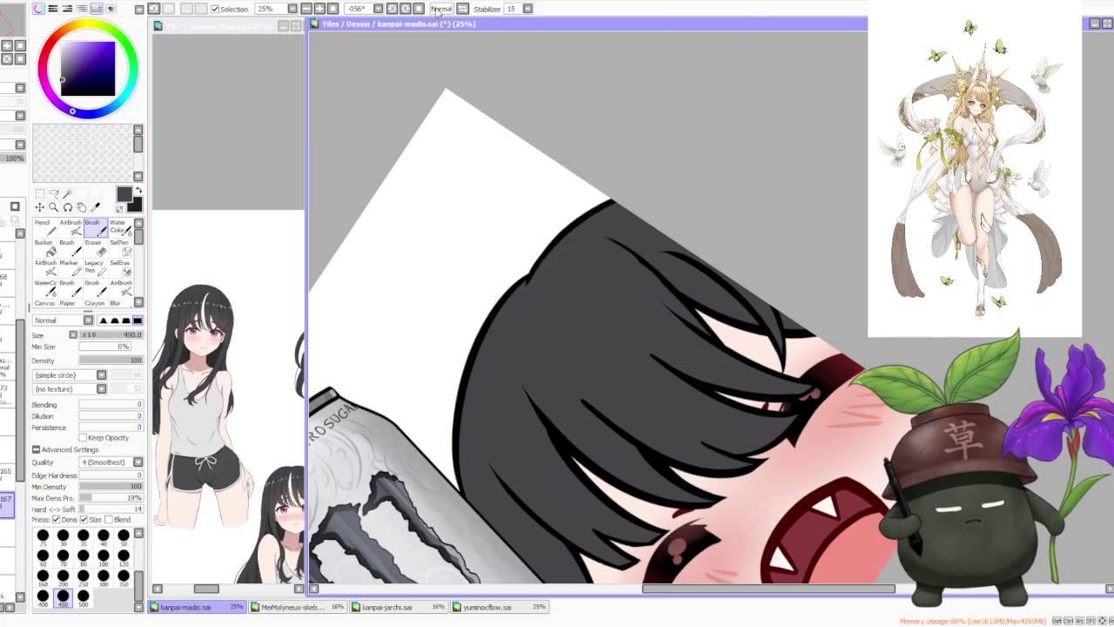
- Reset the canvas rotation with Home and zoom out to view the whole emote
key("Home")
scroll(640, 211, "down", 2)
scroll(674, 226, "down", 2)
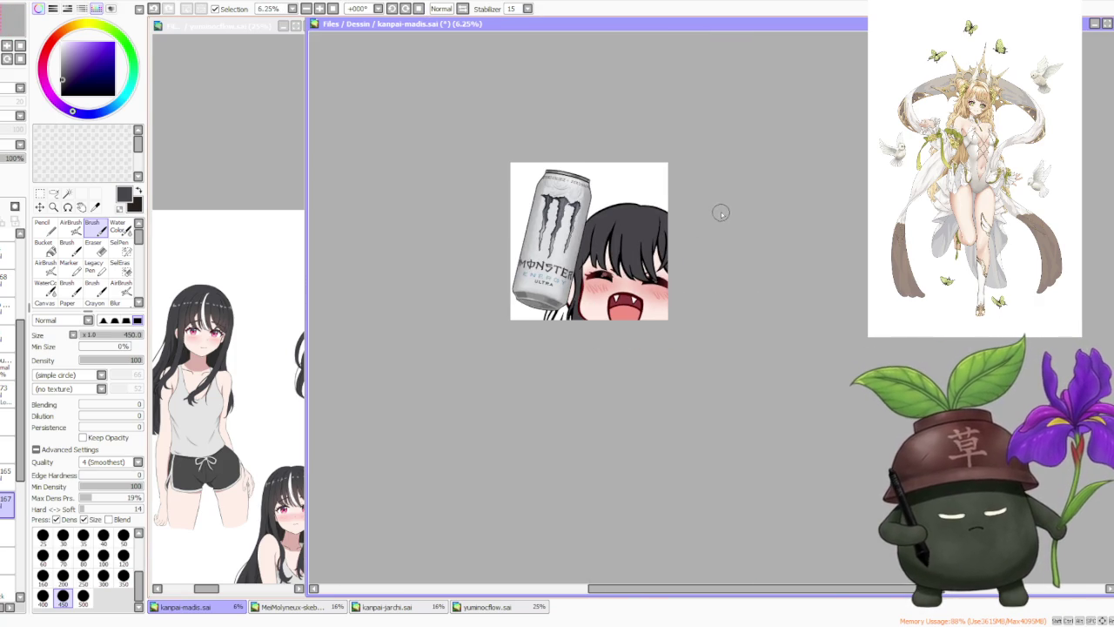
scroll(720, 212, "up", 1)
scroll(683, 160, "down", 1)
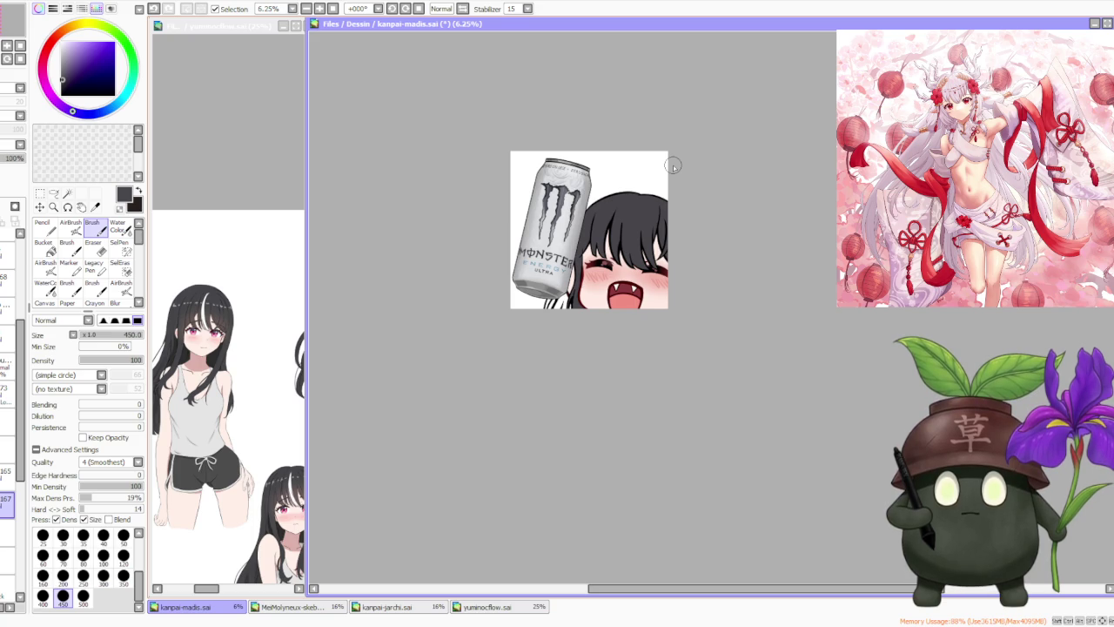
key("ctrl+plus")
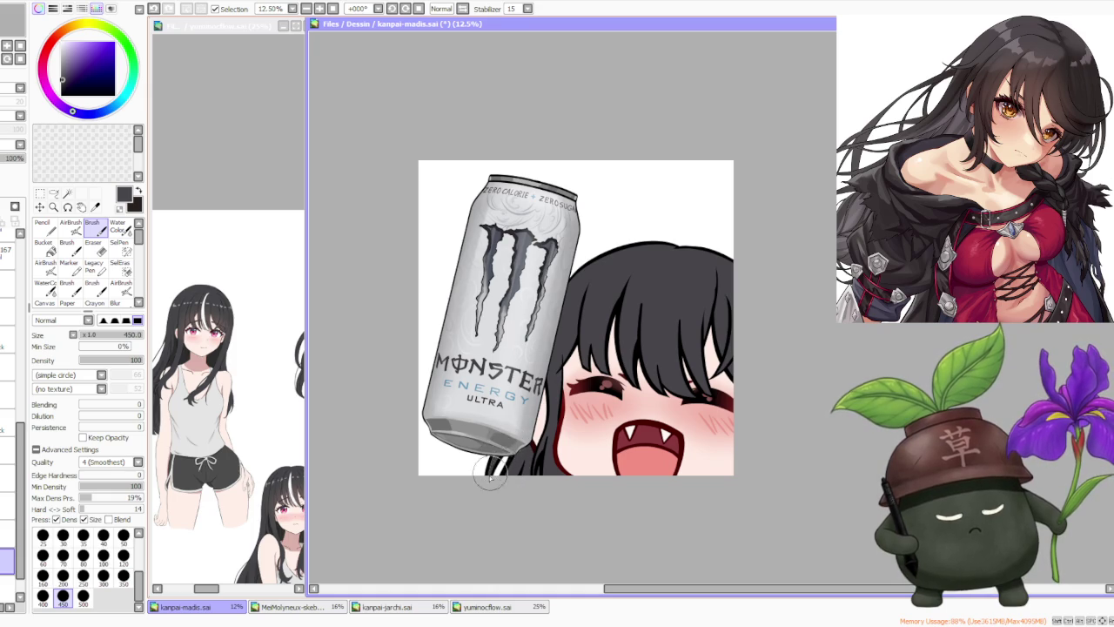
scroll(615, 316, "down", 3)
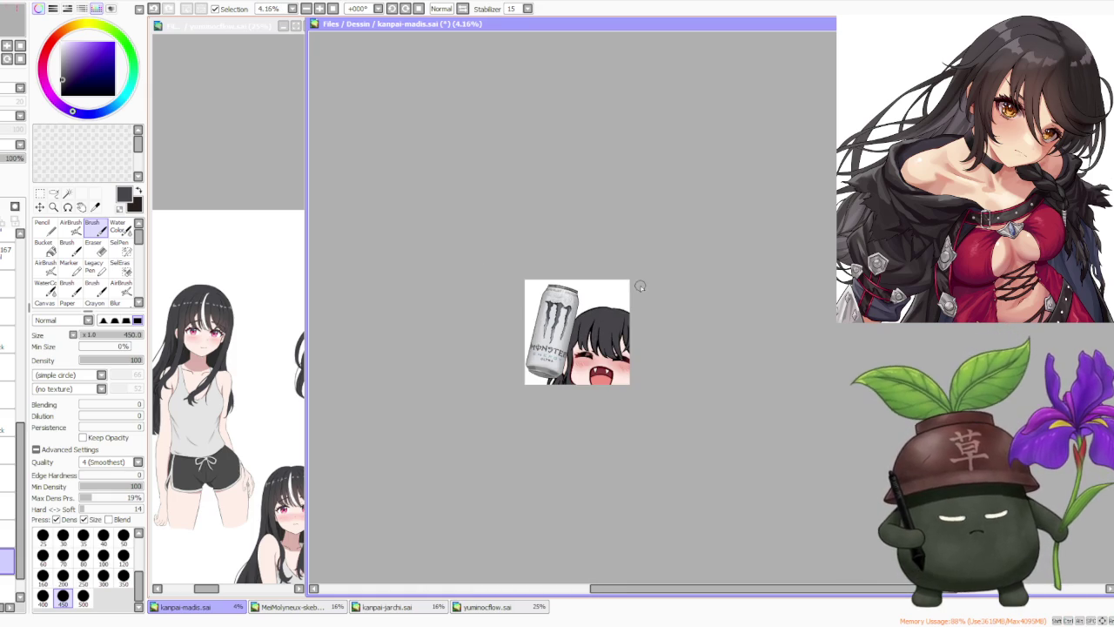
scroll(637, 286, "up", 2)
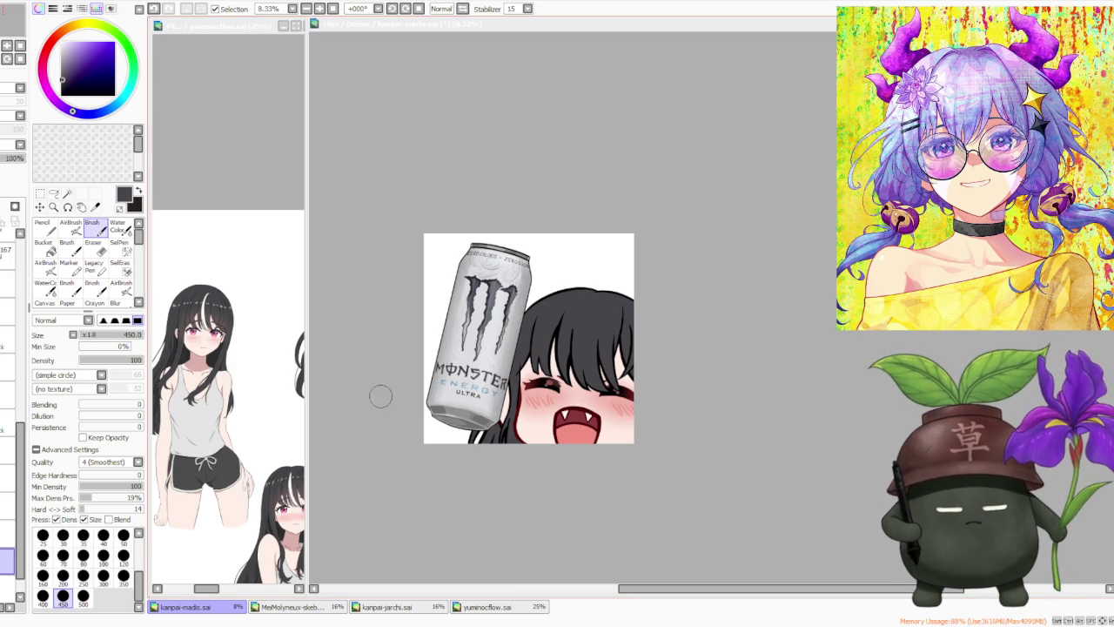
scroll(545, 450, "up", 1)
scroll(527, 426, "up", 1)
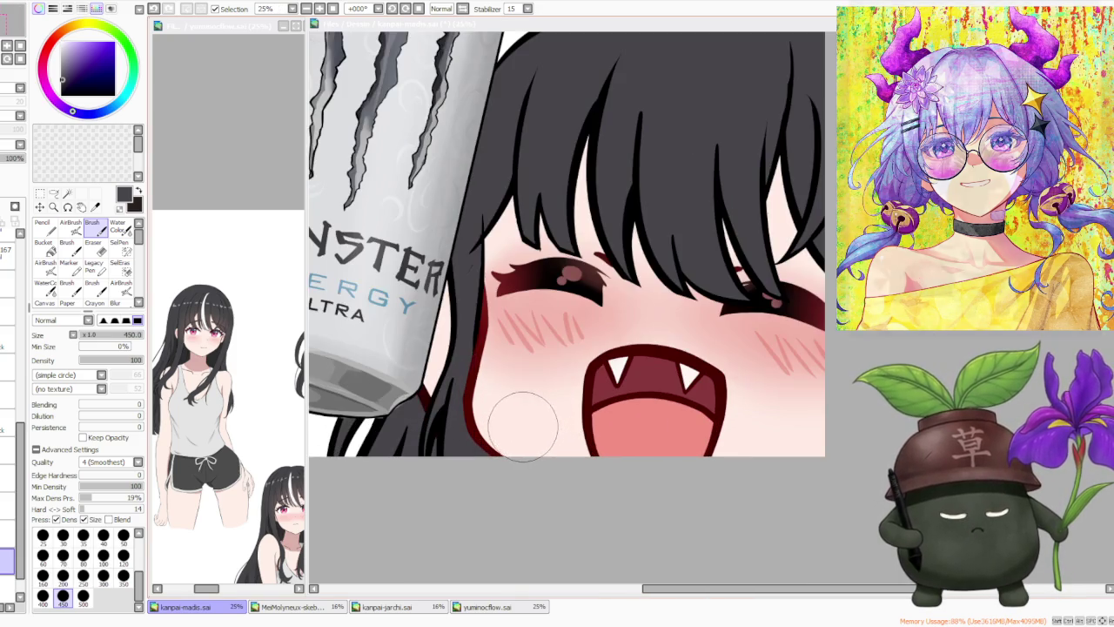
scroll(505, 418, "down", 1)
scroll(488, 393, "down", 1)
scroll(474, 400, "up", 2)
scroll(461, 407, "up", 1)
scroll(448, 416, "down", 2)
scroll(453, 409, "down", 2)
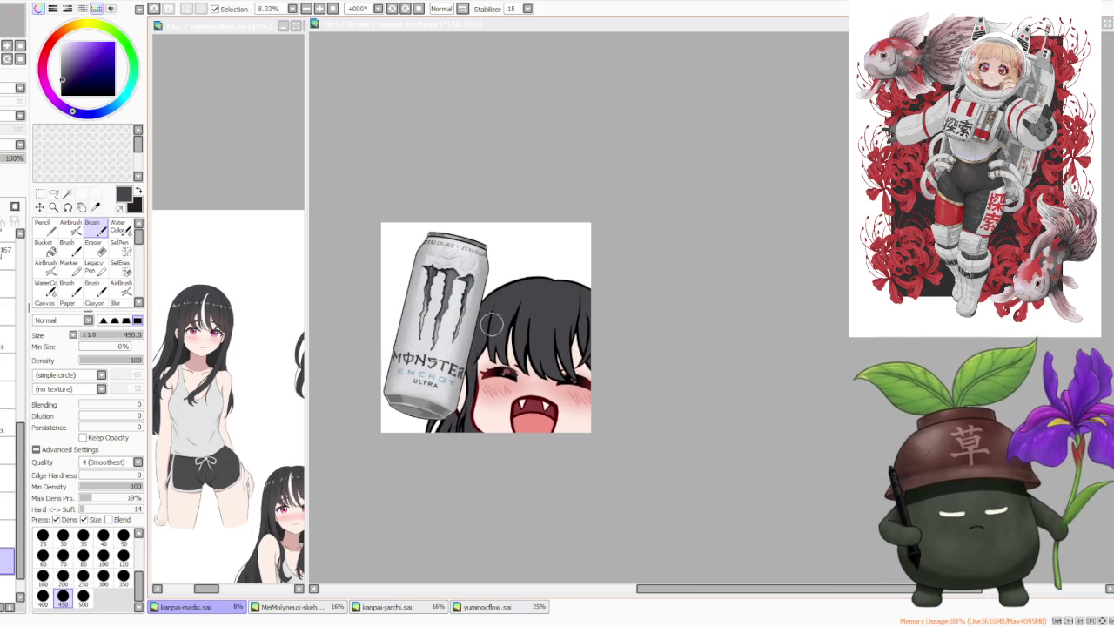
scroll(486, 296, "down", 1)
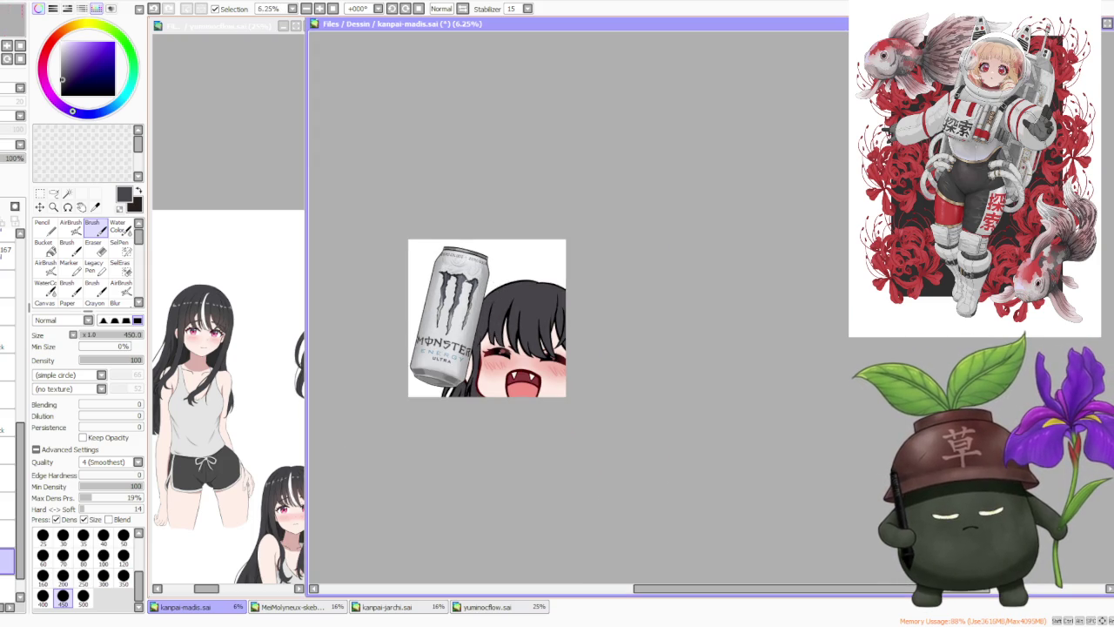
left_click(220, 376)
- Zoom around and switch back and forth between the emote and the yuminocflow.sai reference
scroll(226, 383, "down", 2)
scroll(226, 383, "up", 2)
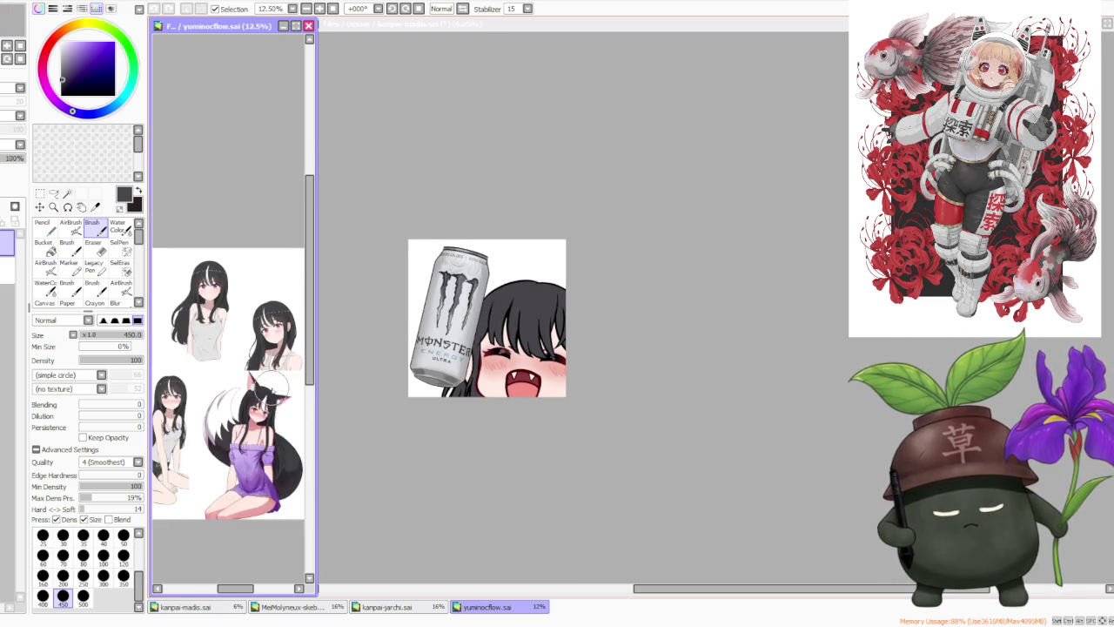
scroll(228, 383, "up", 1)
scroll(261, 385, "down", 1)
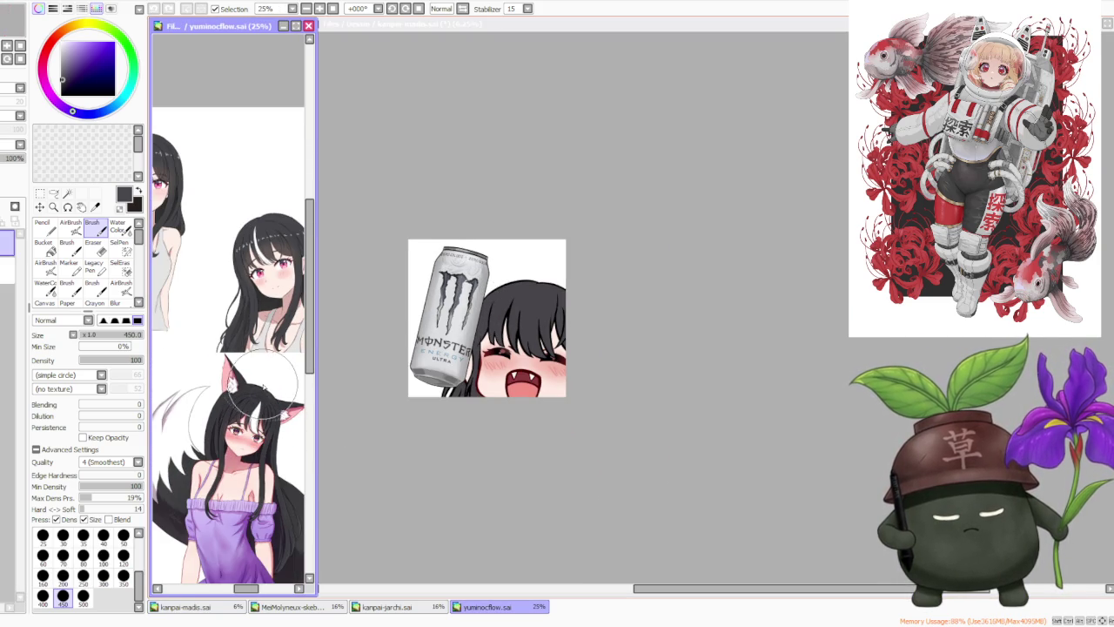
scroll(263, 386, "up", 1)
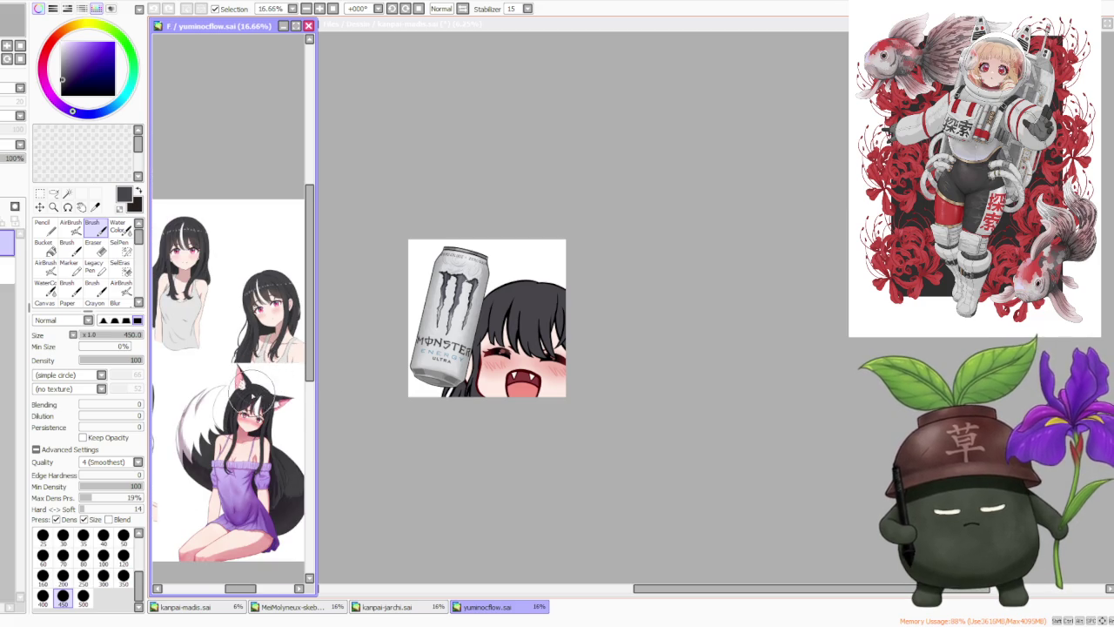
scroll(256, 389, "down", 1)
scroll(252, 392, "up", 1)
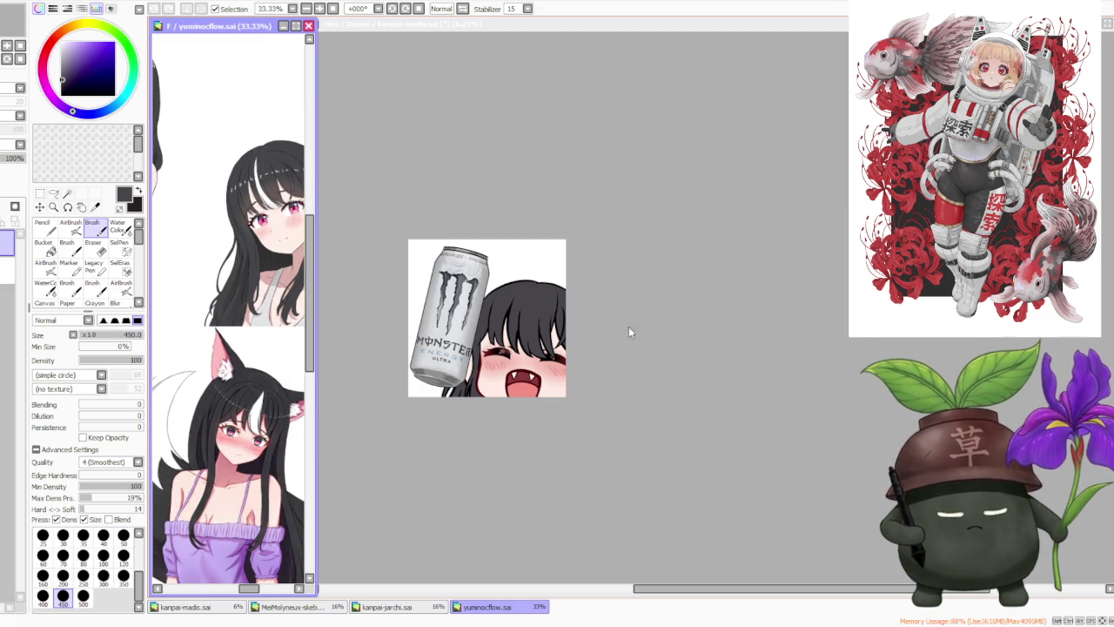
left_click(474, 416)
left_click(261, 365)
scroll(279, 351, "down", 2)
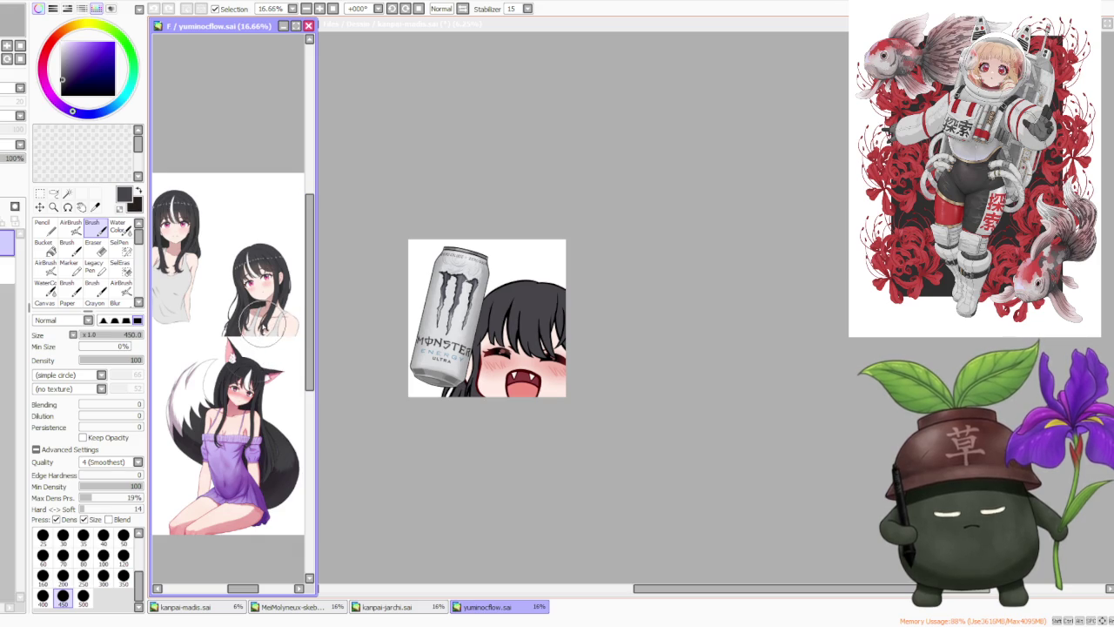
scroll(242, 308, "up", 1)
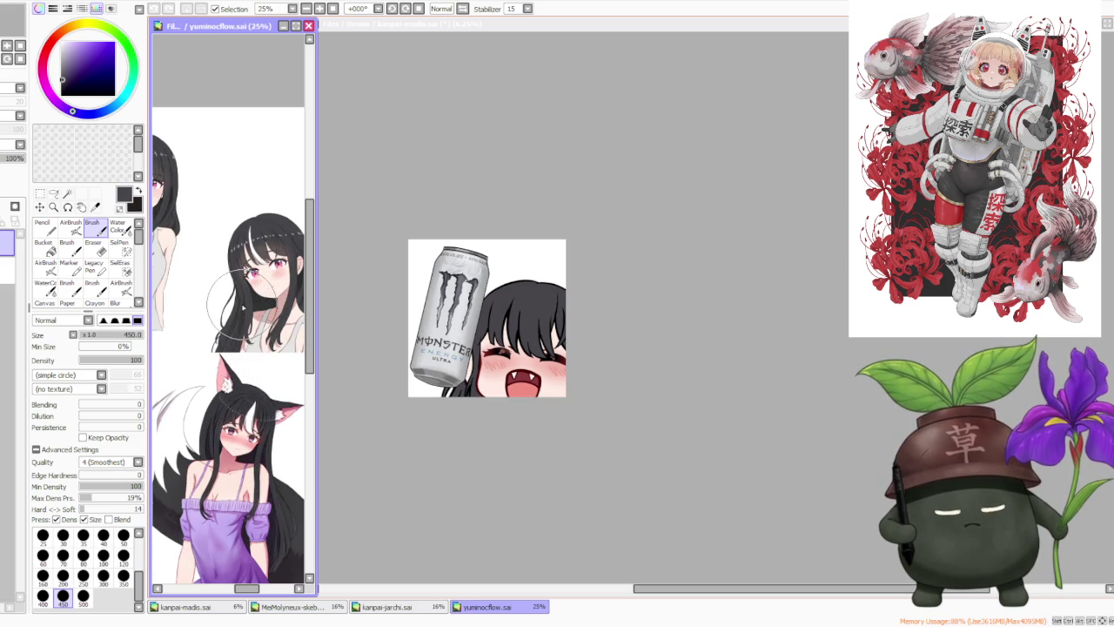
left_click(653, 352)
scroll(574, 320, "down", 1)
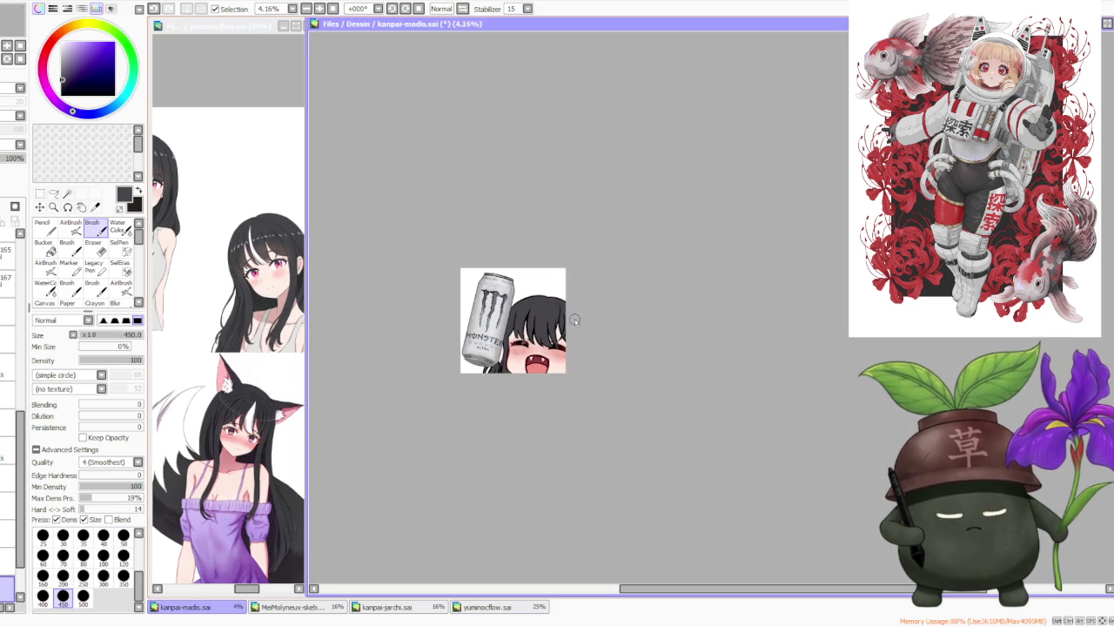
scroll(575, 321, "up", 2)
scroll(574, 320, "up", 1)
- Zoom into the reference's hair streak, return to the emote and pick brush size 500
left_click(228, 365)
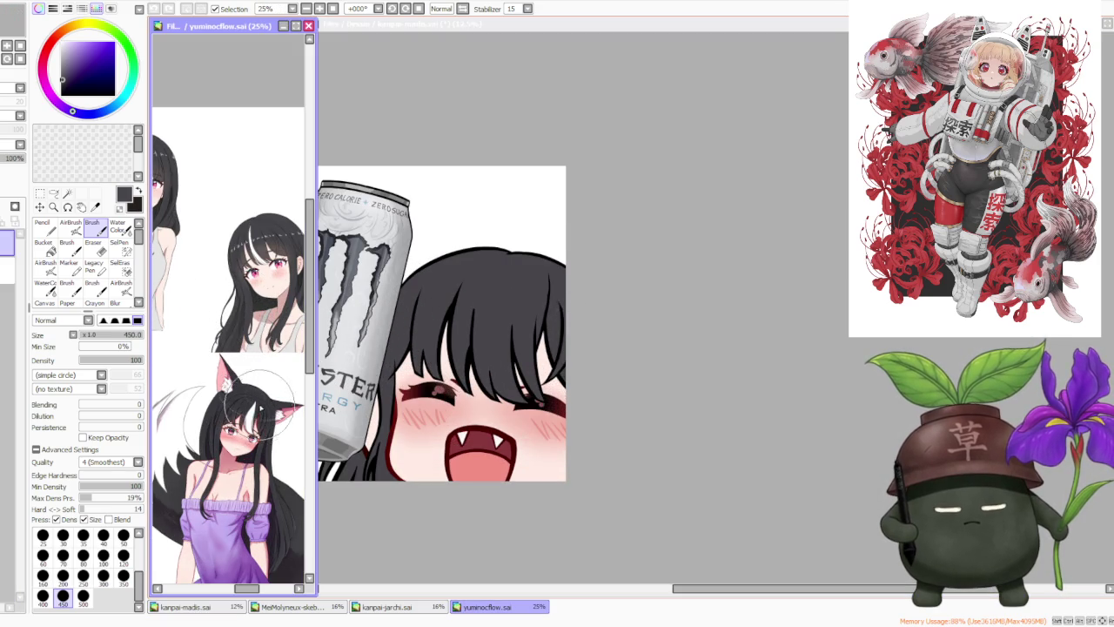
scroll(228, 366, "down", 2)
scroll(228, 366, "down", 1)
scroll(229, 366, "up", 2)
scroll(228, 366, "up", 2)
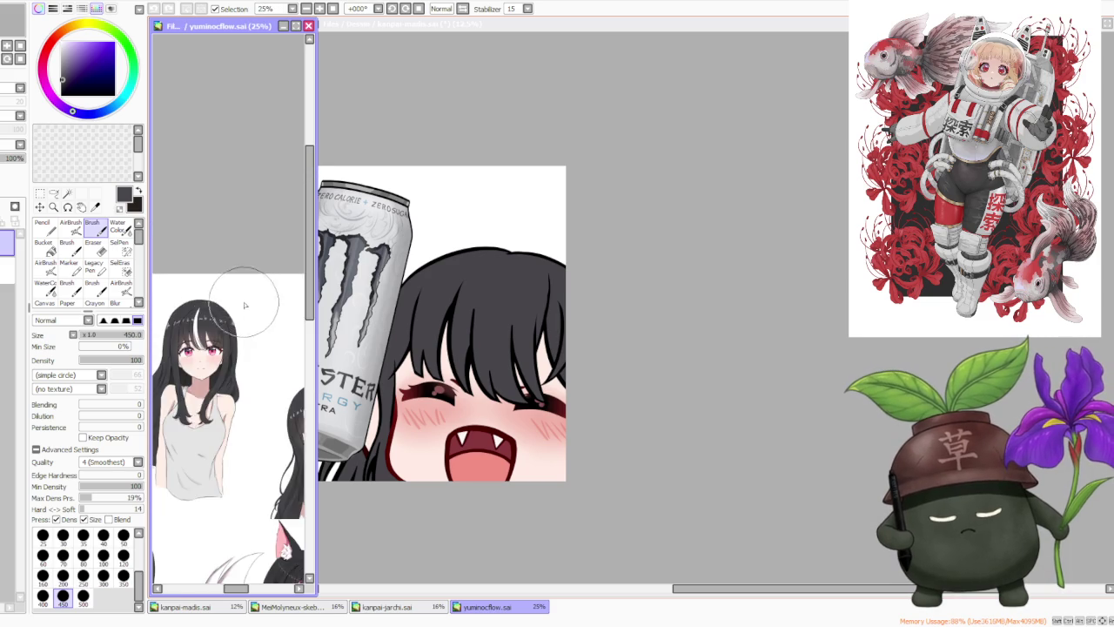
scroll(249, 293, "up", 1)
scroll(248, 294, "up", 1)
left_click(762, 337)
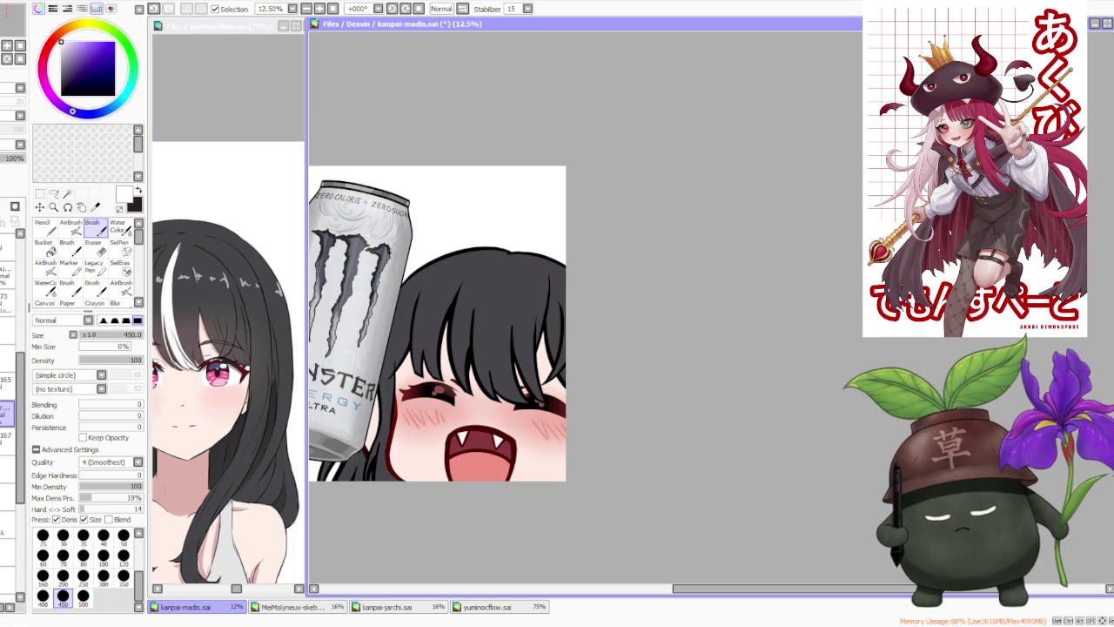
left_click(83, 595)
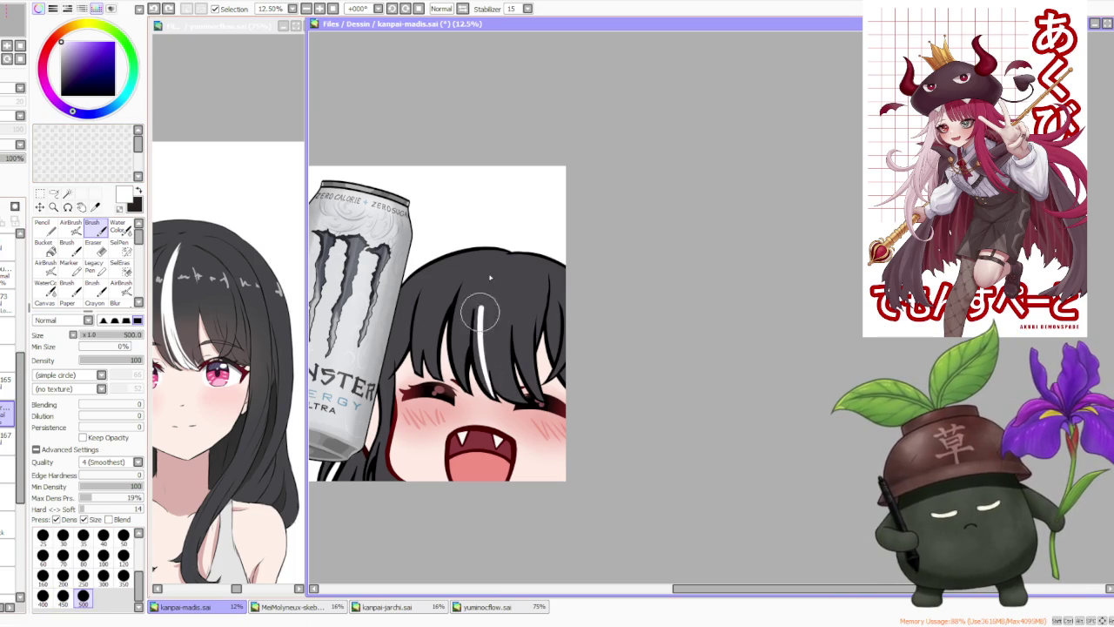
- Paint a white streak into the dark bangs, shaping it from the top down to the eye
left_click_drag(481, 346, 503, 265)
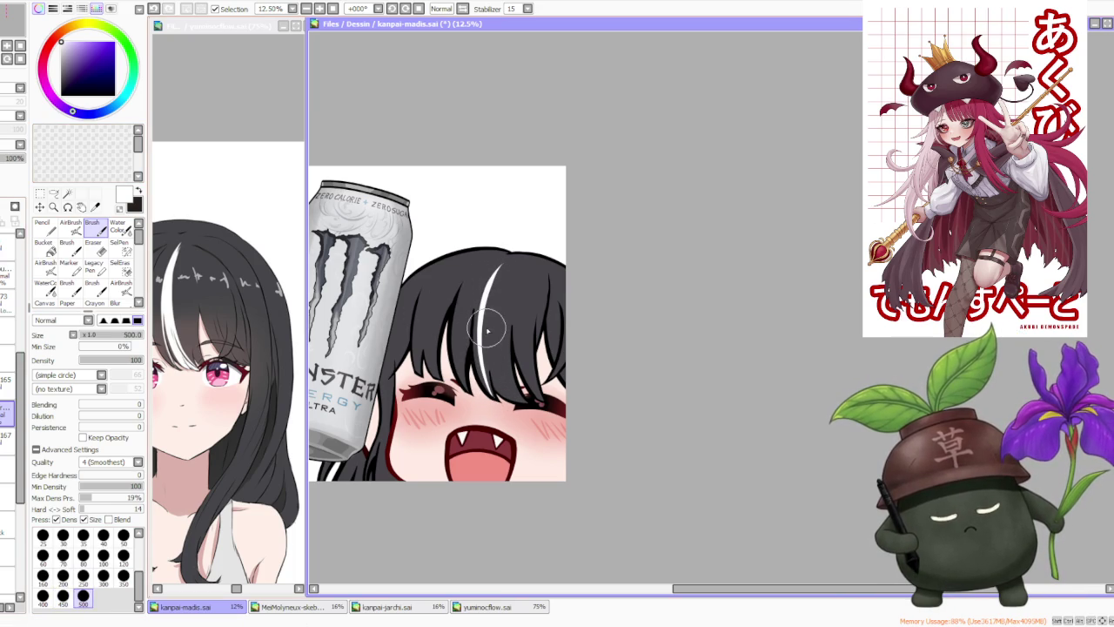
left_click_drag(486, 369, 497, 266)
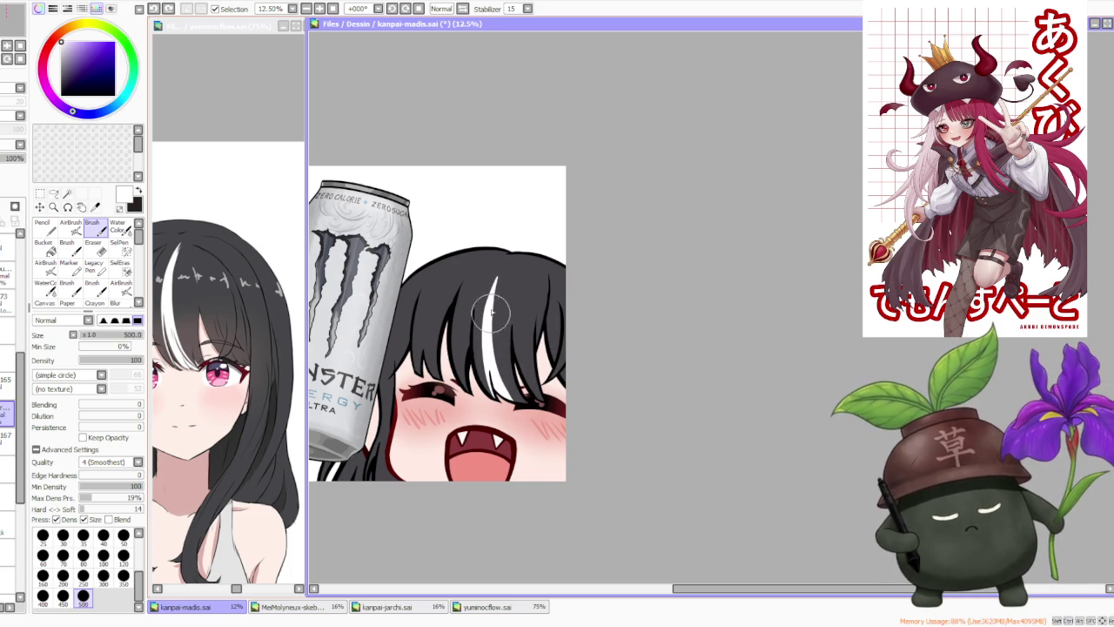
left_click_drag(497, 280, 514, 373)
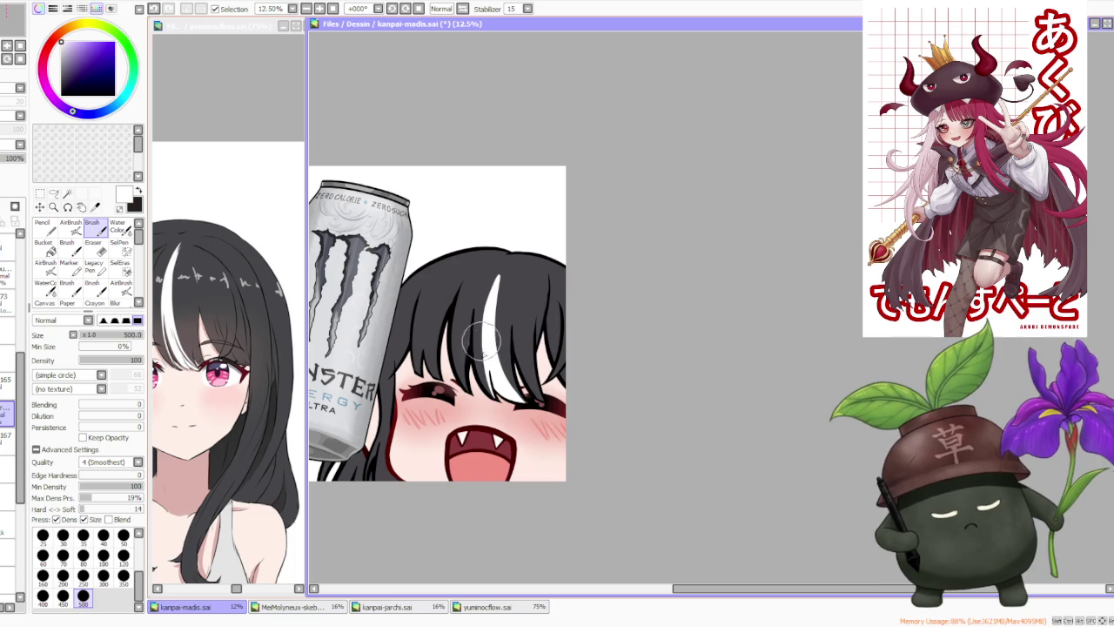
left_click_drag(500, 303, 514, 372)
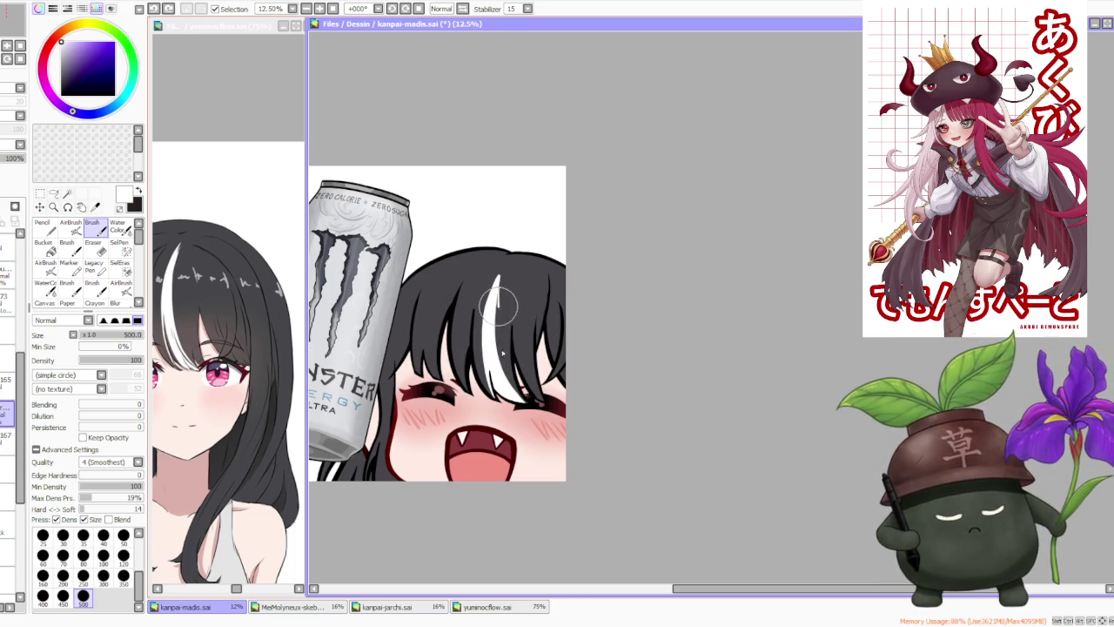
left_click_drag(498, 289, 509, 344)
left_click_drag(496, 296, 535, 396)
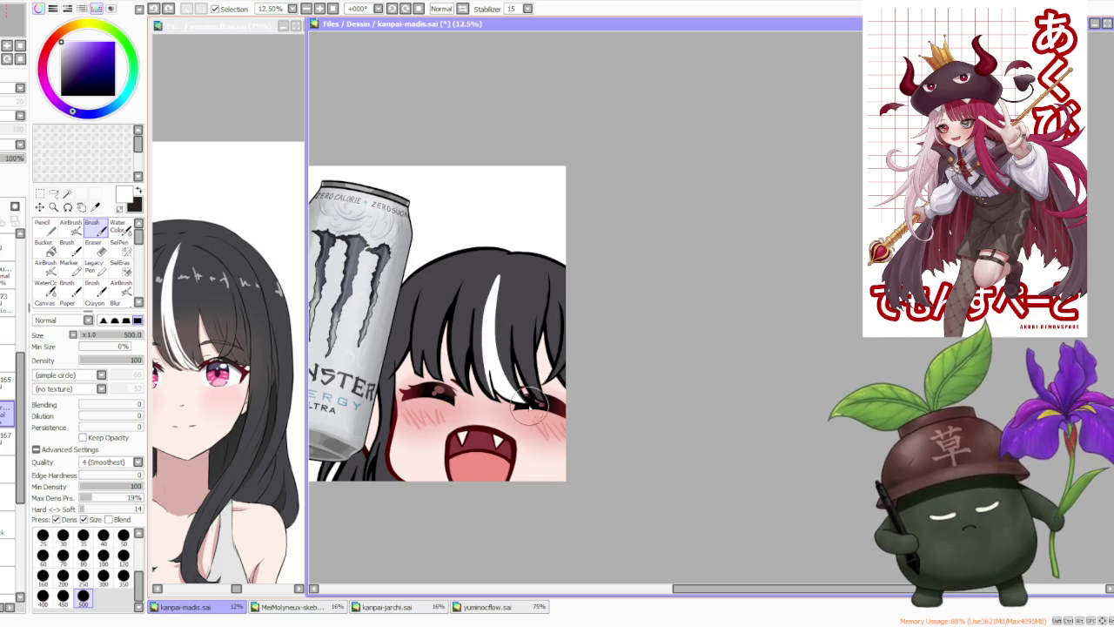
left_click_drag(504, 348, 532, 414)
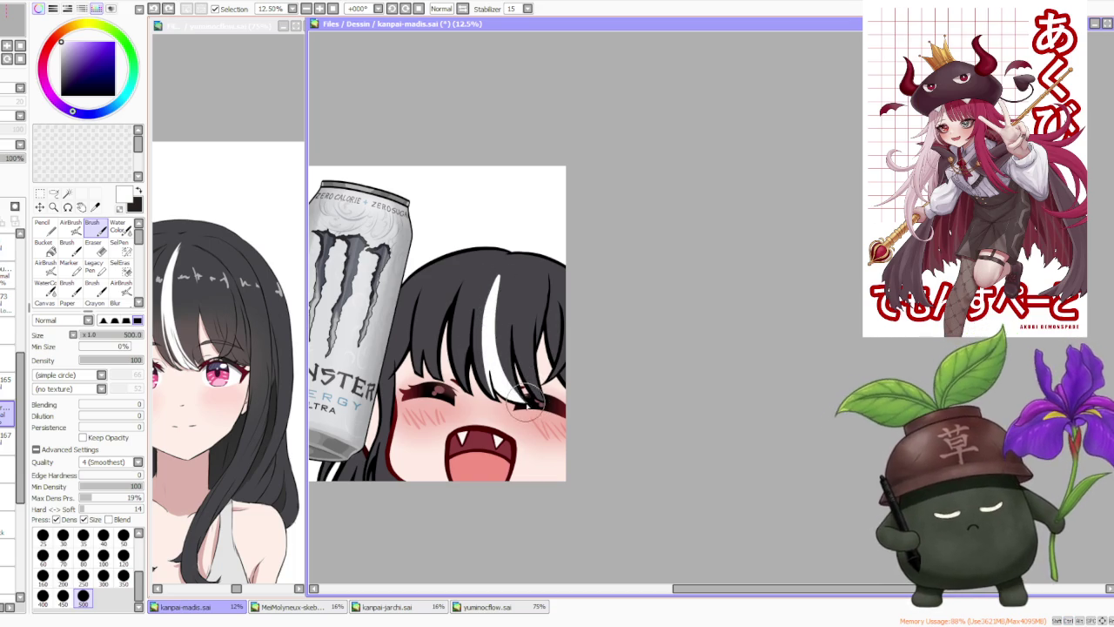
left_click_drag(496, 287, 535, 405)
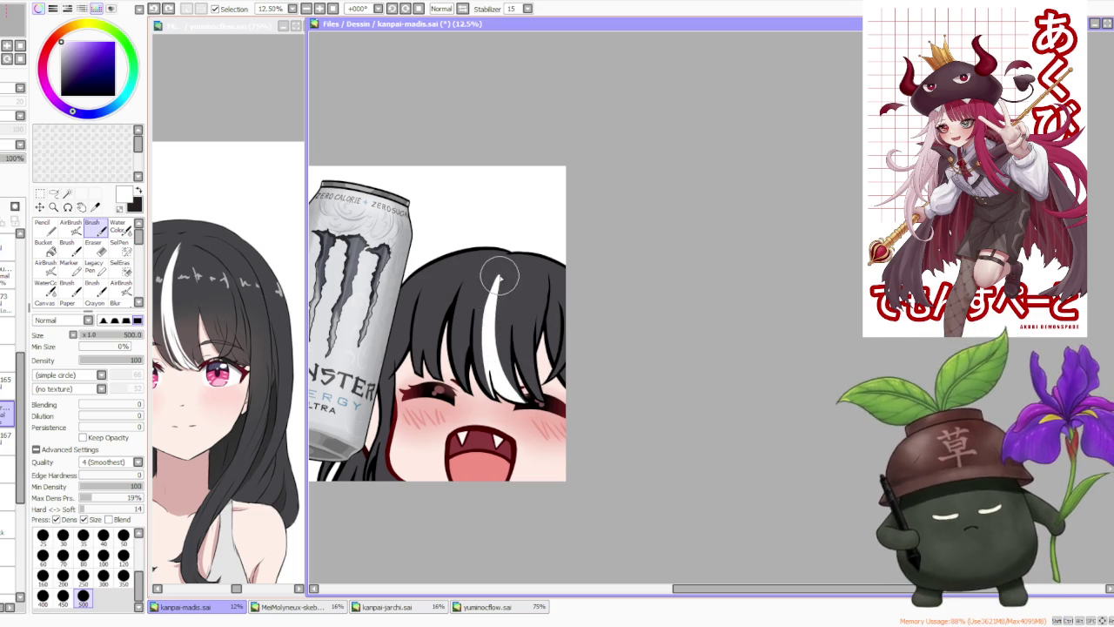
left_click_drag(504, 265, 532, 405)
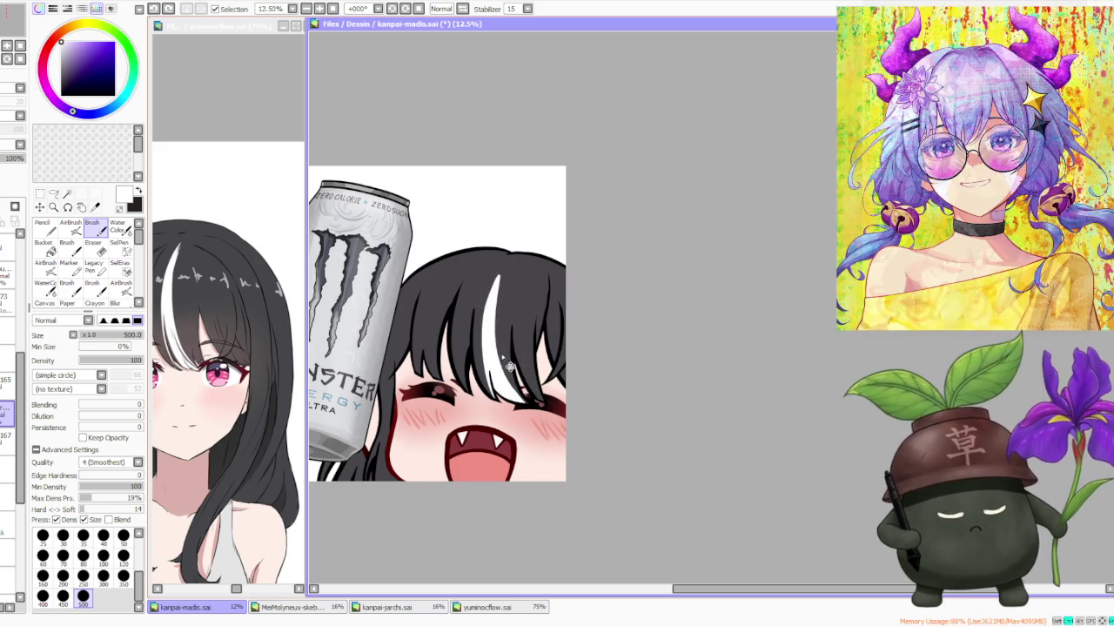
left_click_drag(503, 348, 527, 402)
- Repaint the dark strands near the closed eye and touch up the white highlight
left_click_drag(505, 261, 522, 400)
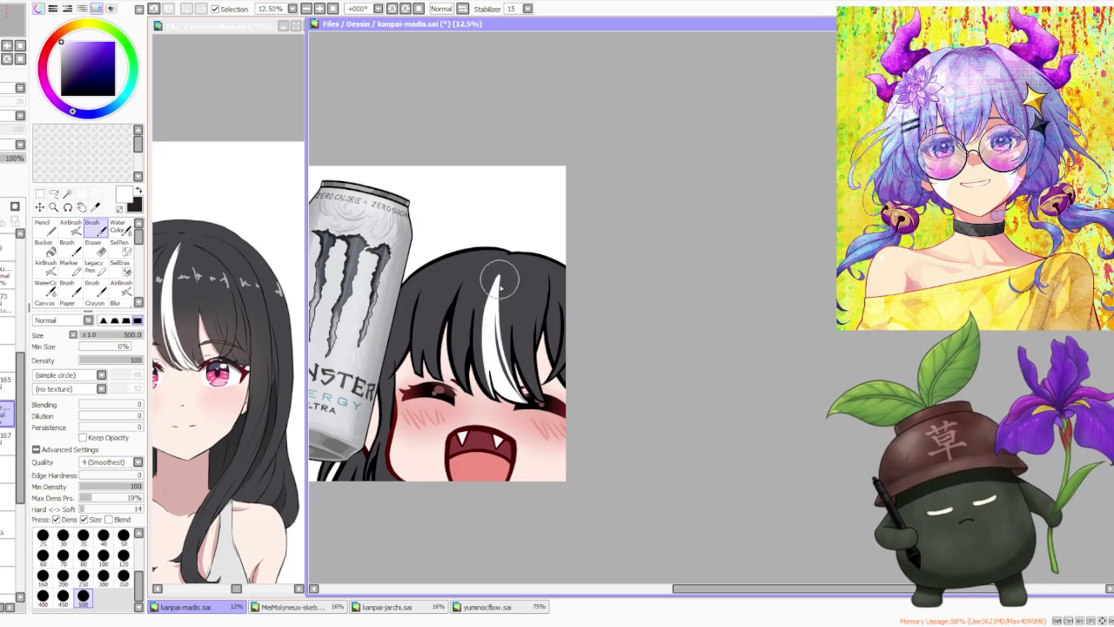
left_click_drag(512, 357, 533, 413)
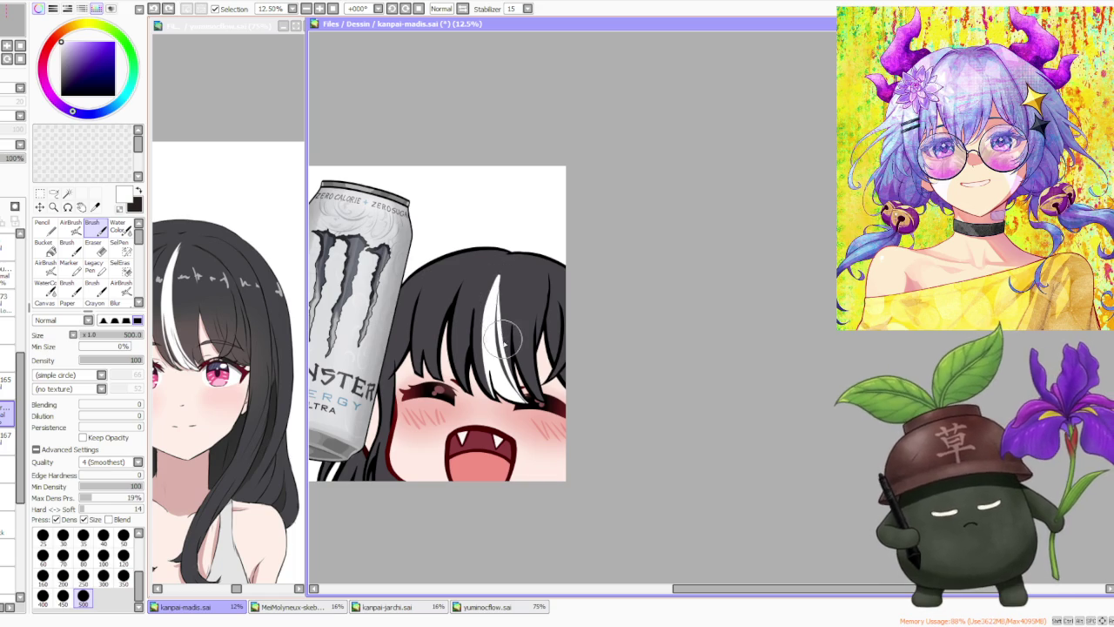
scroll(500, 277, "down", 3)
scroll(500, 276, "up", 3)
scroll(500, 277, "up", 1)
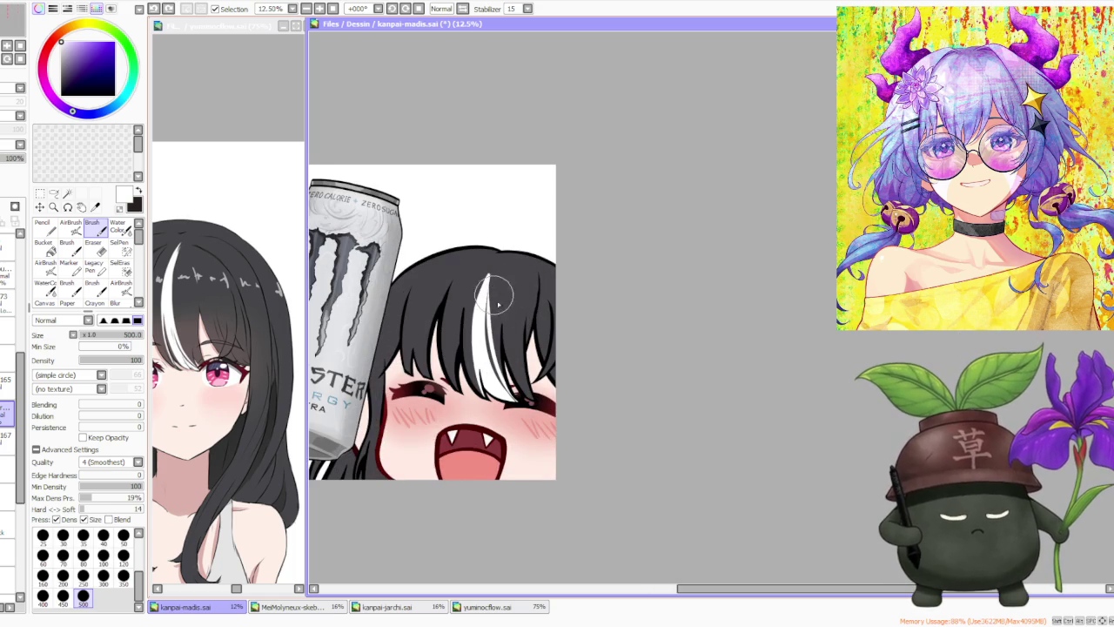
scroll(493, 327, "up", 1)
left_click_drag(492, 253, 493, 327)
left_click_drag(490, 249, 488, 341)
scroll(477, 287, "down", 2)
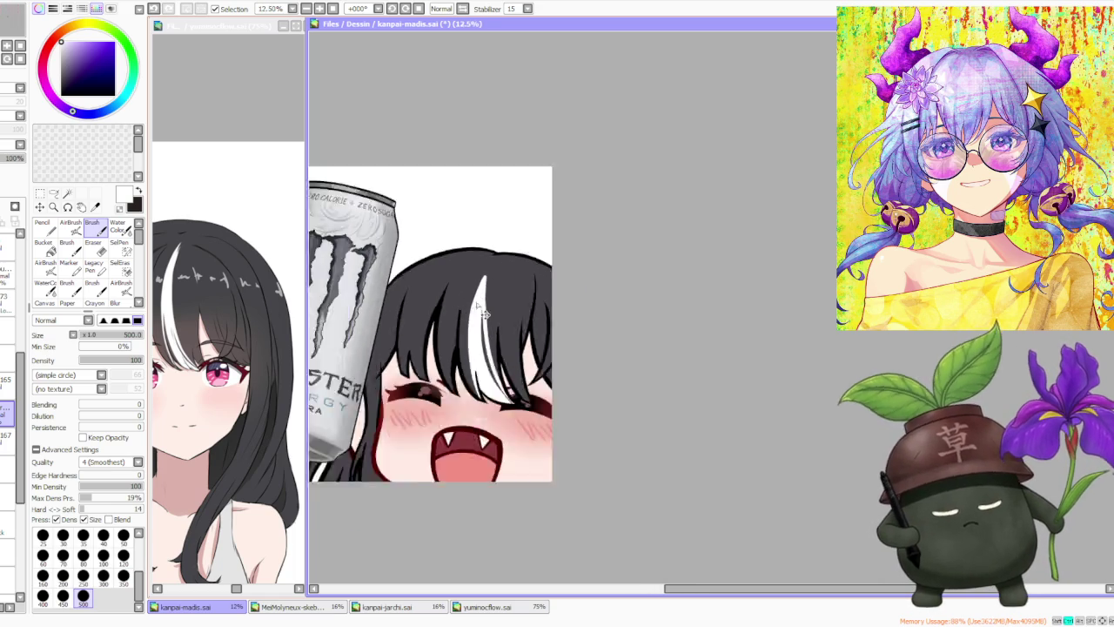
scroll(498, 271, "down", 1)
- Trim the white streak's top tip with dark hair colour and reshape it in the bangs
scroll(497, 271, "up", 4)
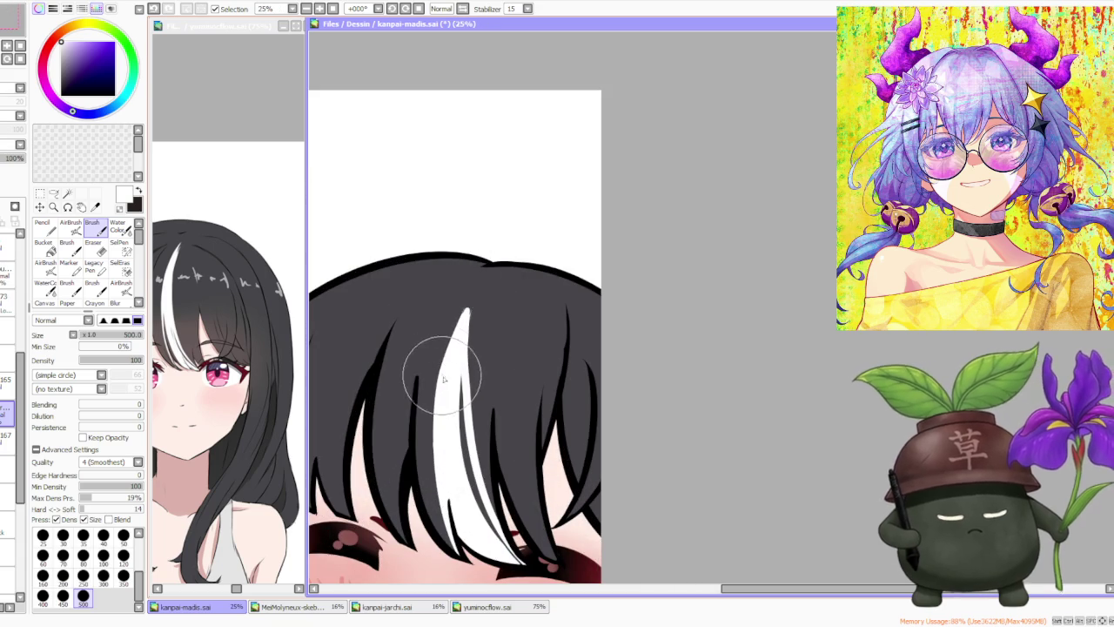
left_click_drag(484, 286, 423, 385)
left_click_drag(467, 304, 428, 398)
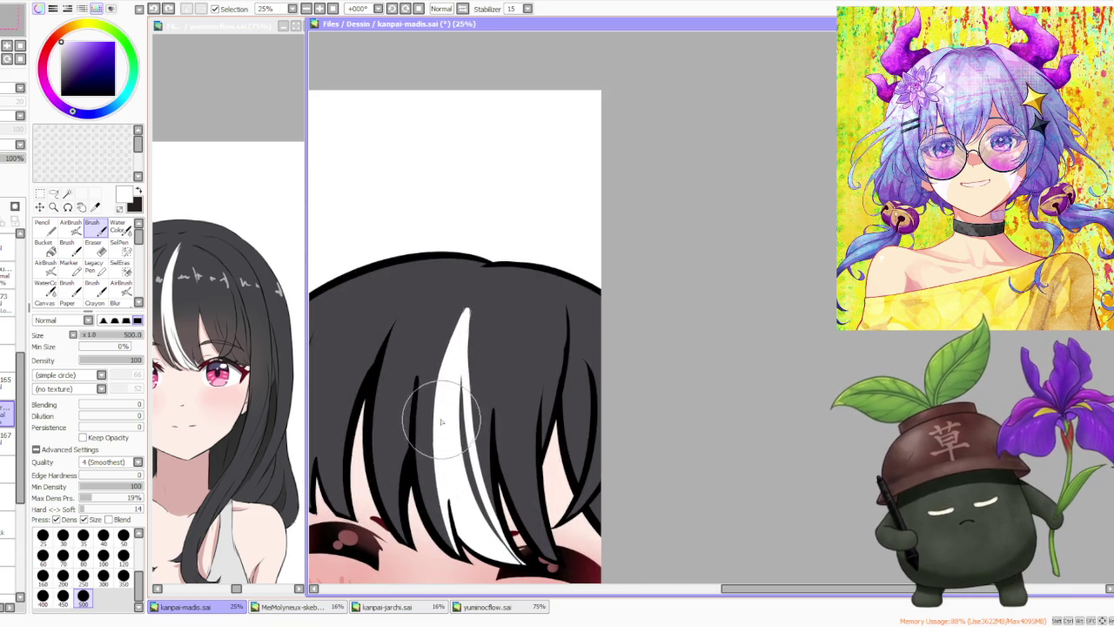
scroll(446, 410, "down", 2)
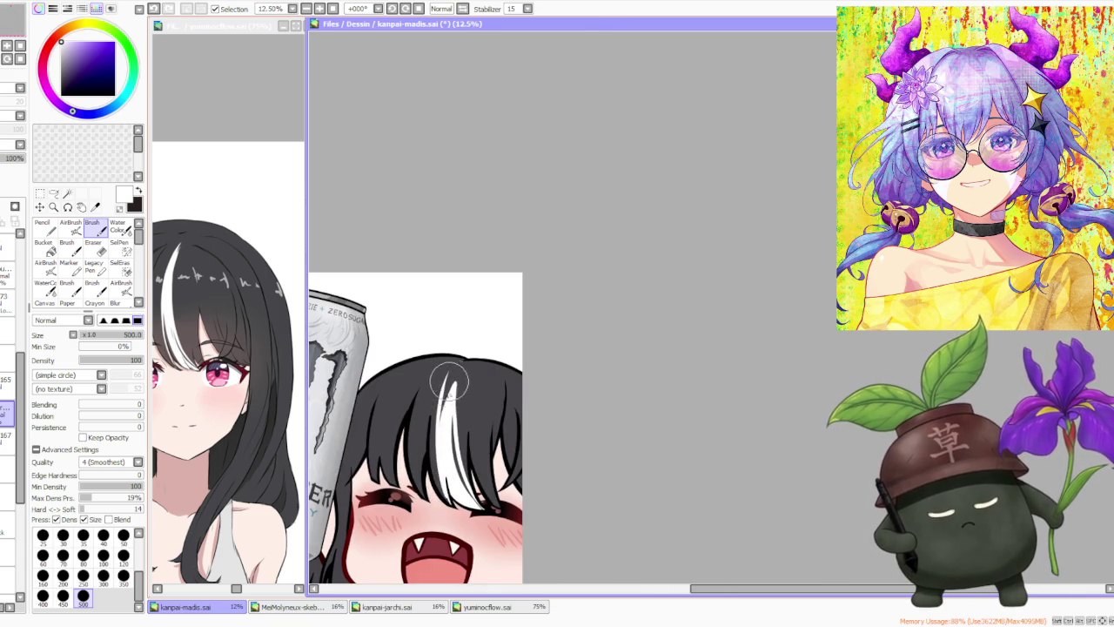
left_click_drag(439, 477, 440, 396)
left_click_drag(461, 509, 454, 372)
left_click_drag(442, 461, 435, 400)
mouse_move(433, 487)
left_mouse_down()
mouse_move(435, 396)
mouse_move(442, 452)
left_mouse_up()
left_click_drag(446, 357, 442, 428)
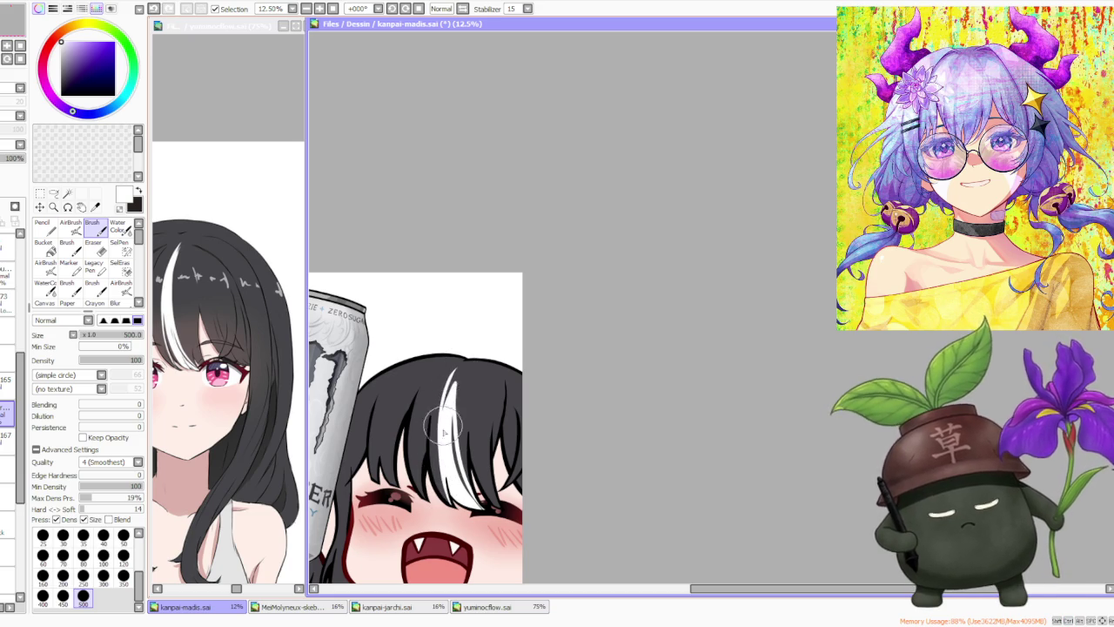
- Narrow the white streak by painting dark hair along its edges and lower end
left_click_drag(445, 367, 467, 444)
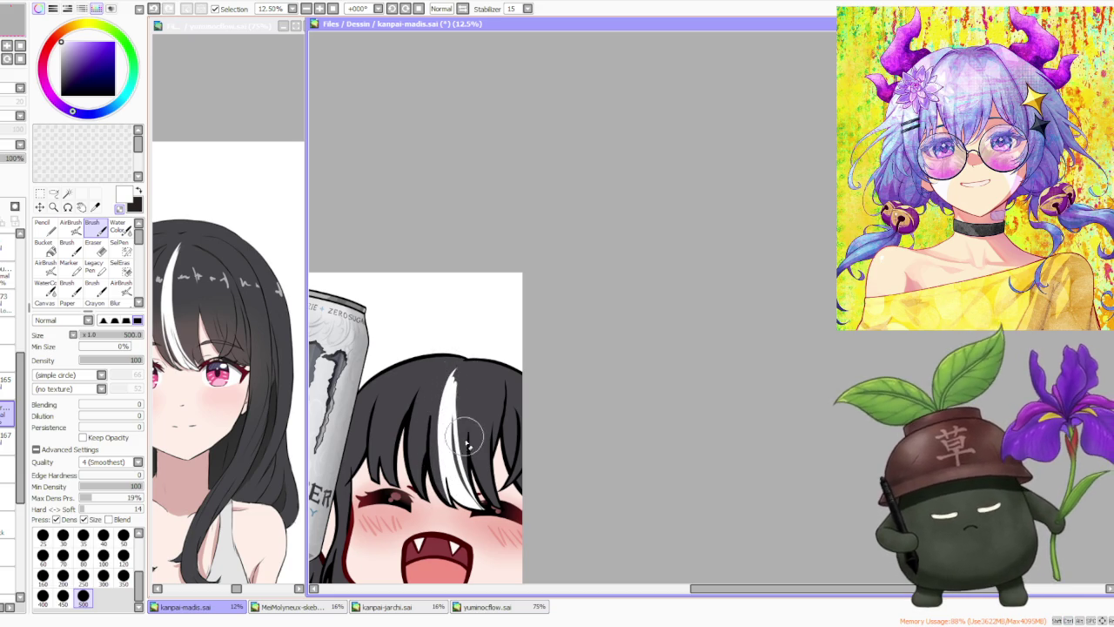
left_click_drag(466, 355, 476, 491)
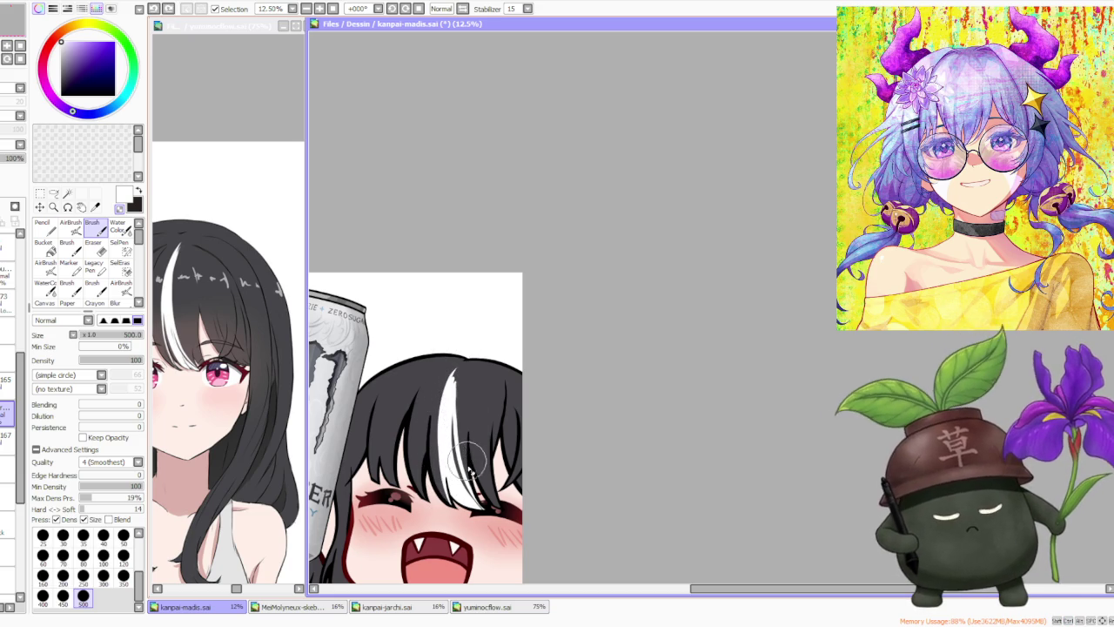
mouse_move(461, 361)
left_mouse_down()
mouse_move(474, 487)
mouse_move(461, 440)
left_mouse_up()
left_click_drag(461, 396, 479, 488)
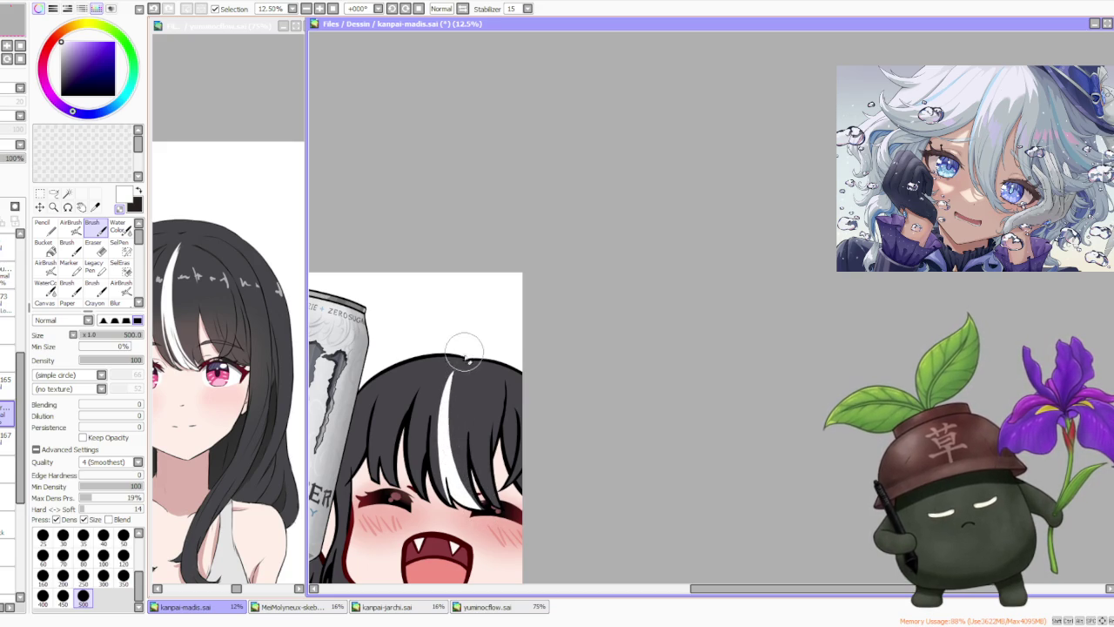
left_click_drag(461, 396, 479, 509)
left_click_drag(453, 408, 507, 511)
left_click_drag(448, 424, 492, 513)
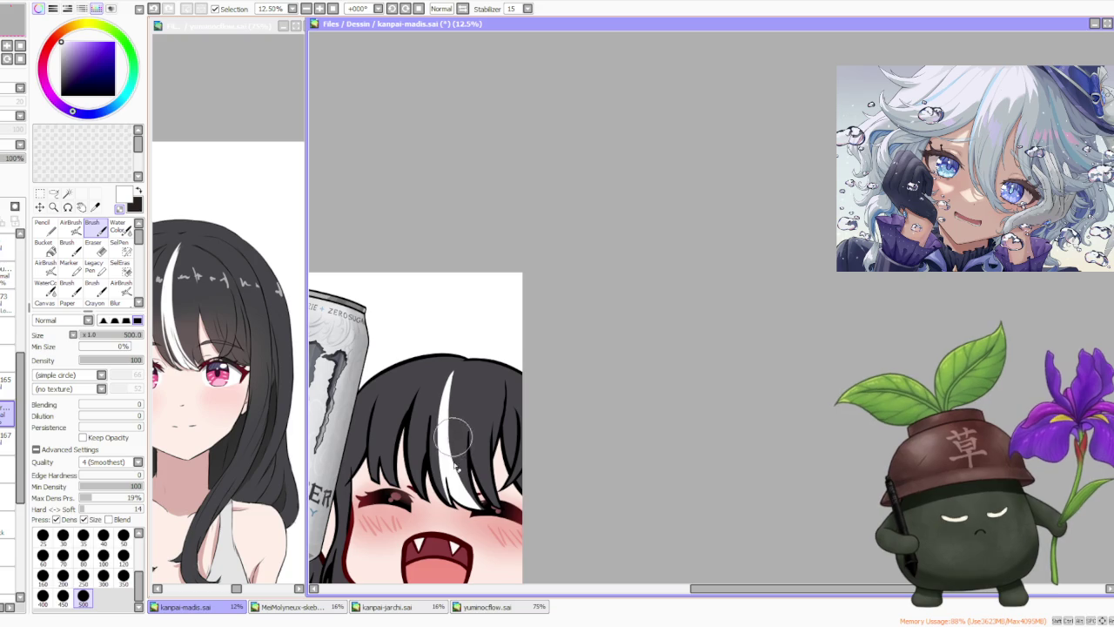
mouse_move(462, 461)
left_mouse_down()
mouse_move(451, 417)
mouse_move(487, 491)
left_mouse_up()
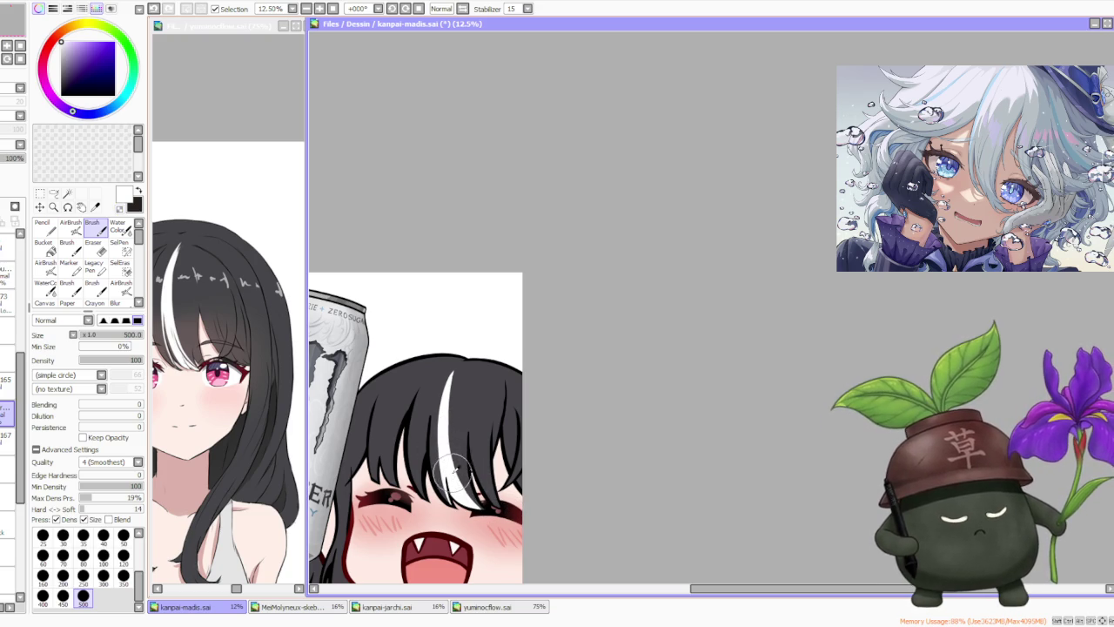
- Undo stray strokes and repaint the bangs beside the white streak
key("ctrl+z")
left_click_drag(461, 513, 469, 476)
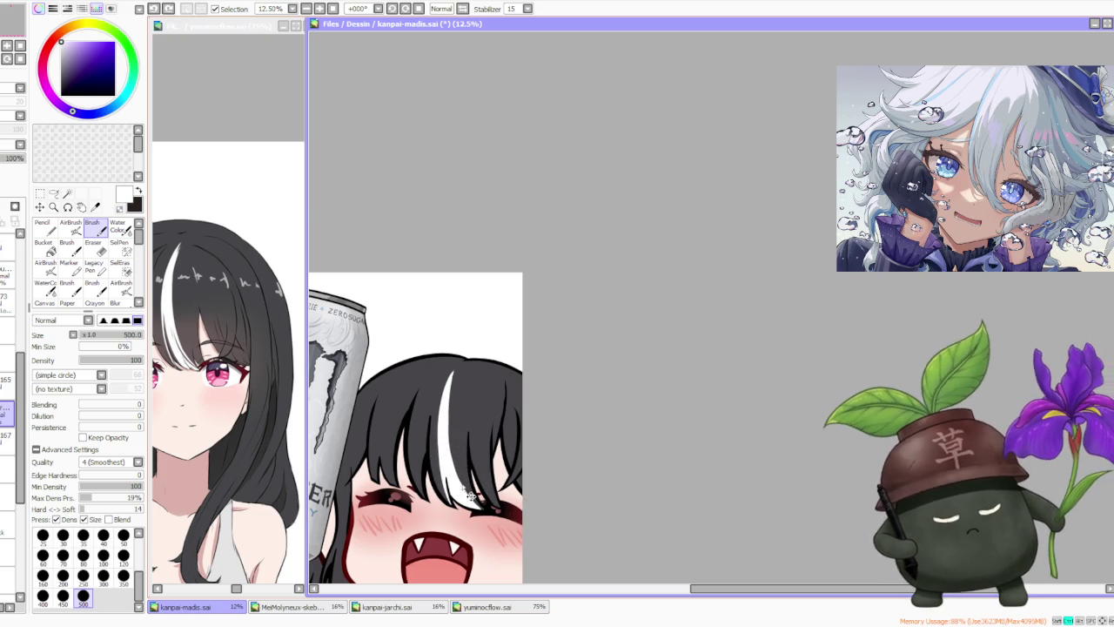
mouse_move(489, 512)
left_mouse_down()
mouse_move(461, 489)
mouse_move(463, 475)
left_mouse_up()
key("ctrl+z")
key("ctrl+z")
key("ctrl+z")
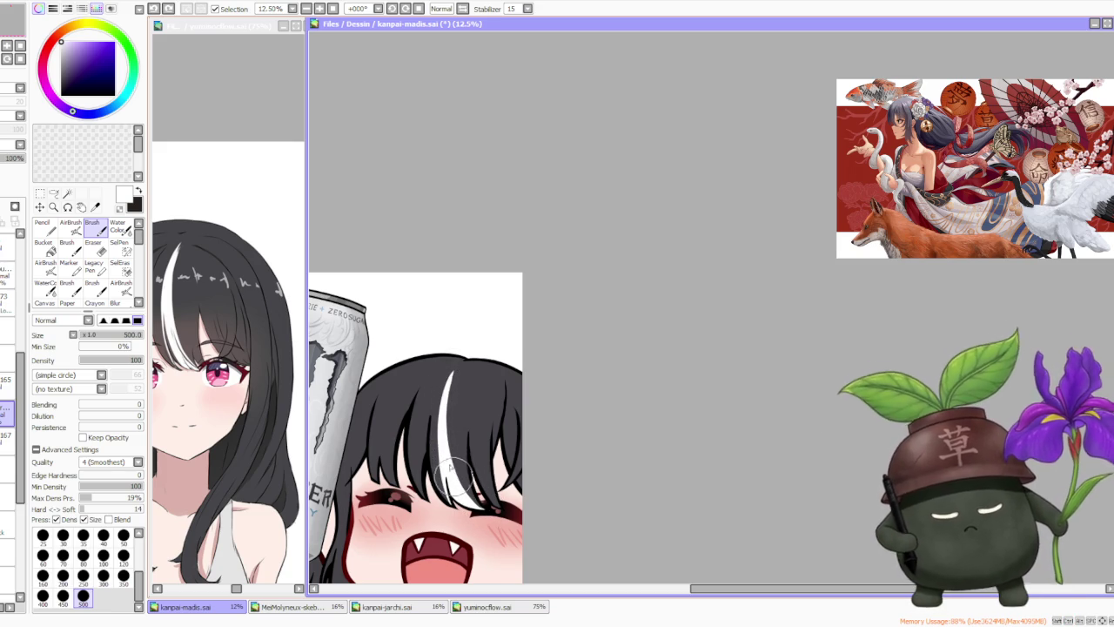
- Widen the white streak from the hairline down to the eye, removing one stray stroke
left_click_drag(487, 510, 452, 369)
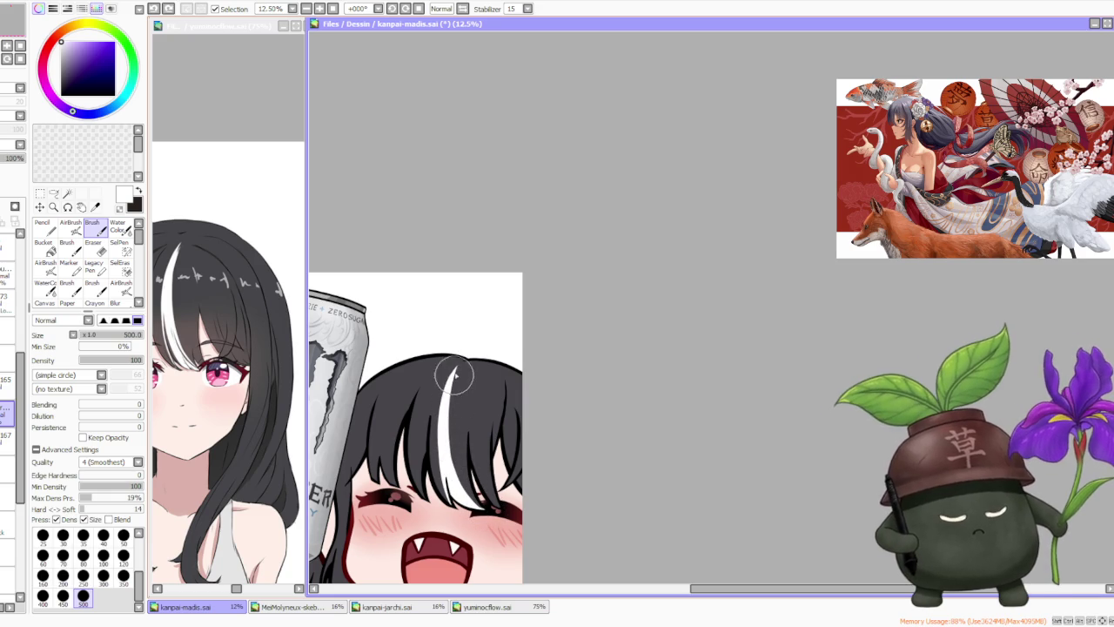
left_click_drag(488, 510, 454, 448)
key("ctrl+z")
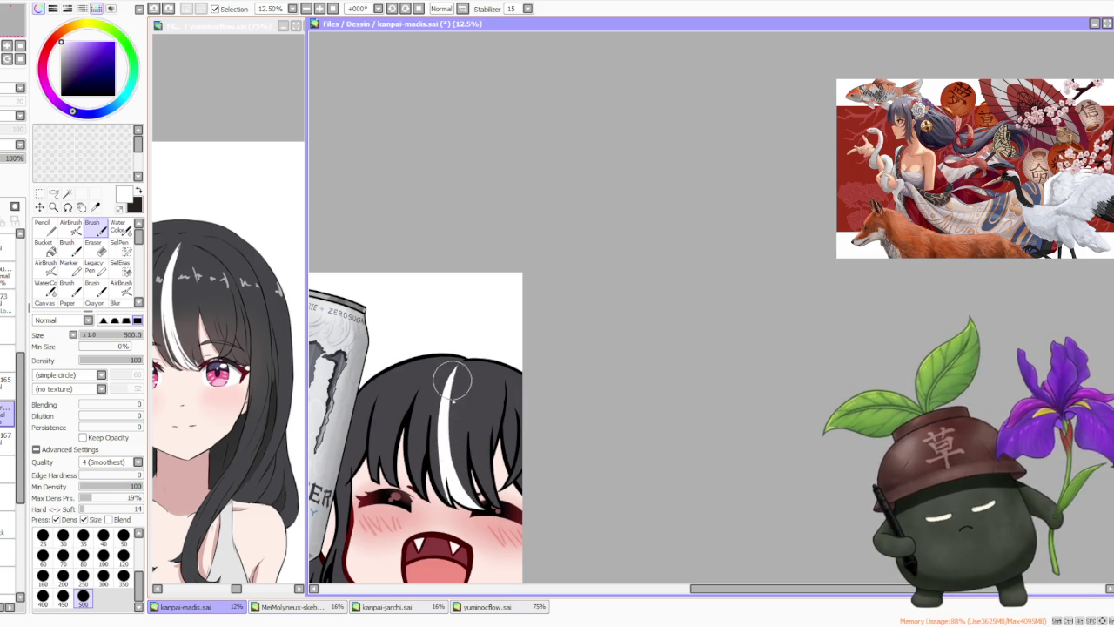
left_click_drag(490, 515, 452, 383)
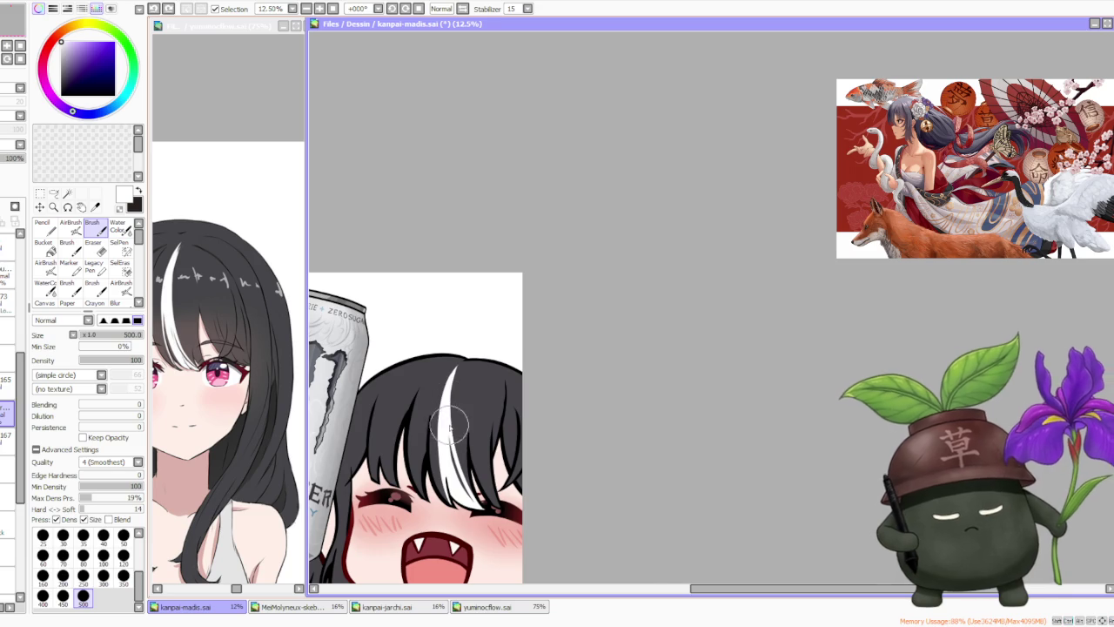
- Brush thin dark strands down through the white hair streak, undoing one stray stroke
scroll(461, 371, "down", 1)
scroll(461, 371, "down", 1)
scroll(478, 385, "up", 2)
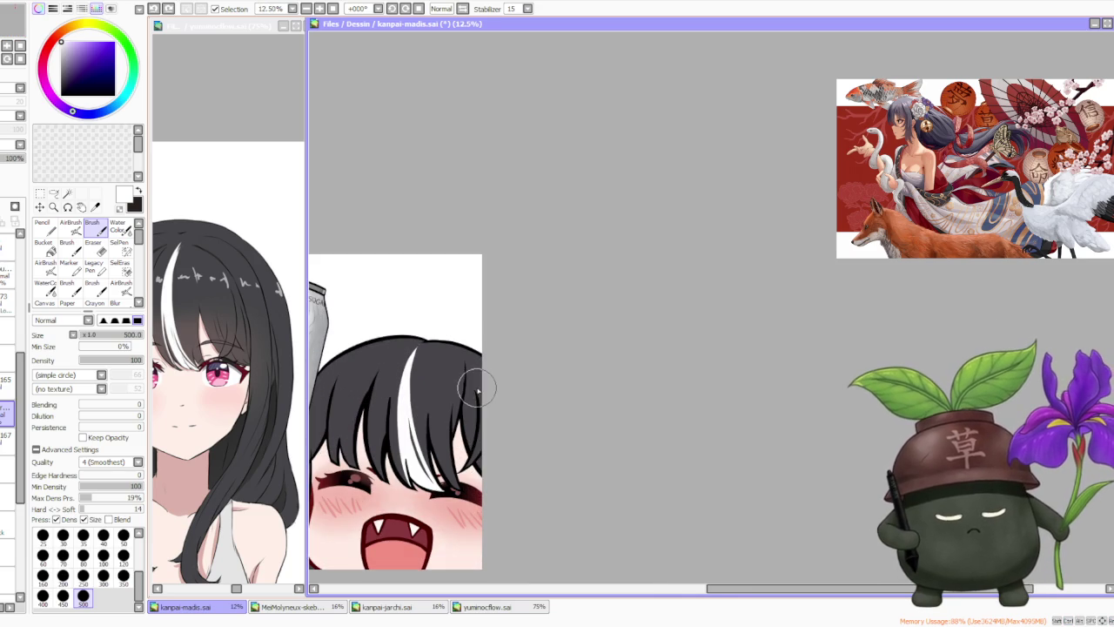
scroll(461, 387, "up", 1)
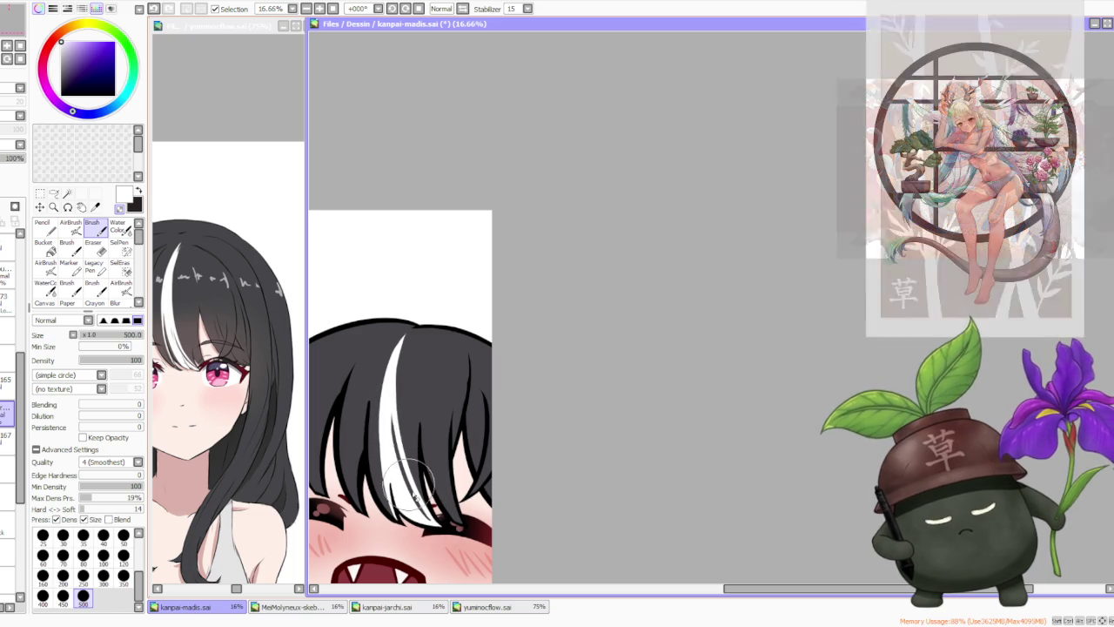
left_click_drag(423, 397, 383, 470)
left_click_drag(418, 383, 382, 470)
key("ctrl+z")
left_click_drag(416, 383, 396, 444)
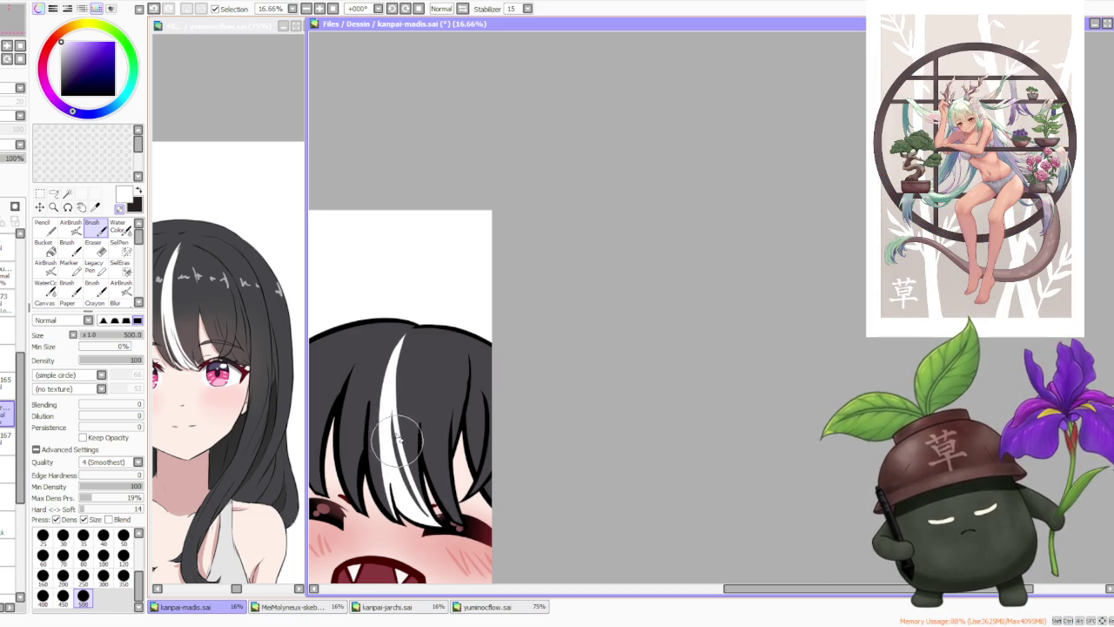
- Zoom in and out to inspect the refined streak's lower end by the closed eye
scroll(409, 383, "down", 2)
scroll(419, 369, "down", 2)
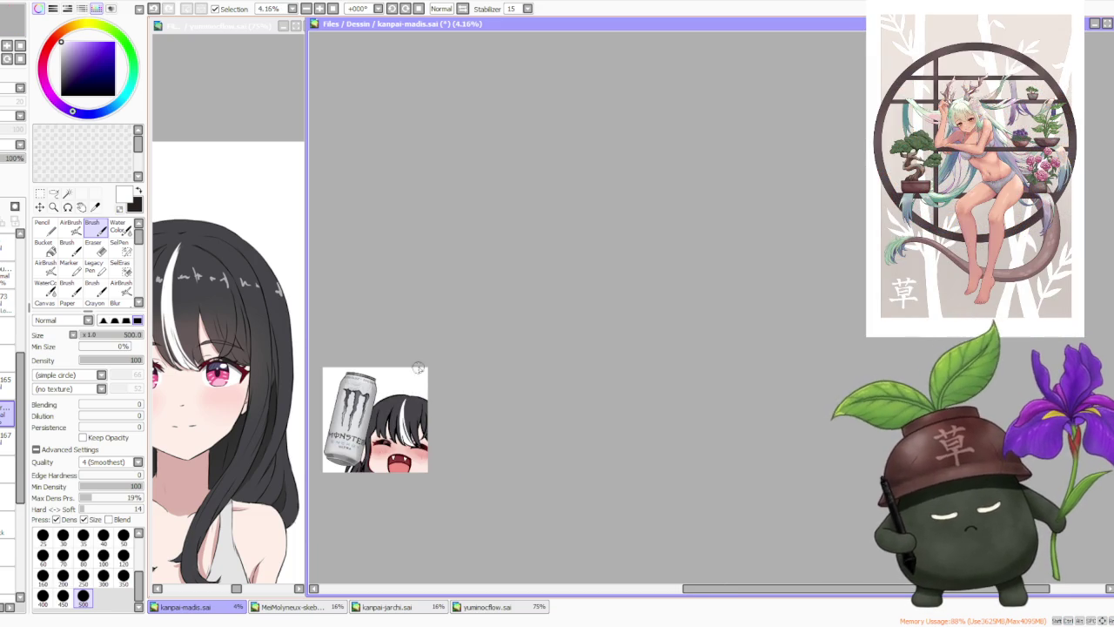
scroll(396, 383, "up", 2)
scroll(400, 418, "up", 1)
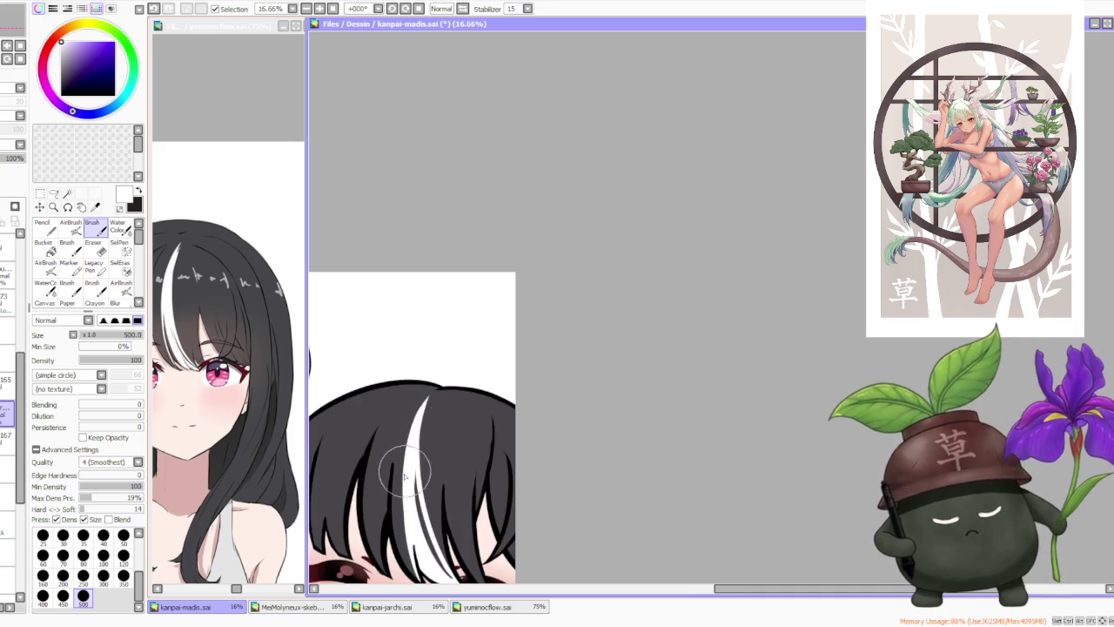
scroll(400, 487, "down", 1)
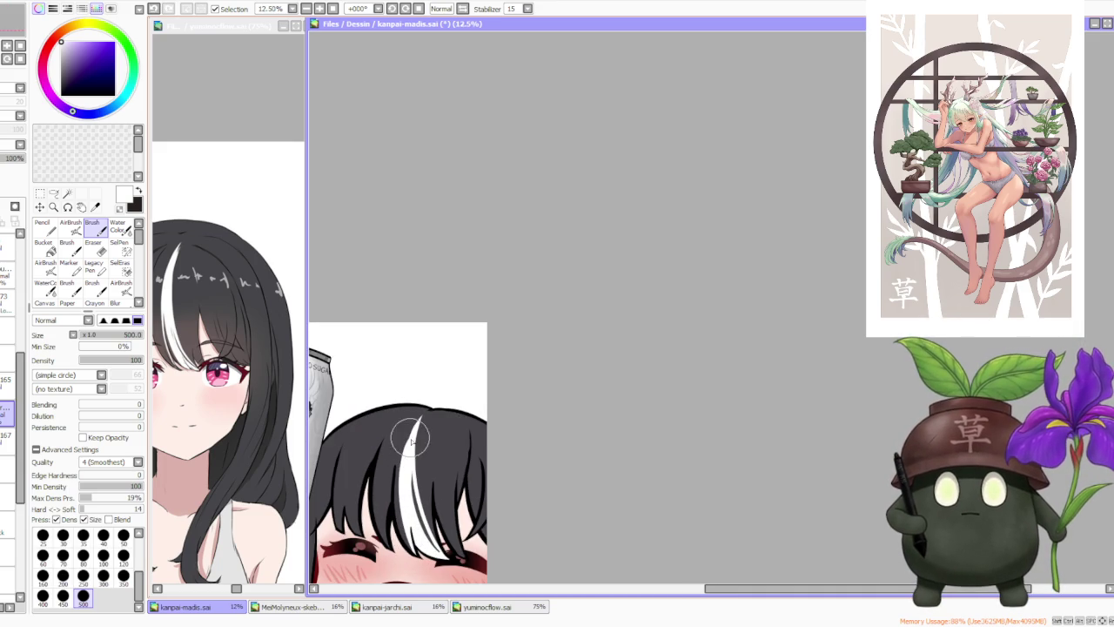
scroll(401, 474, "up", 1)
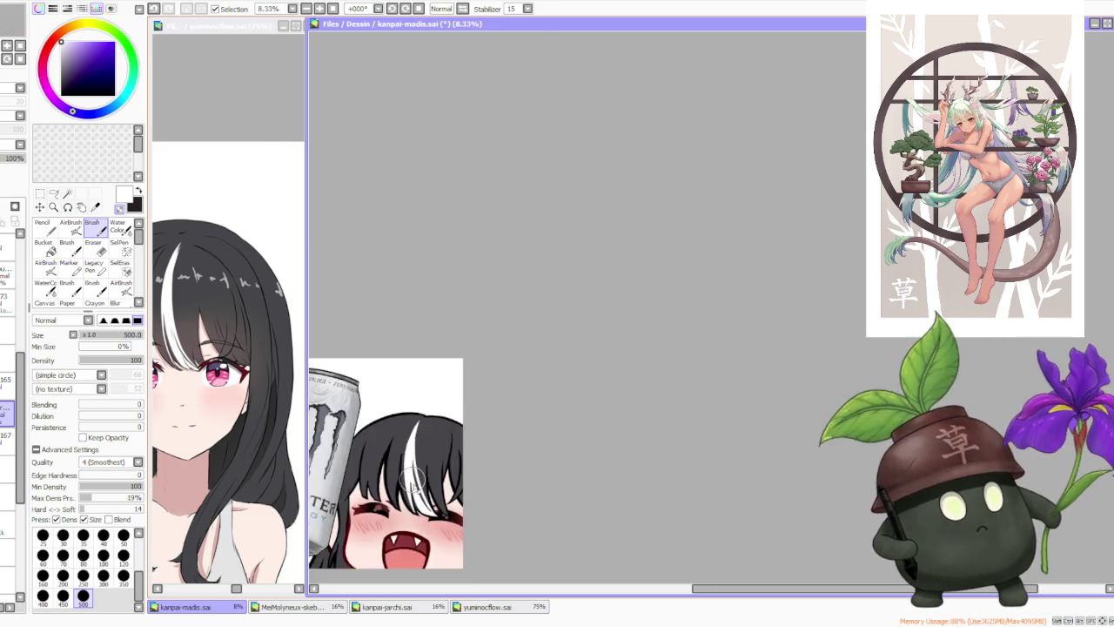
scroll(394, 418, "up", 1)
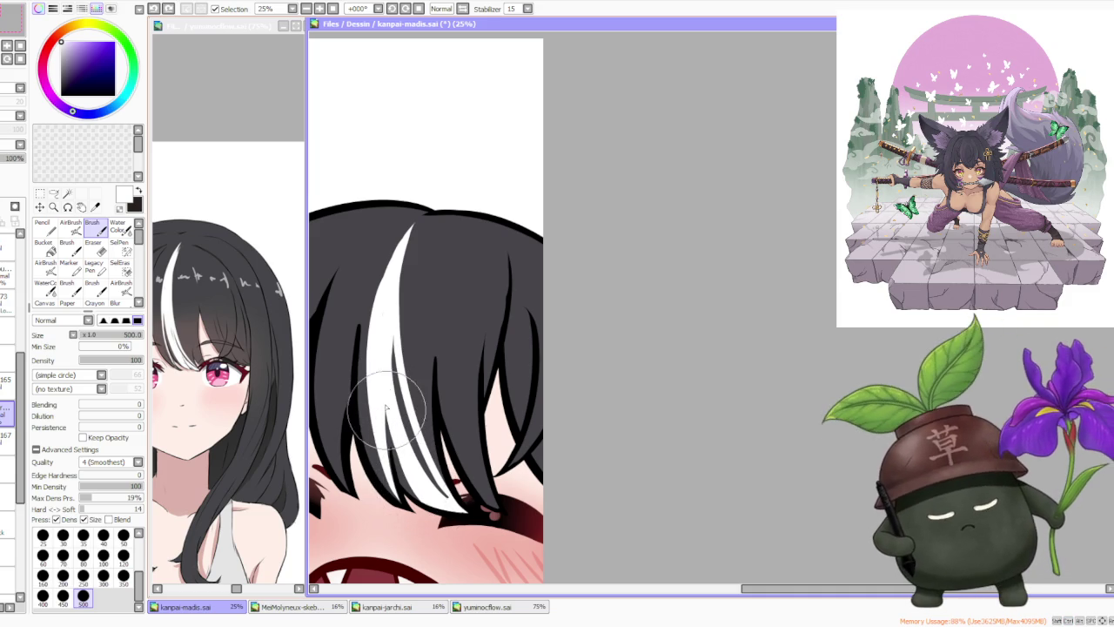
scroll(416, 501, "down", 1)
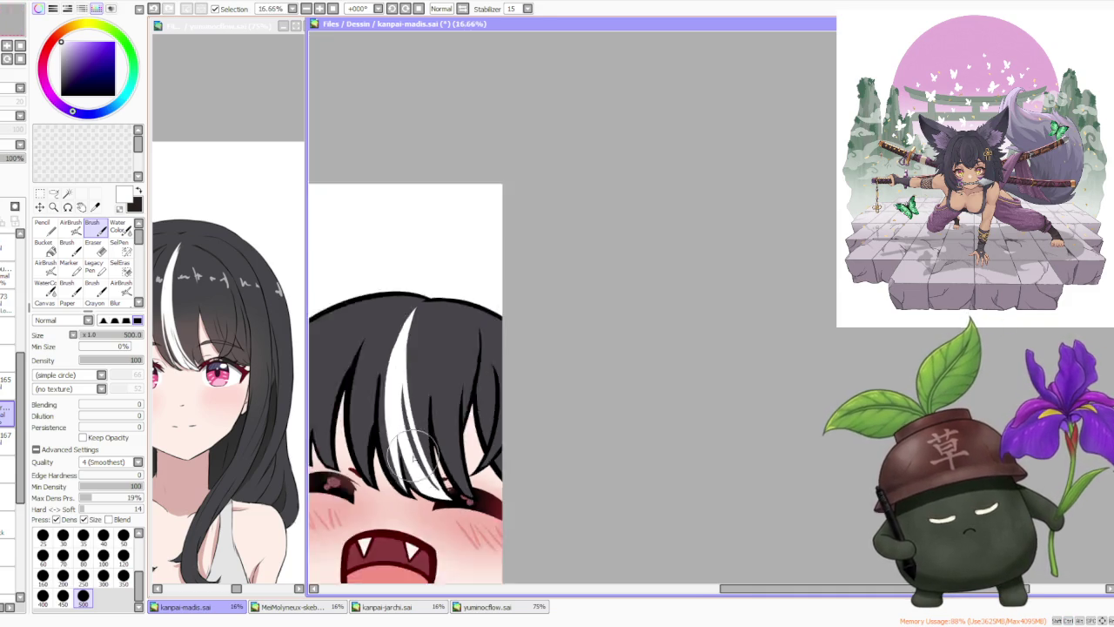
scroll(411, 418, "down", 1)
scroll(407, 344, "down", 1)
scroll(407, 344, "up", 3)
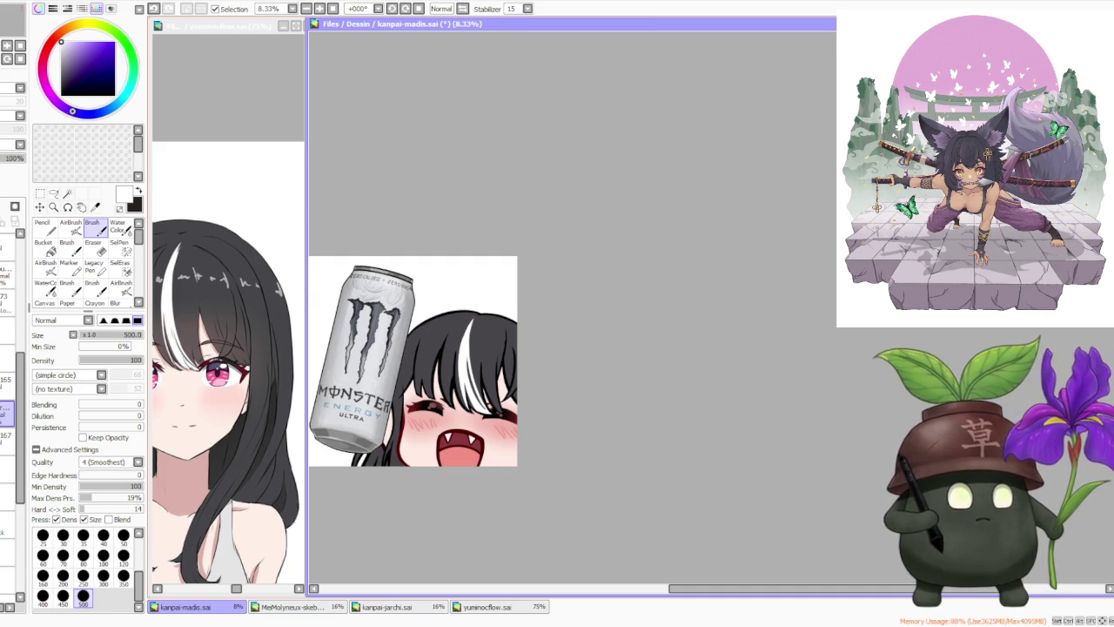
scroll(696, 100, "down", 1)
scroll(369, 337, "up", 2)
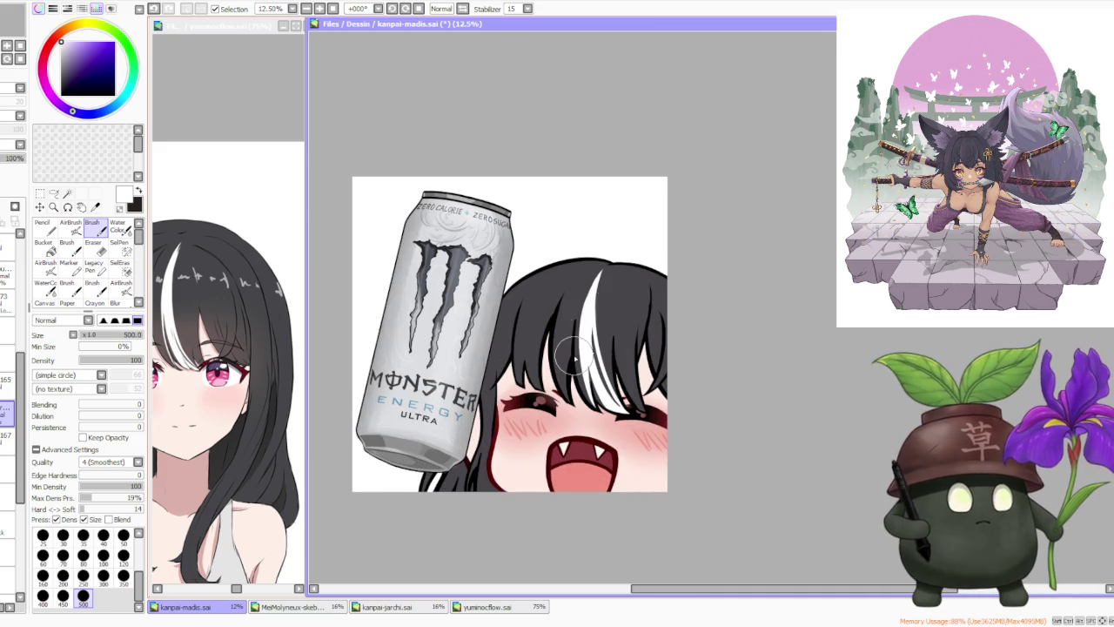
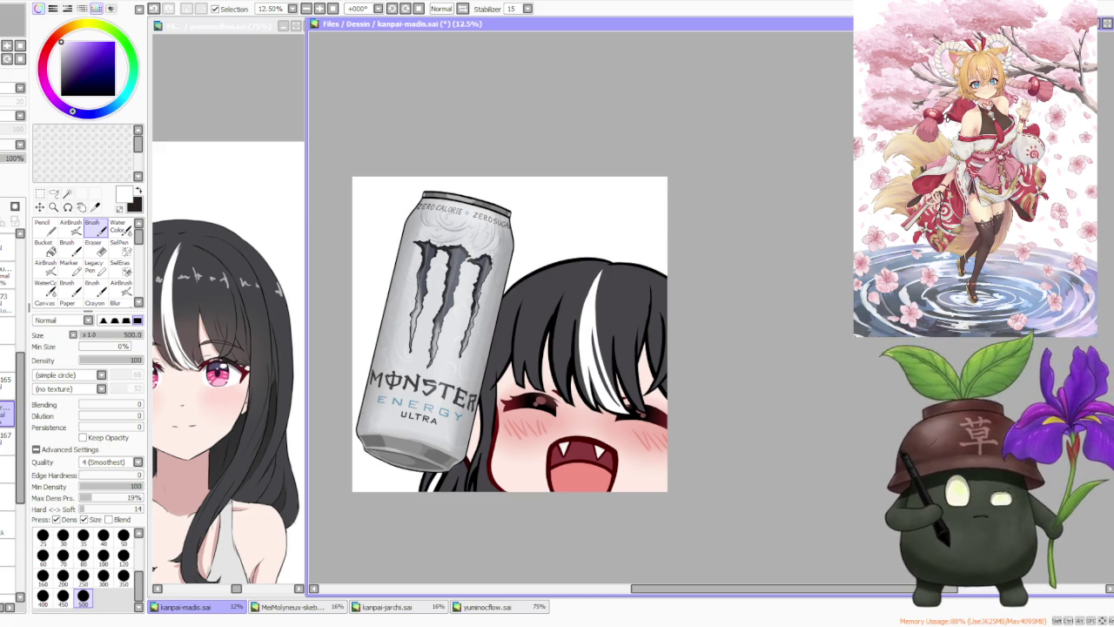
- Eyedrop the hair's dark grey and paint over the lower tip of the white streak
scroll(713, 363, "up", 1)
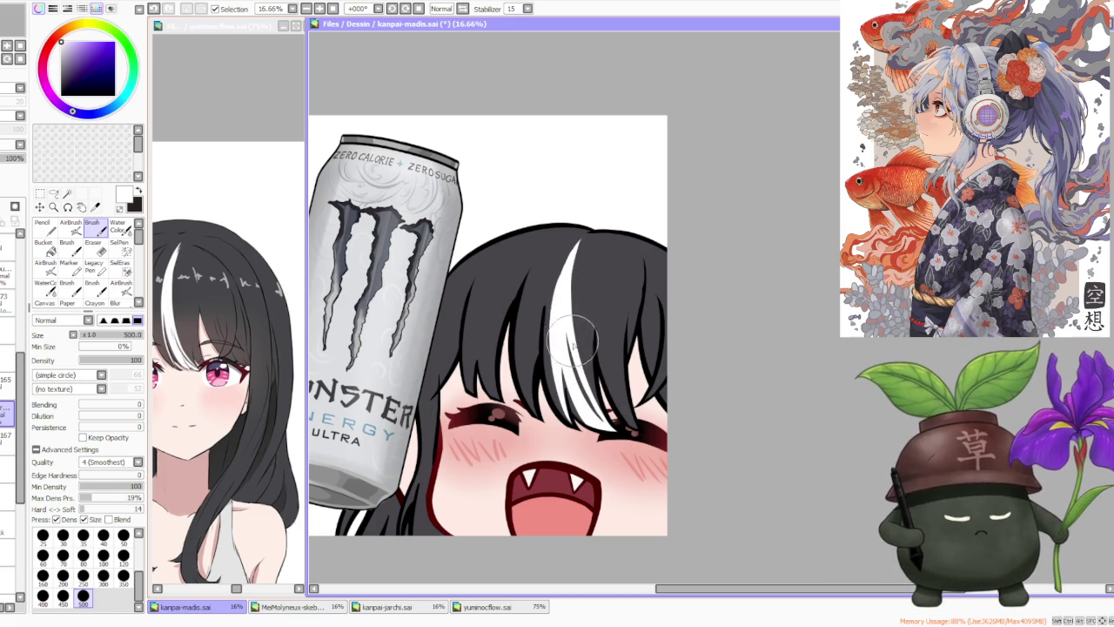
scroll(578, 360, "up", 3)
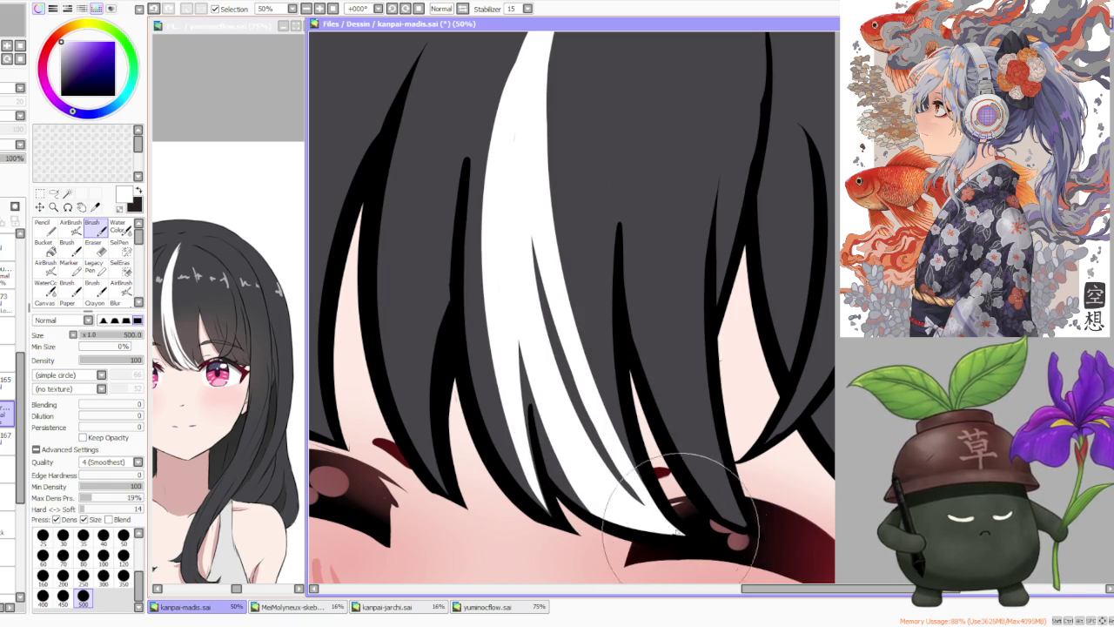
scroll(673, 530, "down", 1)
scroll(673, 530, "down", 3)
scroll(653, 477, "up", 2)
left_click(596, 466, "alt")
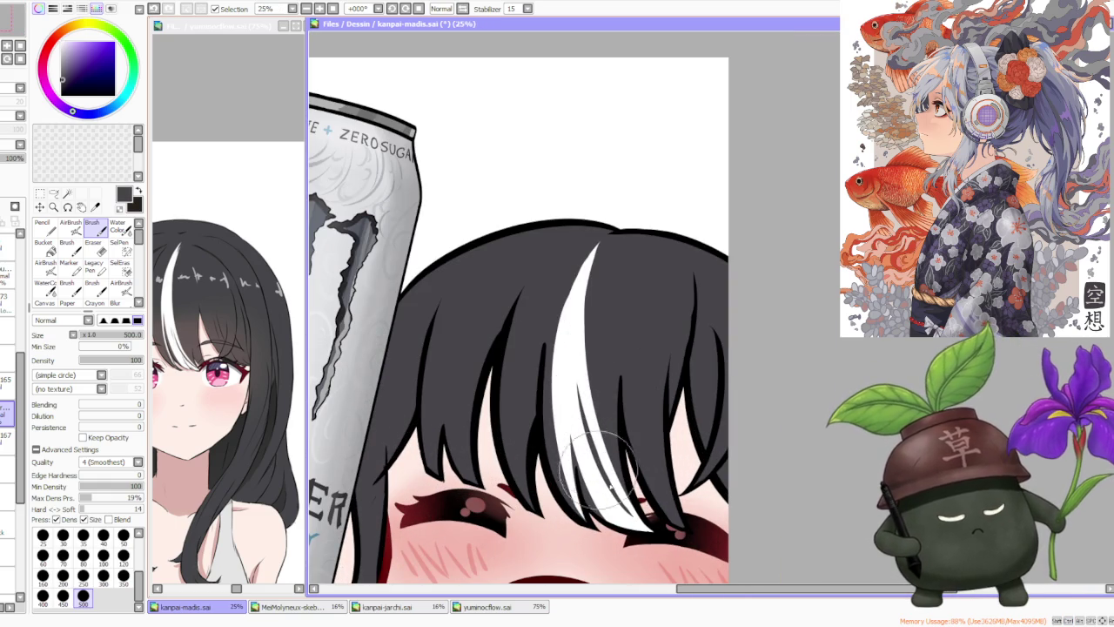
left_click_drag(607, 477, 649, 526)
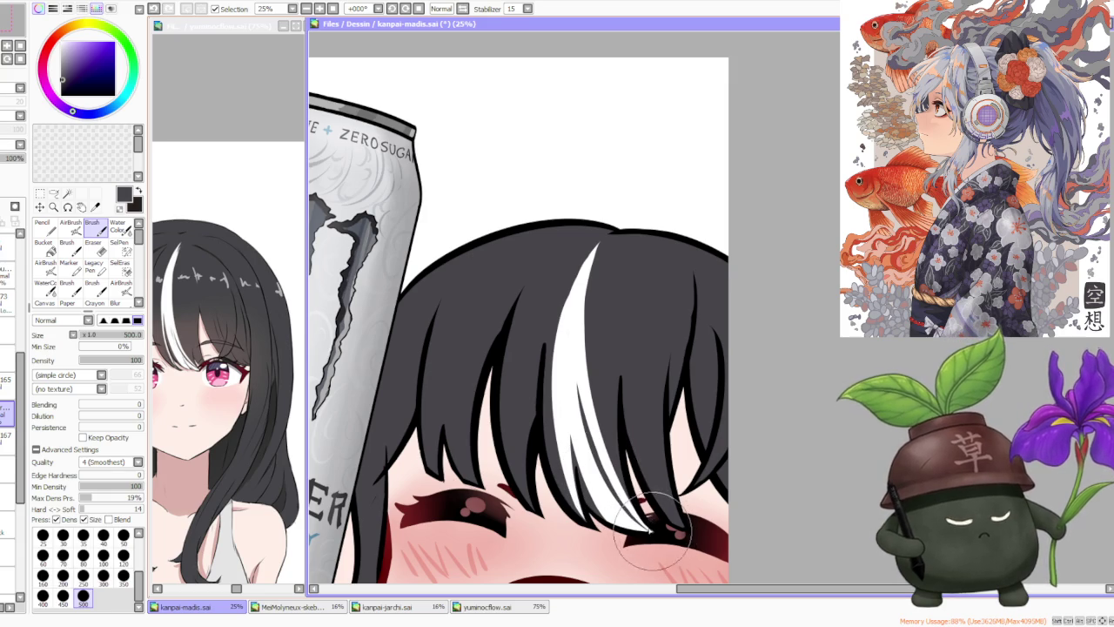
mouse_move(600, 470)
left_mouse_down()
mouse_move(644, 522)
mouse_move(594, 448)
left_mouse_up()
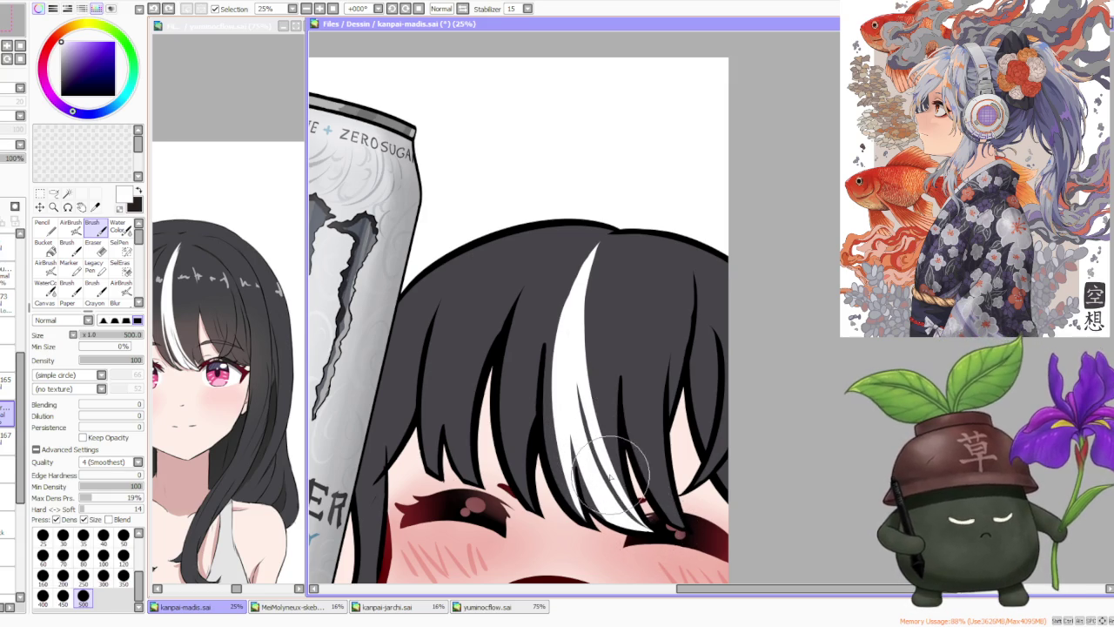
- Zoom in and out to check the shortened white streak
scroll(601, 409, "down", 5)
scroll(607, 371, "down", 2)
scroll(606, 371, "up", 2)
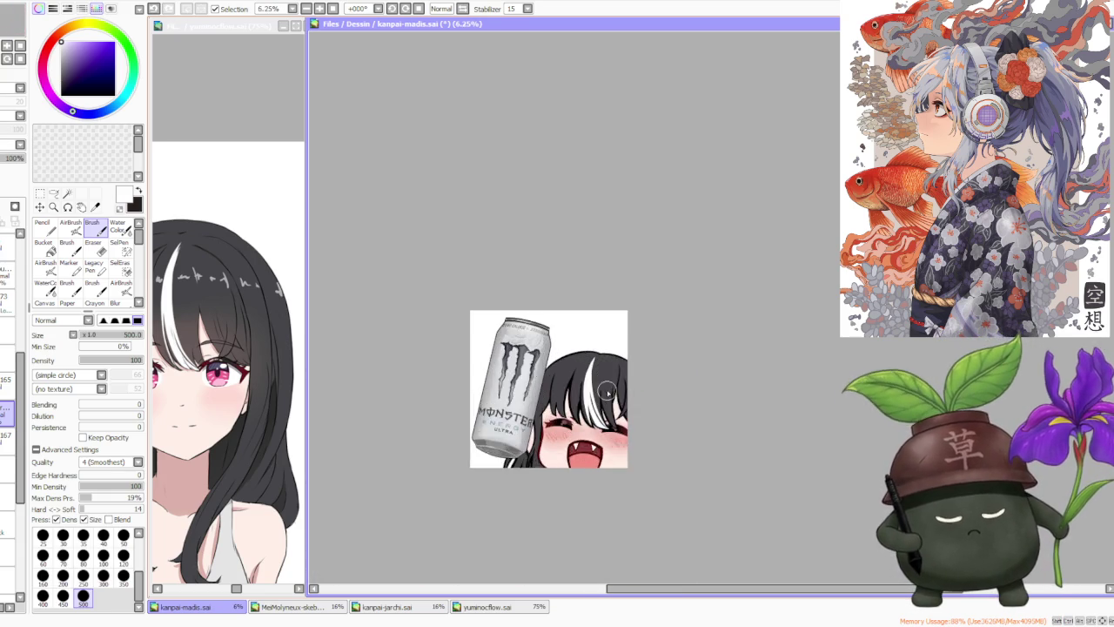
scroll(600, 378, "up", 3)
scroll(575, 392, "up", 2)
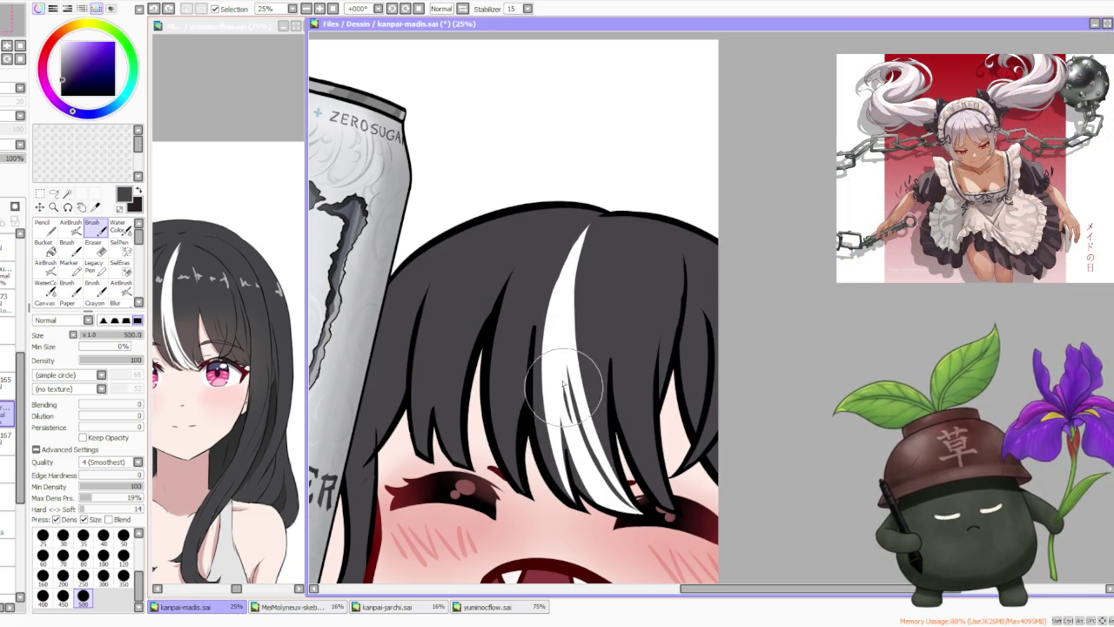
scroll(570, 383, "down", 2)
scroll(610, 287, "down", 2)
scroll(631, 250, "down", 1)
scroll(633, 236, "up", 1)
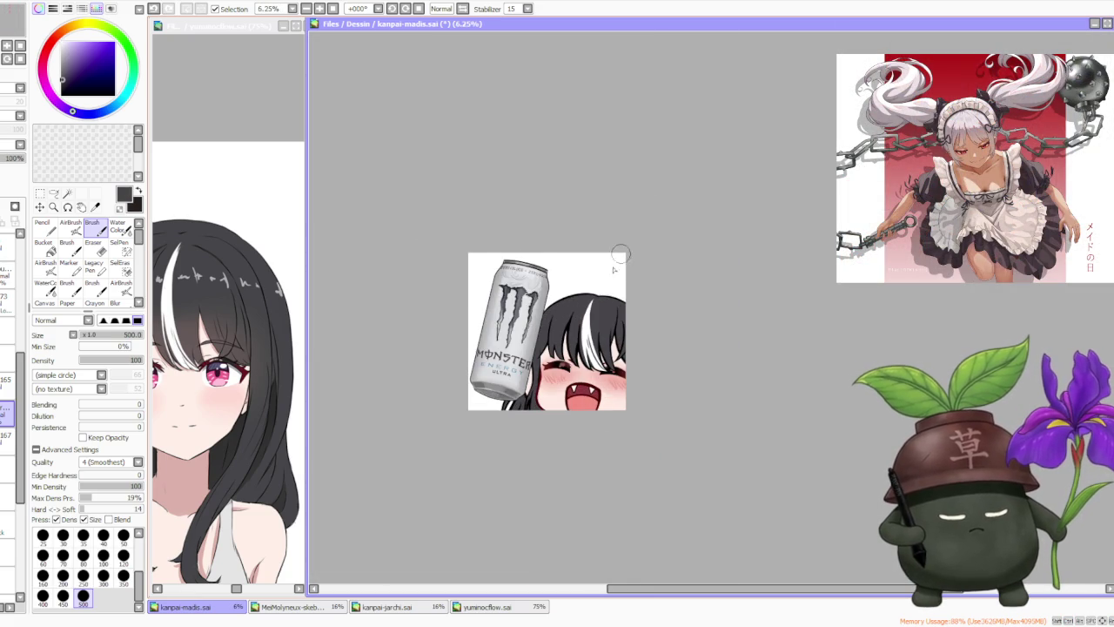
scroll(609, 278, "up", 1)
scroll(583, 340, "up", 1)
scroll(573, 361, "up", 1)
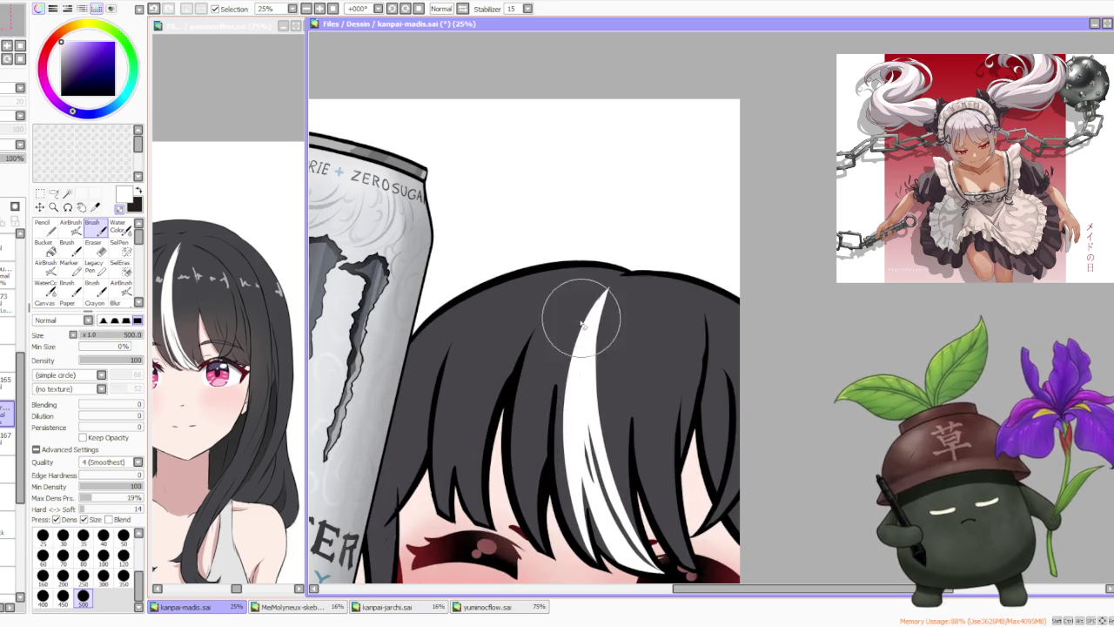
scroll(579, 307, "down", 1)
scroll(628, 222, "down", 1)
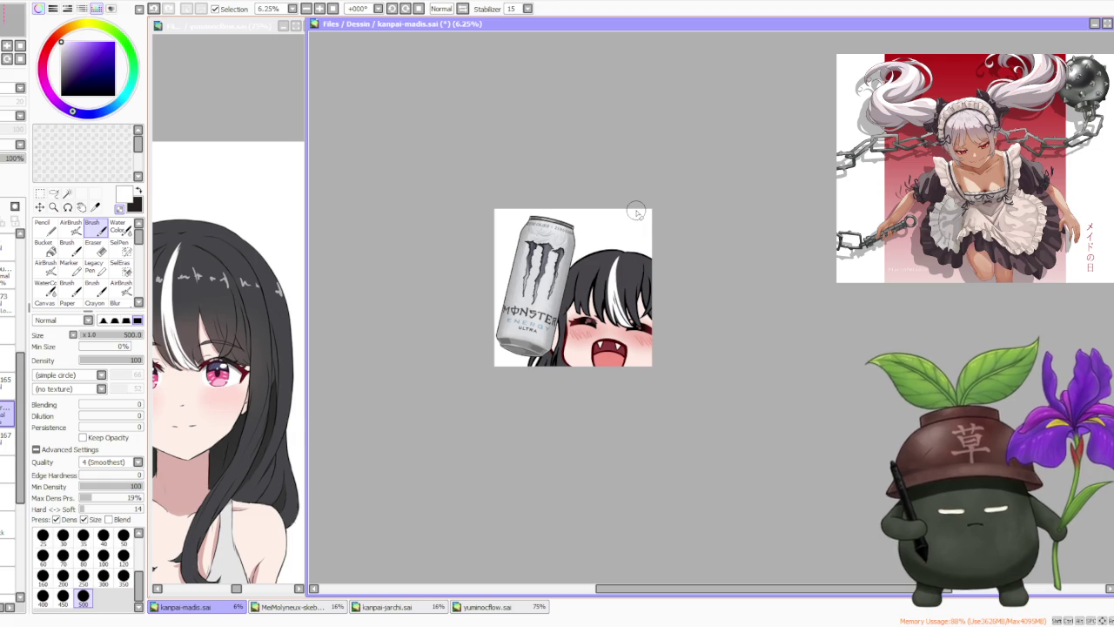
scroll(610, 285, "down", 1)
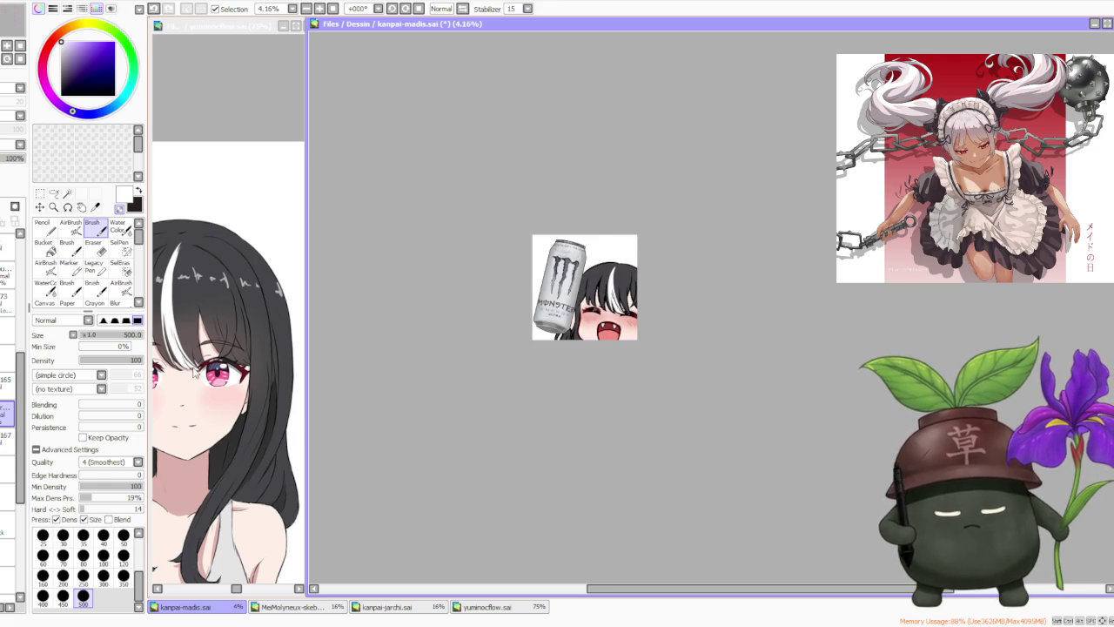
left_click(195, 370)
scroll(194, 370, "down", 1)
scroll(190, 418, "down", 1)
scroll(188, 452, "up", 1)
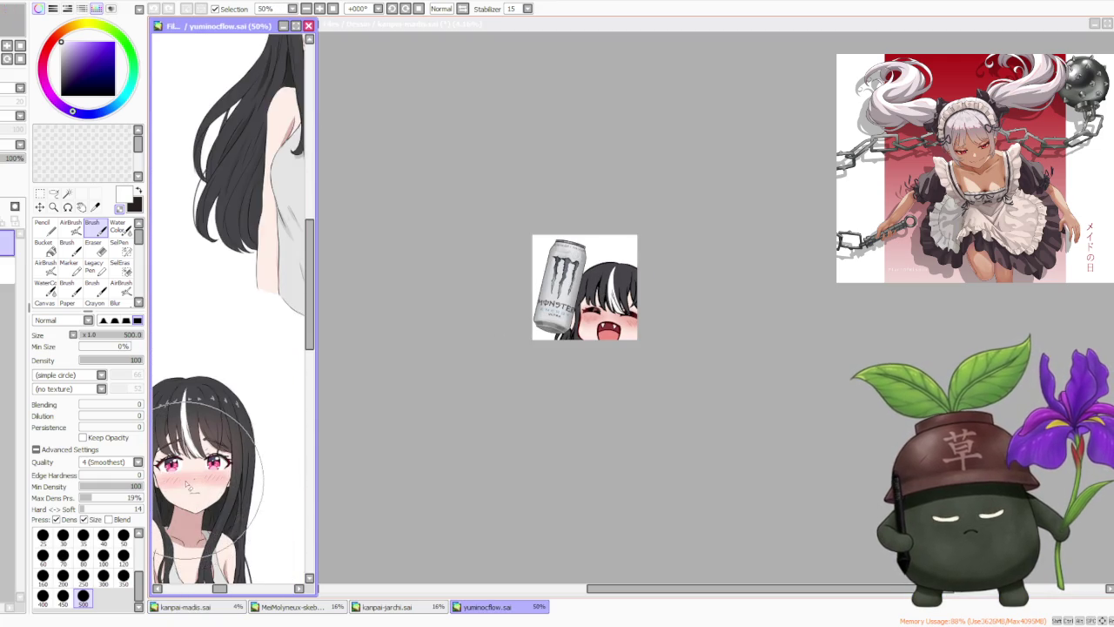
scroll(186, 484, "up", 1)
scroll(191, 487, "down", 4)
scroll(189, 461, "down", 2)
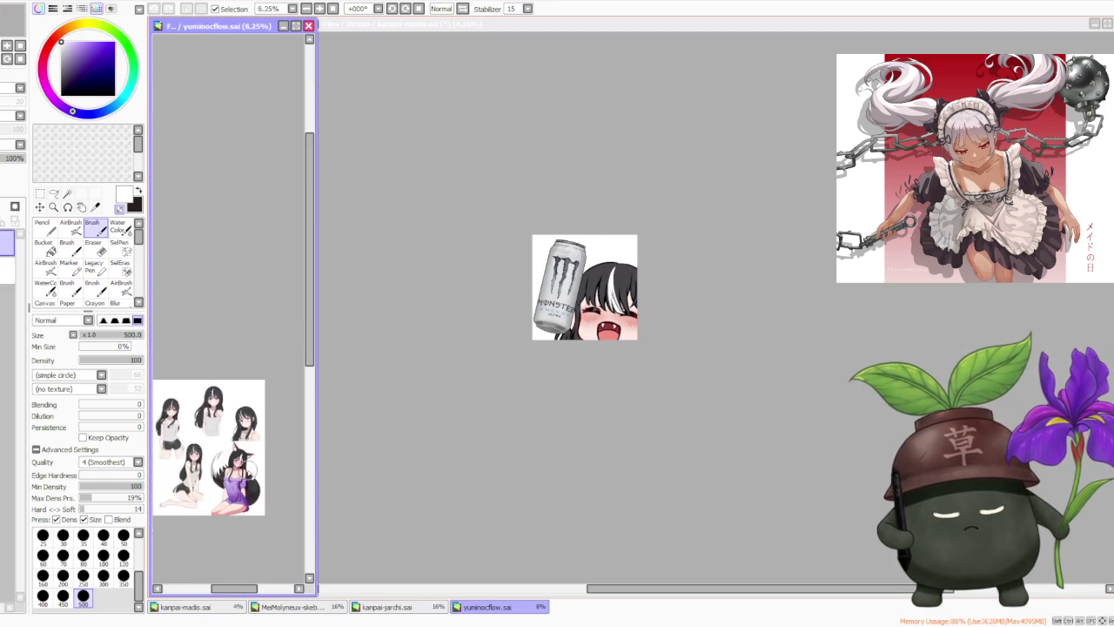
scroll(196, 466, "up", 3)
scroll(217, 470, "up", 1)
scroll(246, 459, "down", 1)
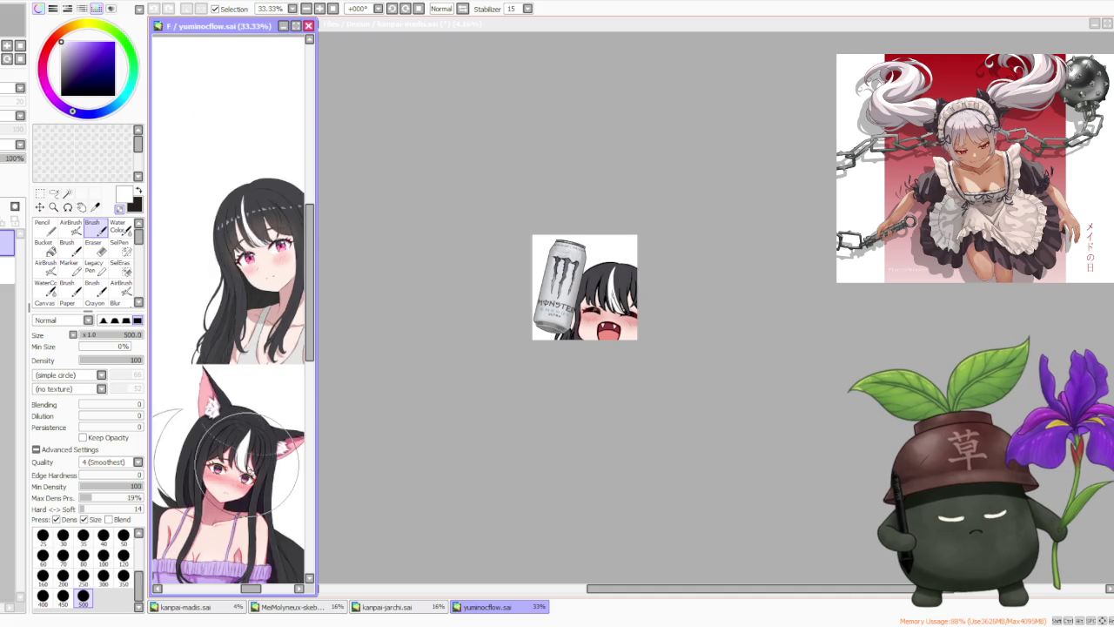
scroll(241, 463, "down", 1)
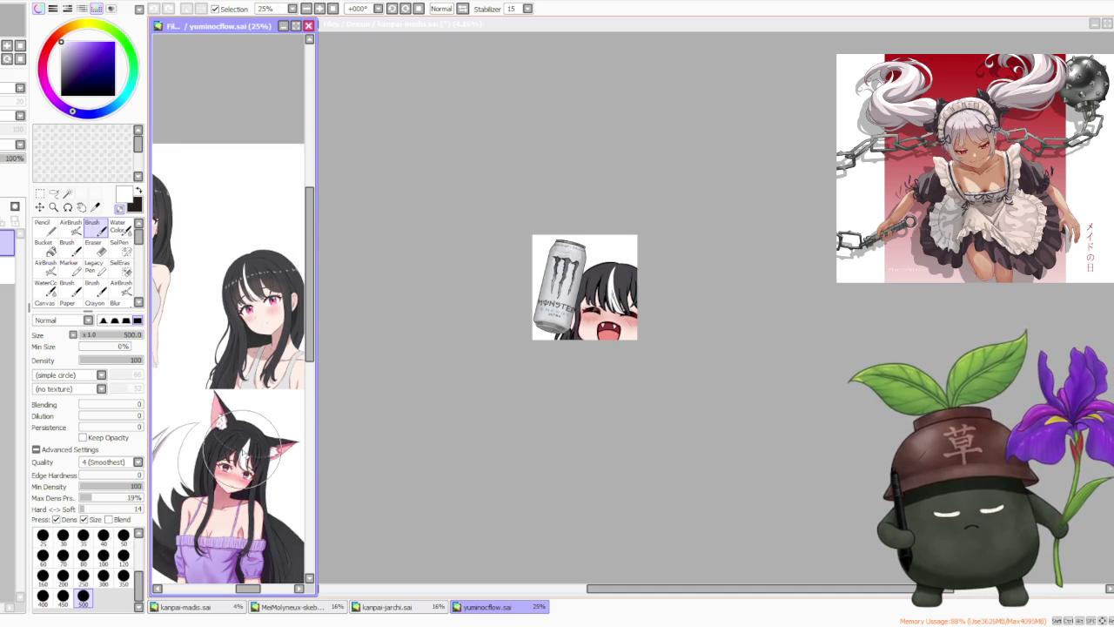
scroll(244, 448, "down", 1)
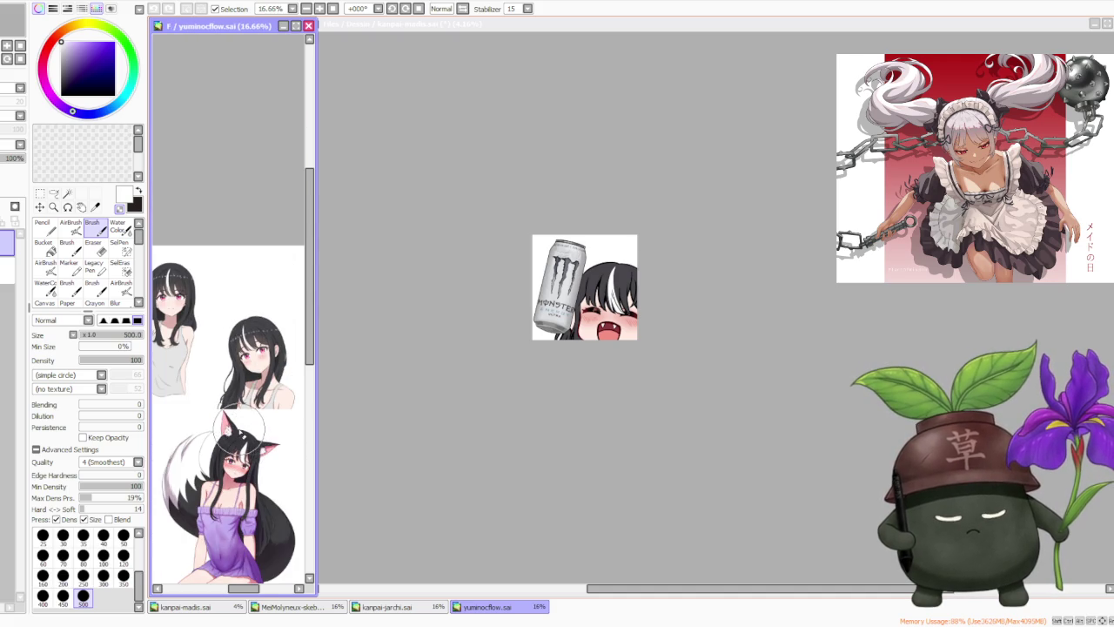
scroll(241, 431, "up", 1)
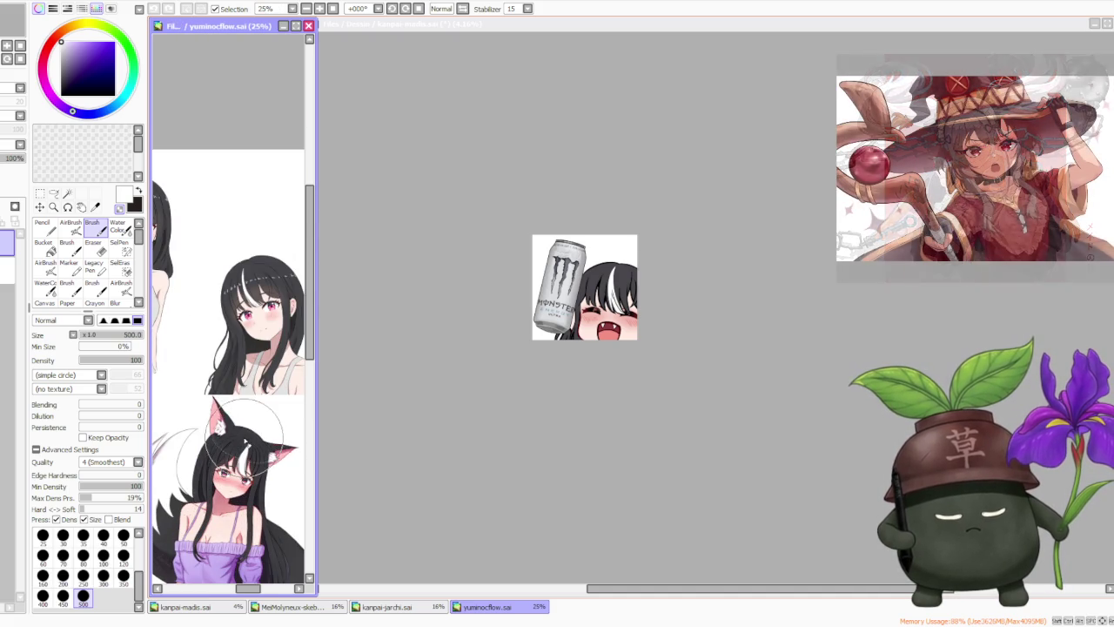
left_click(559, 401)
scroll(637, 256, "up", 1)
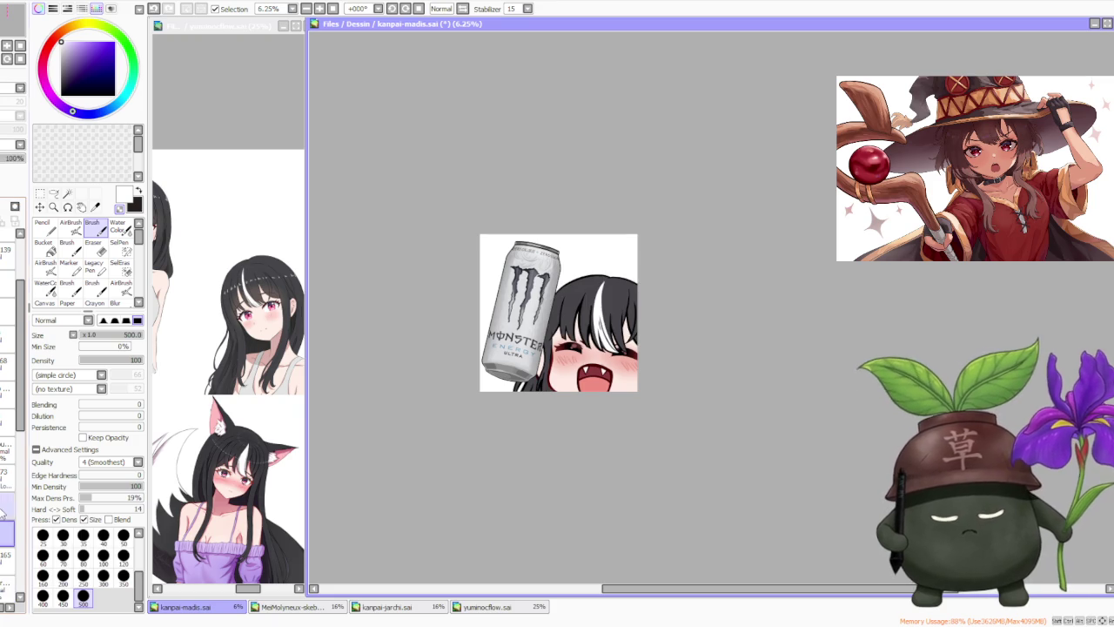
- Free Deform the hair layer, lifting its top-right corner slightly
key("ctrl+t")
left_click(63, 381)
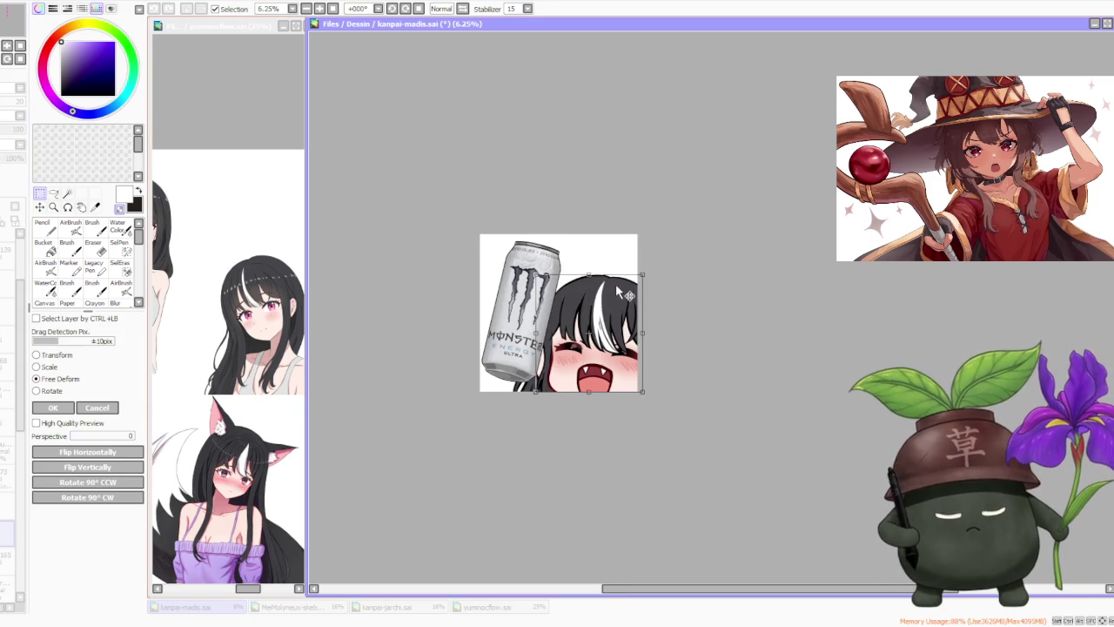
scroll(483, 286, "up", 1)
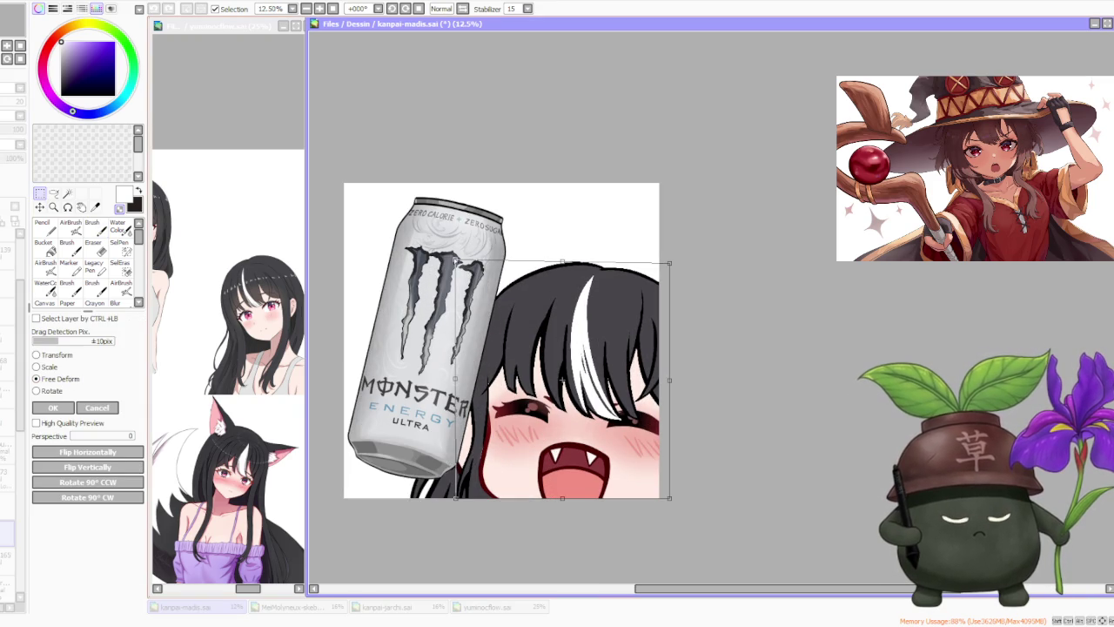
left_click_drag(671, 261, 671, 253)
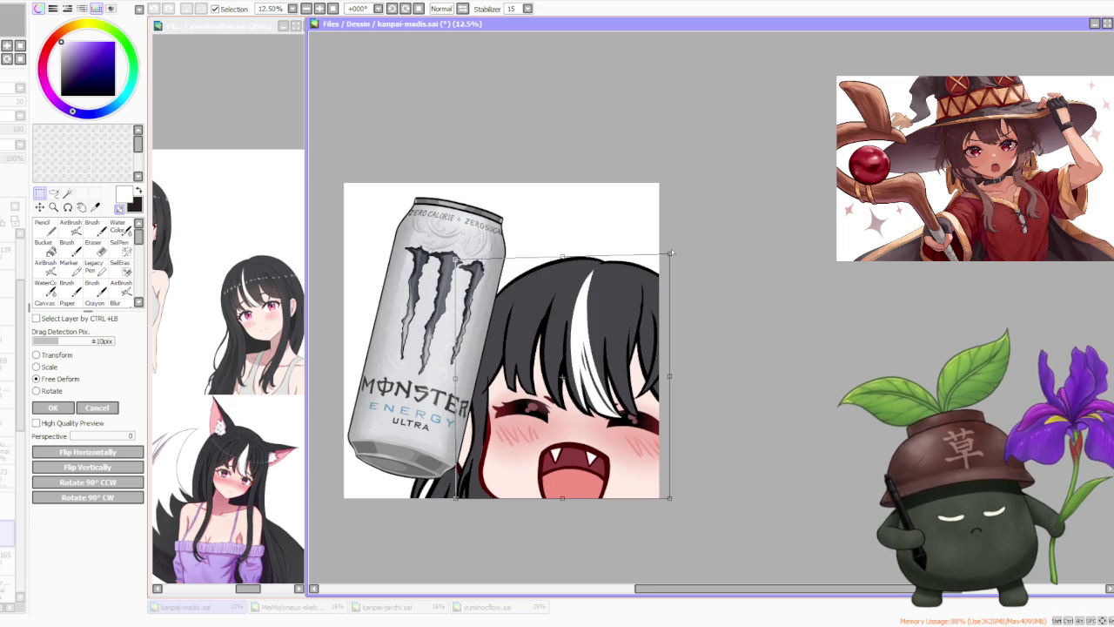
scroll(612, 326, "down", 2)
scroll(608, 390, "up", 1)
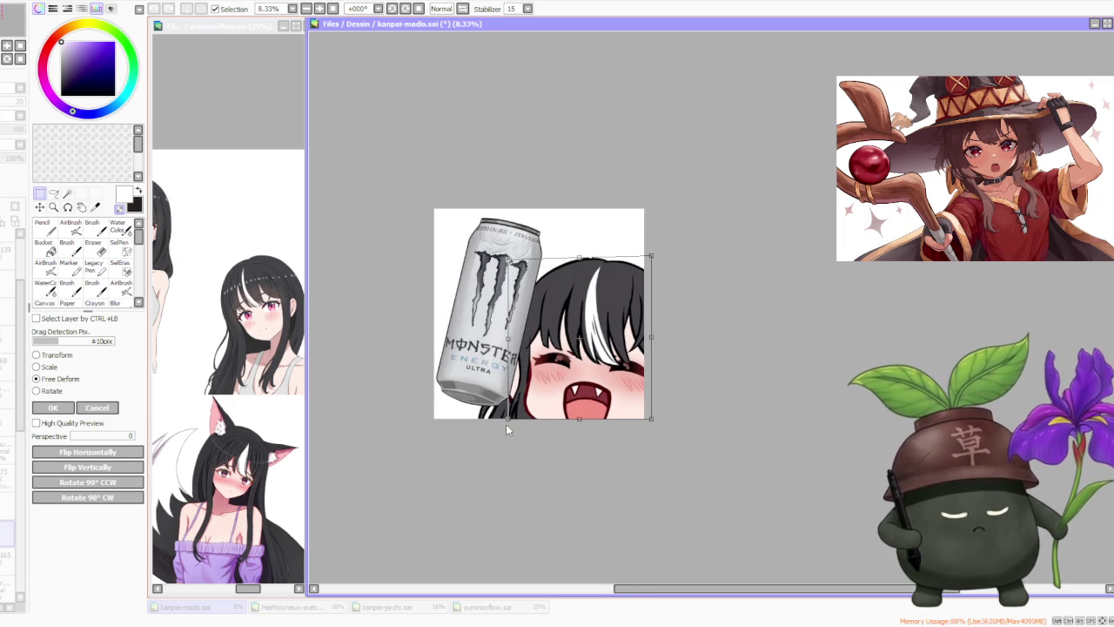
scroll(519, 380, "up", 1)
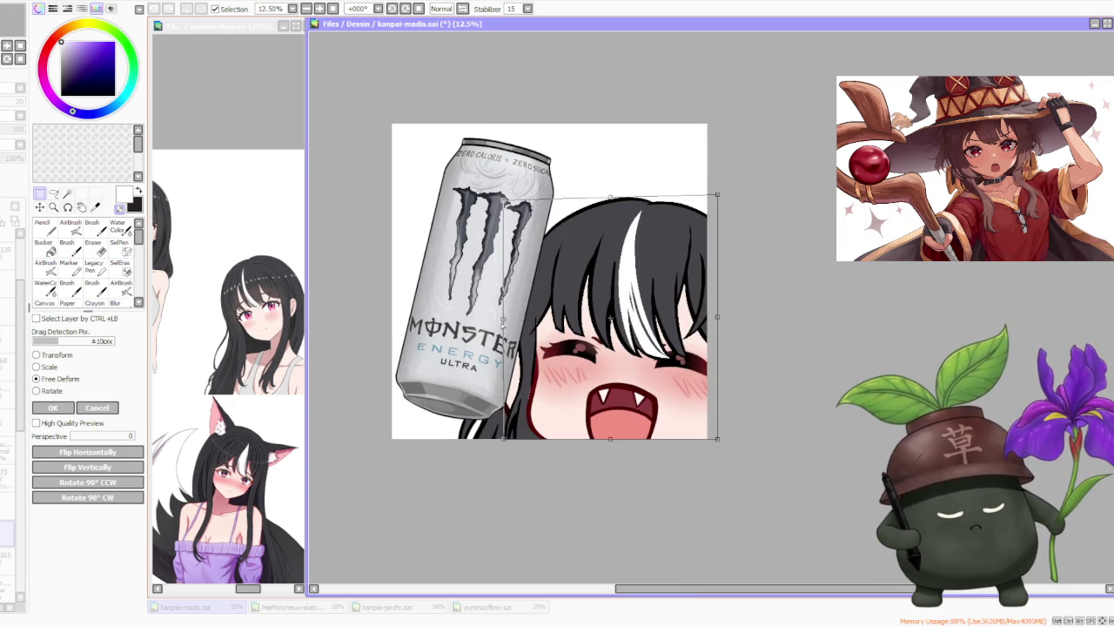
- Adjust the hair's top-left corner and lower its top edge, then apply the deformation
left_click_drag(503, 199, 503, 201)
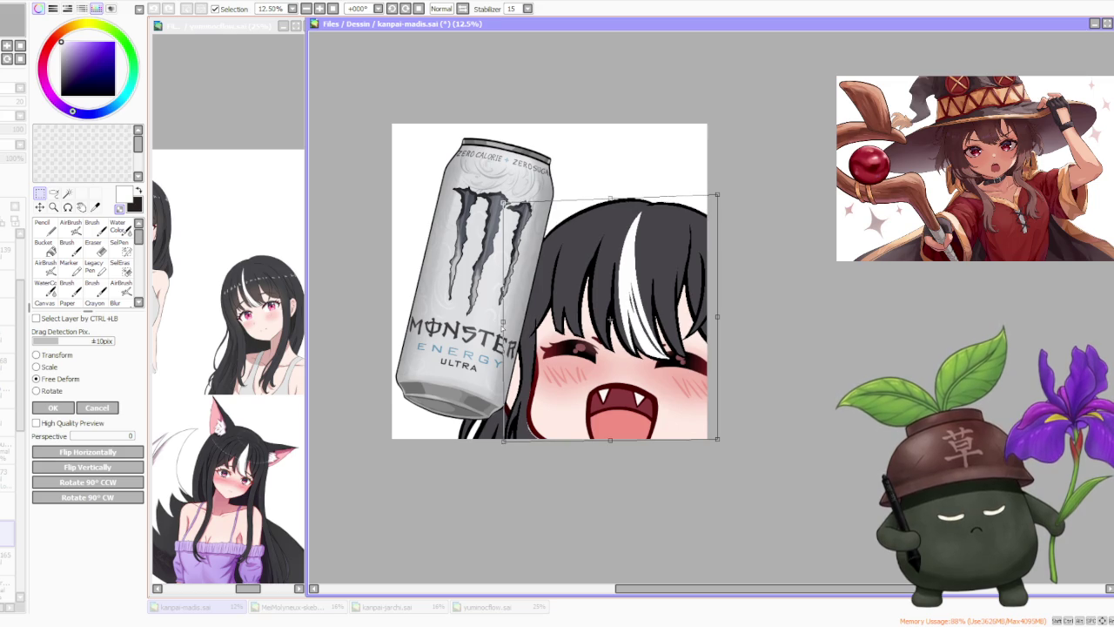
left_click_drag(504, 202, 500, 199)
scroll(543, 219, "down", 1)
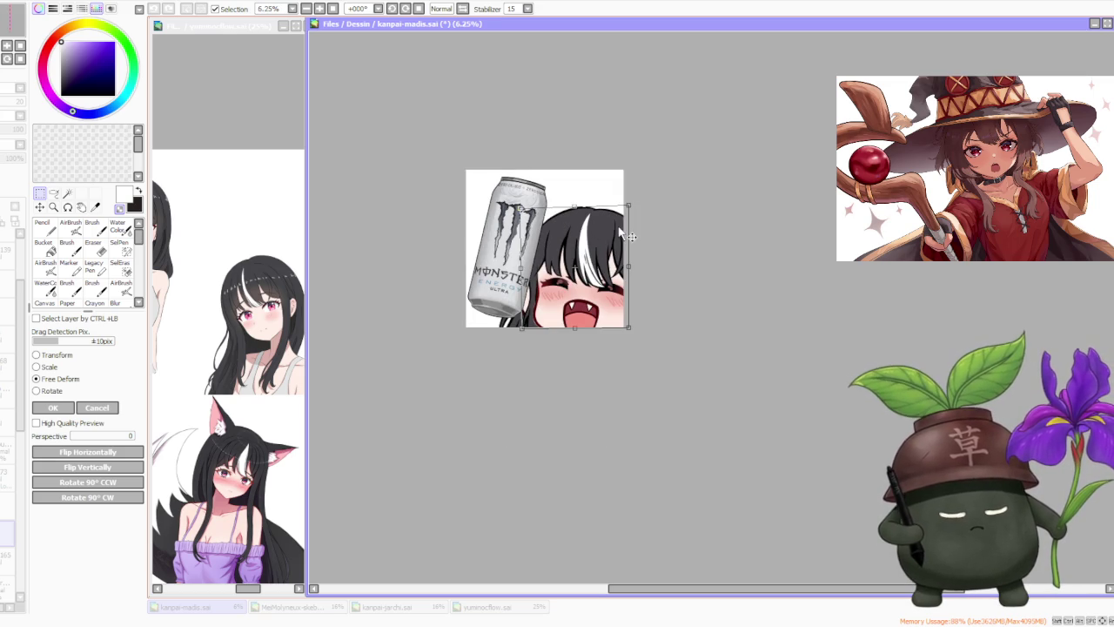
scroll(620, 232, "up", 1)
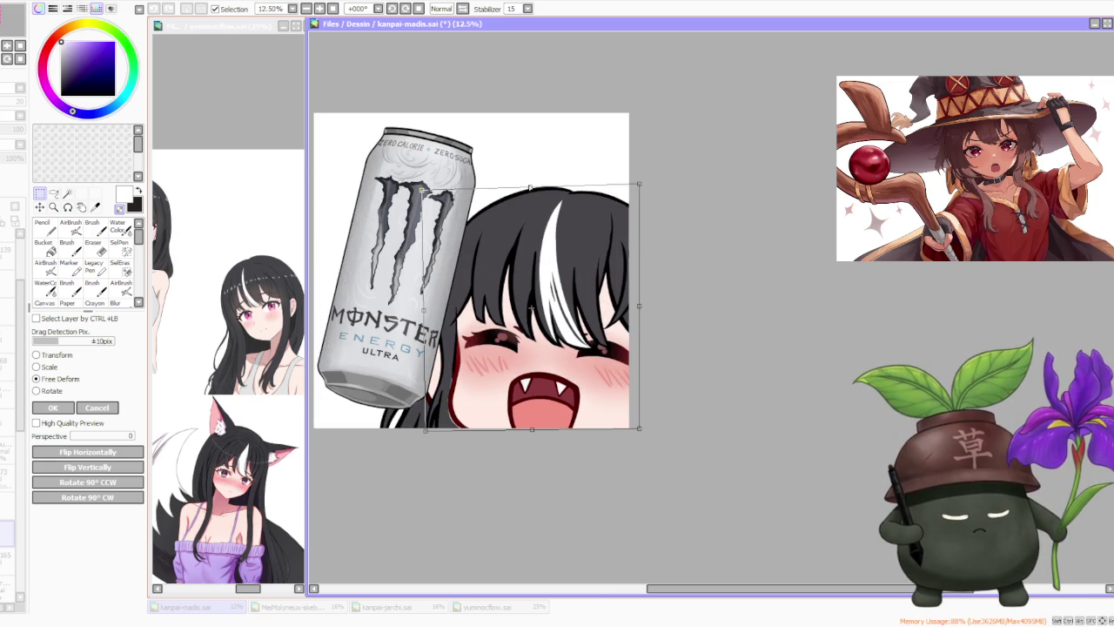
left_click_drag(537, 187, 531, 189)
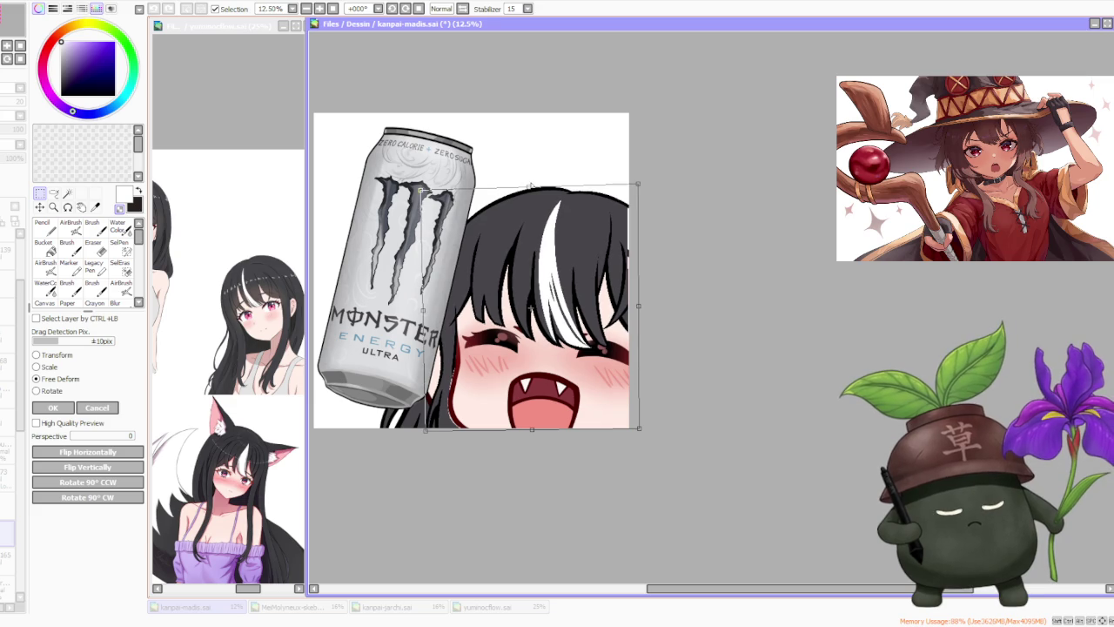
scroll(567, 257, "down", 1)
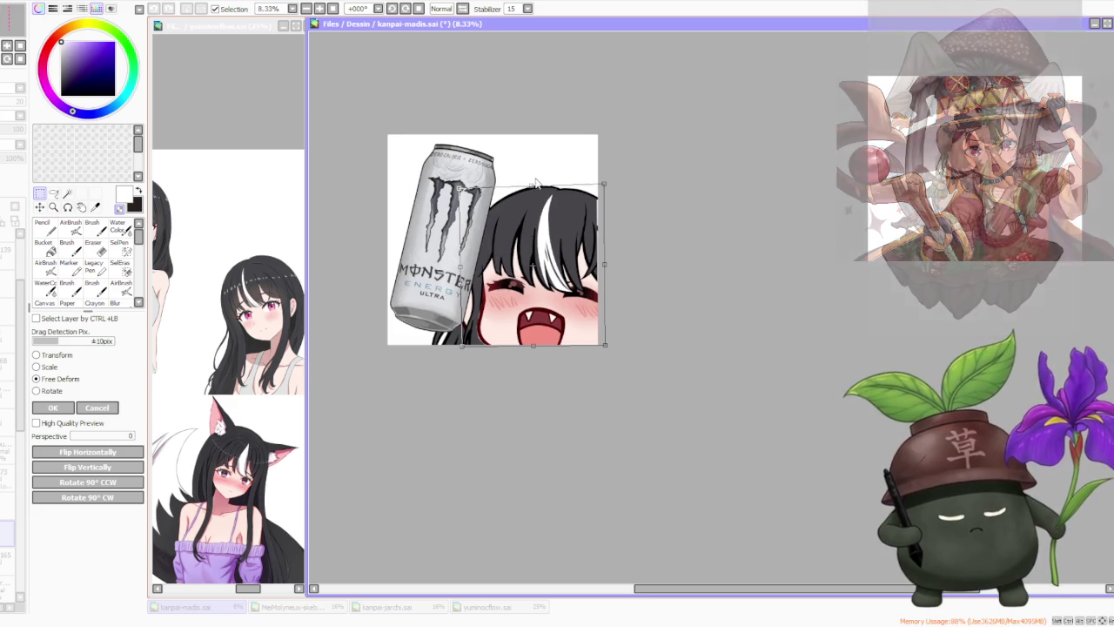
scroll(631, 349, "up", 1)
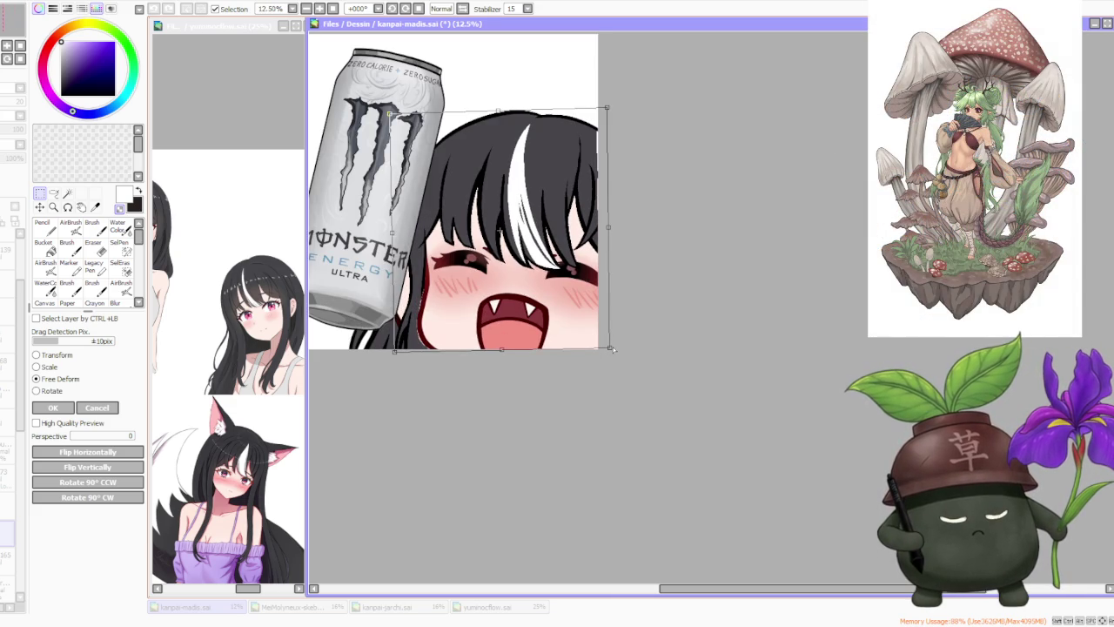
left_click(54, 408)
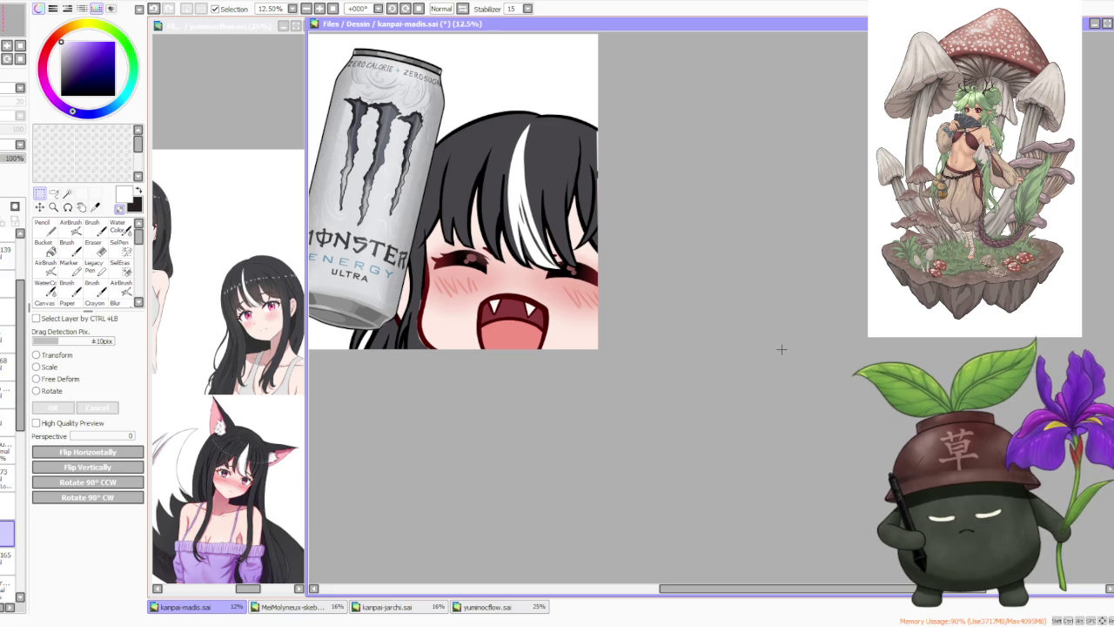
scroll(8, 436, "down", 3)
left_click(7, 518)
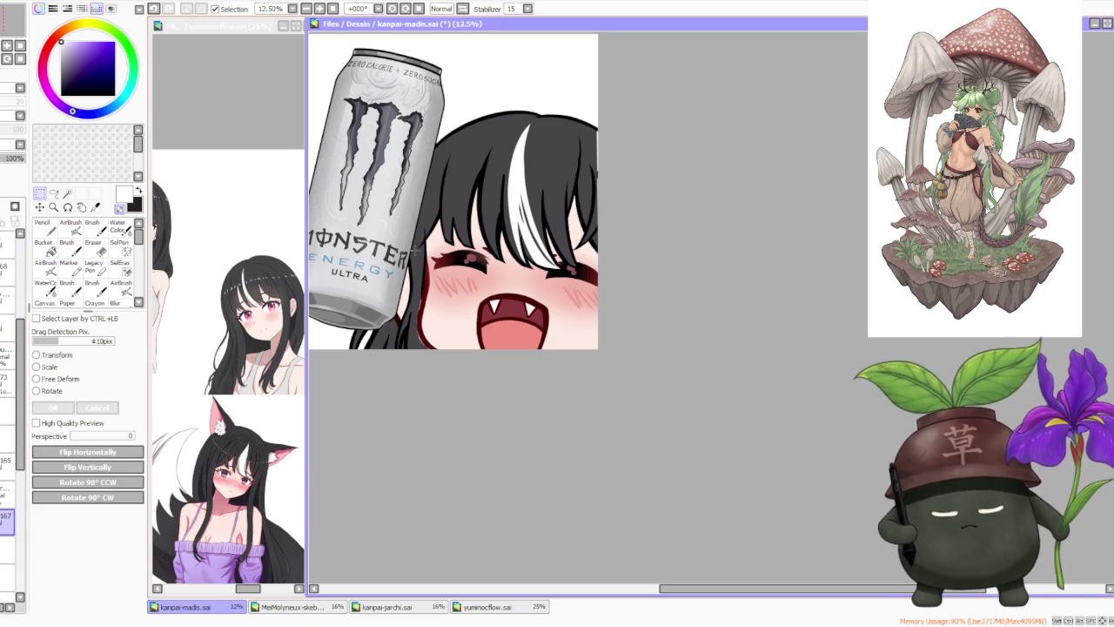
key("b")
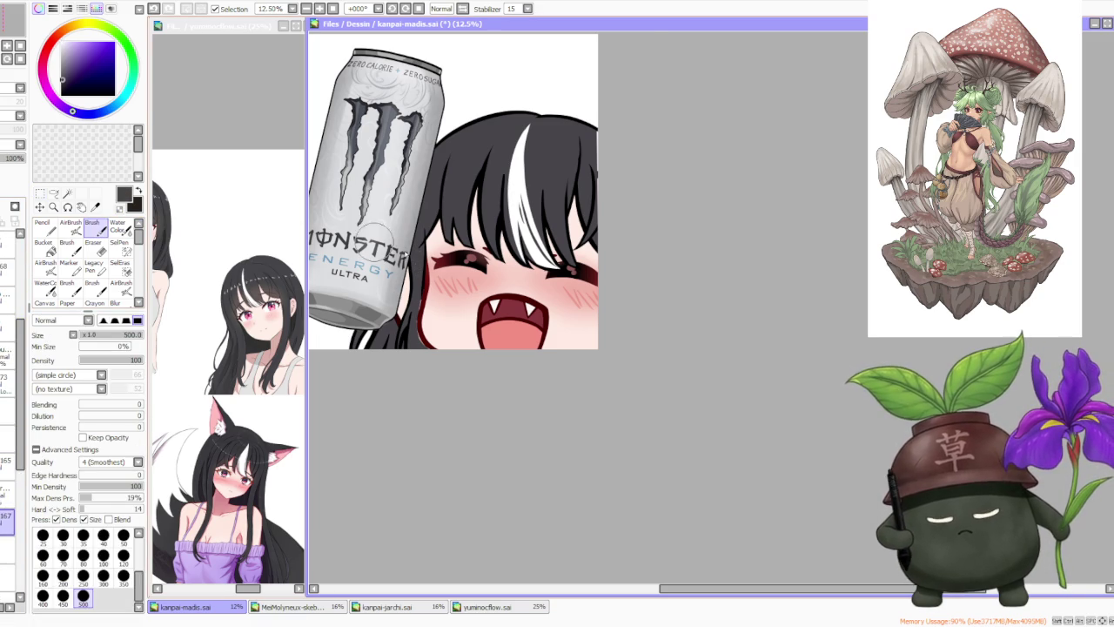
scroll(427, 322, "up", 1)
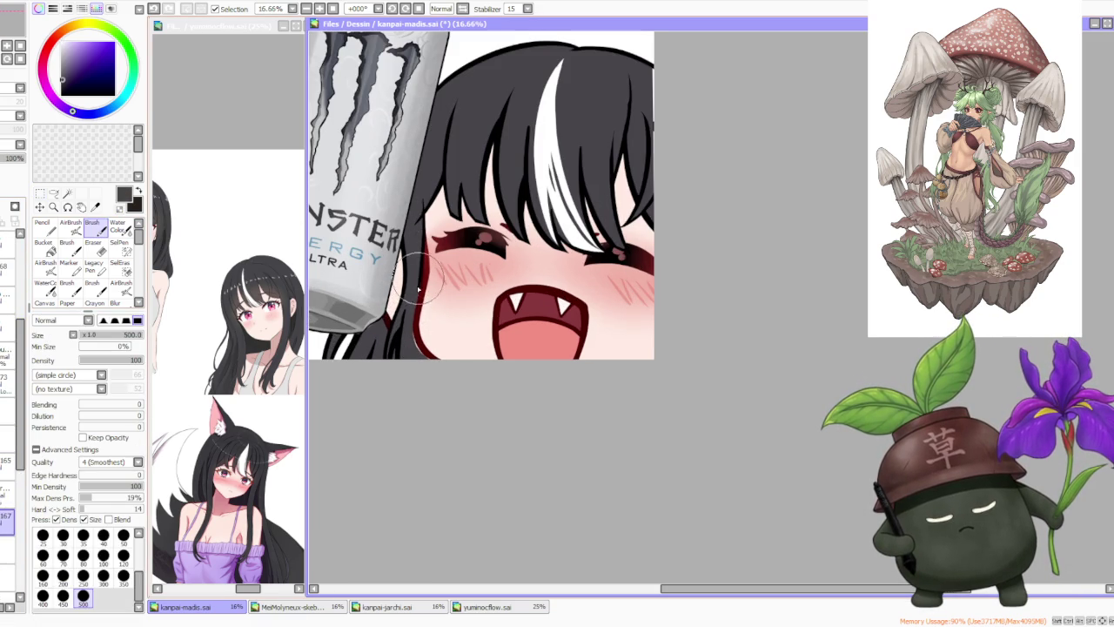
scroll(416, 341, "up", 2)
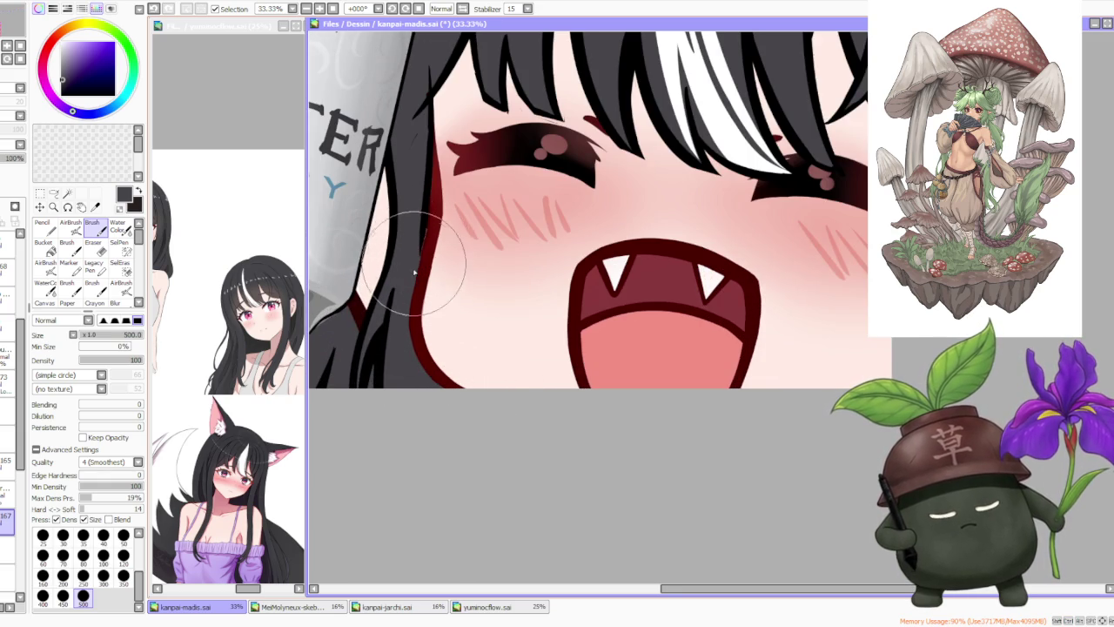
scroll(424, 212, "down", 4)
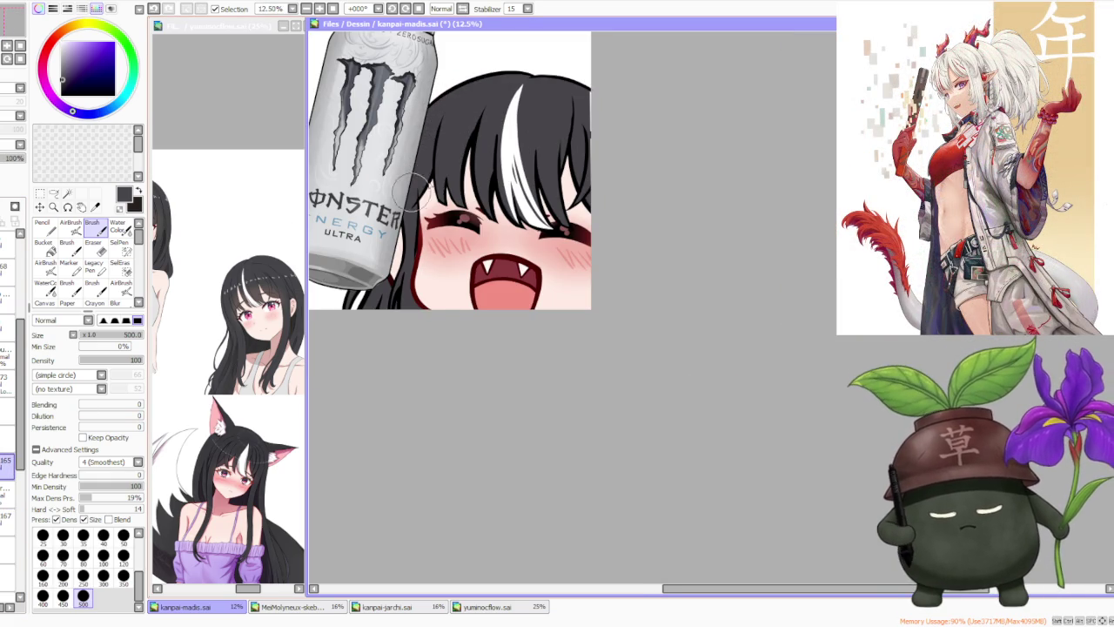
scroll(415, 218, "up", 1)
scroll(416, 222, "up", 2)
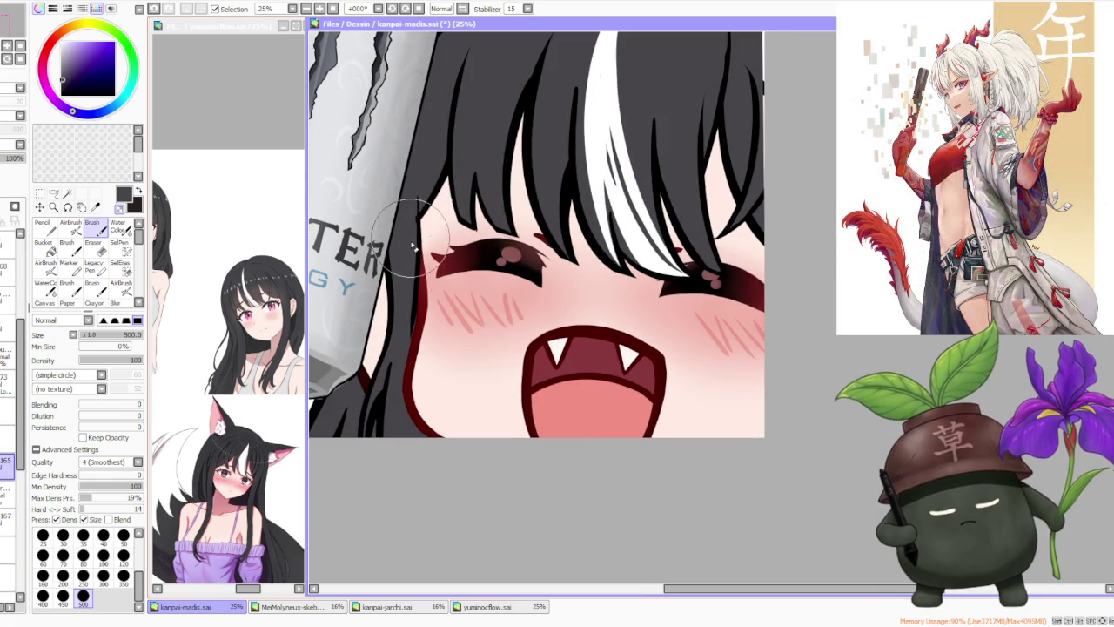
scroll(416, 200, "up", 1)
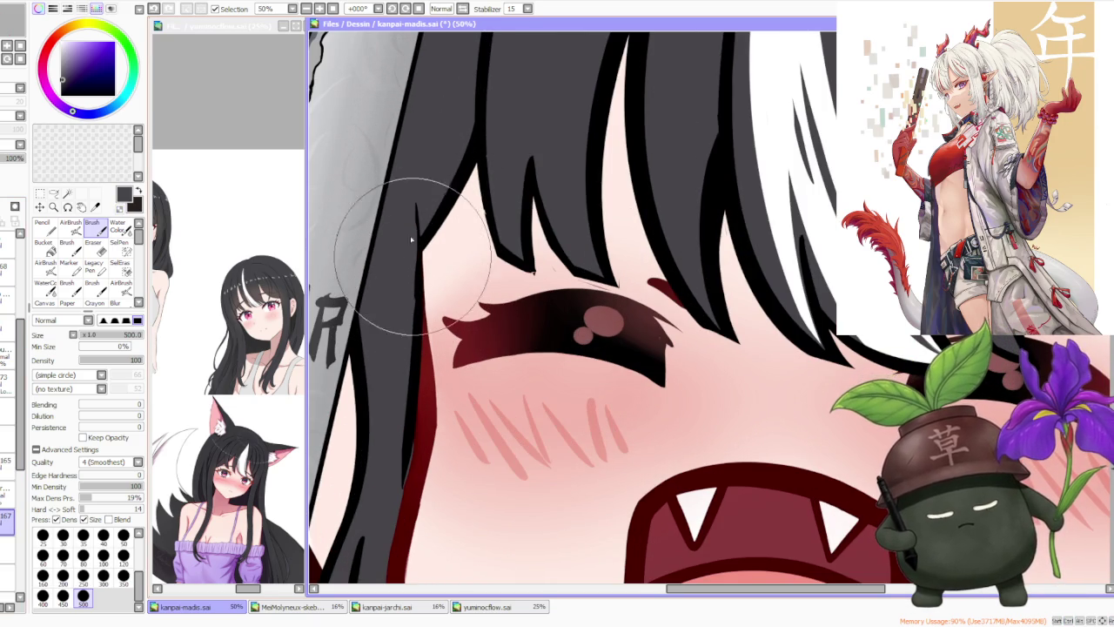
scroll(422, 248, "down", 2)
scroll(399, 287, "up", 1)
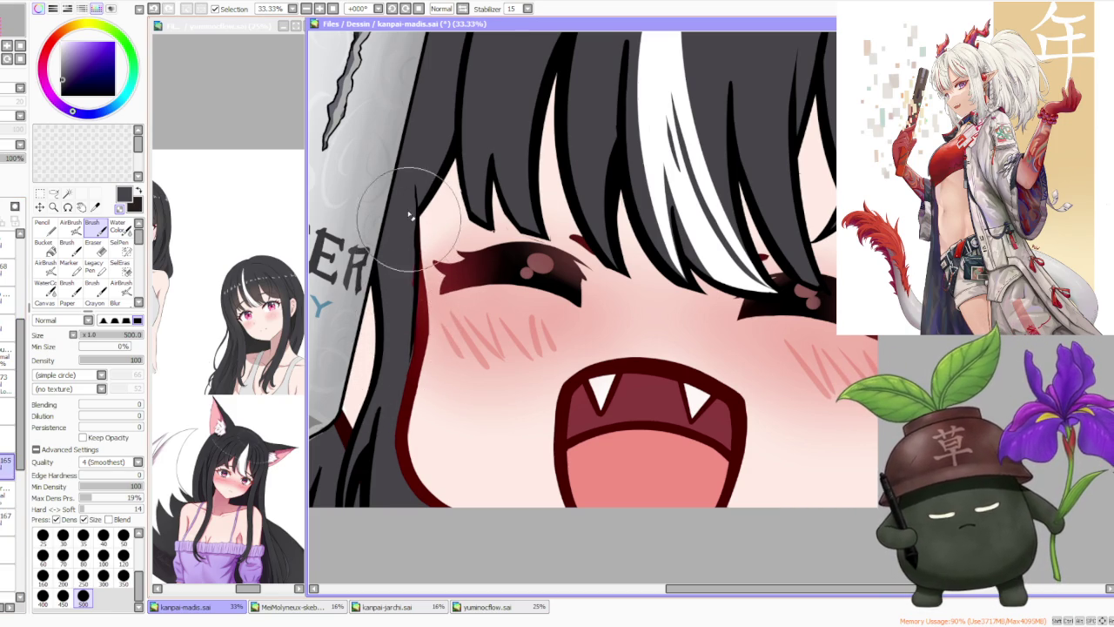
scroll(416, 339, "down", 3)
scroll(418, 287, "down", 1)
scroll(418, 287, "up", 3)
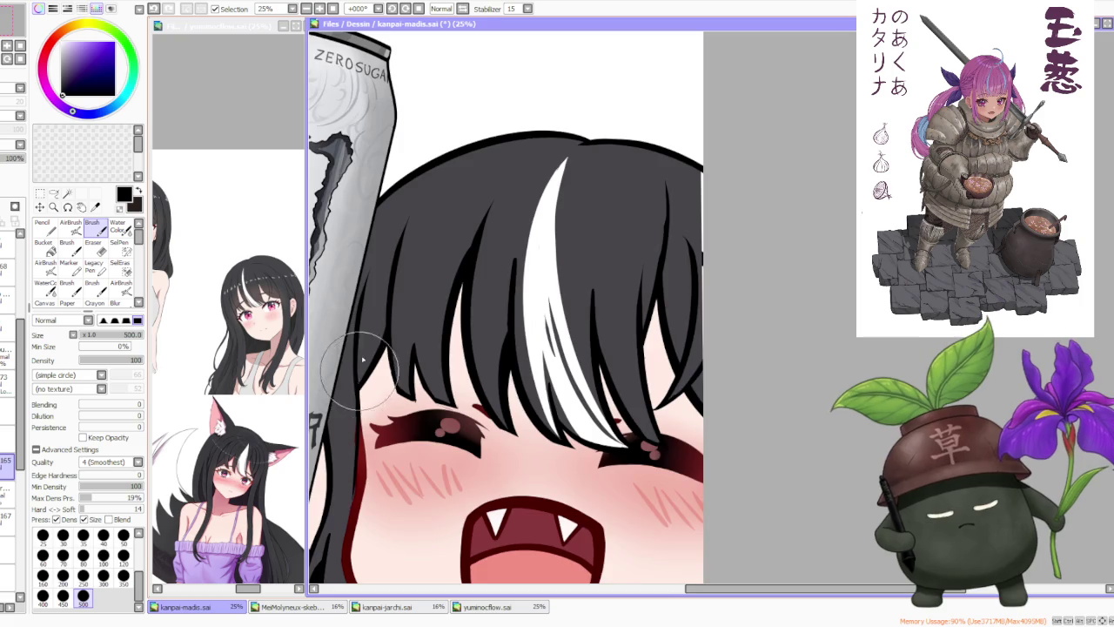
scroll(430, 207, "down", 3)
scroll(442, 257, "up", 2)
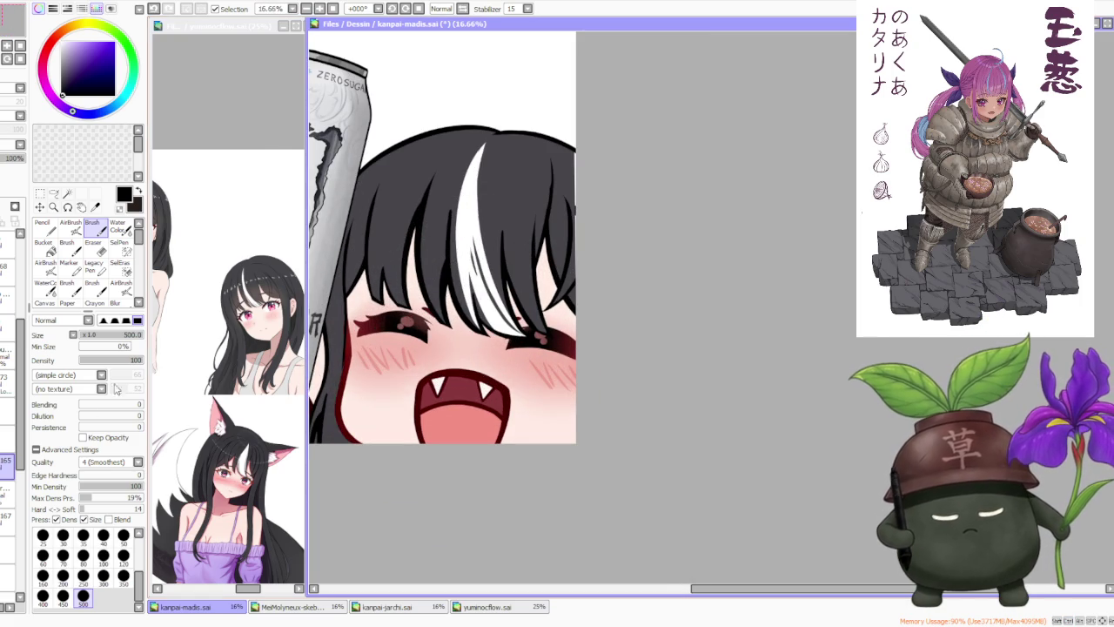
scroll(336, 411, "up", 2)
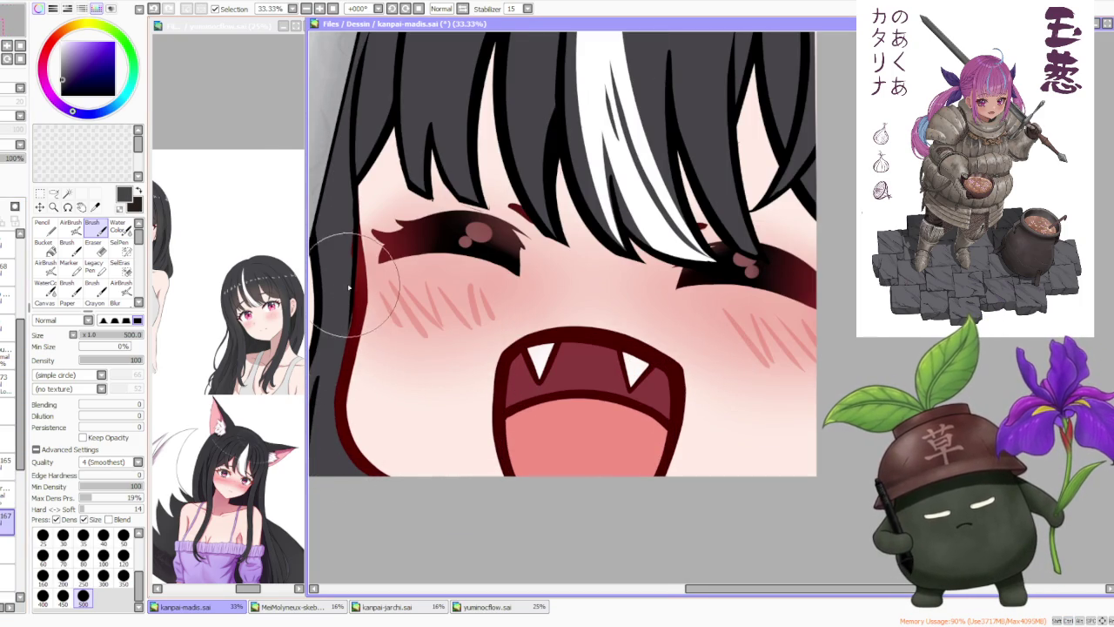
scroll(348, 273, "down", 1)
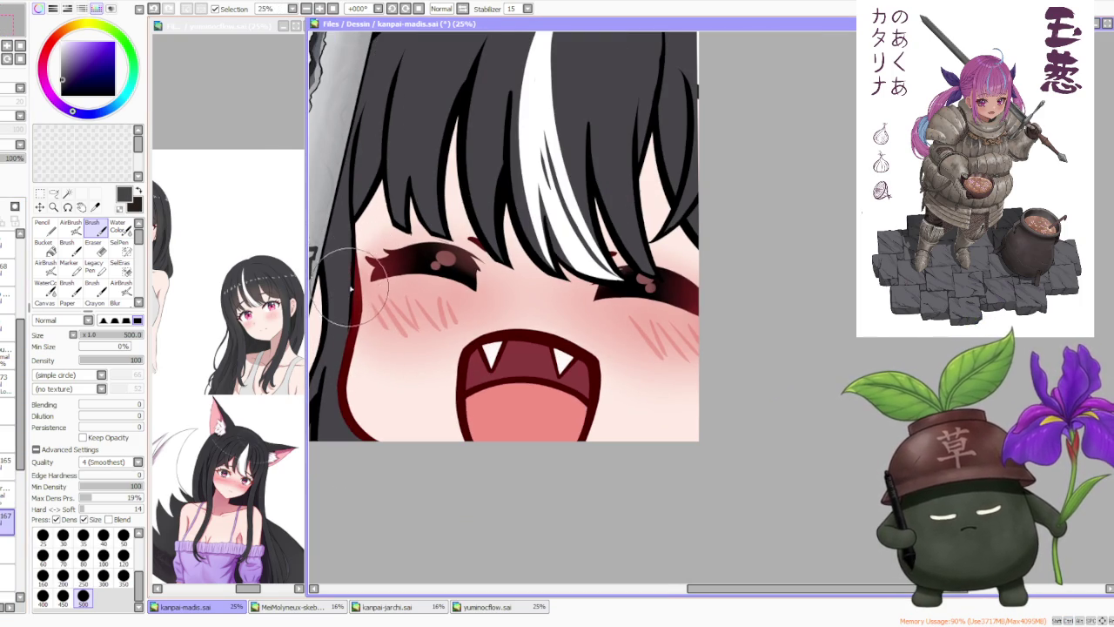
scroll(352, 249, "down", 3)
scroll(453, 179, "down", 2)
scroll(452, 188, "up", 1)
scroll(457, 193, "up", 1)
scroll(457, 165, "down", 2)
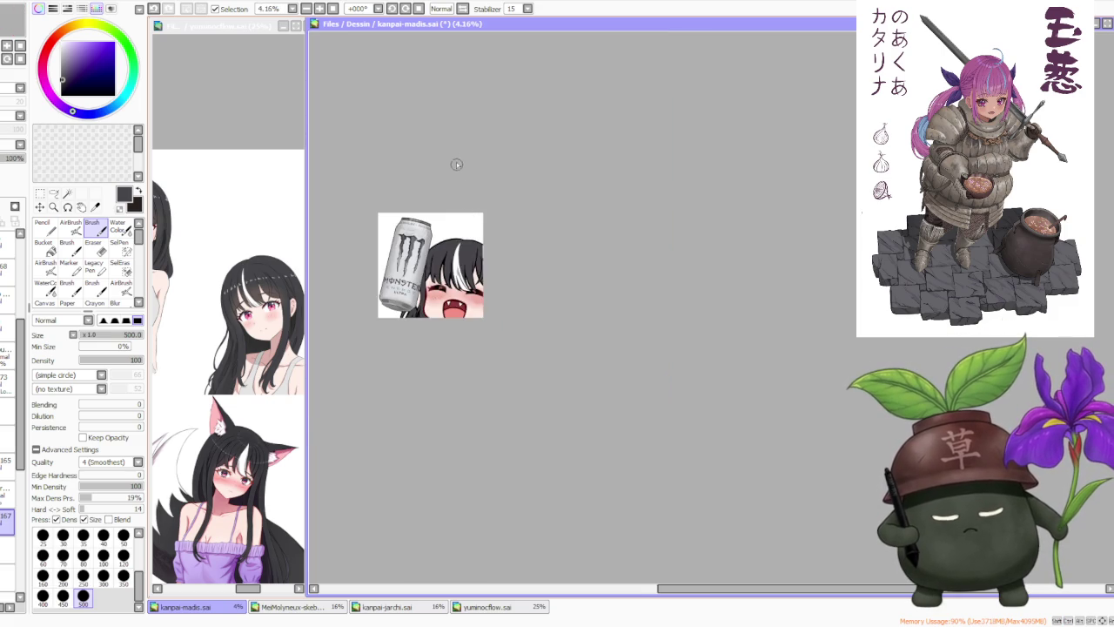
scroll(459, 165, "up", 2)
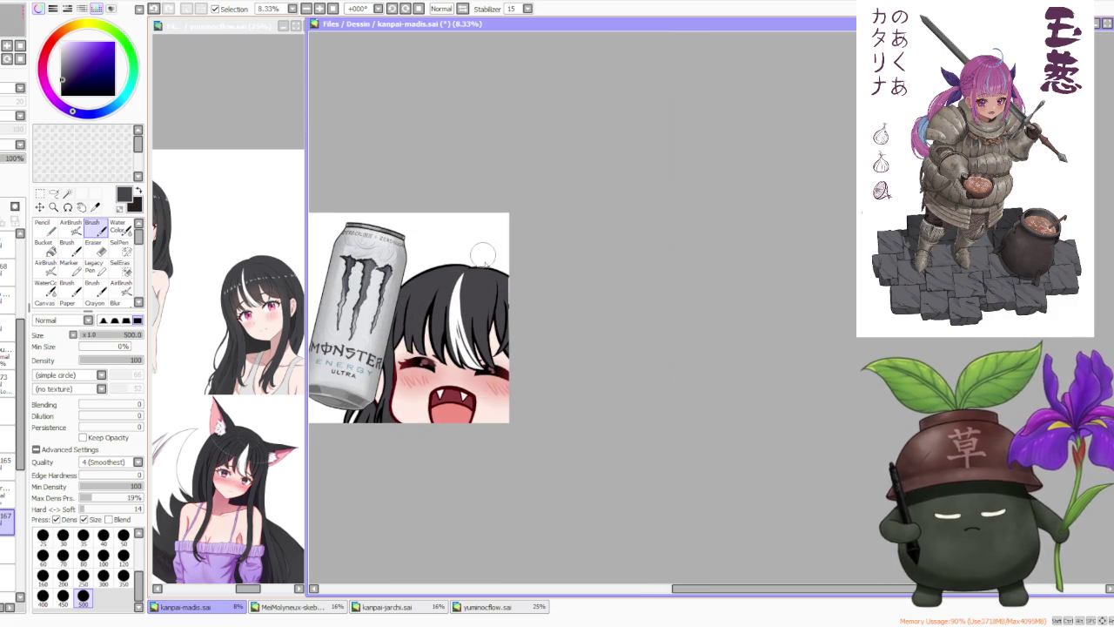
- Move layer 170 below layer 167 and draw the curved black cat-ear outline above the head
left_click(6, 493)
left_click_drag(7, 489, 7, 549)
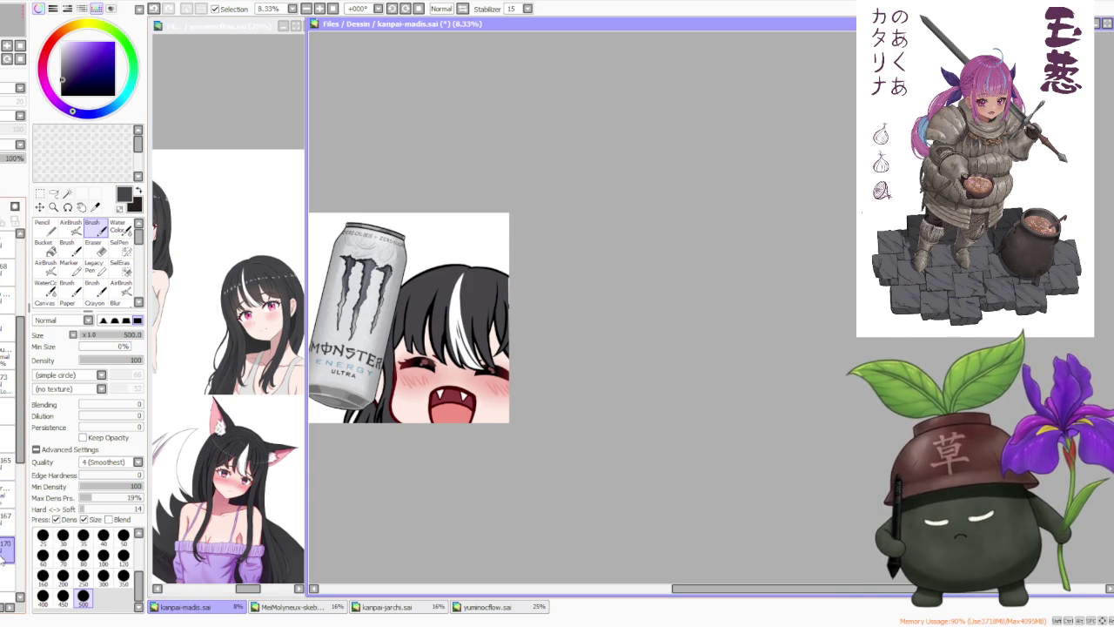
scroll(435, 300, "up", 1)
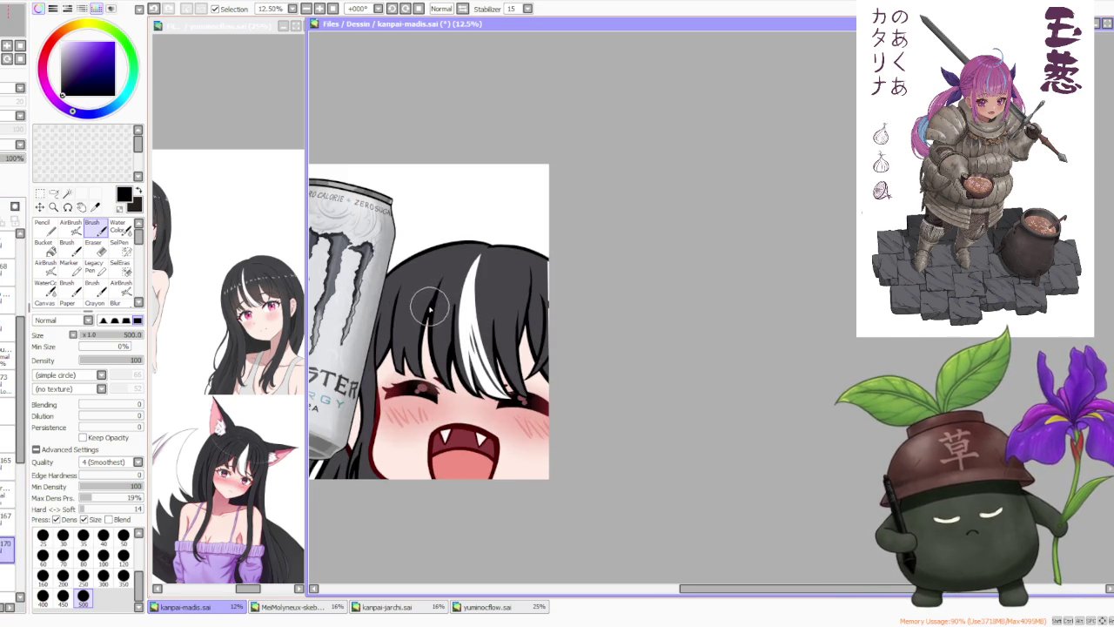
scroll(428, 296, "down", 3)
scroll(415, 227, "up", 2)
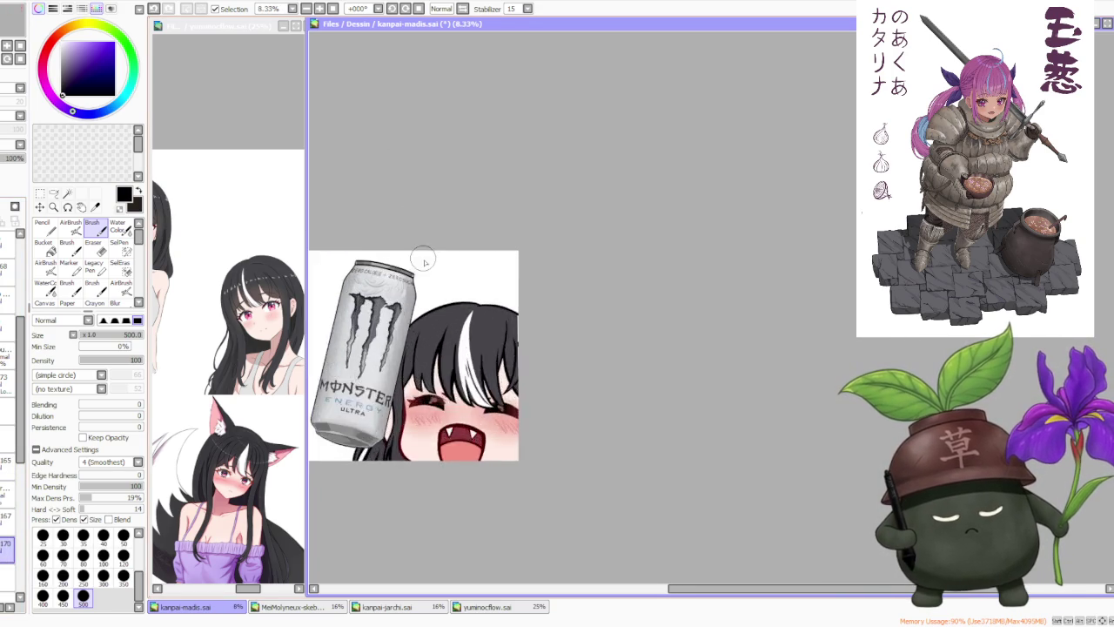
scroll(423, 249, "up", 1)
left_click_drag(418, 246, 496, 327)
key("ctrl+z")
left_click_drag(416, 243, 494, 328)
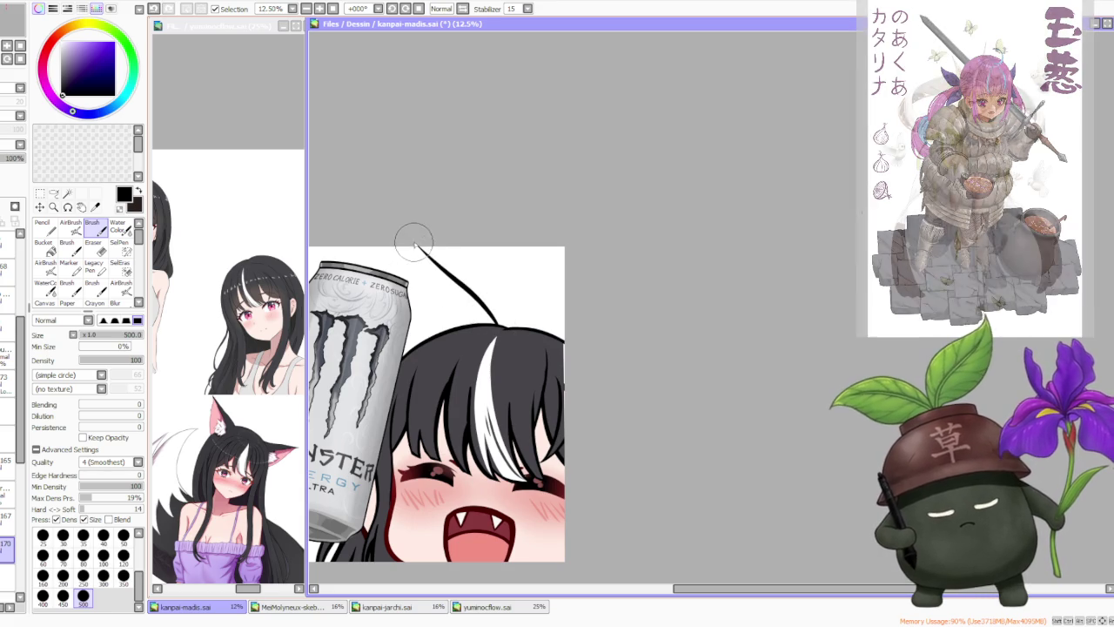
left_click_drag(408, 249, 407, 286)
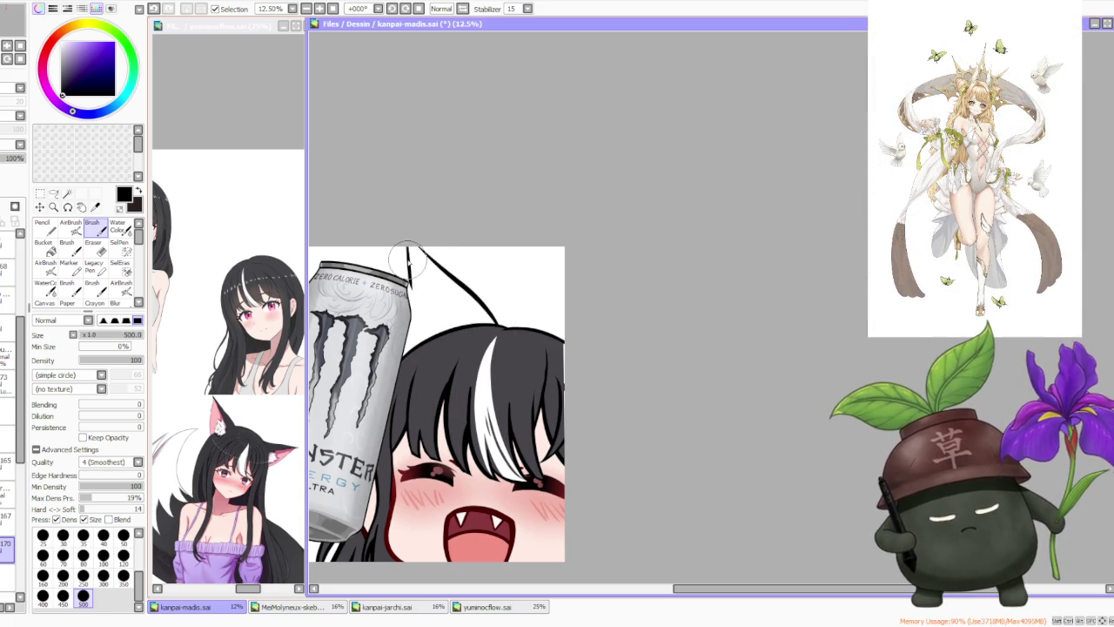
- Free Deform the ear strokes into place and commit the change
left_click(40, 205)
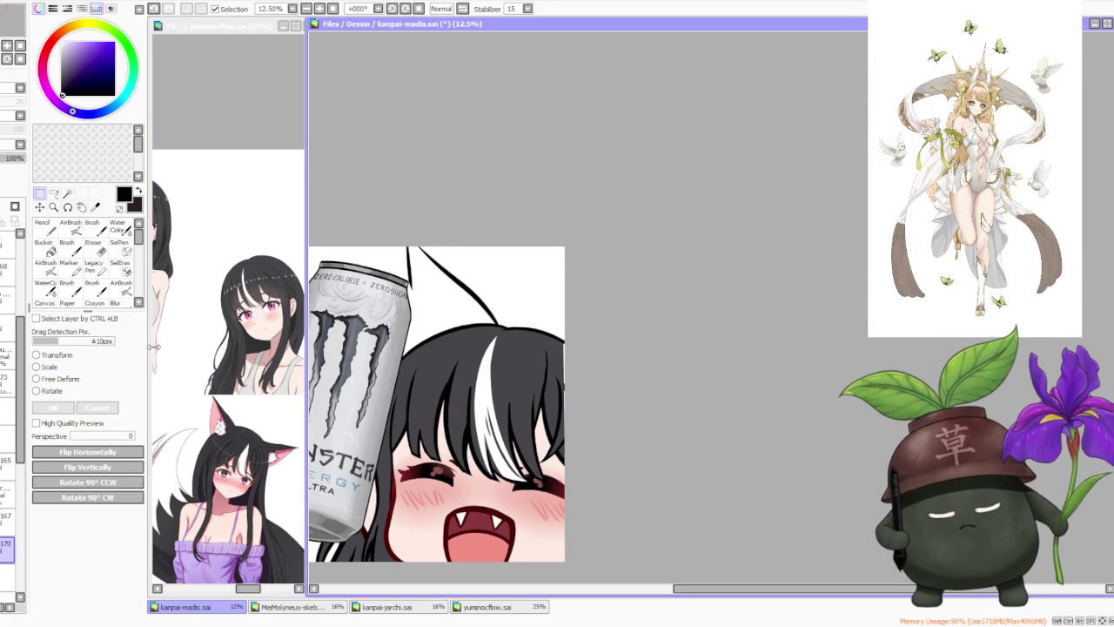
left_click(58, 379)
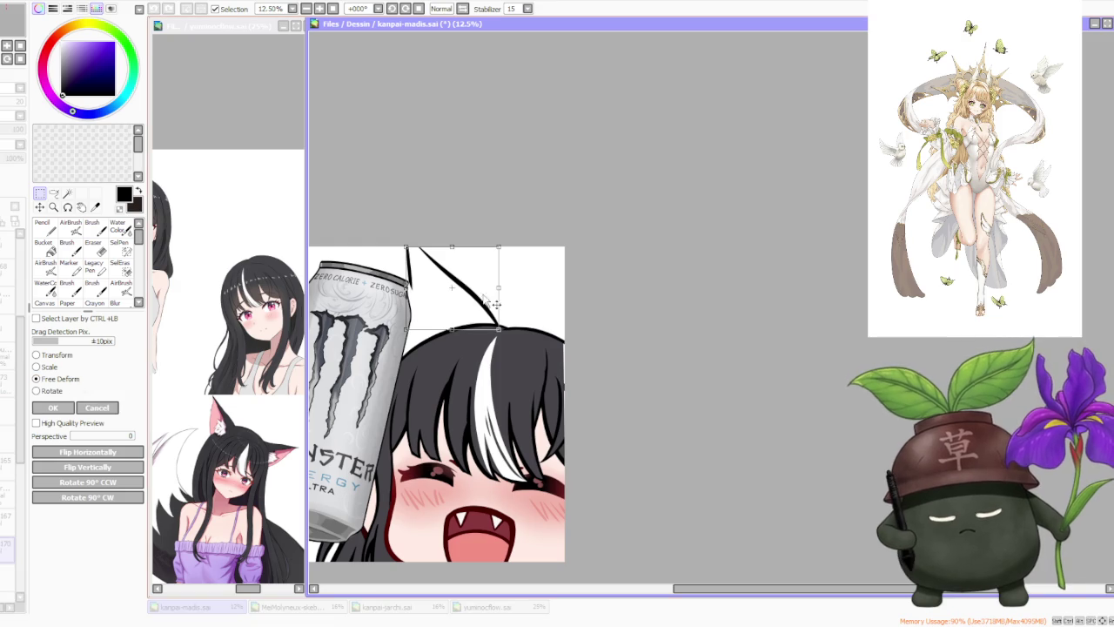
left_click_drag(492, 305, 486, 311)
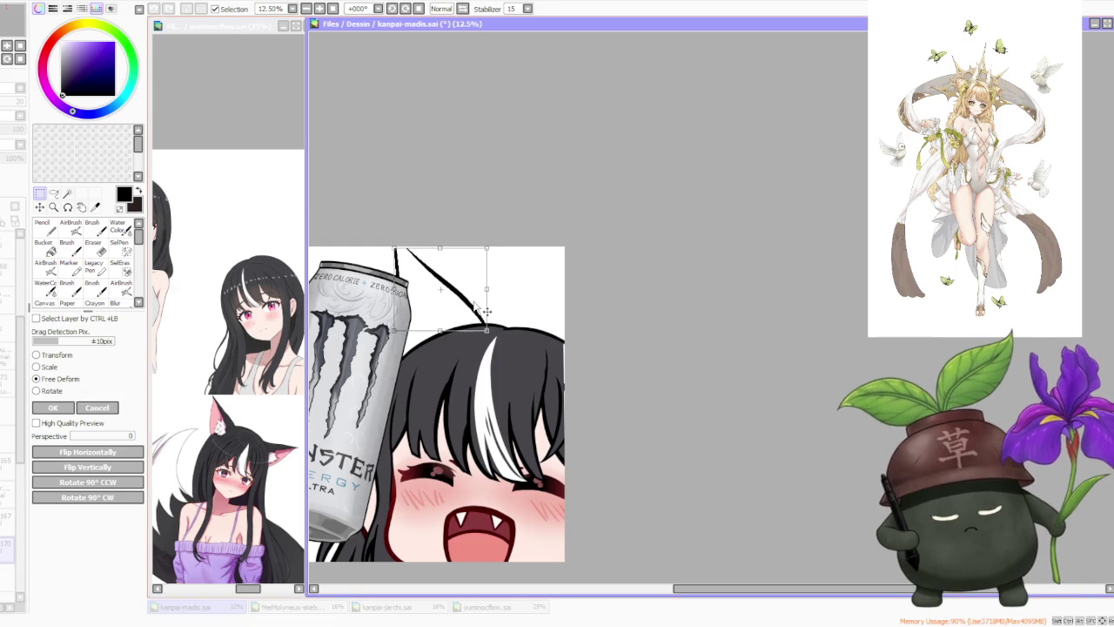
left_click(53, 408)
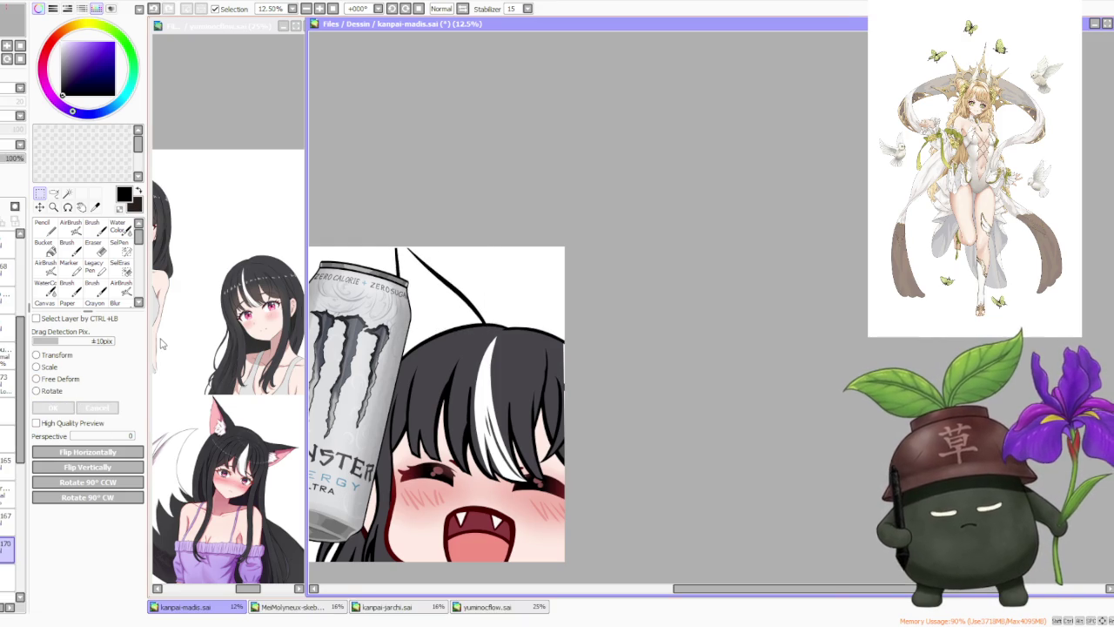
left_click(98, 225)
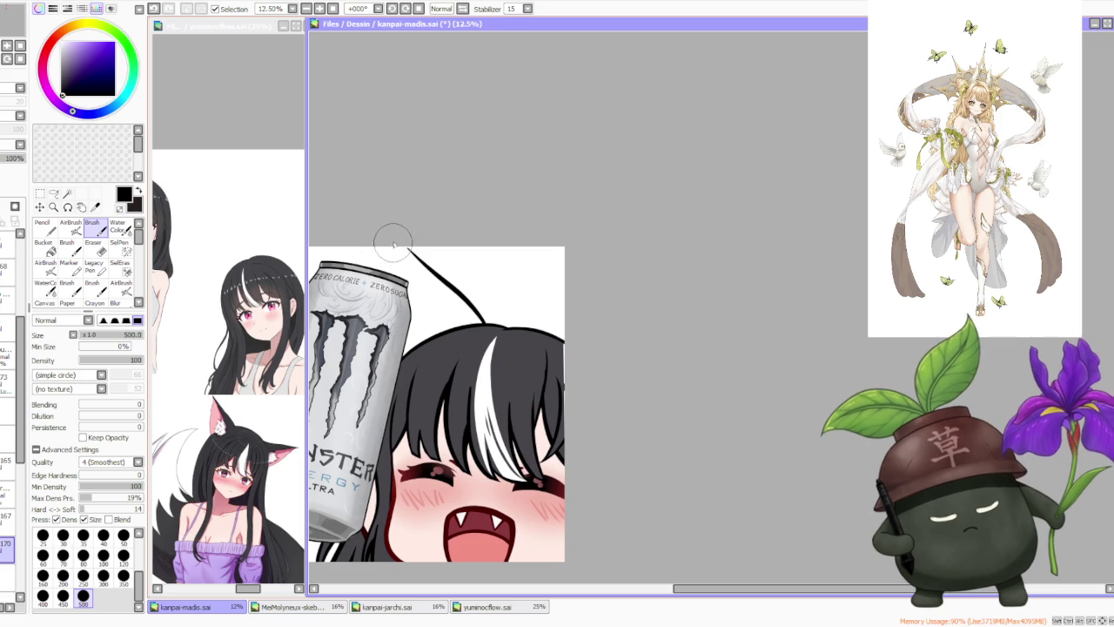
- Try extending the ear tip stroke downward, then undo it
left_click_drag(393, 260, 399, 270)
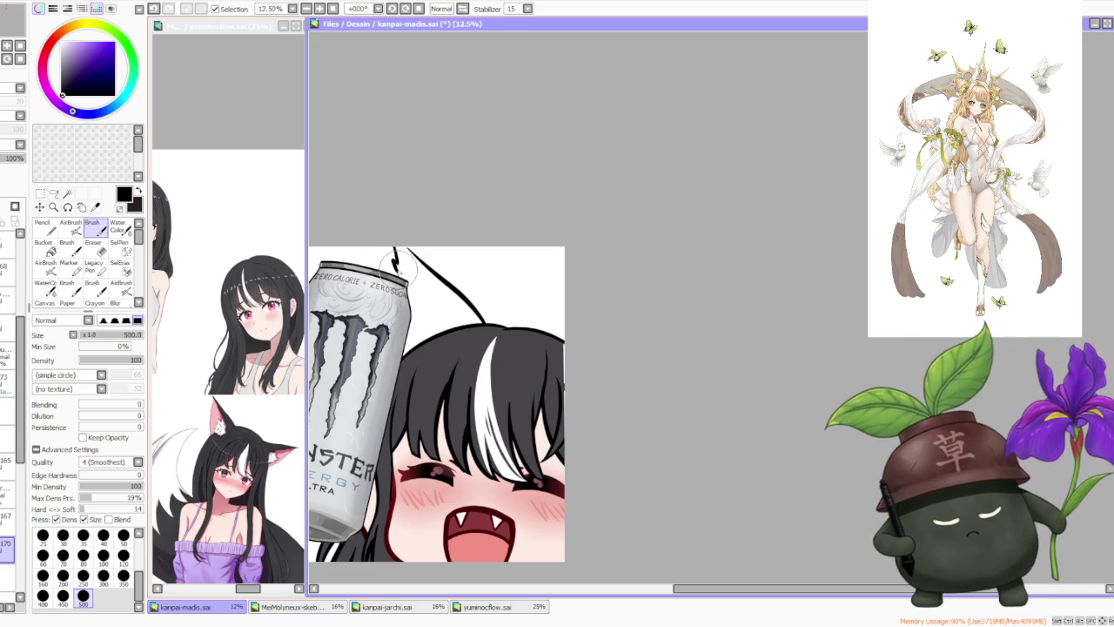
key("ctrl+z")
key("ctrl+y")
key("ctrl+z")
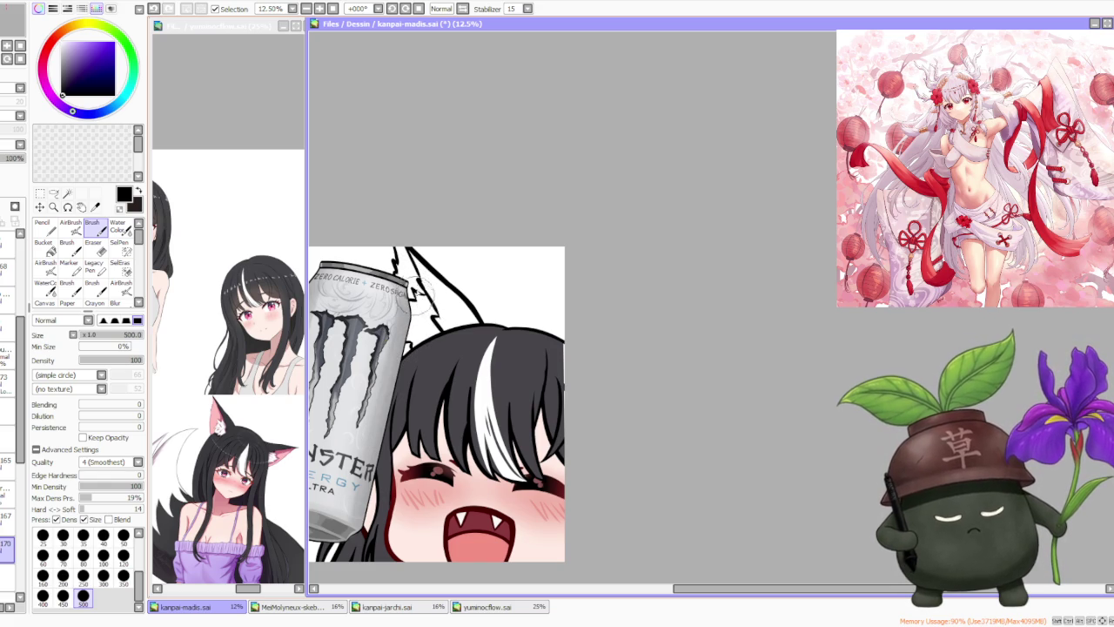
- Sketch the inner fur lines of the ear and zoom to check them
left_click_drag(428, 294, 424, 290)
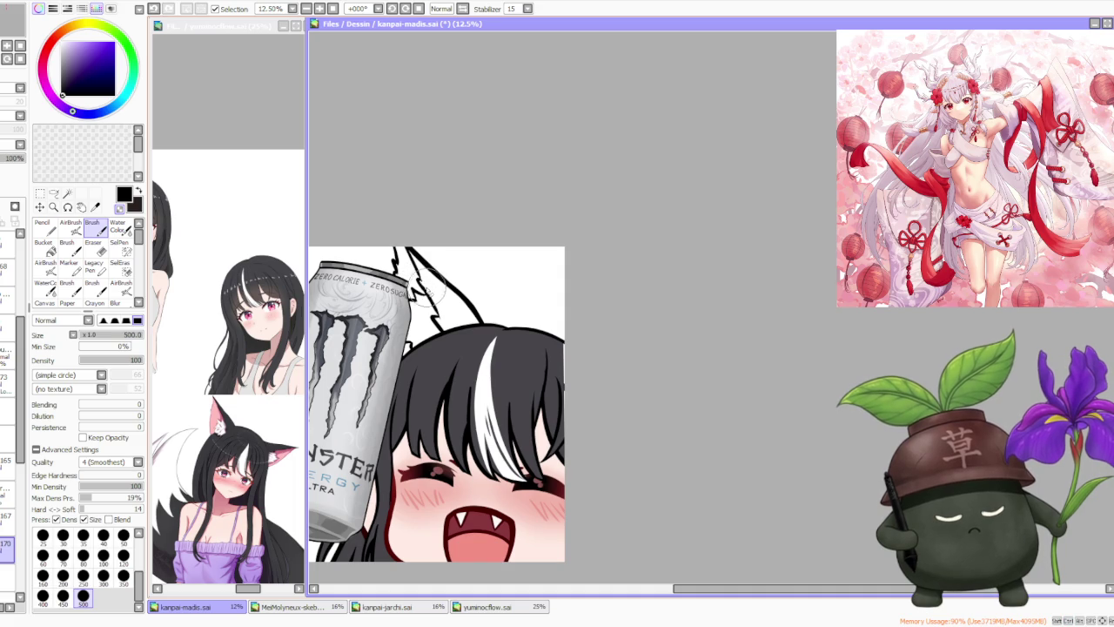
scroll(420, 276, "down", 1)
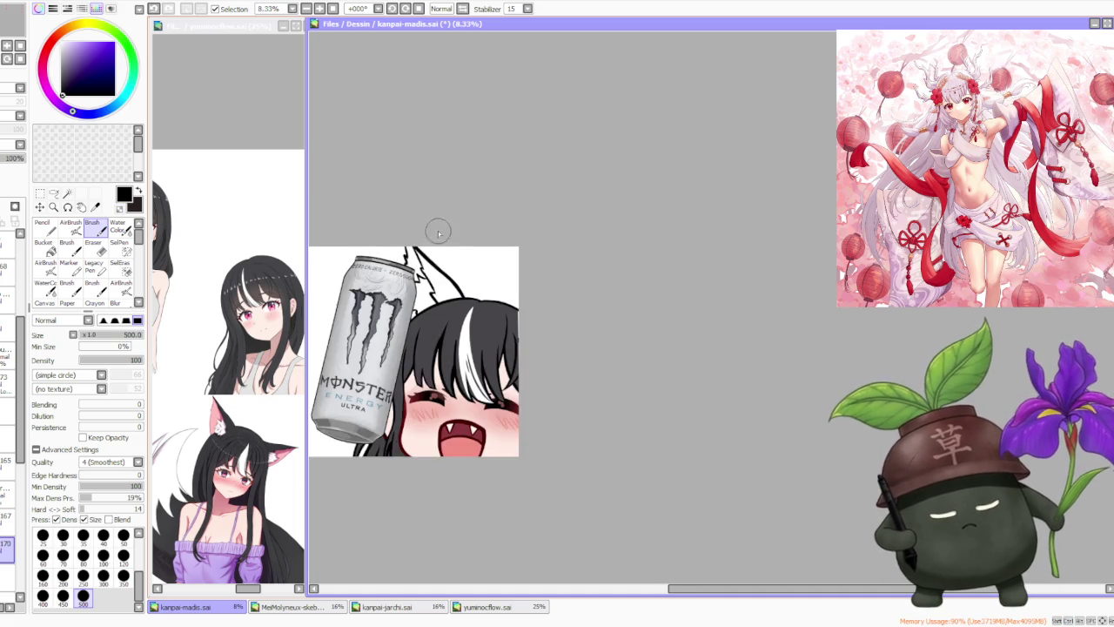
scroll(526, 250, "down", 1)
scroll(531, 277, "up", 1)
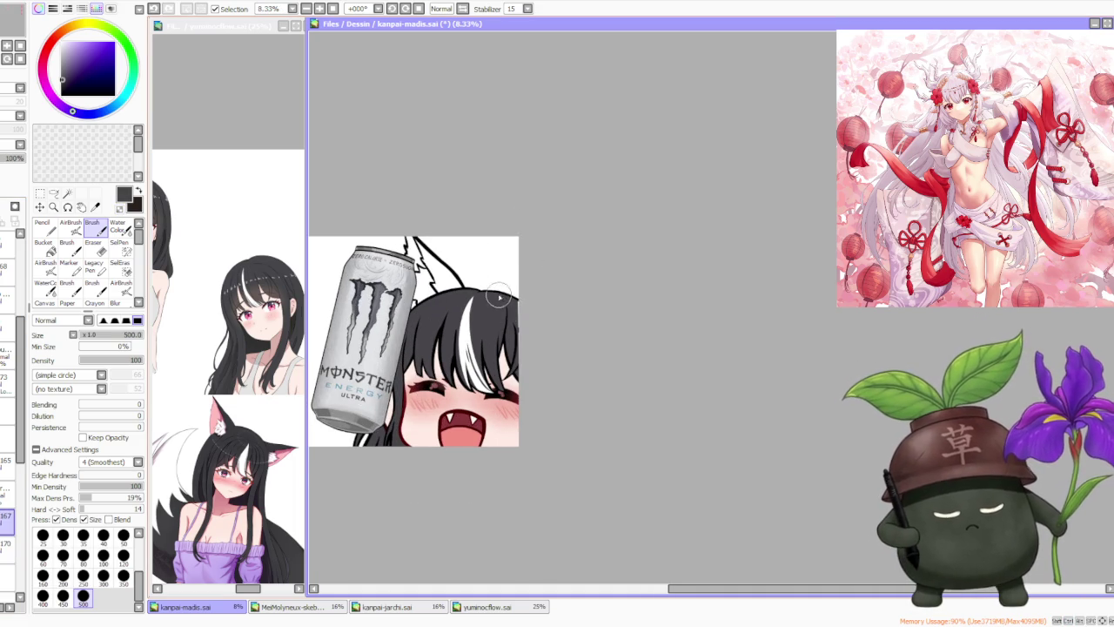
scroll(500, 295, "up", 1)
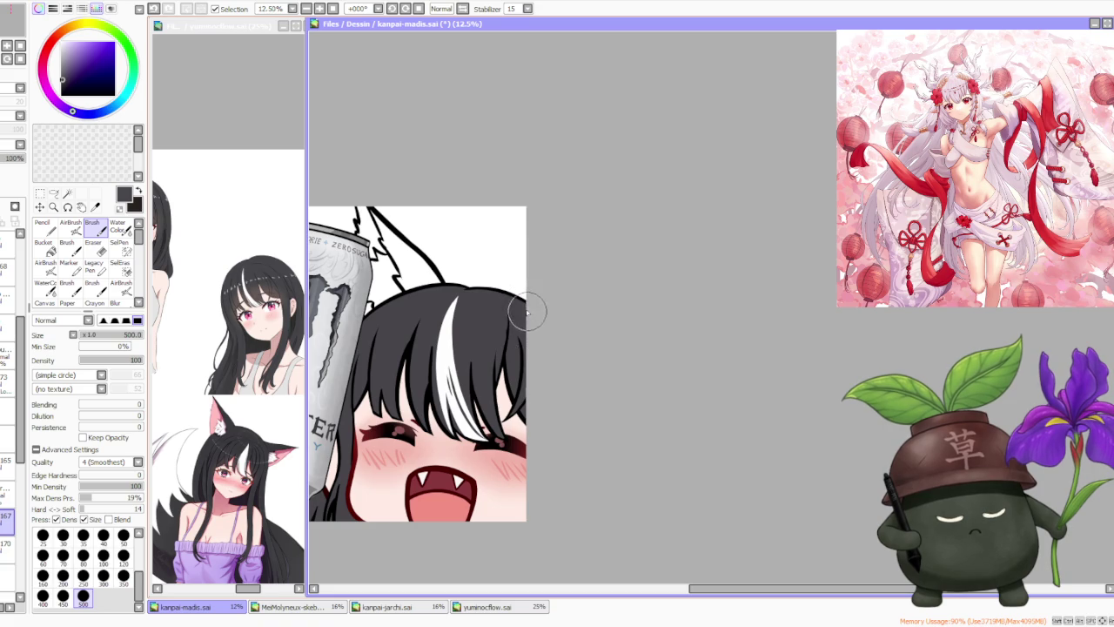
scroll(522, 287, "down", 2)
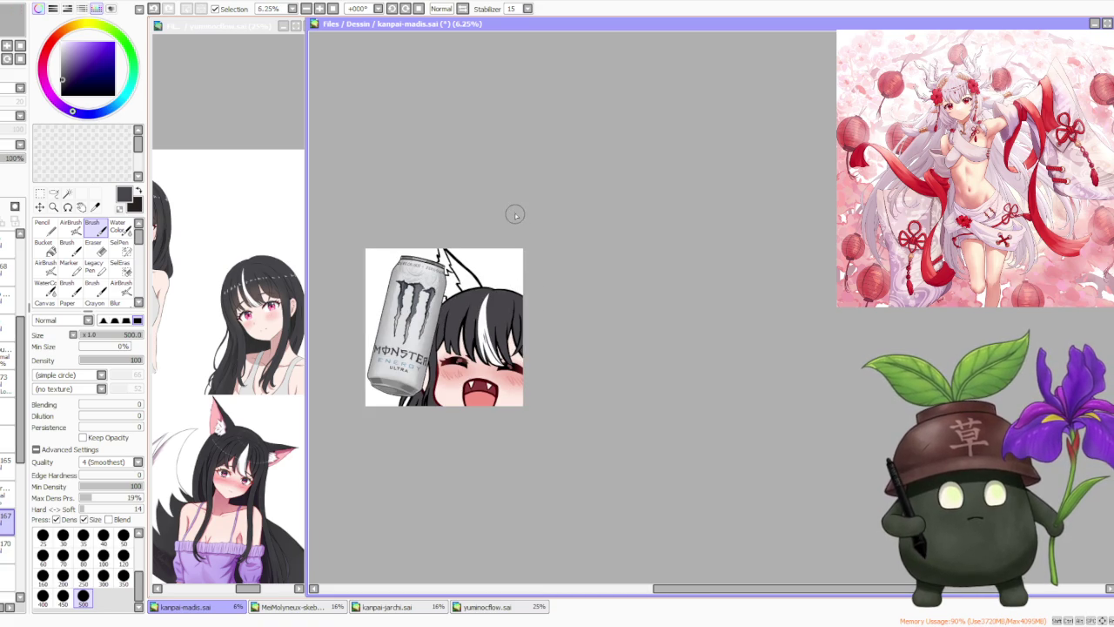
scroll(500, 215, "up", 2)
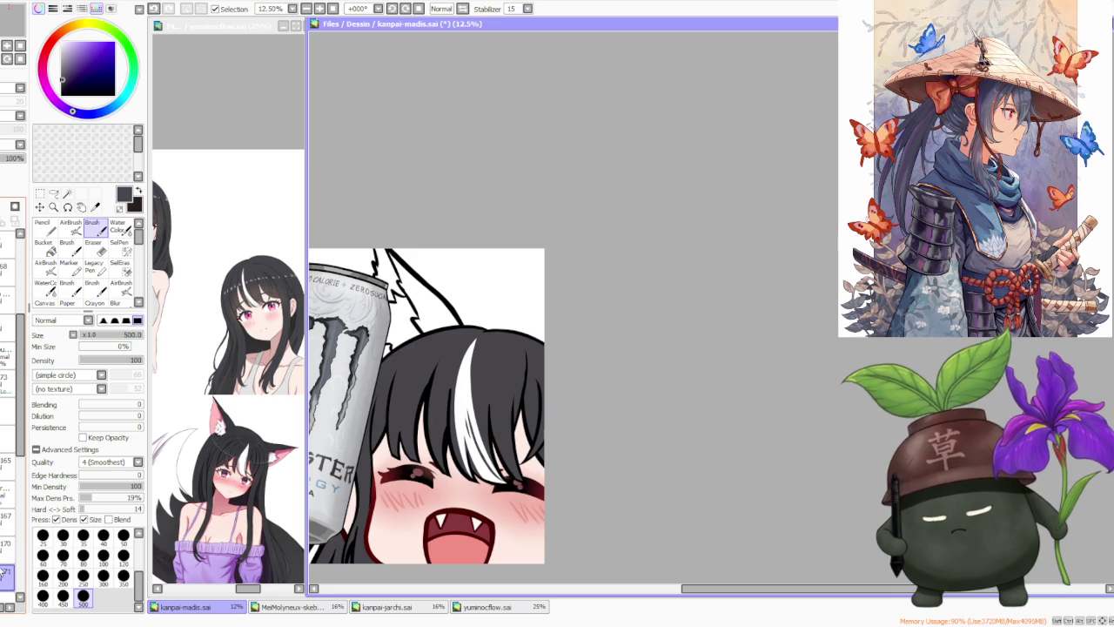
- Outline and fill the ear dark, paint the inner ear pink, and lighten part with white
mouse_move(374, 245)
left_mouse_down()
mouse_move(437, 322)
mouse_move(417, 329)
mouse_move(401, 270)
mouse_move(435, 326)
left_mouse_up()
left_click_drag(402, 274, 454, 334)
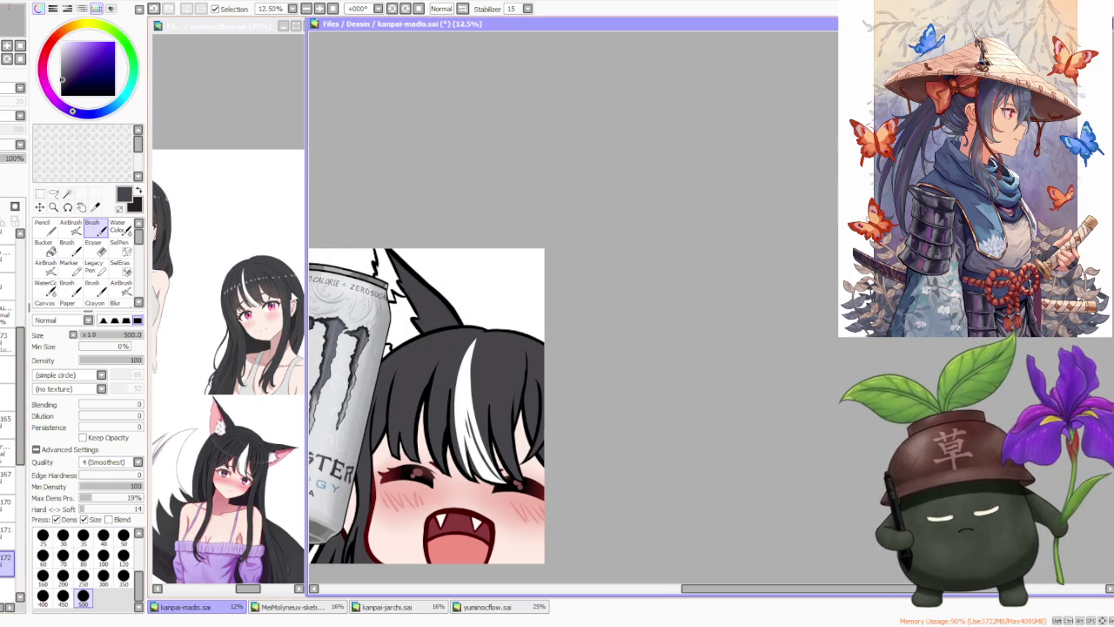
left_click(216, 419, "alt")
mouse_move(377, 251)
left_mouse_down()
mouse_move(395, 289)
mouse_move(388, 351)
left_mouse_up()
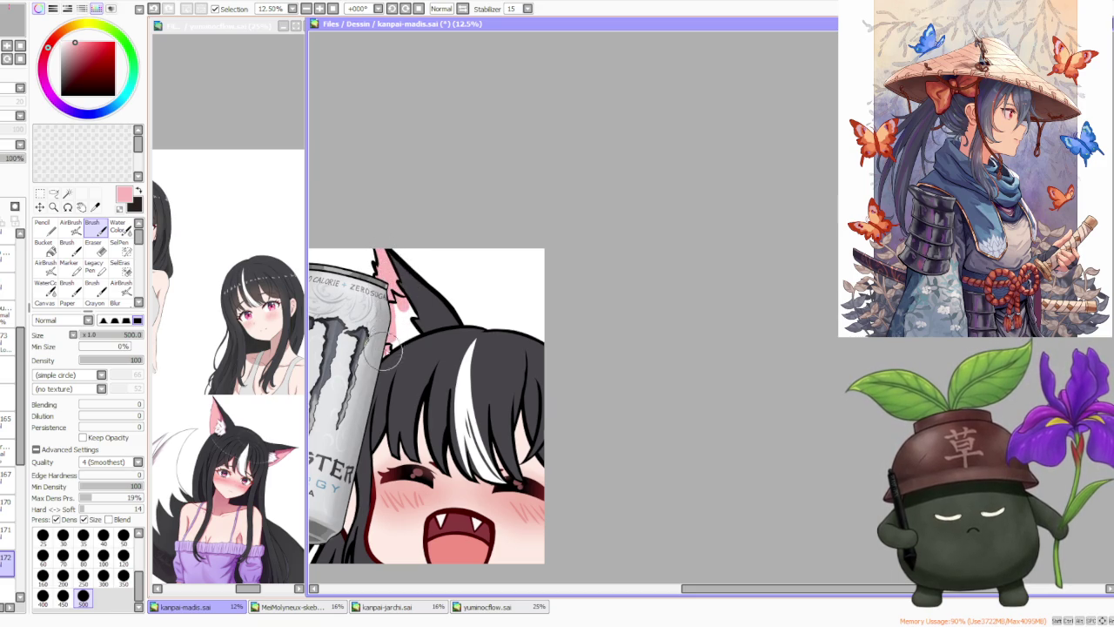
left_click(224, 438, "alt")
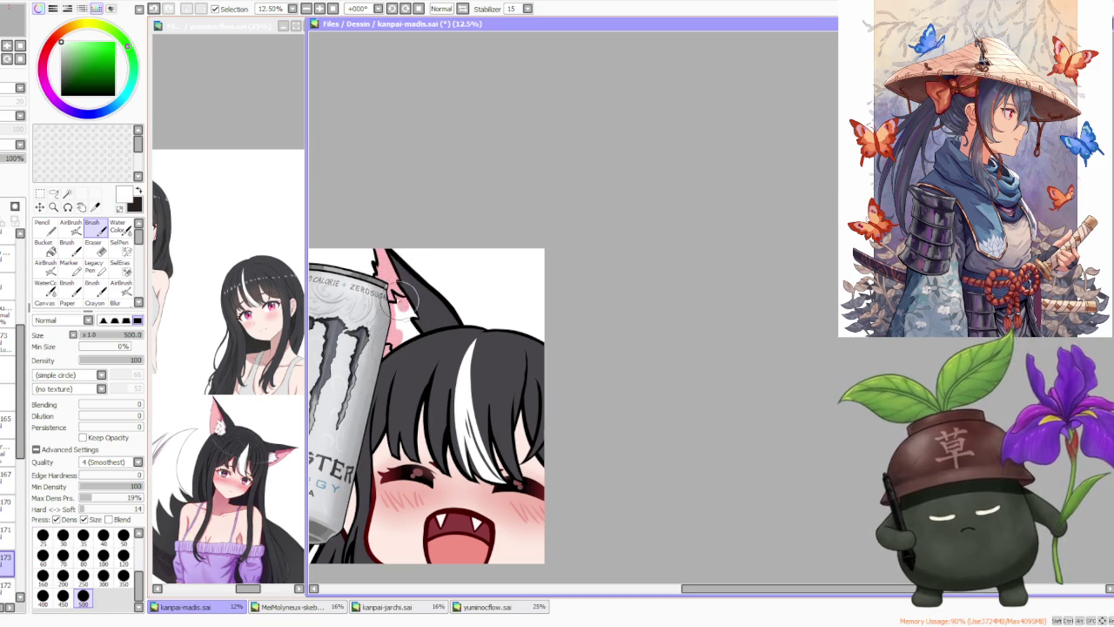
left_click_drag(390, 284, 403, 294)
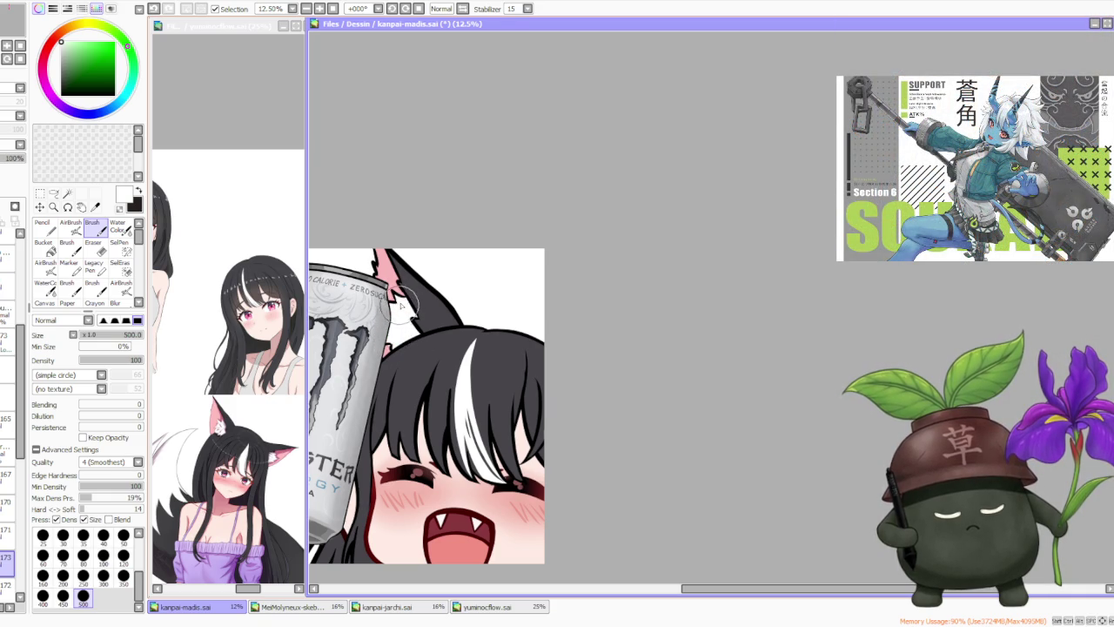
- On another layer, repaint the inner ear in a deeper pink sampled from the reference
scroll(393, 348, "up", 1)
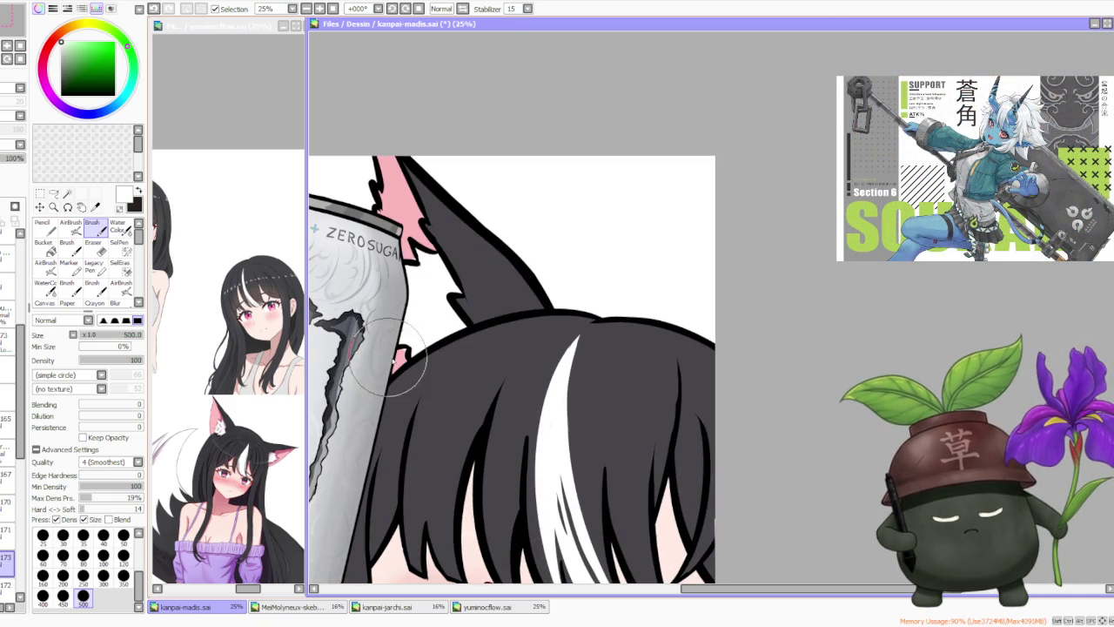
scroll(406, 366, "down", 1)
scroll(452, 288, "down", 1)
scroll(507, 242, "down", 1)
scroll(511, 230, "up", 1)
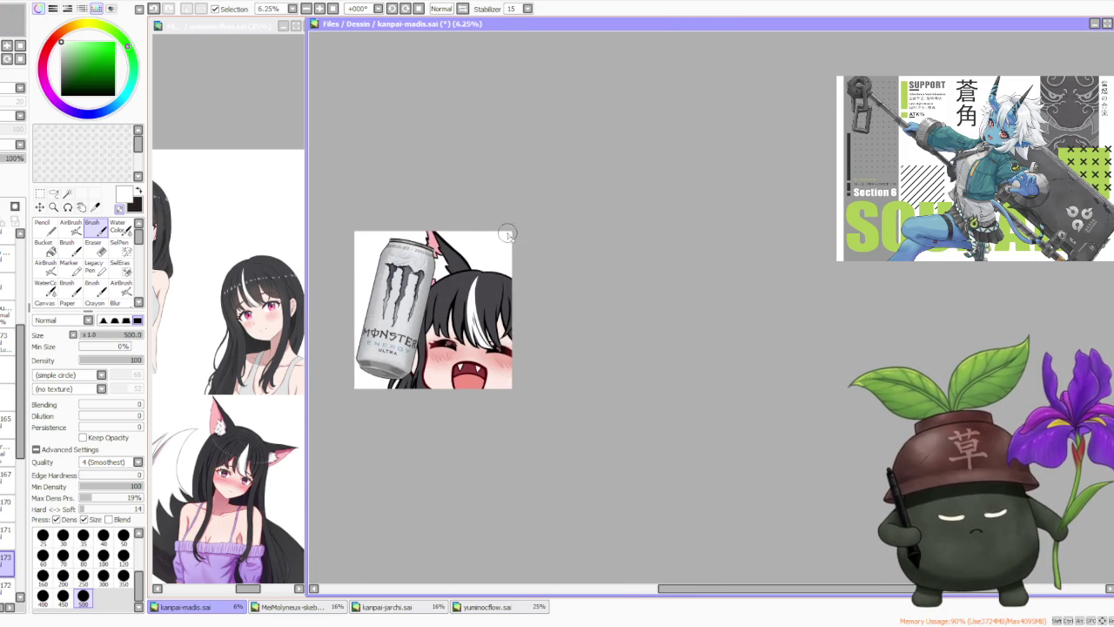
scroll(503, 244, "up", 1)
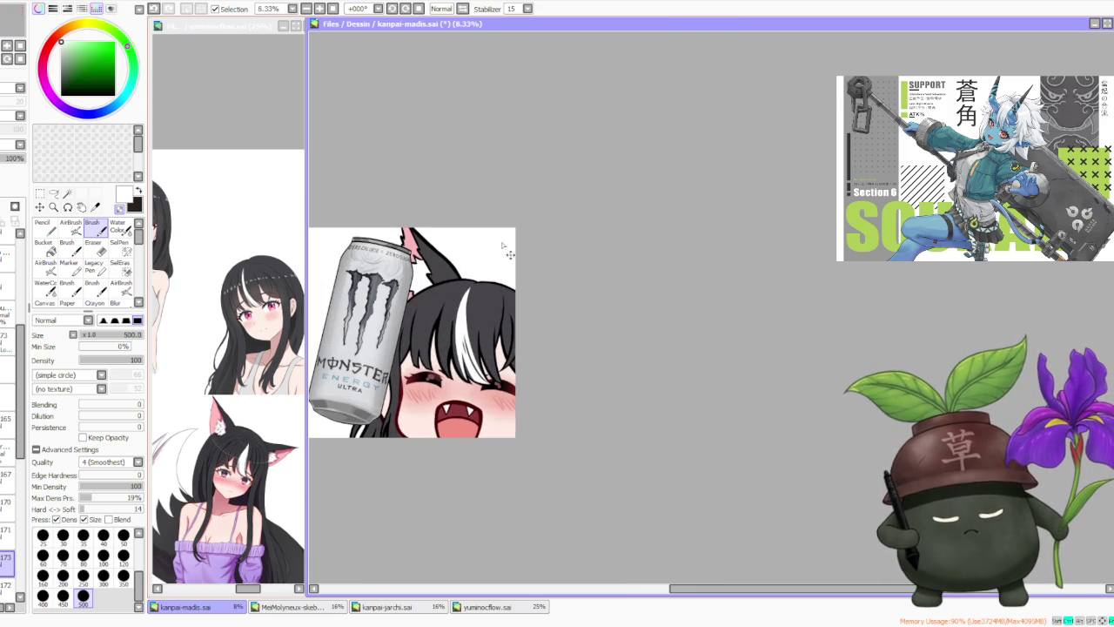
left_click(222, 409, "alt")
left_click(9, 583)
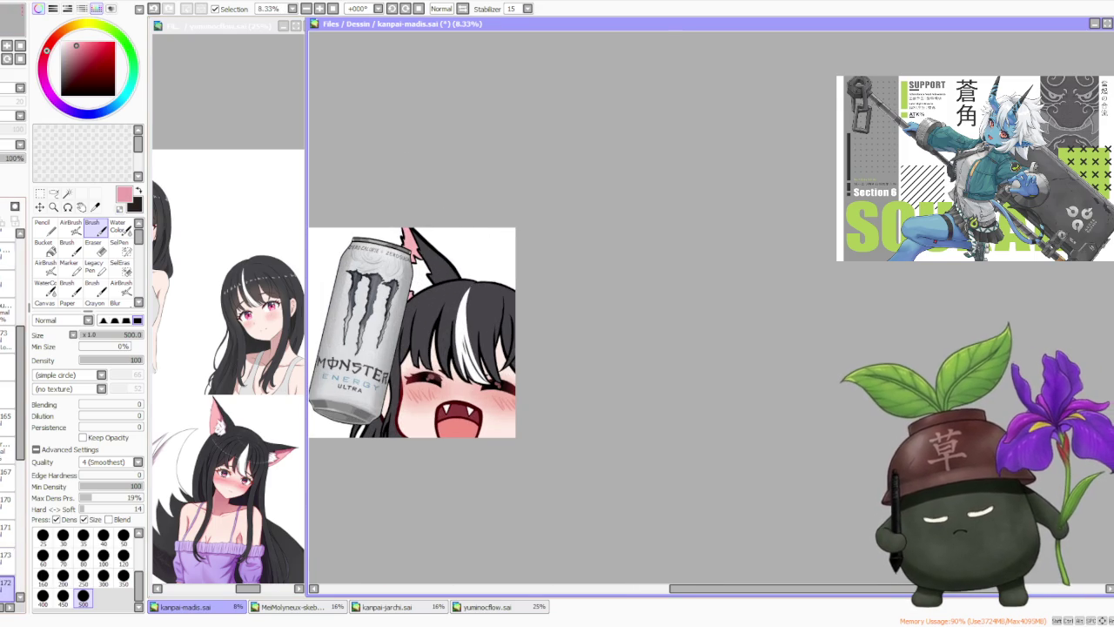
scroll(402, 230, "up", 1)
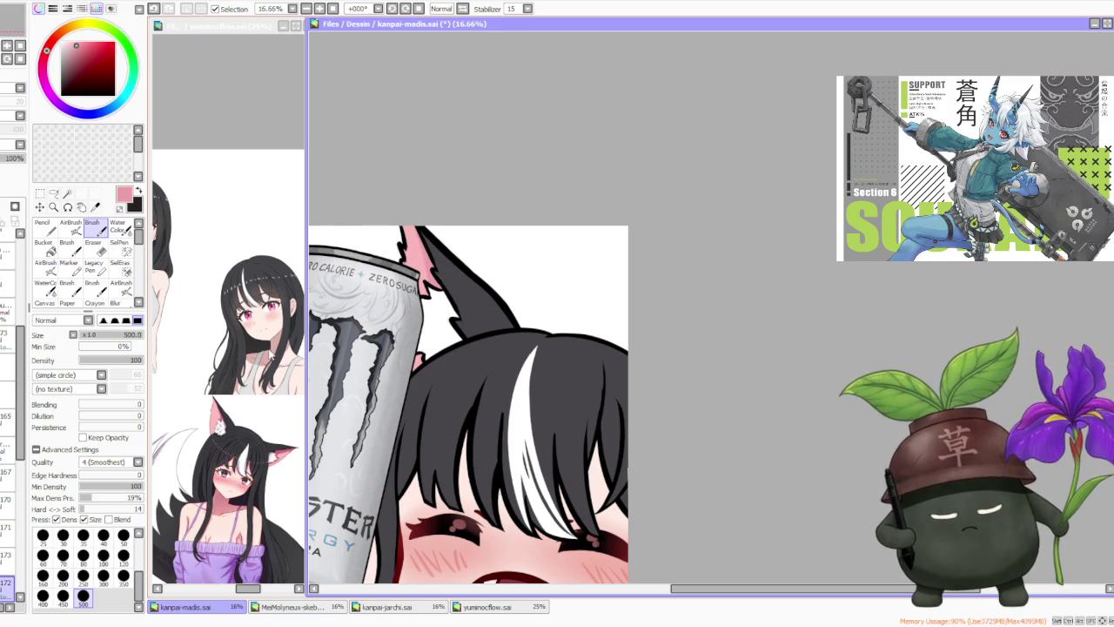
left_click(425, 257, "alt")
left_click_drag(424, 257, 428, 237)
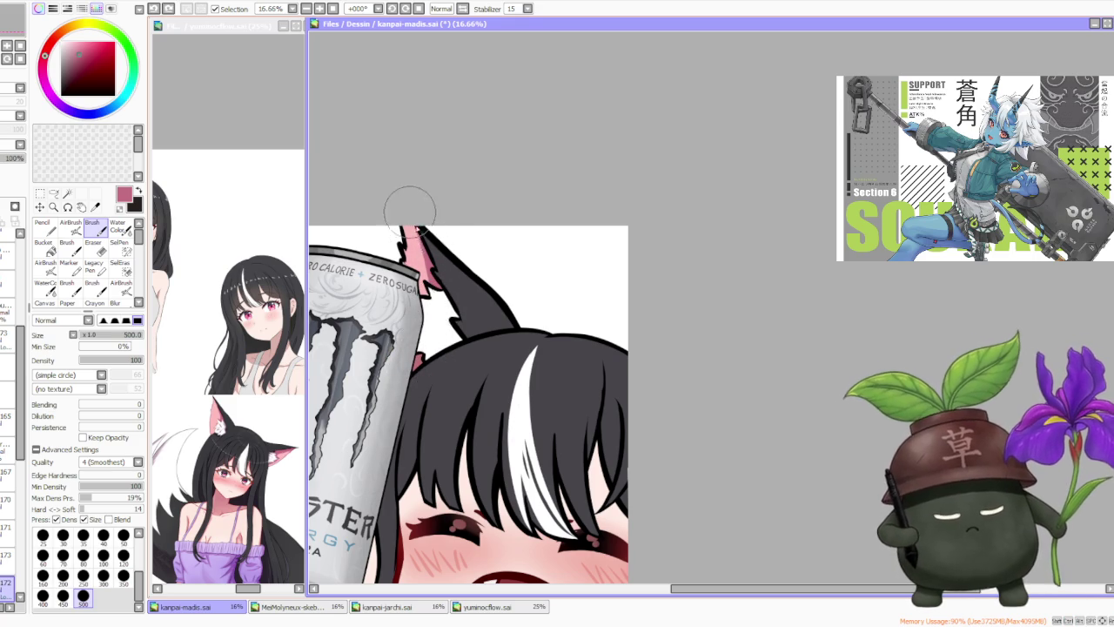
- Zoom in and out to review the finished cat ear
scroll(488, 249, "down", 5)
scroll(491, 247, "down", 1)
scroll(502, 254, "down", 1)
scroll(502, 255, "up", 1)
scroll(497, 253, "up", 1)
scroll(497, 252, "up", 2)
scroll(496, 253, "down", 1)
scroll(496, 253, "up", 1)
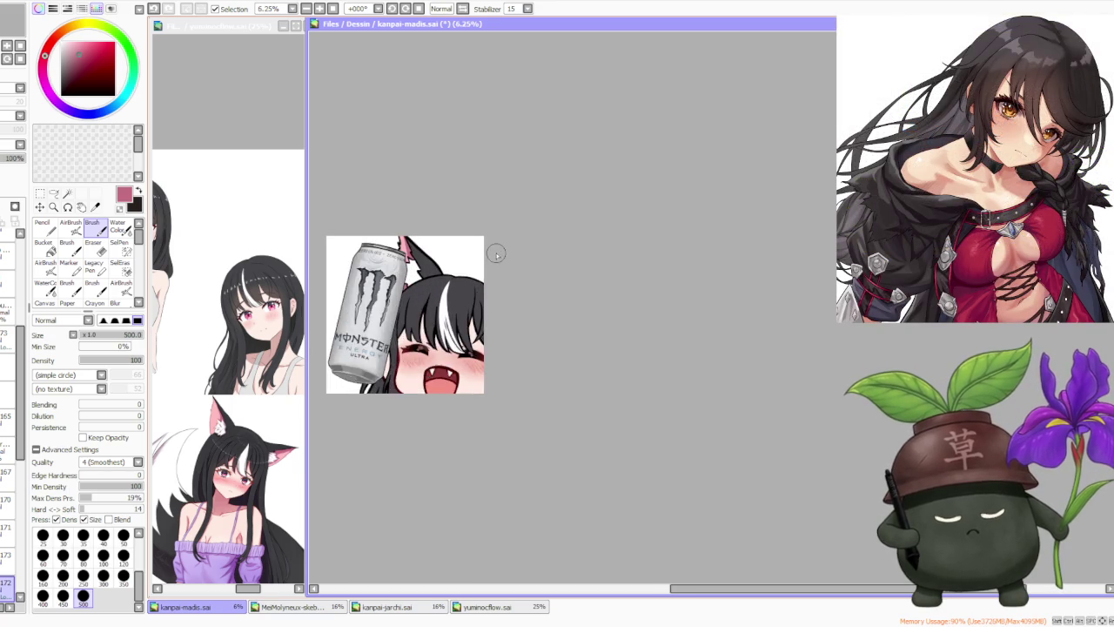
scroll(496, 252, "up", 1)
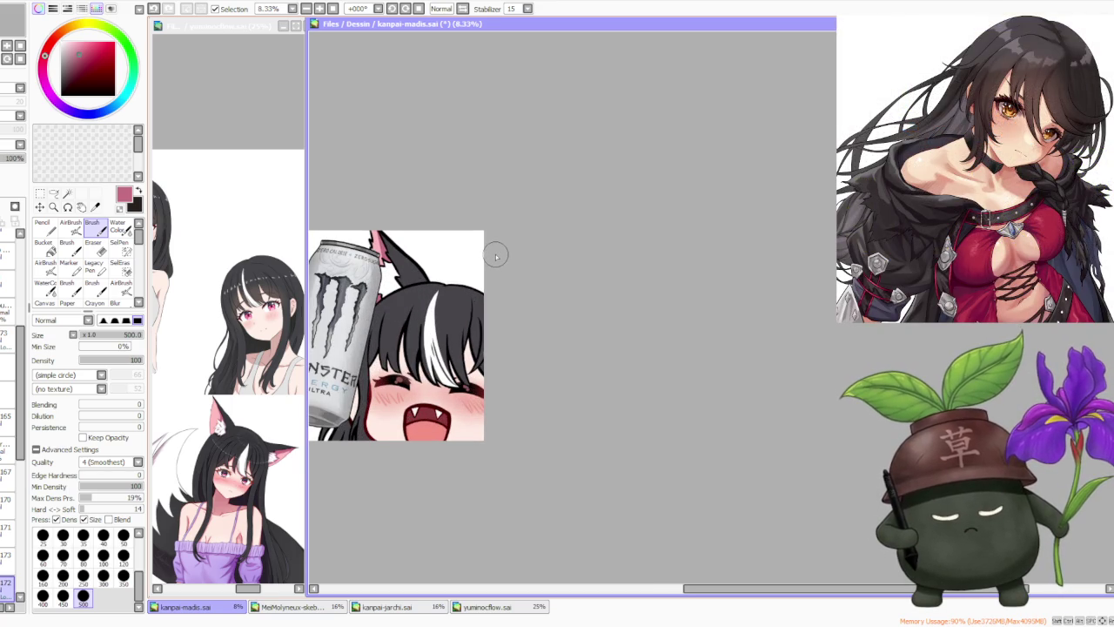
scroll(493, 258, "down", 1)
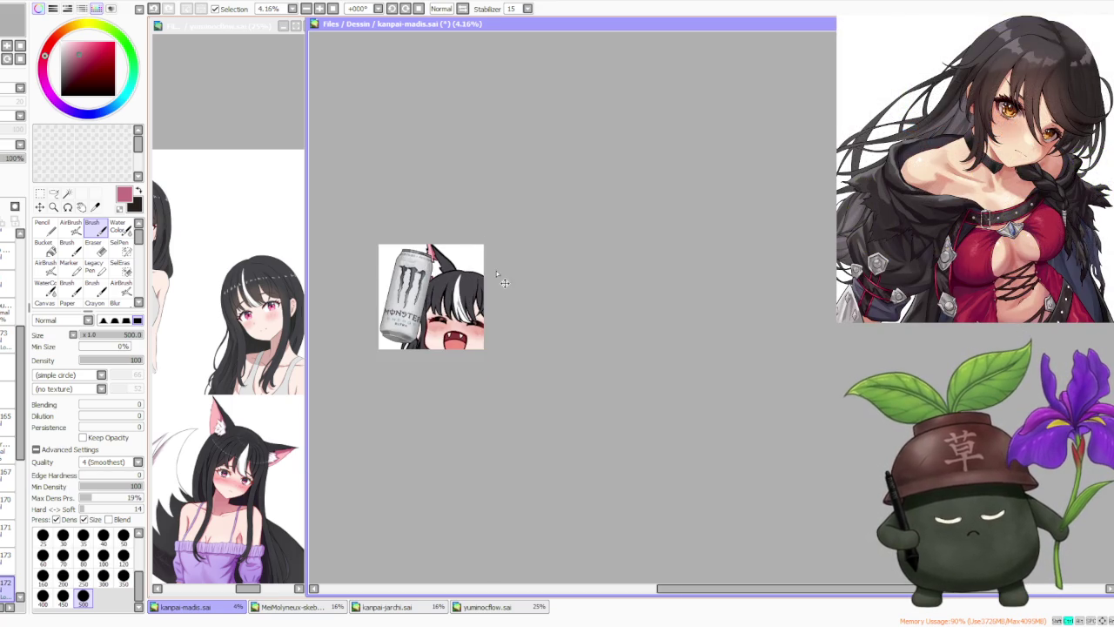
scroll(495, 271, "up", 1)
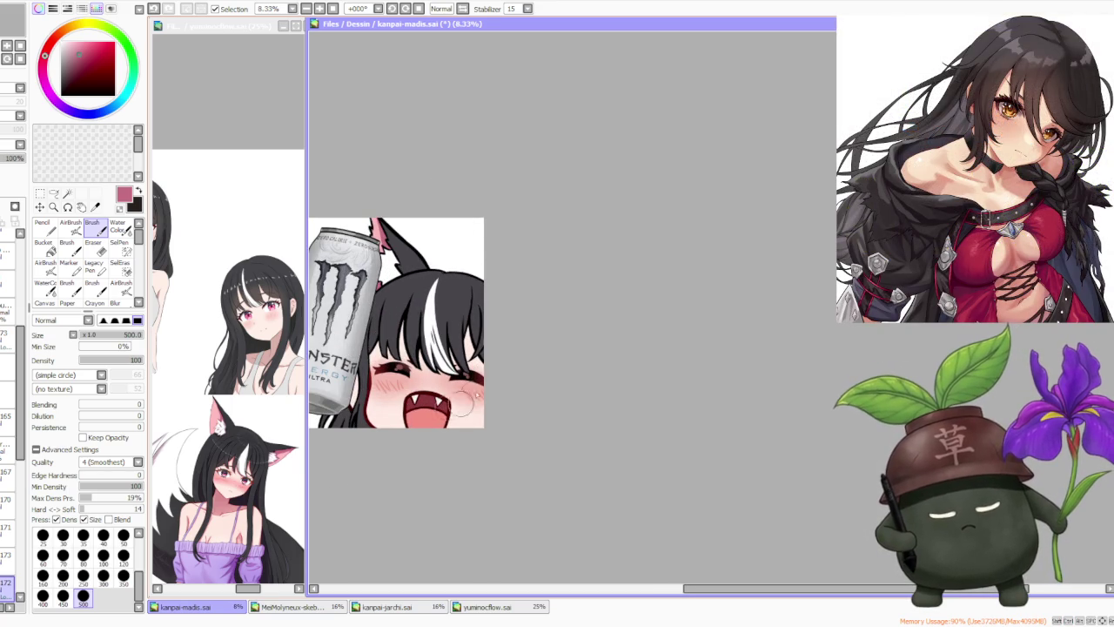
- Select the hair layers and get the AirBrush ready with light pink
left_click(9, 361)
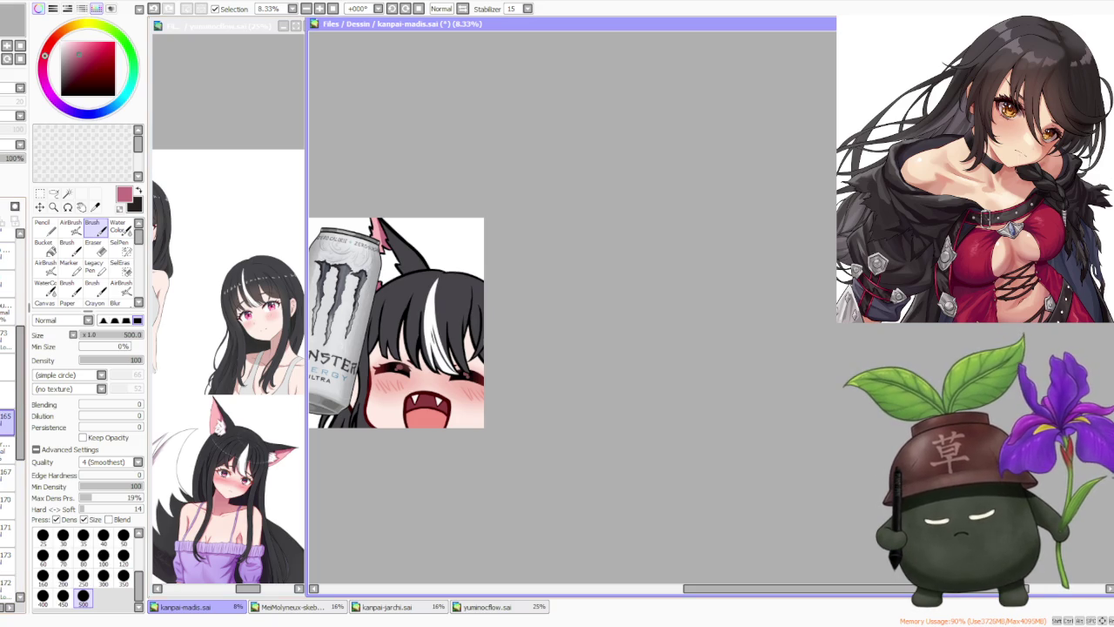
scroll(456, 306, "up", 1)
left_click(443, 352, "alt")
scroll(436, 364, "down", 1)
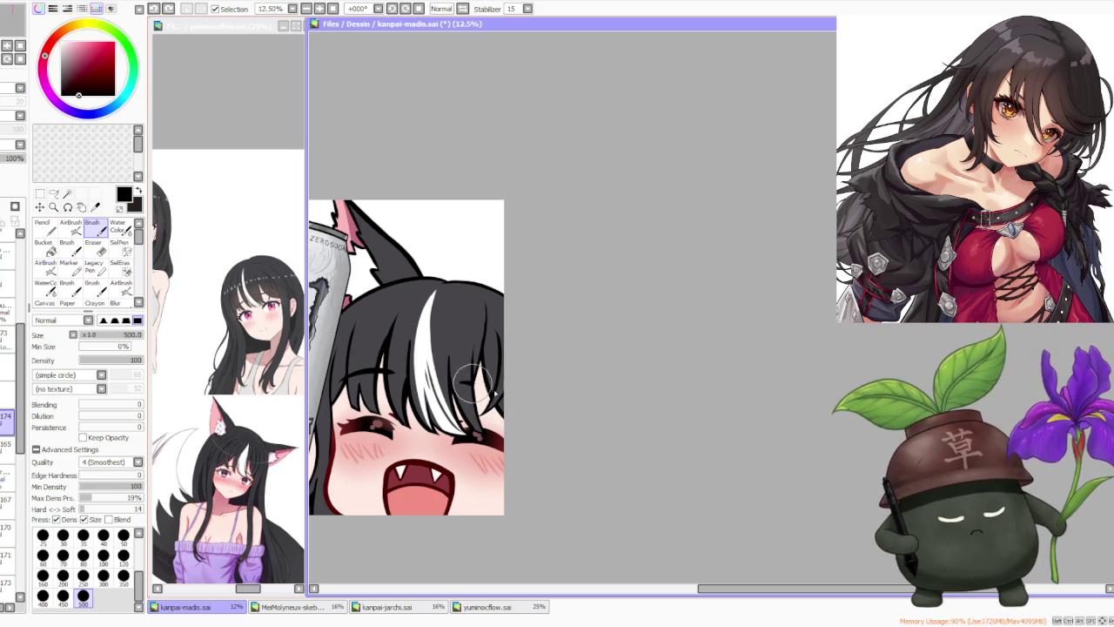
scroll(467, 386, "up", 1)
scroll(467, 385, "up", 2)
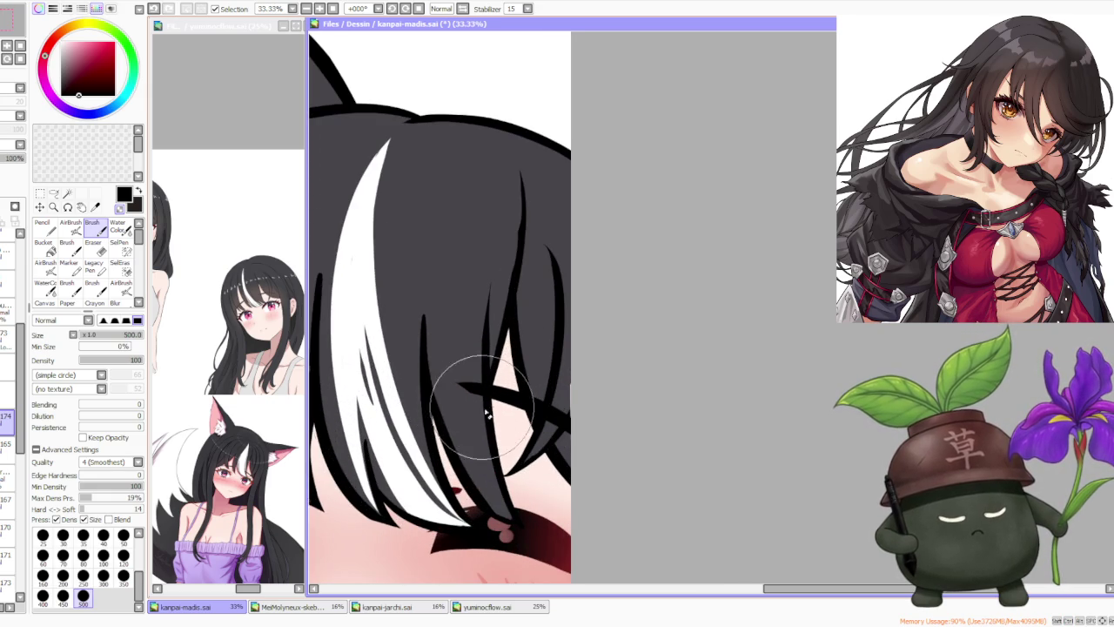
scroll(460, 397, "down", 3)
scroll(379, 362, "up", 3)
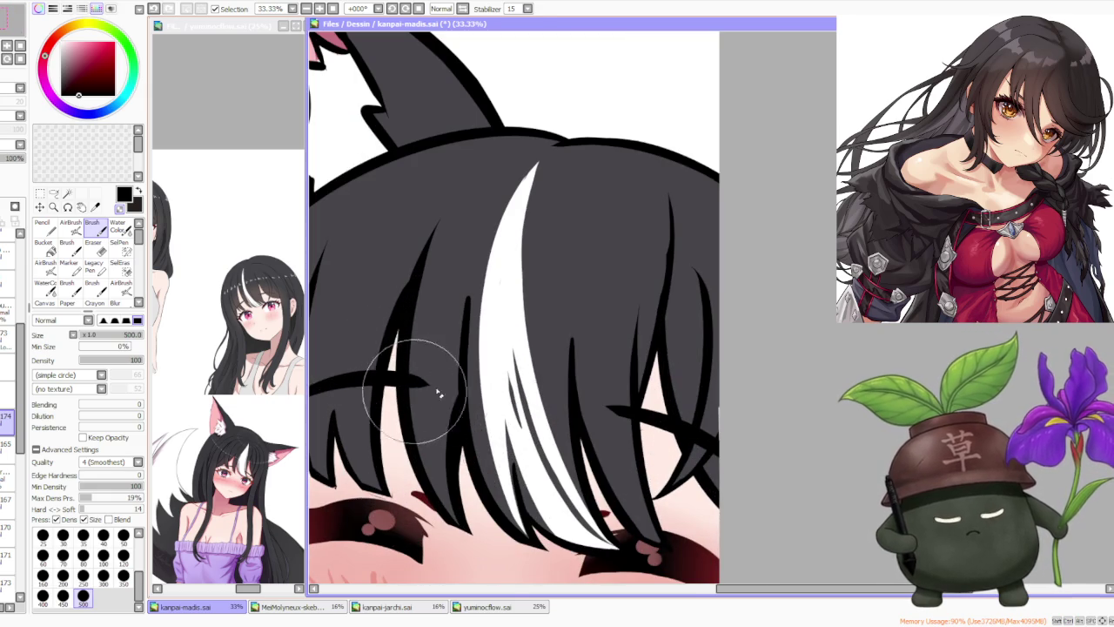
scroll(507, 357, "down", 3)
scroll(508, 357, "down", 1)
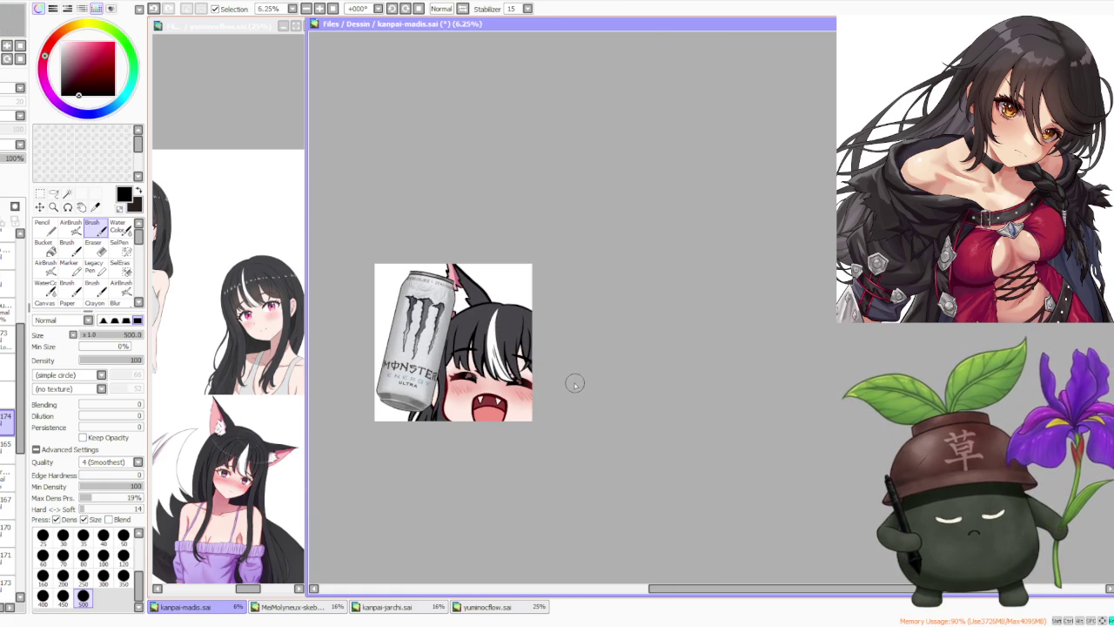
scroll(566, 375, "up", 2)
scroll(561, 371, "down", 1)
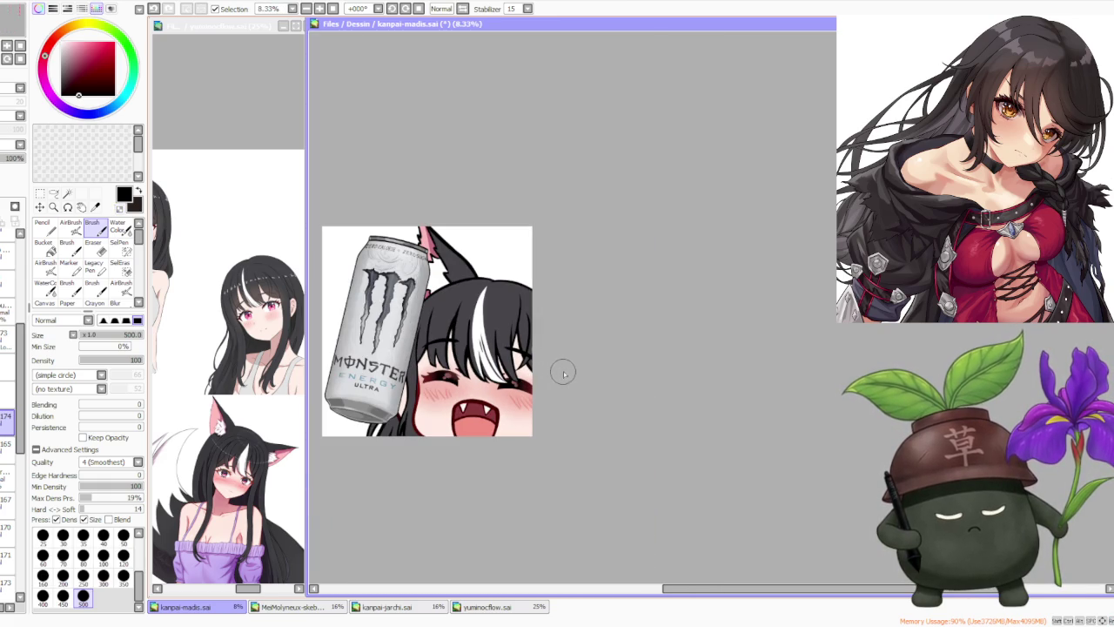
scroll(564, 375, "down", 1)
scroll(550, 324, "up", 1)
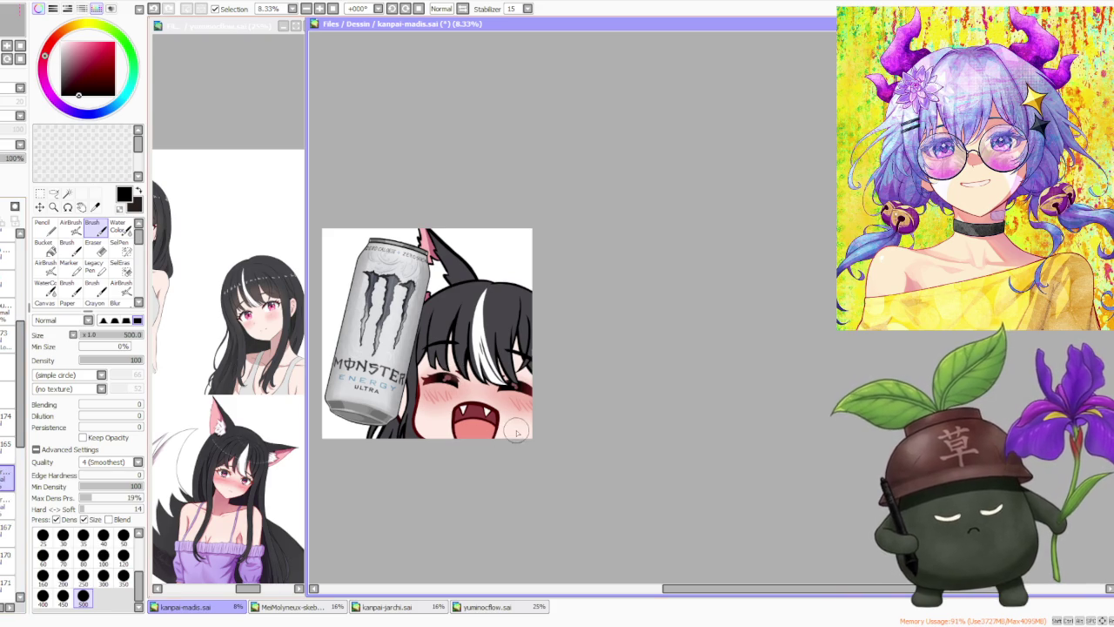
left_click(516, 433, "alt")
left_click(70, 224)
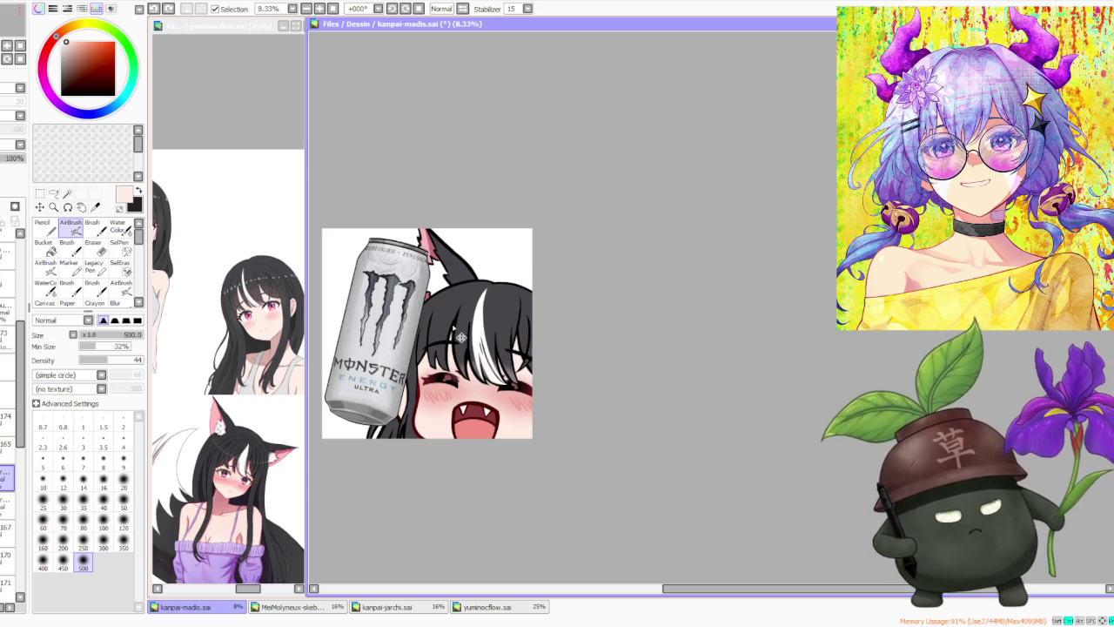
- Pick softer pinks for the cheek and blend the white hair streak downward with watercolour
left_click(244, 546, "alt")
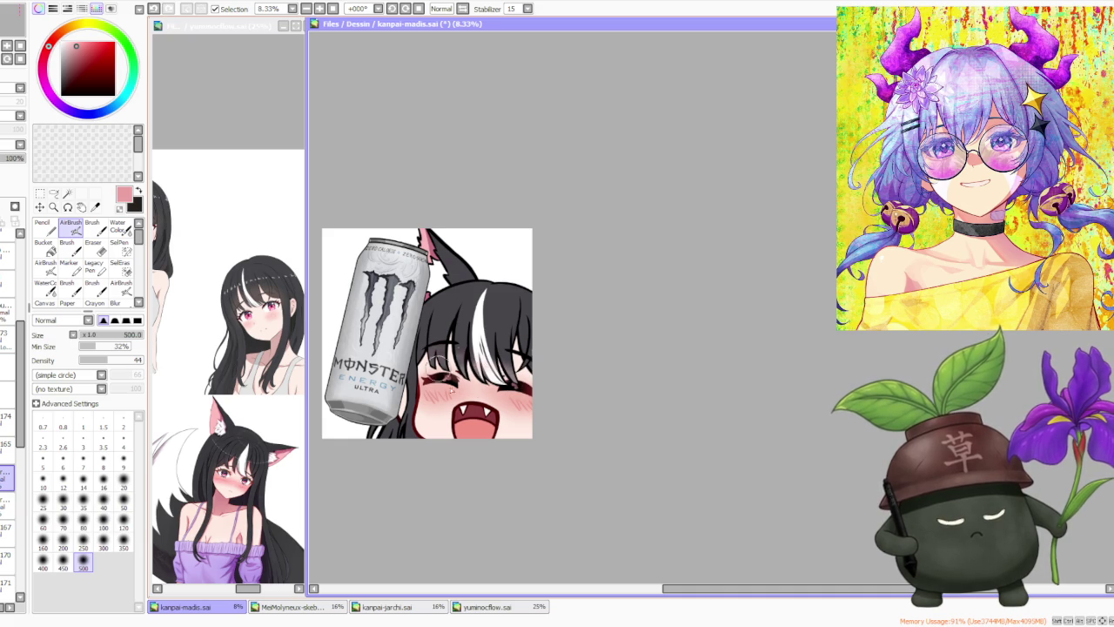
key("ctrl+z")
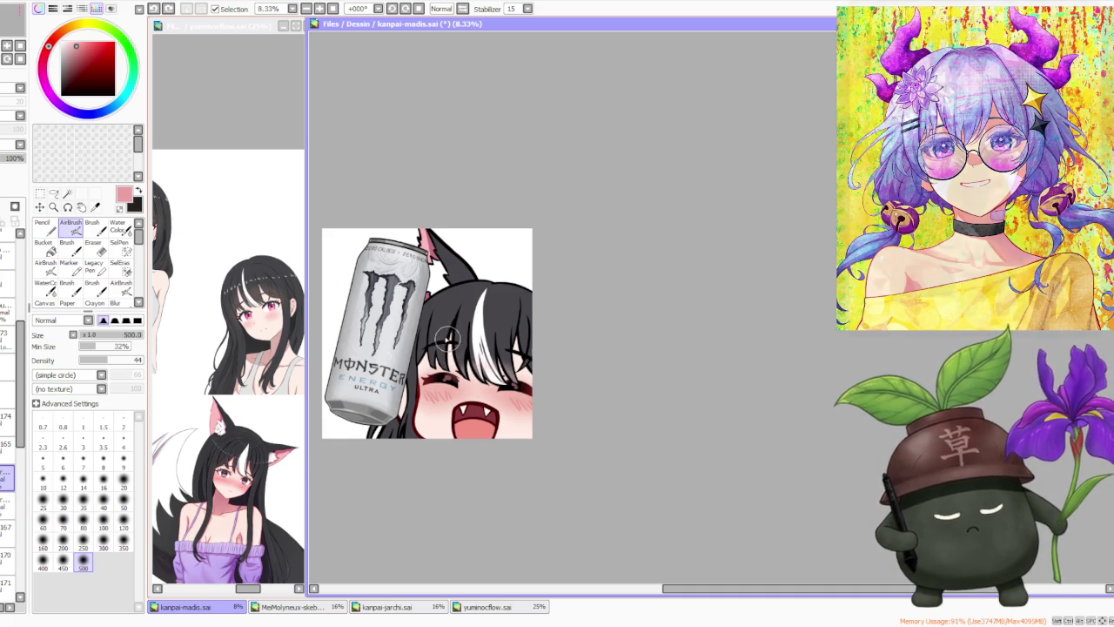
left_click(449, 392, "alt")
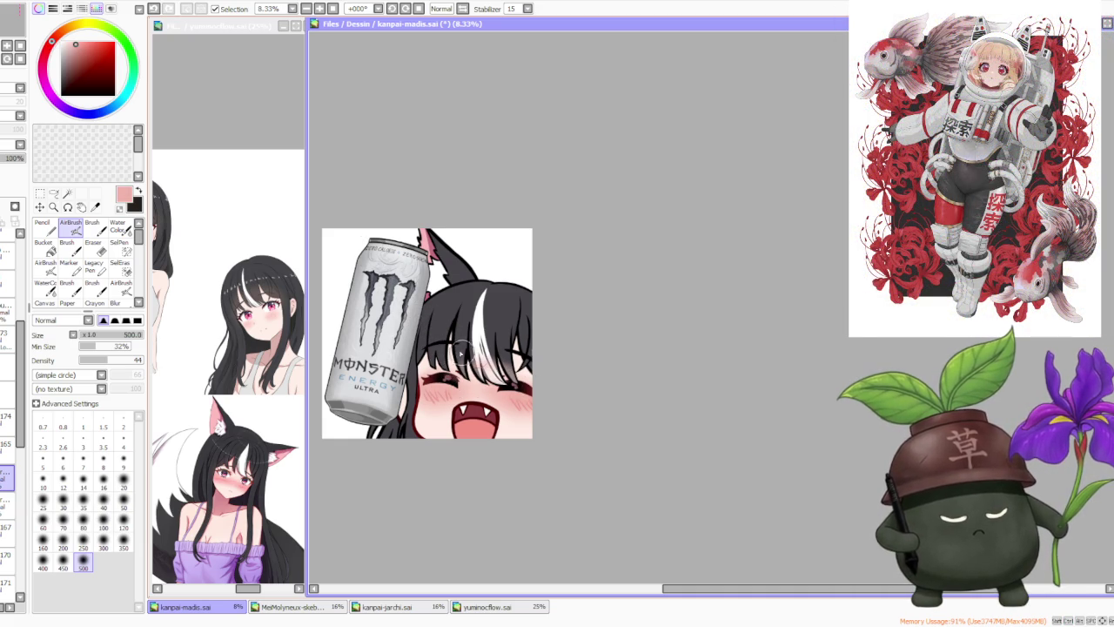
left_click(514, 421, "alt")
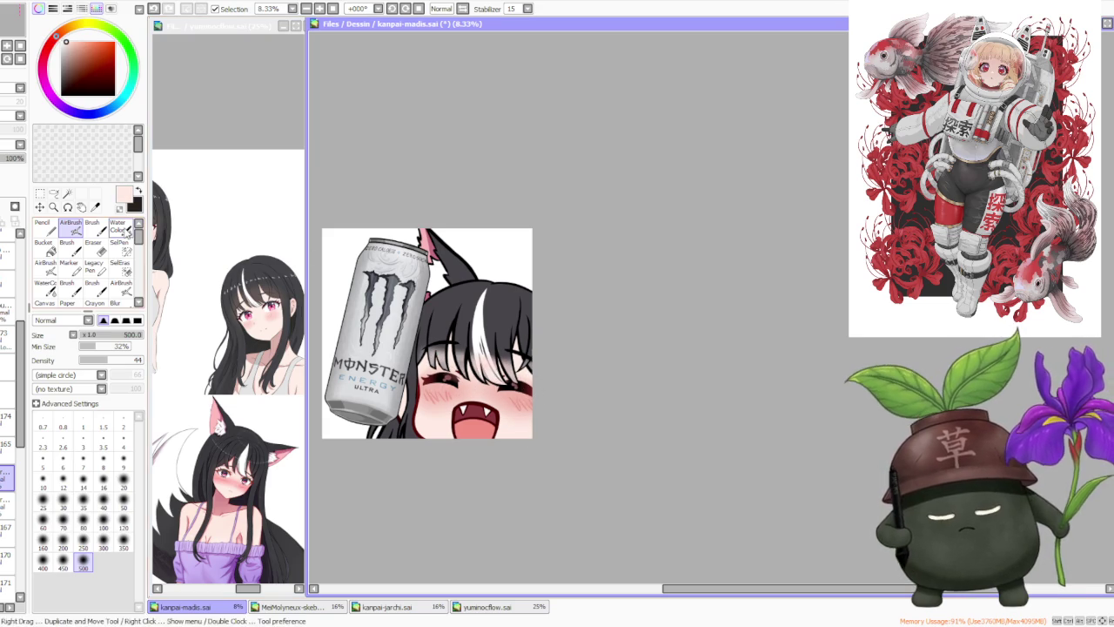
key("c")
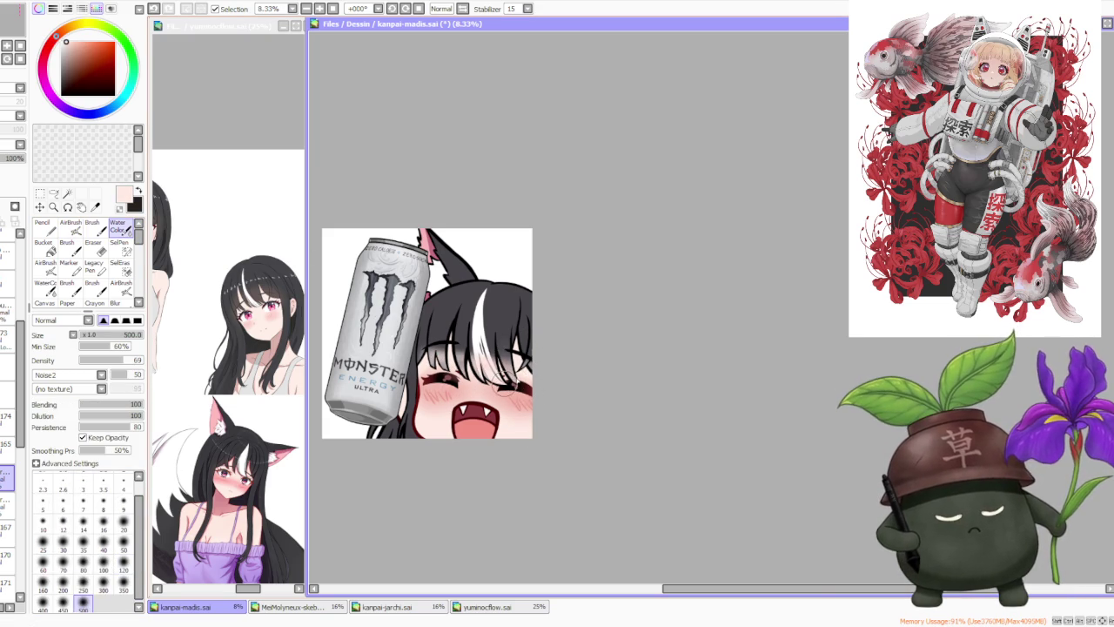
left_click_drag(493, 335, 492, 394)
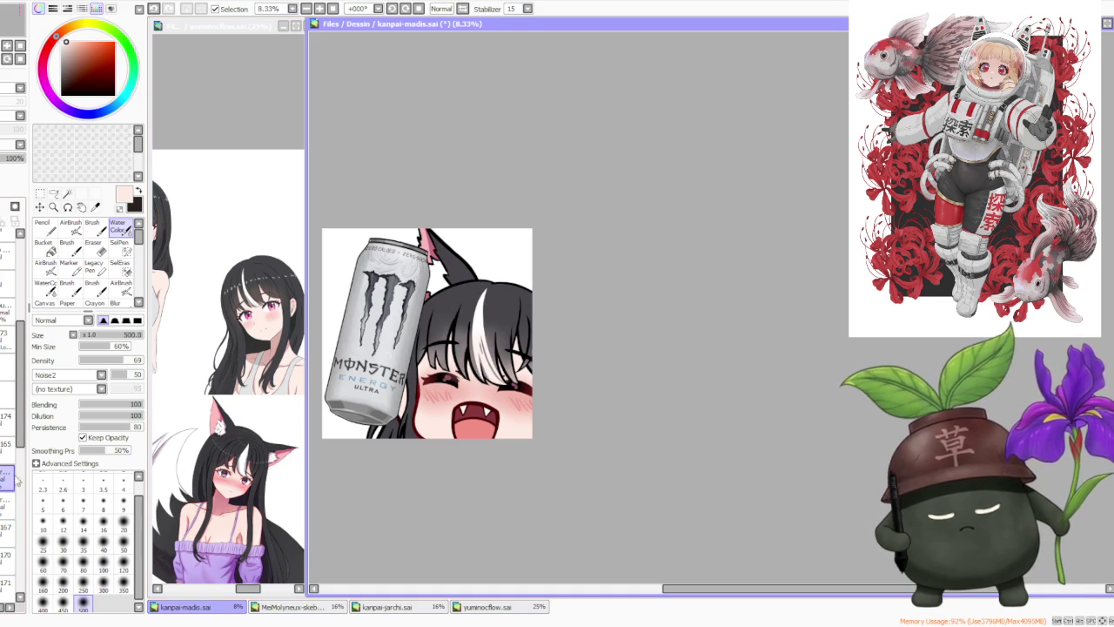
- On the layer below, airbrush dark red and light pink shading into the hair and face
left_click(7, 503)
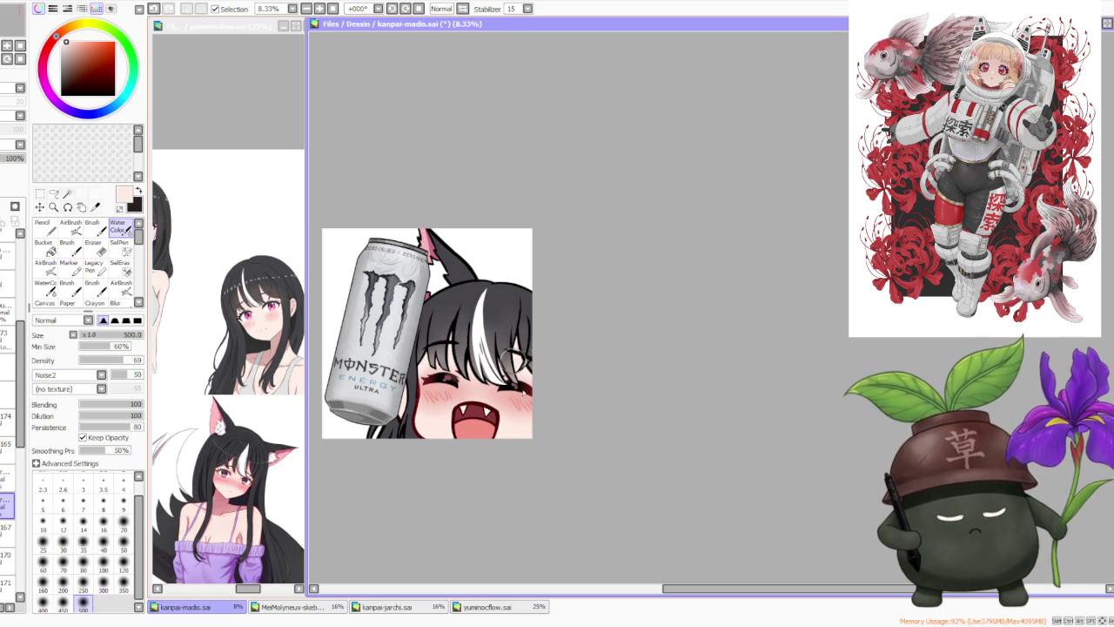
key("v")
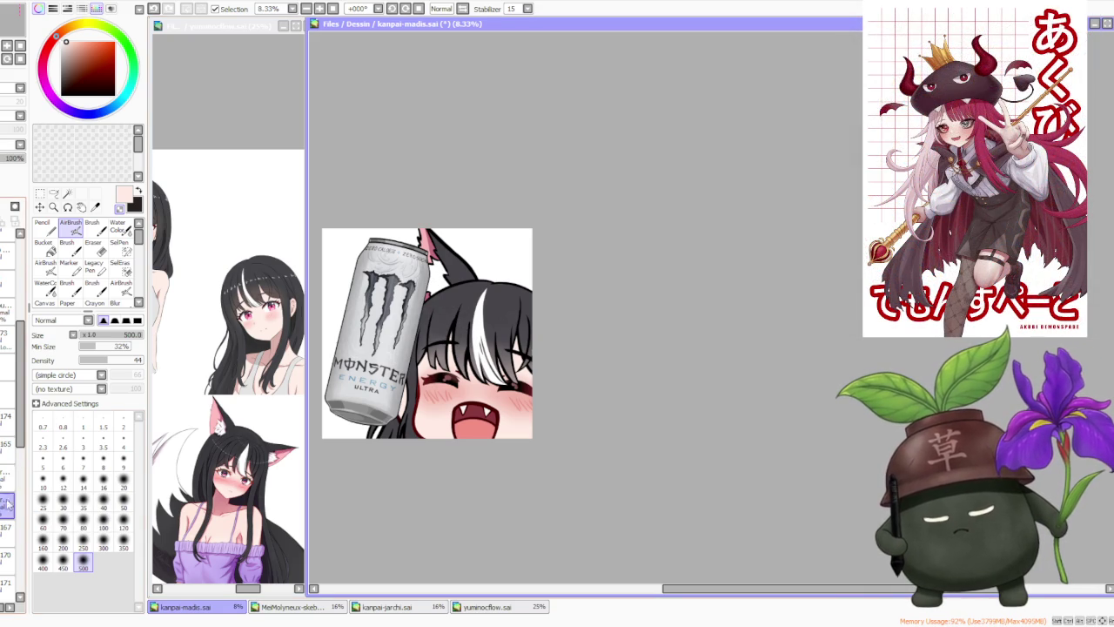
left_click(119, 225)
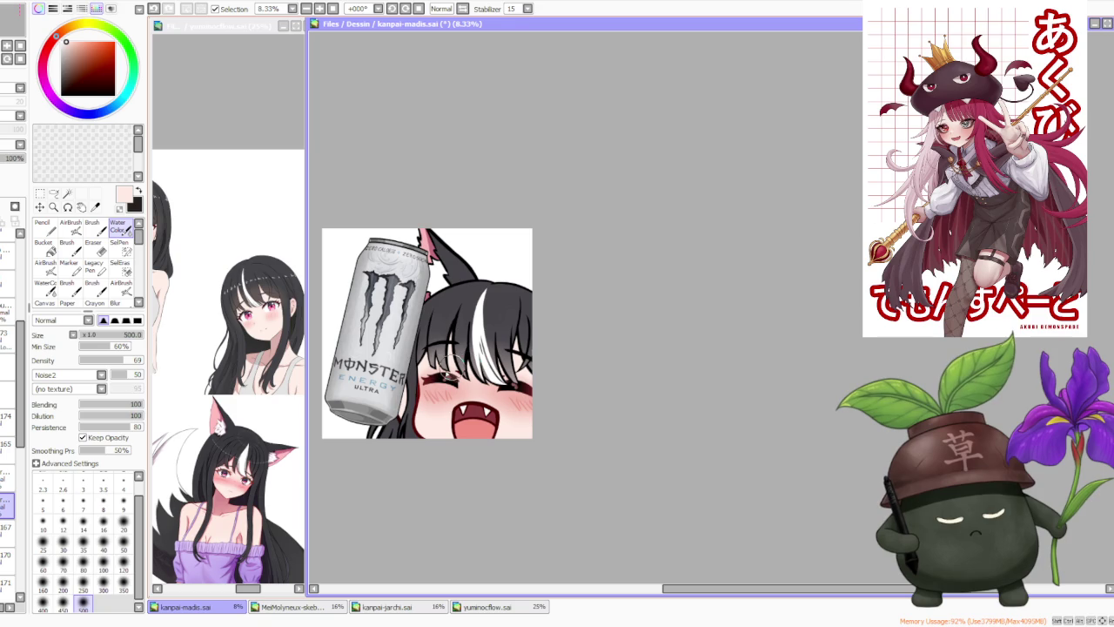
left_click(417, 393, "alt")
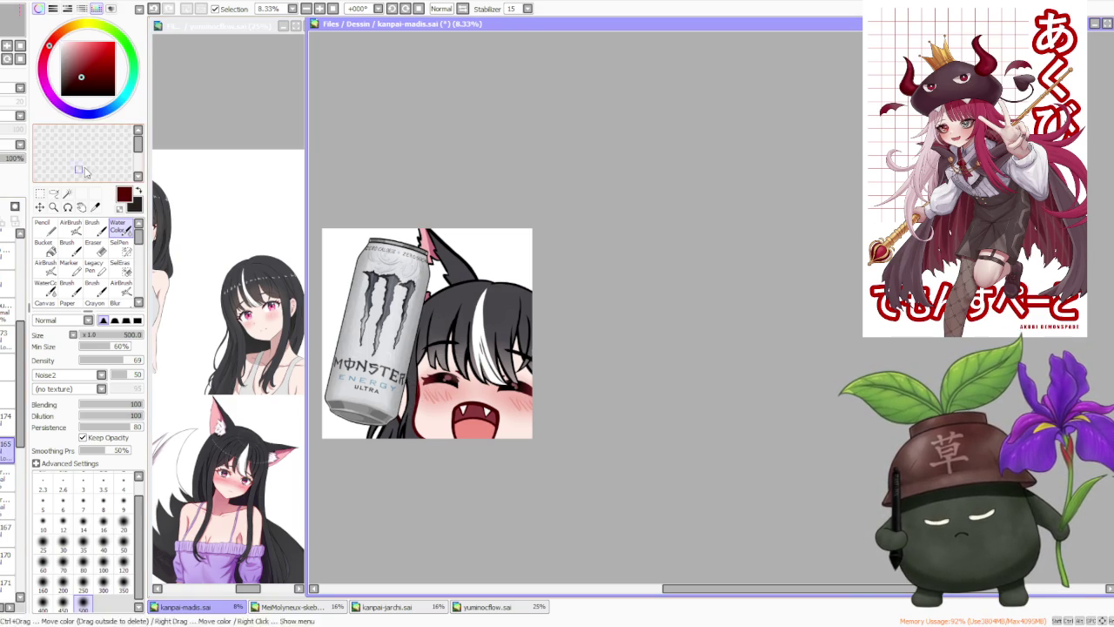
left_click(70, 226)
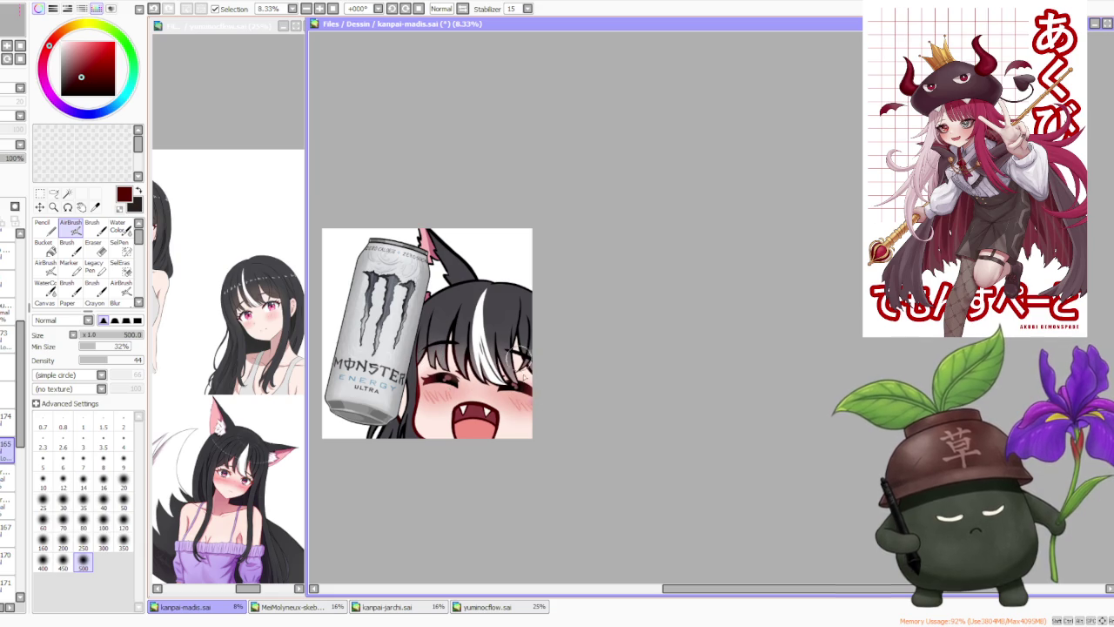
scroll(549, 374, "down", 1)
scroll(540, 387, "up", 2)
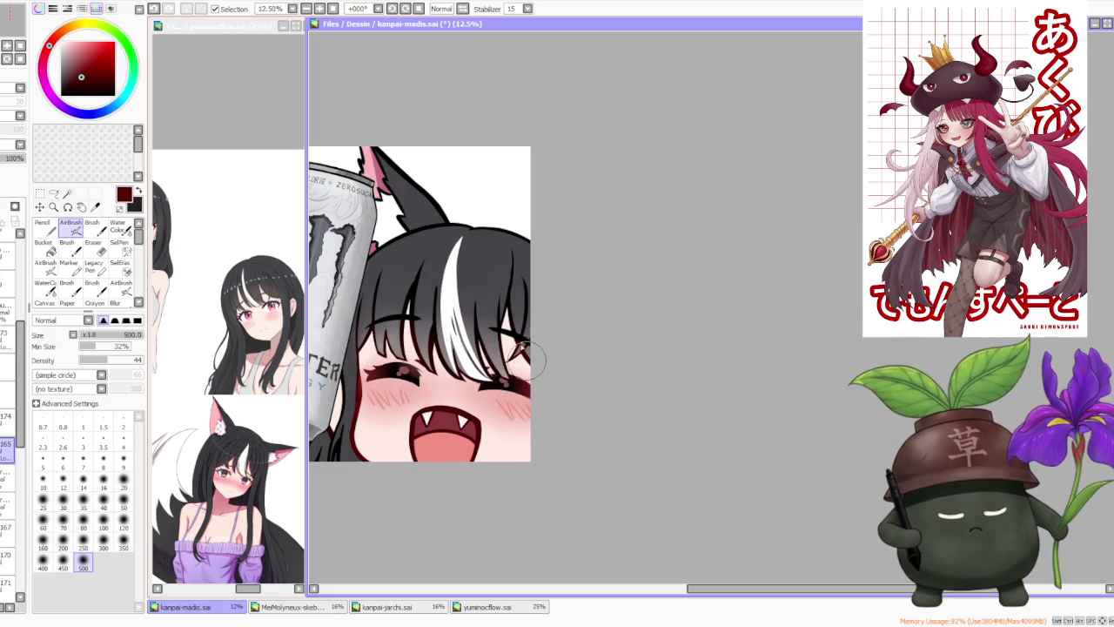
left_click(440, 381, "alt")
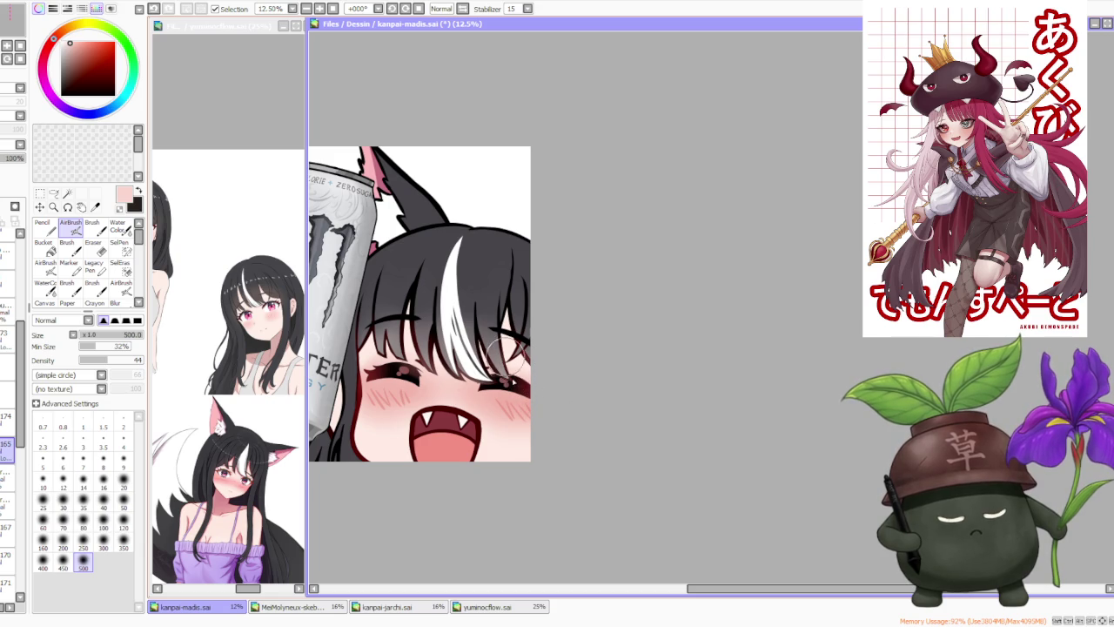
- Set up the Brush at a slightly smaller size with the near-black hair colour
scroll(481, 398, "down", 3)
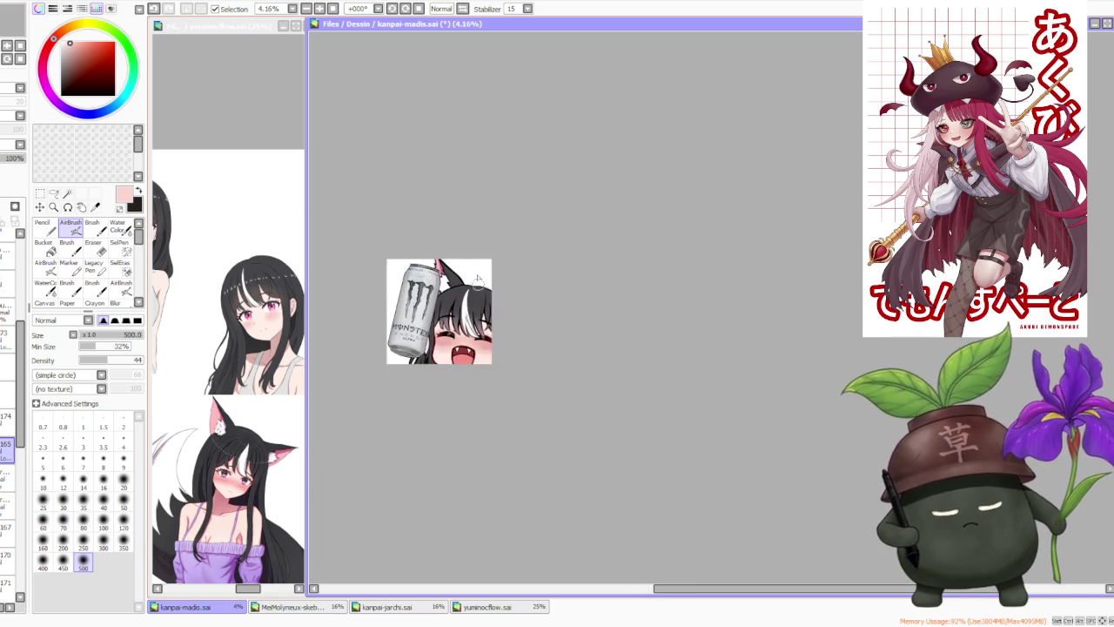
scroll(495, 292, "up", 2)
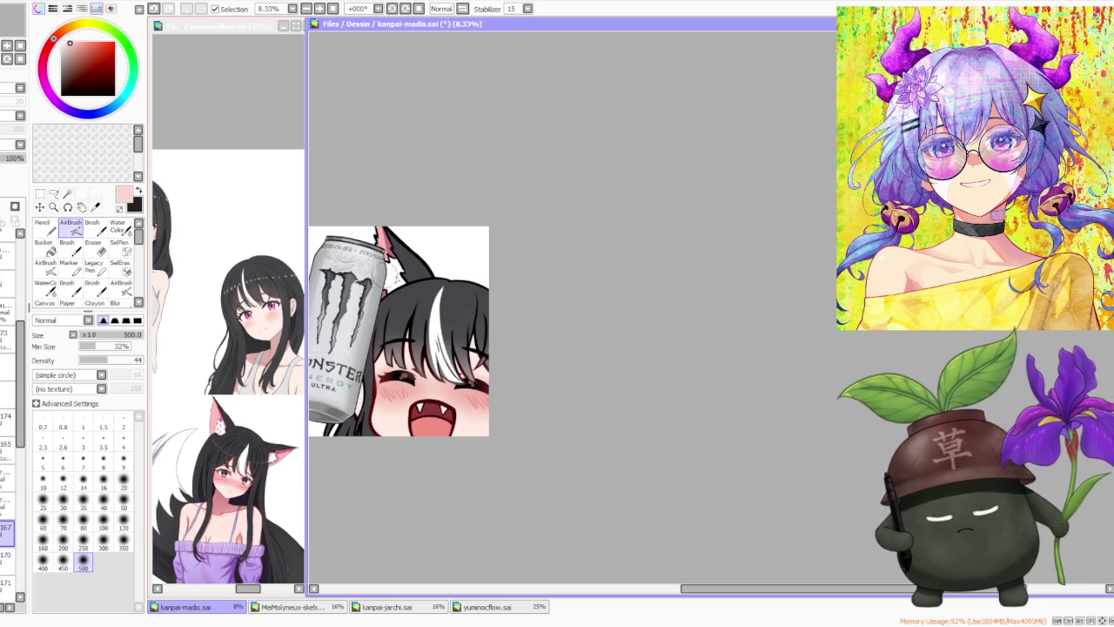
left_click(407, 296, "alt")
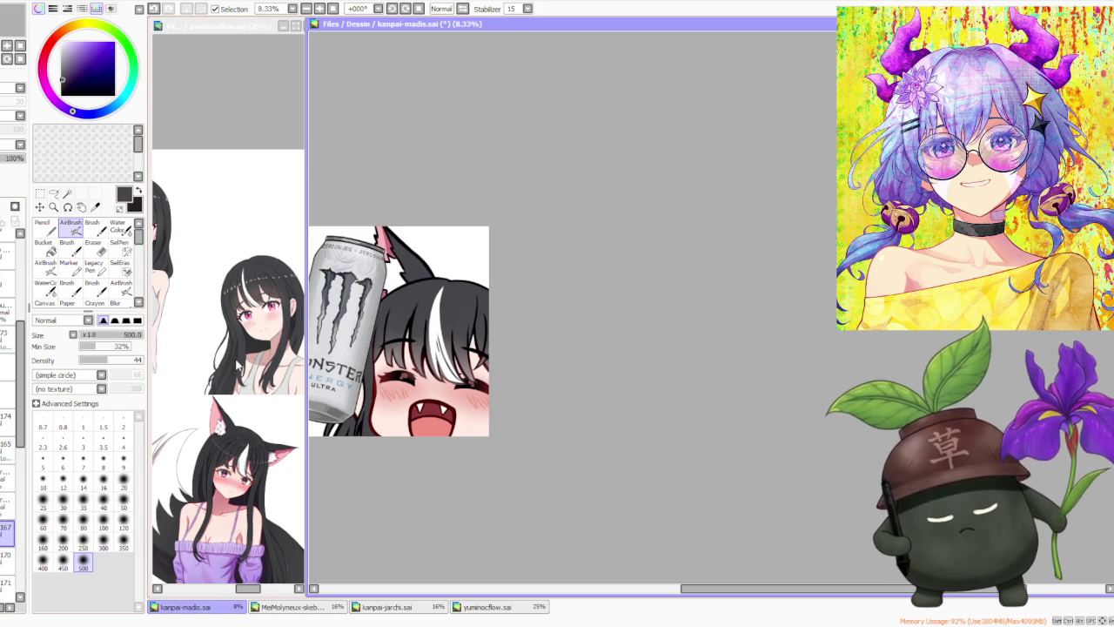
key("b")
key("bracketleft")
scroll(381, 340, "up", 3)
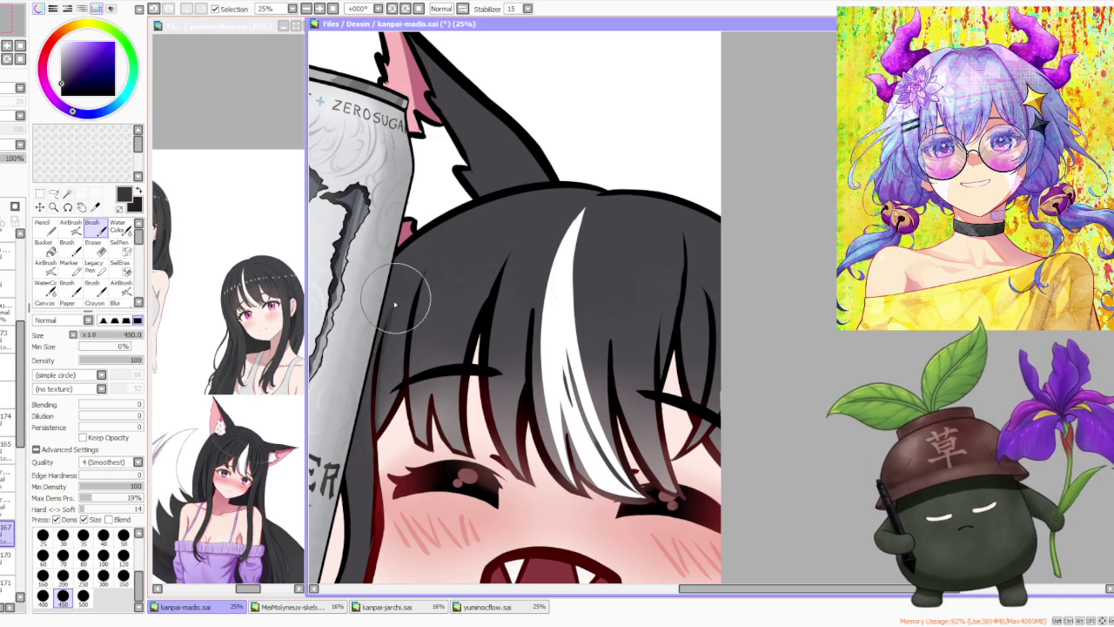
- Undo the last faint stroke on the girl's black fringe
scroll(510, 214, "down", 3)
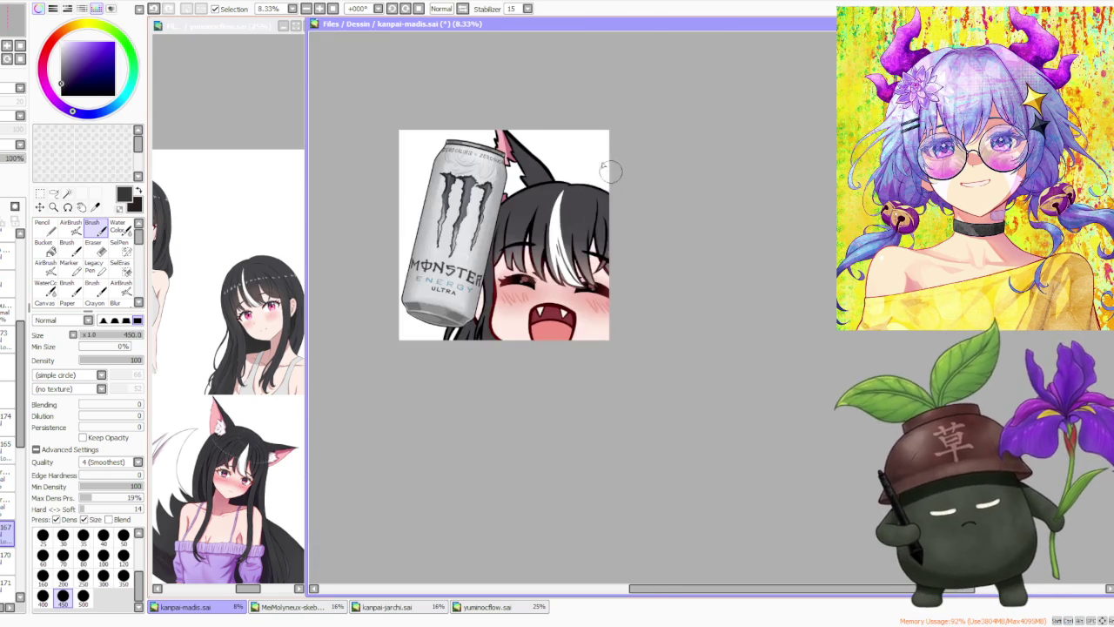
scroll(610, 180, "up", 1)
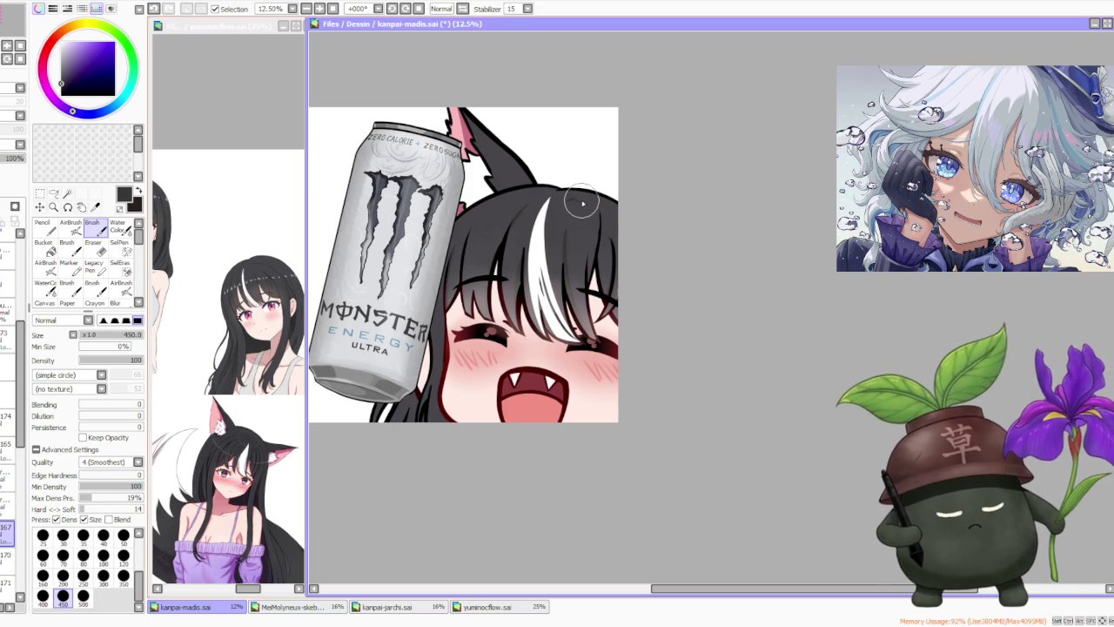
key("ctrl+z")
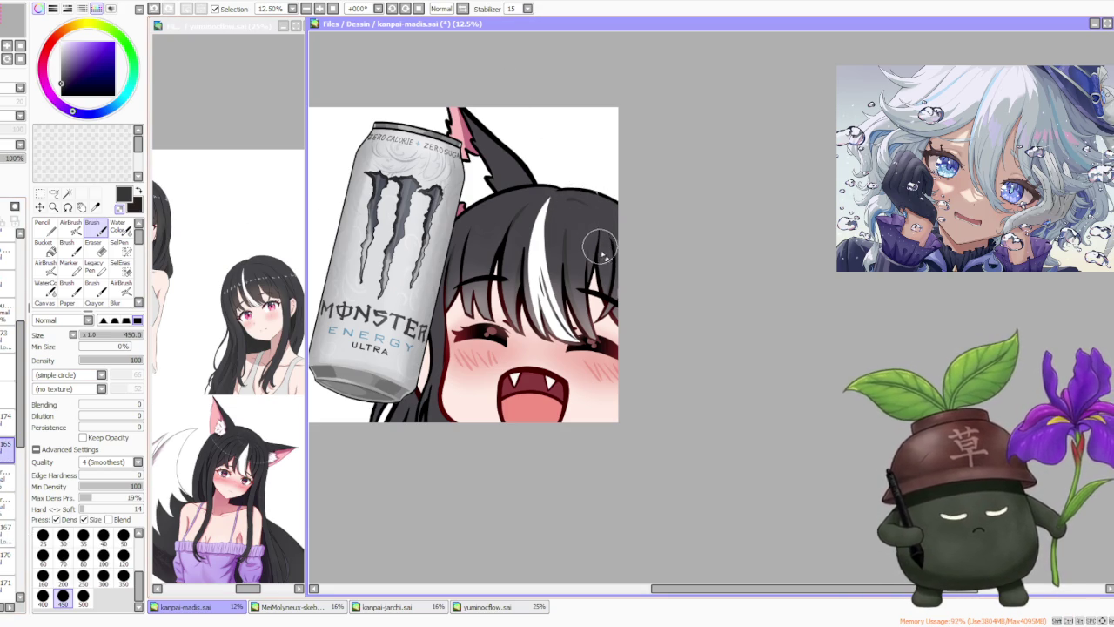
- Zoom in and out over the fringe to inspect the darker hair strand lines
scroll(605, 239, "up", 2)
scroll(607, 261, "up", 1)
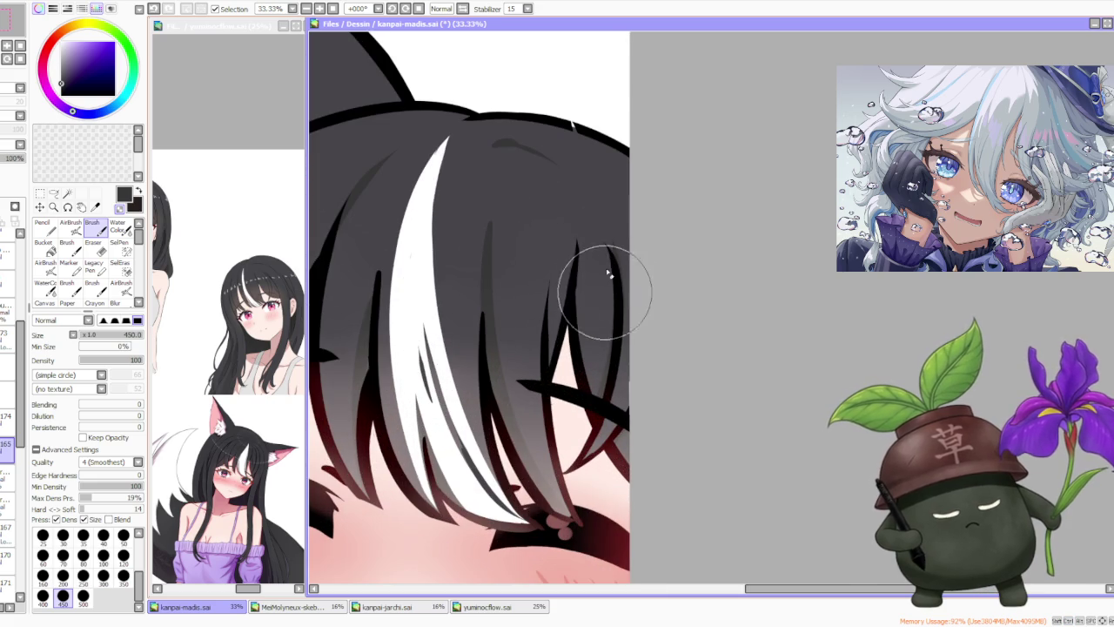
scroll(601, 261, "down", 1)
scroll(609, 287, "up", 1)
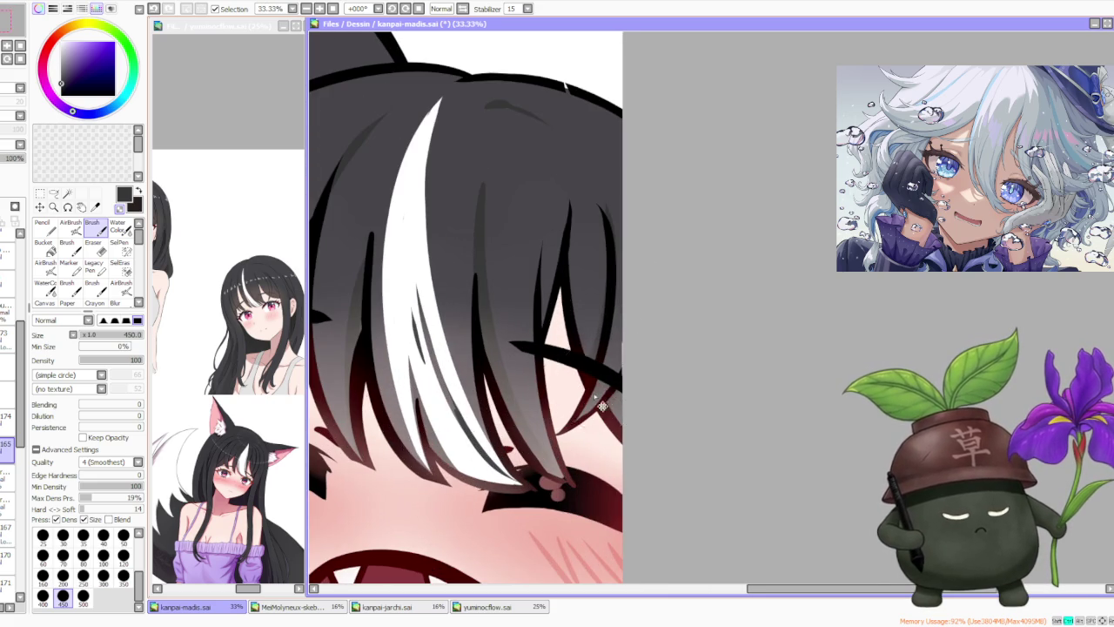
scroll(601, 393, "down", 1)
scroll(460, 290, "up", 1)
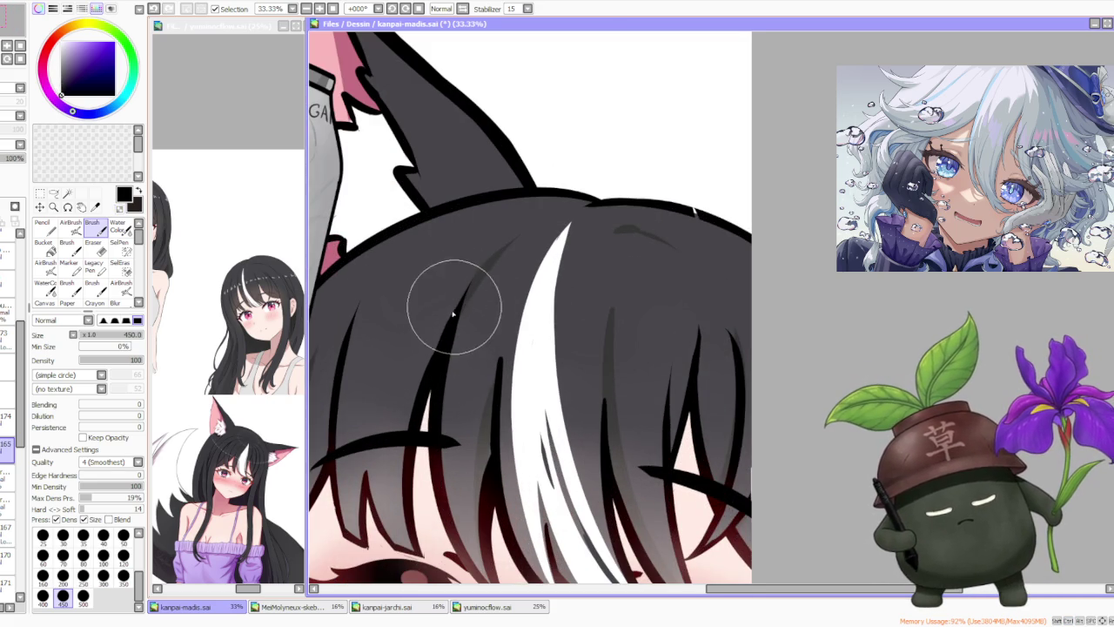
scroll(461, 331, "down", 1)
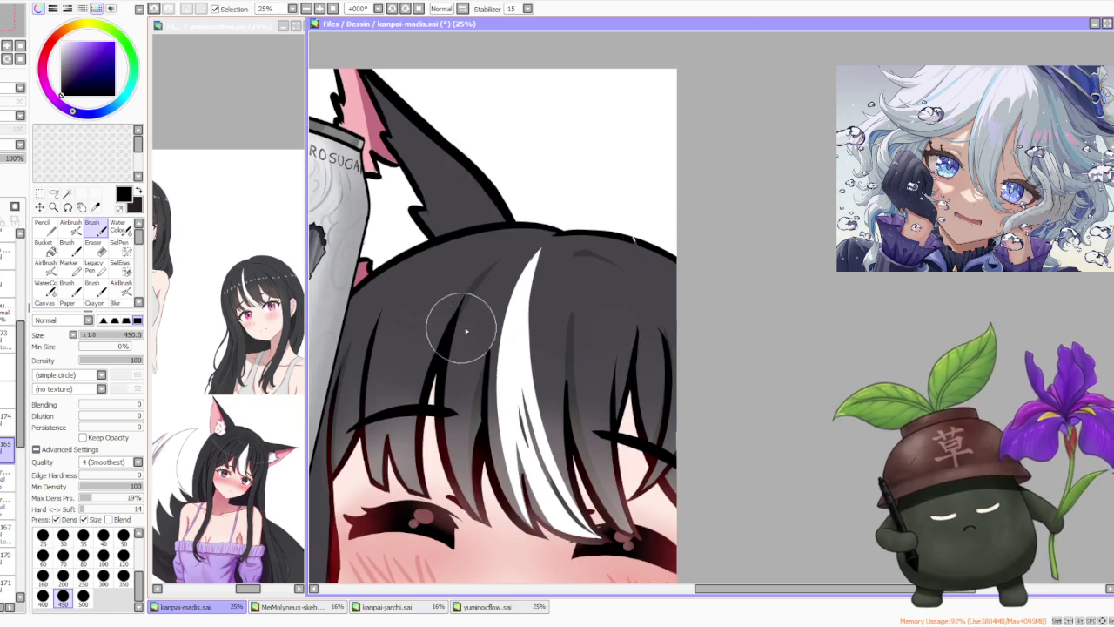
scroll(461, 344, "up", 1)
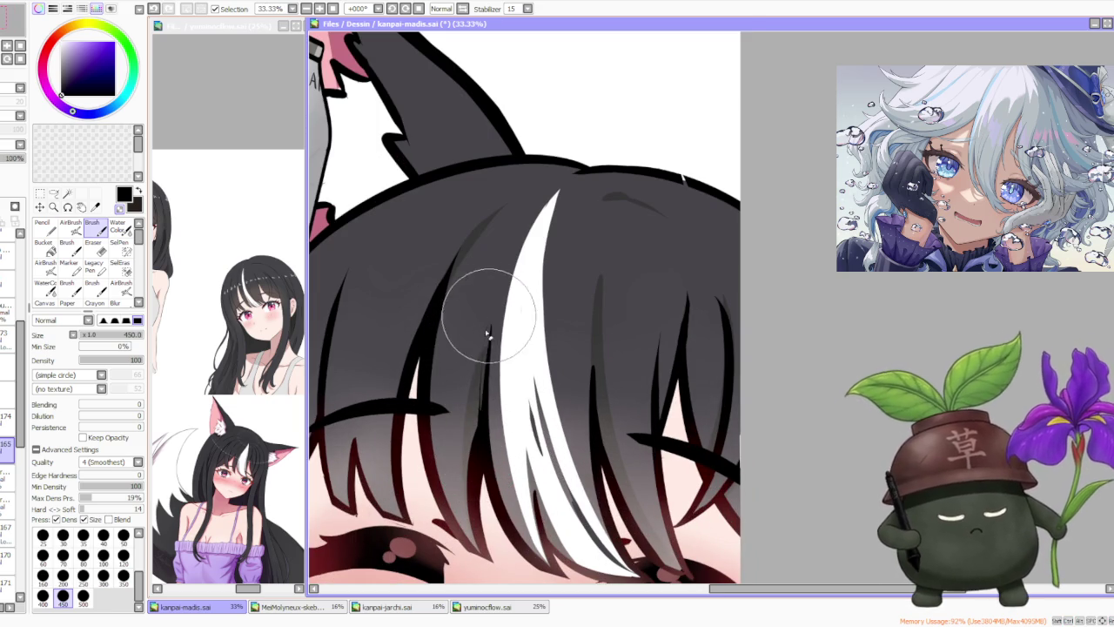
scroll(570, 314, "down", 1)
scroll(592, 383, "up", 1)
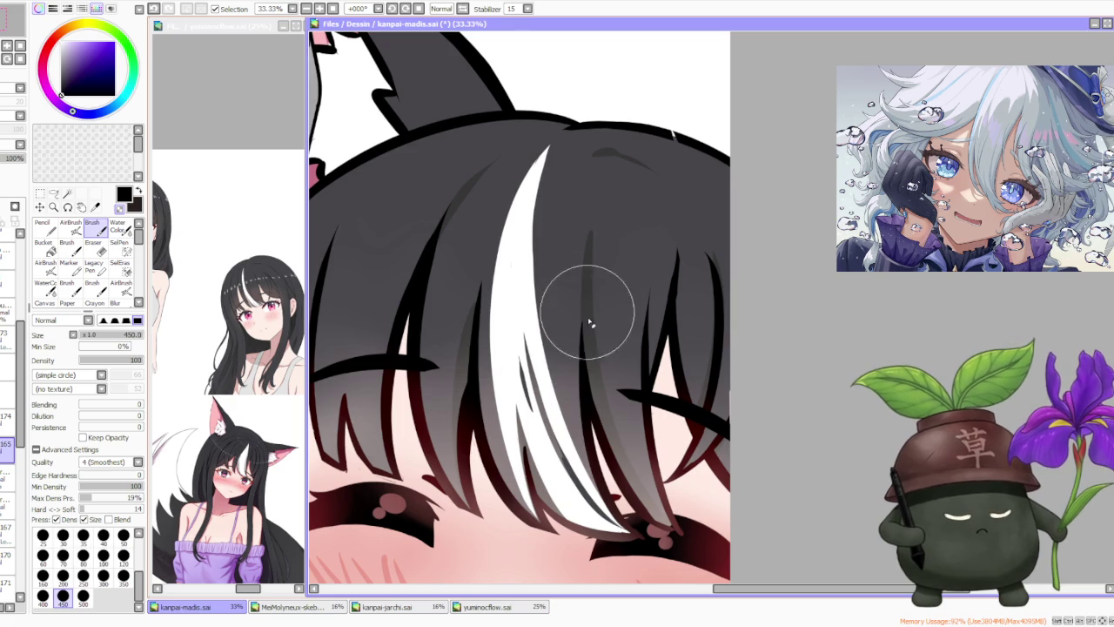
scroll(590, 320, "down", 1)
scroll(642, 256, "up", 1)
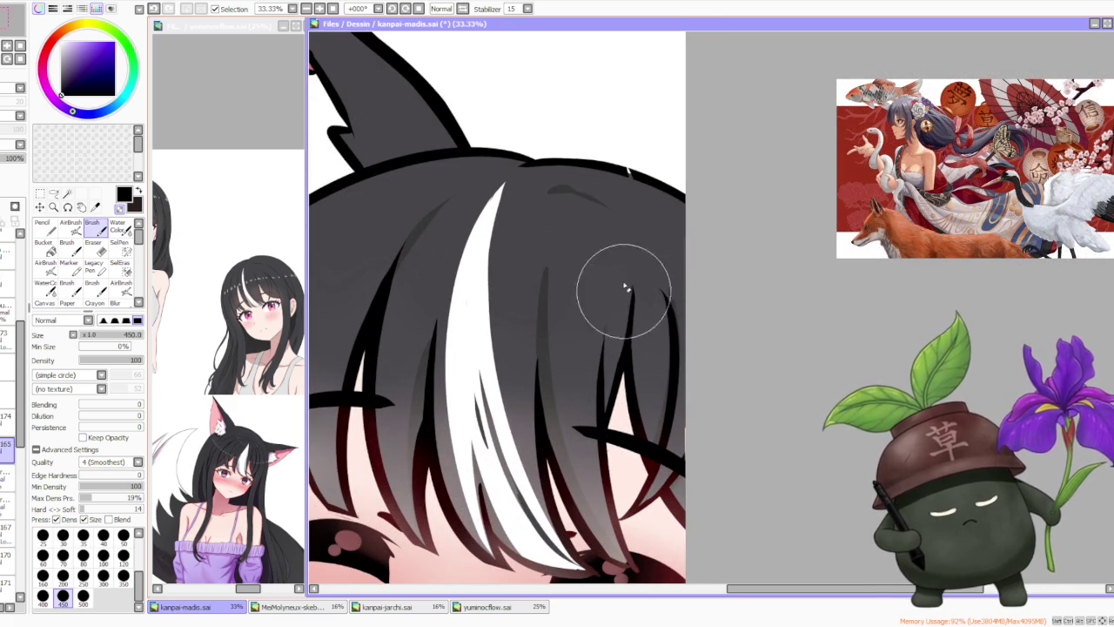
scroll(616, 181, "down", 1)
scroll(620, 209, "up", 1)
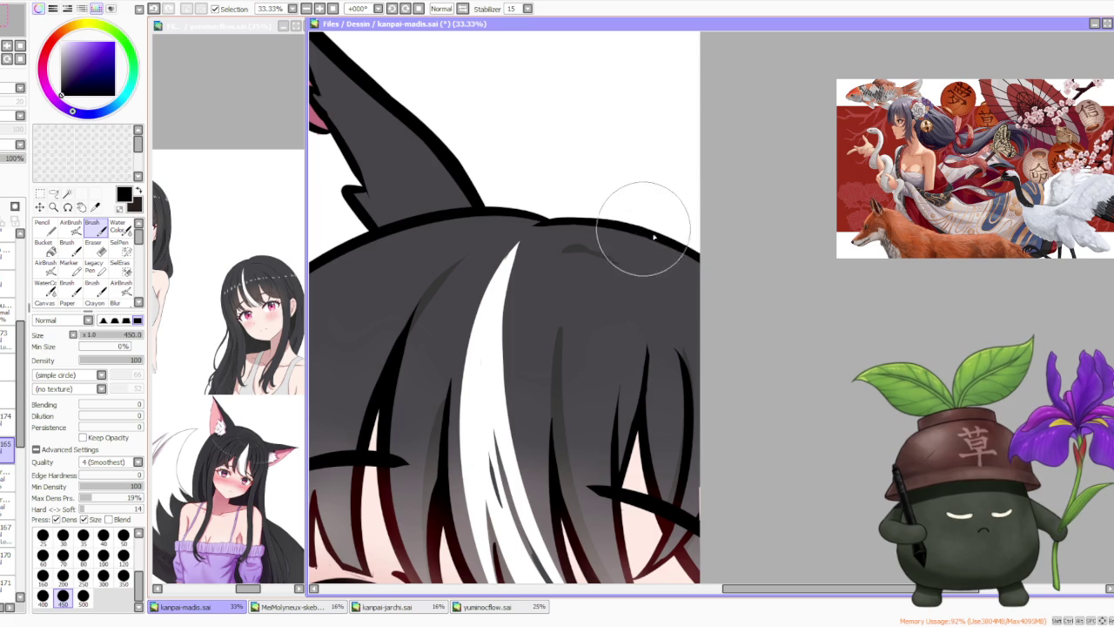
scroll(647, 231, "down", 3)
scroll(653, 226, "up", 1)
scroll(654, 225, "up", 1)
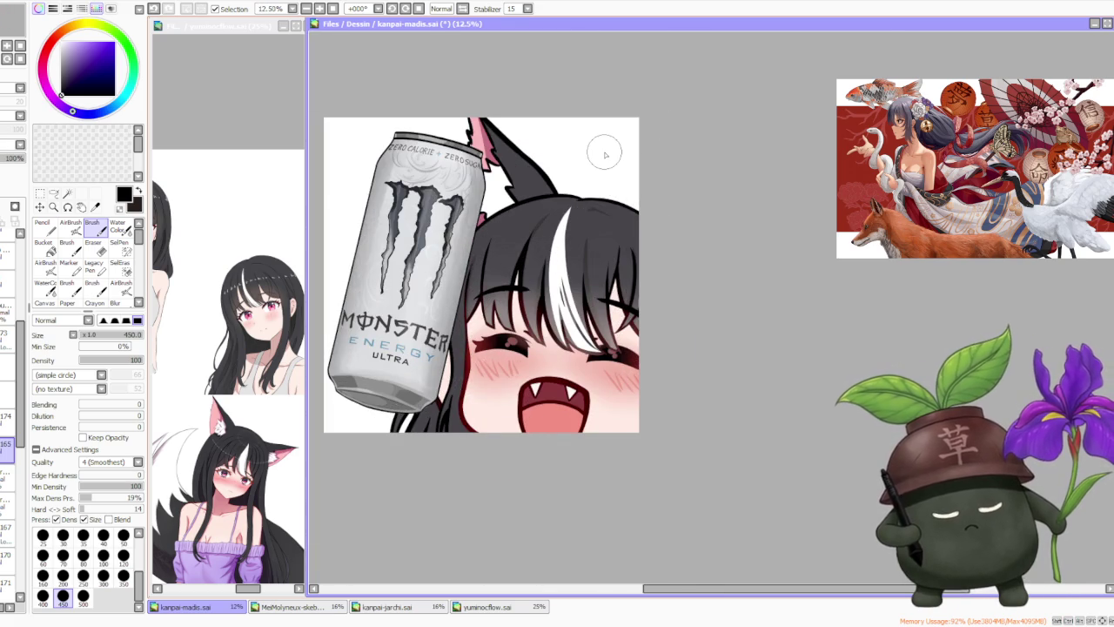
scroll(422, 440, "up", 3)
scroll(422, 440, "down", 1)
scroll(422, 439, "down", 3)
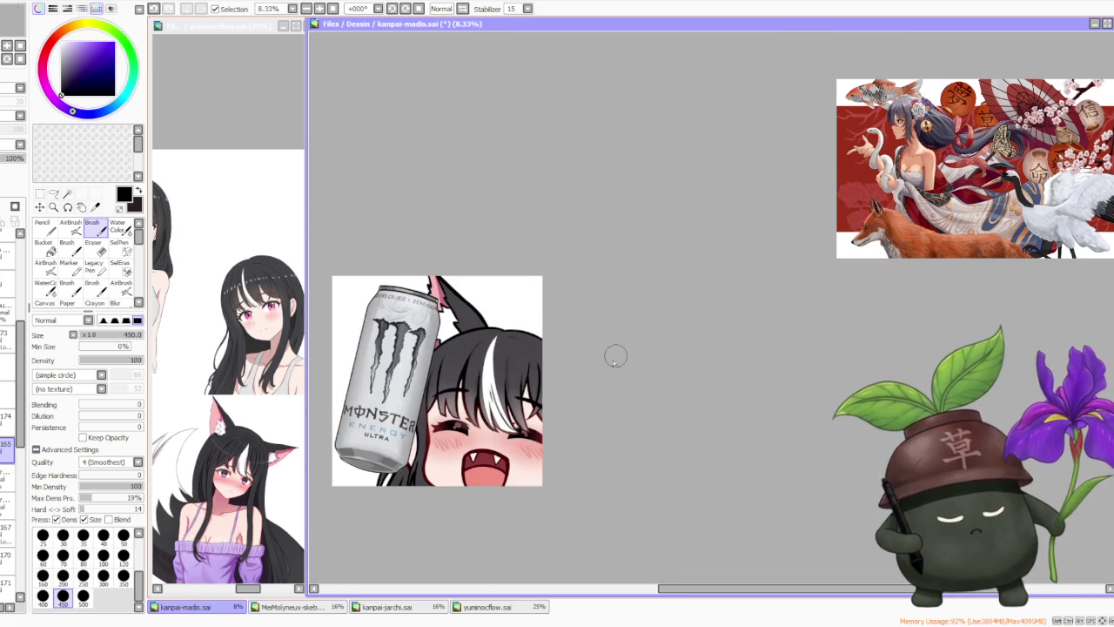
- Tilt the canvas view to a new angle while inspecting the hair
scroll(615, 362, "down", 1)
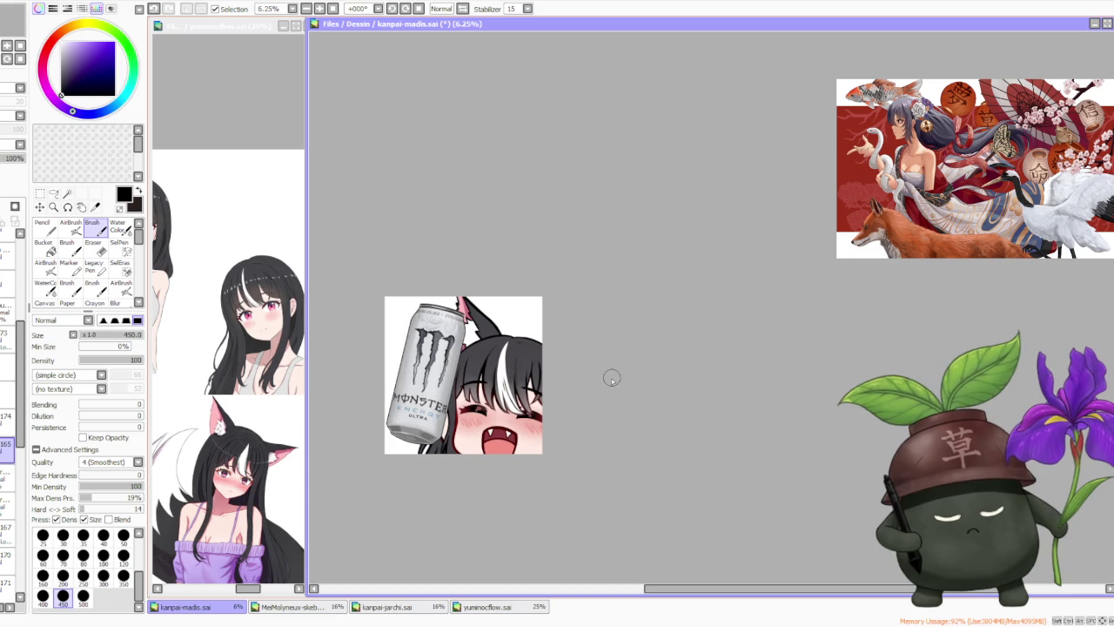
scroll(610, 381, "up", 1)
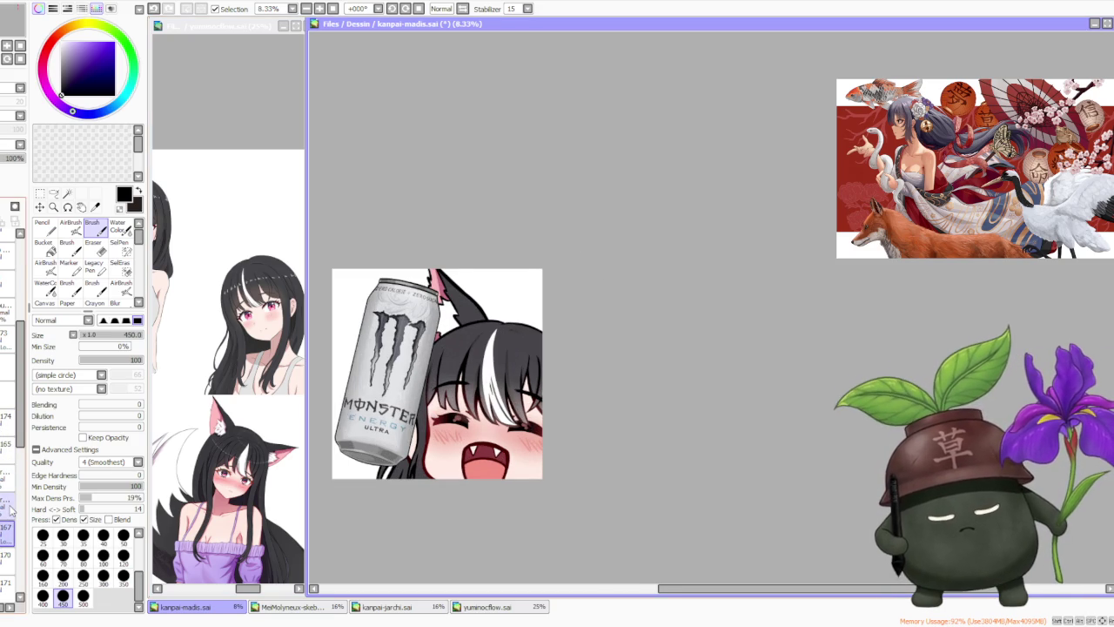
scroll(461, 350, "up", 3)
scroll(472, 357, "up", 1)
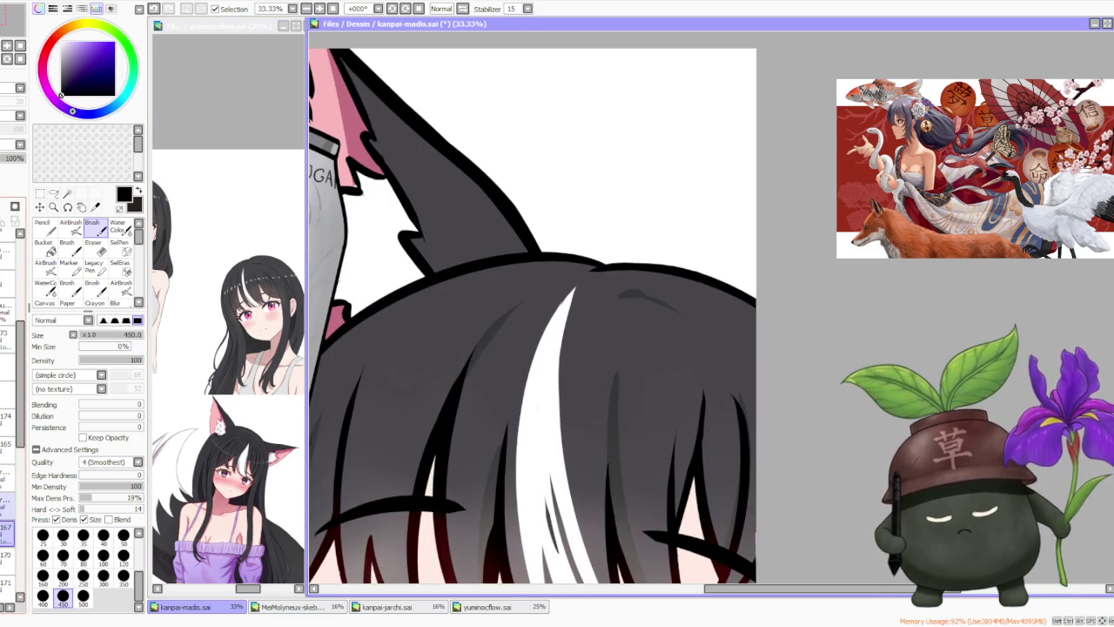
scroll(494, 343, "down", 2)
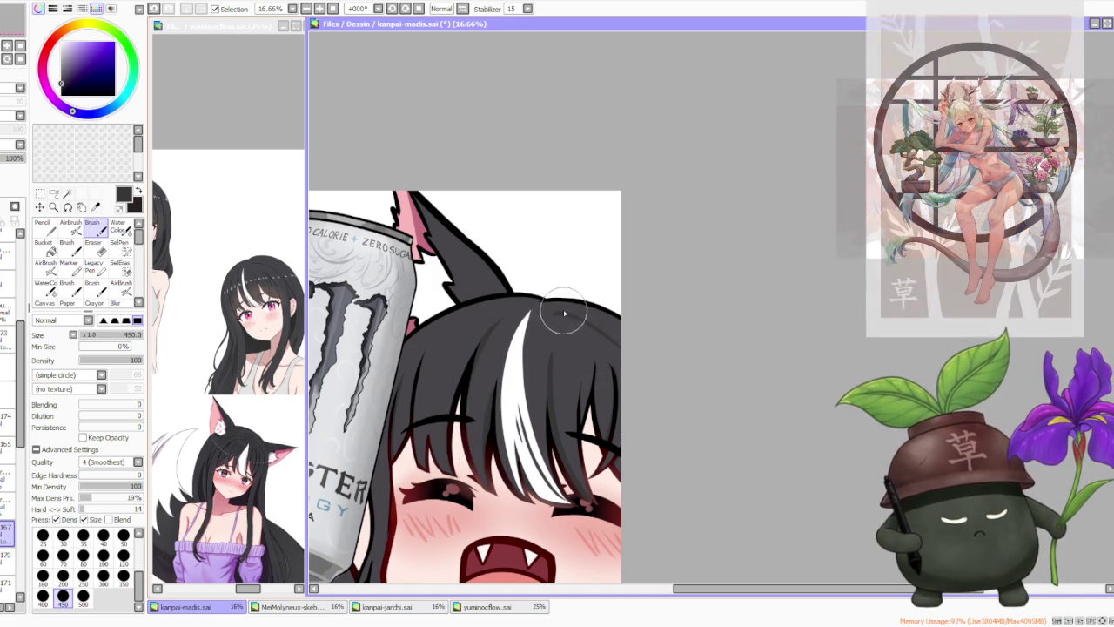
scroll(554, 318, "down", 2)
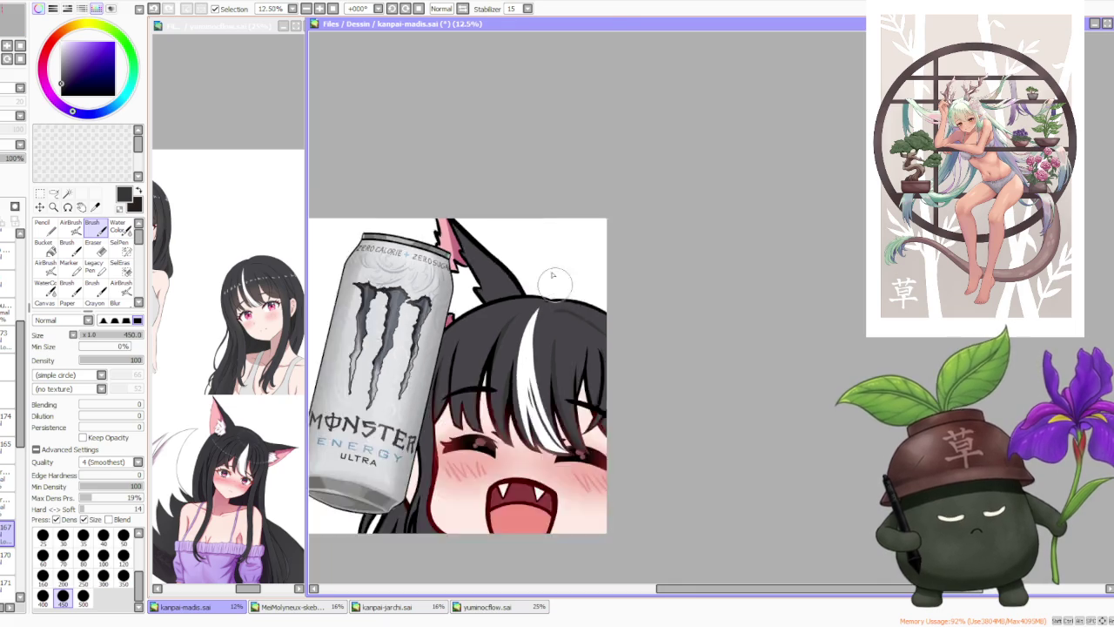
scroll(548, 315, "down", 2)
scroll(538, 311, "up", 5)
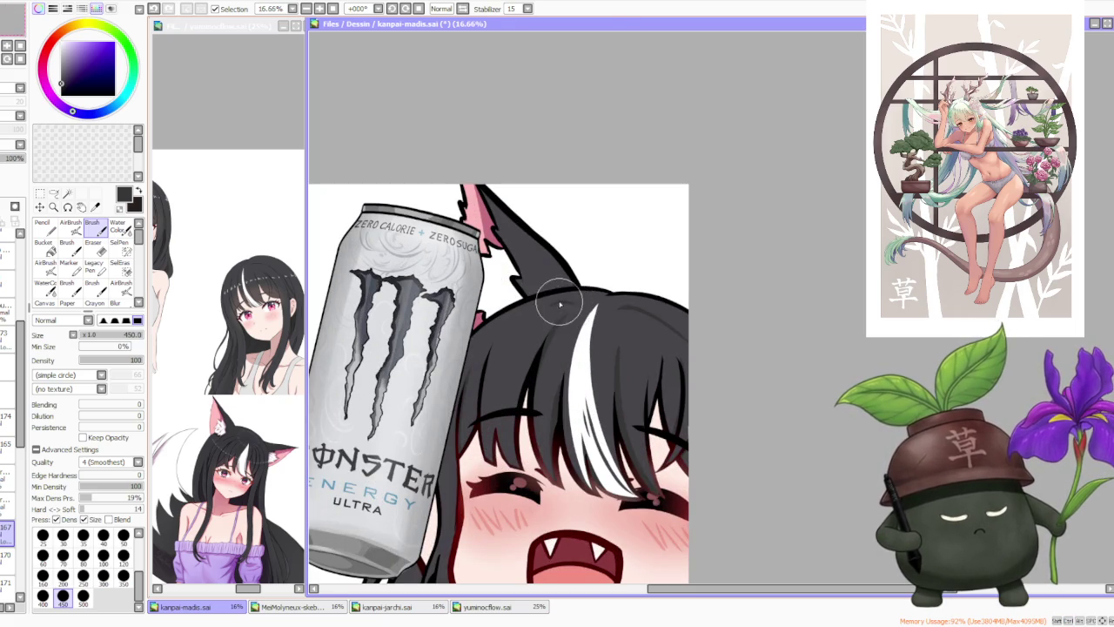
scroll(545, 275, "down", 2)
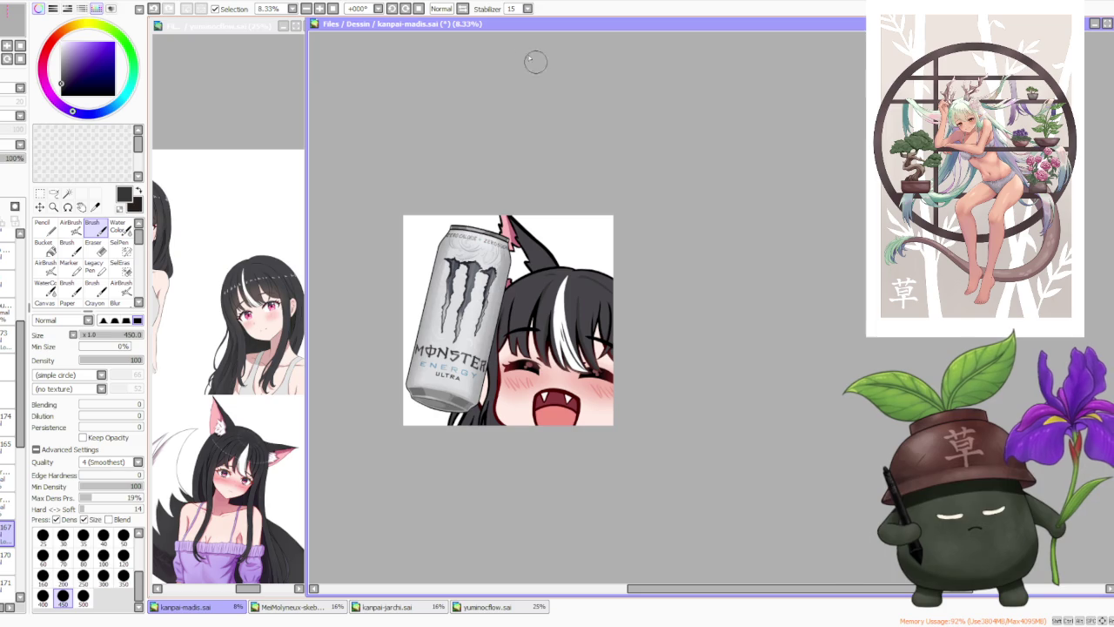
left_click(404, 8)
- Undo the last short stroke drawn on the girl's black hair
scroll(531, 427, "up", 1)
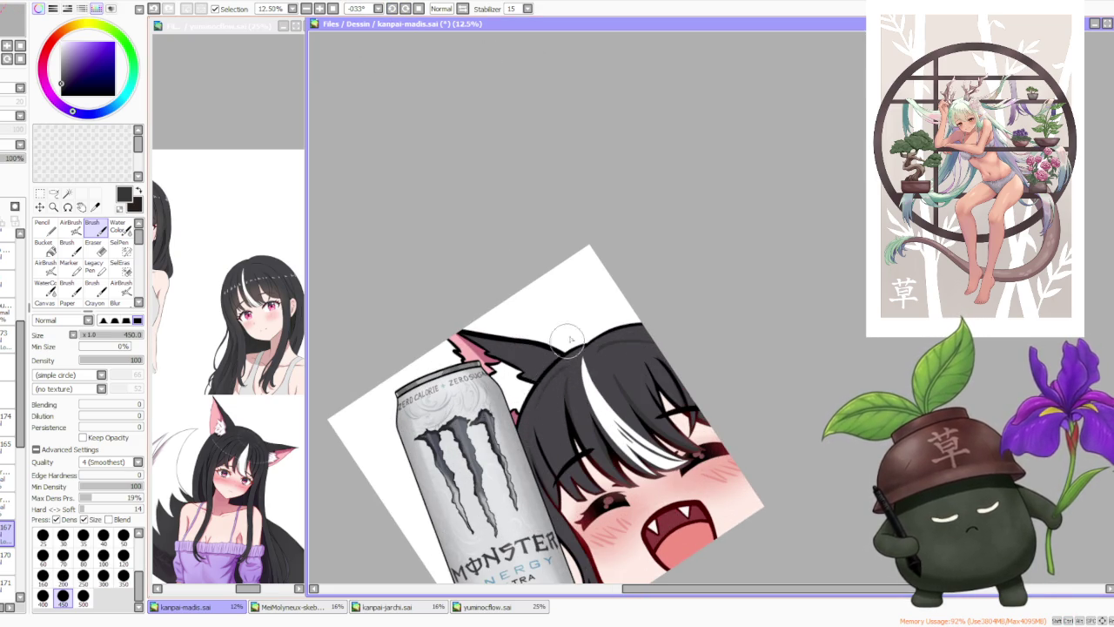
scroll(564, 348, "down", 1)
scroll(588, 369, "up", 2)
scroll(588, 346, "down", 2)
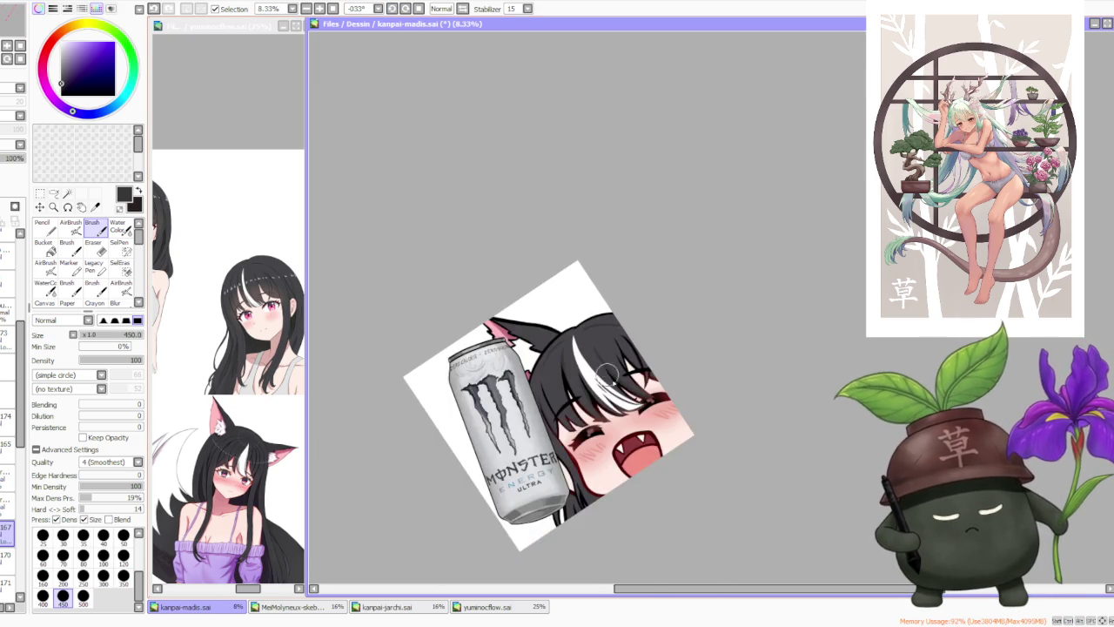
scroll(623, 406, "up", 2)
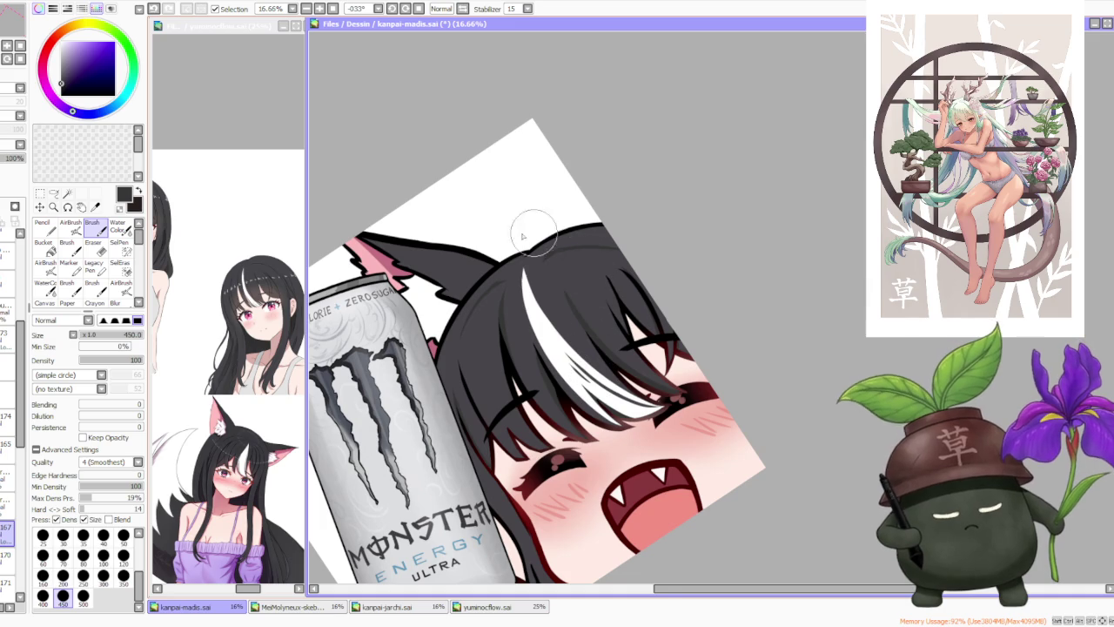
scroll(536, 235, "up", 1)
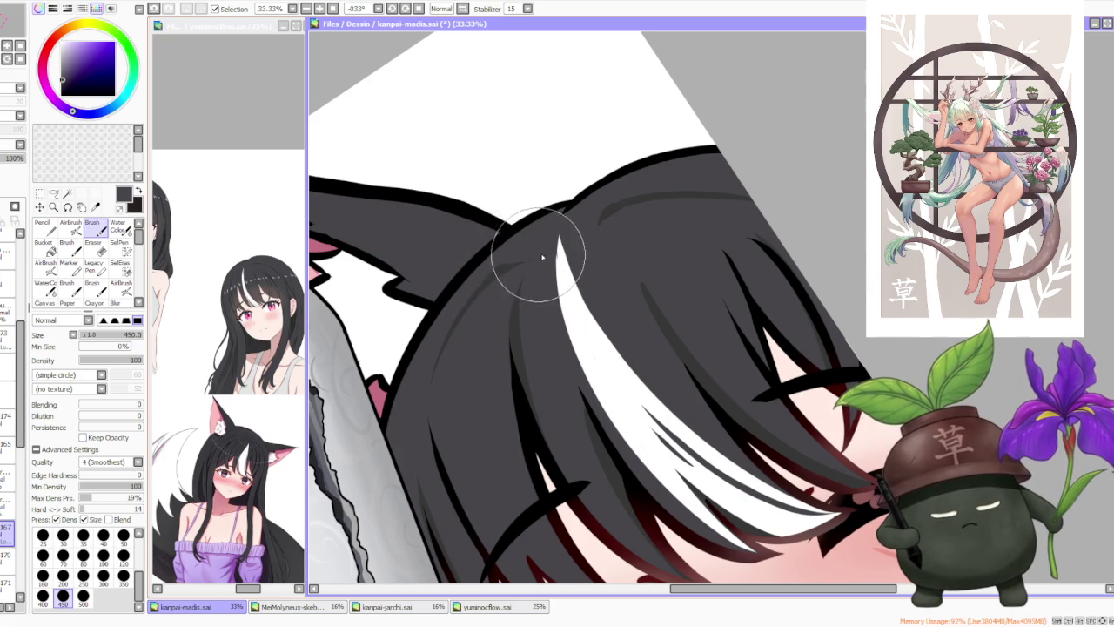
scroll(529, 256, "down", 2)
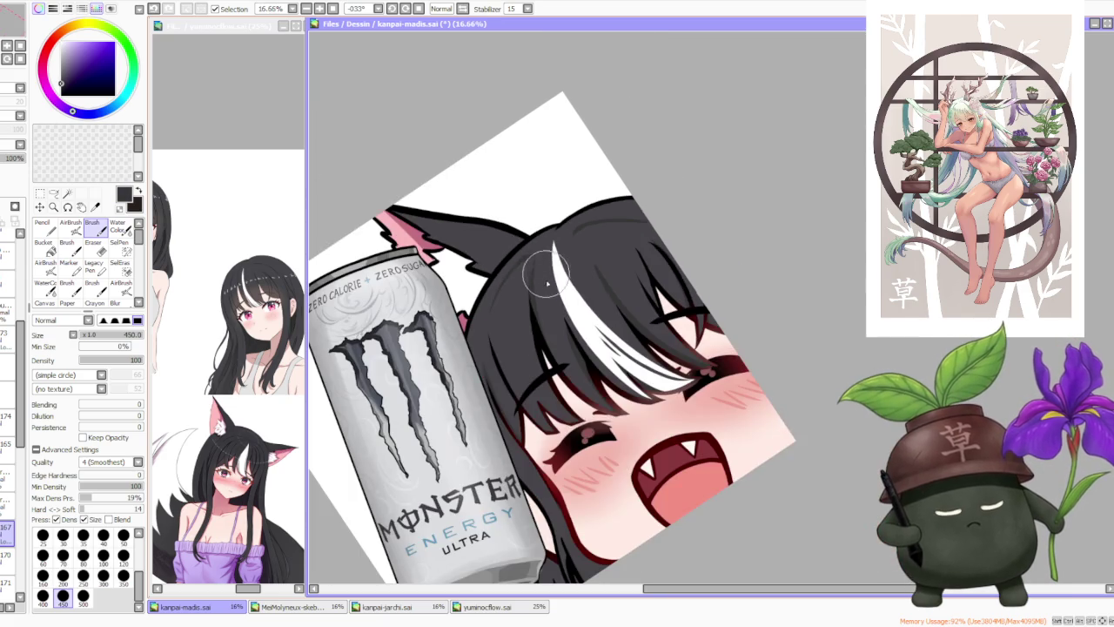
scroll(513, 369, "up", 1)
scroll(500, 431, "down", 3)
scroll(530, 470, "up", 1)
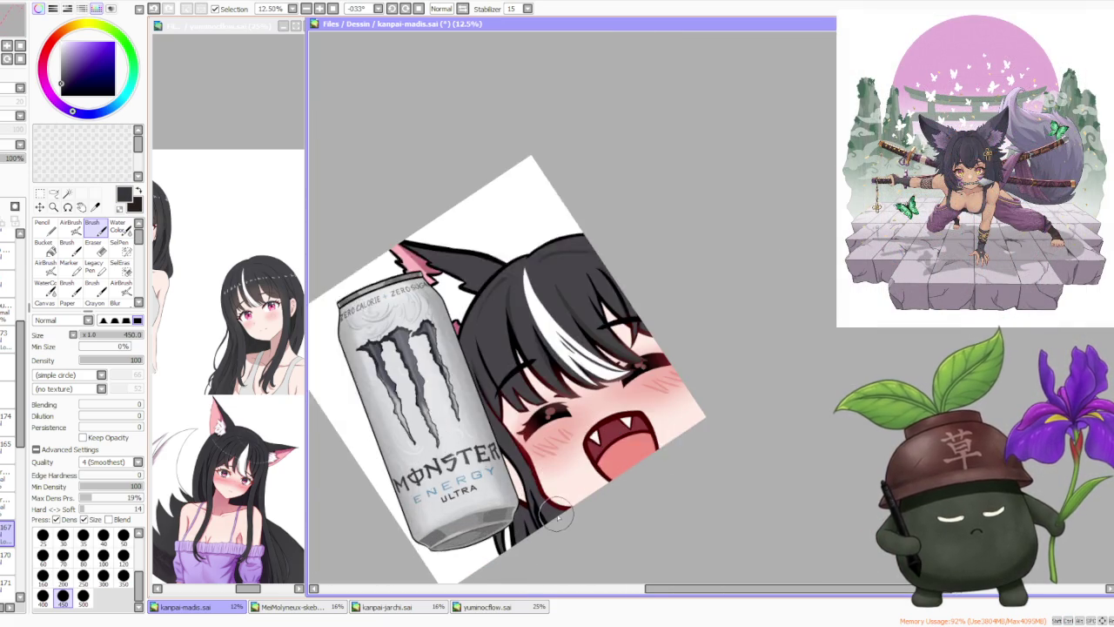
scroll(541, 503, "up", 1)
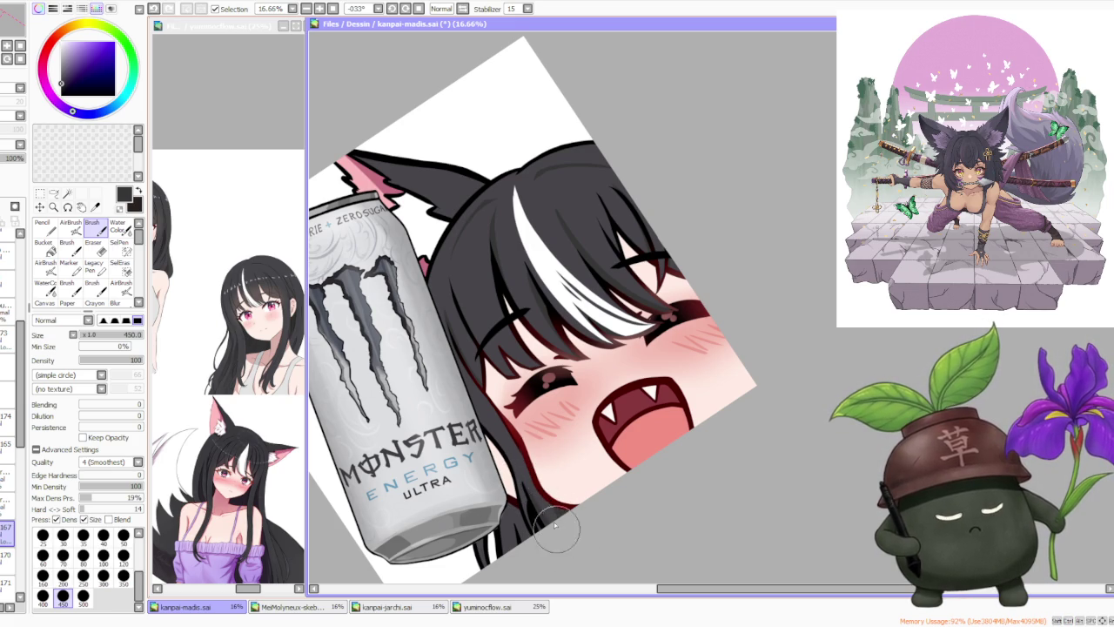
scroll(557, 533, "down", 1)
scroll(498, 387, "up", 1)
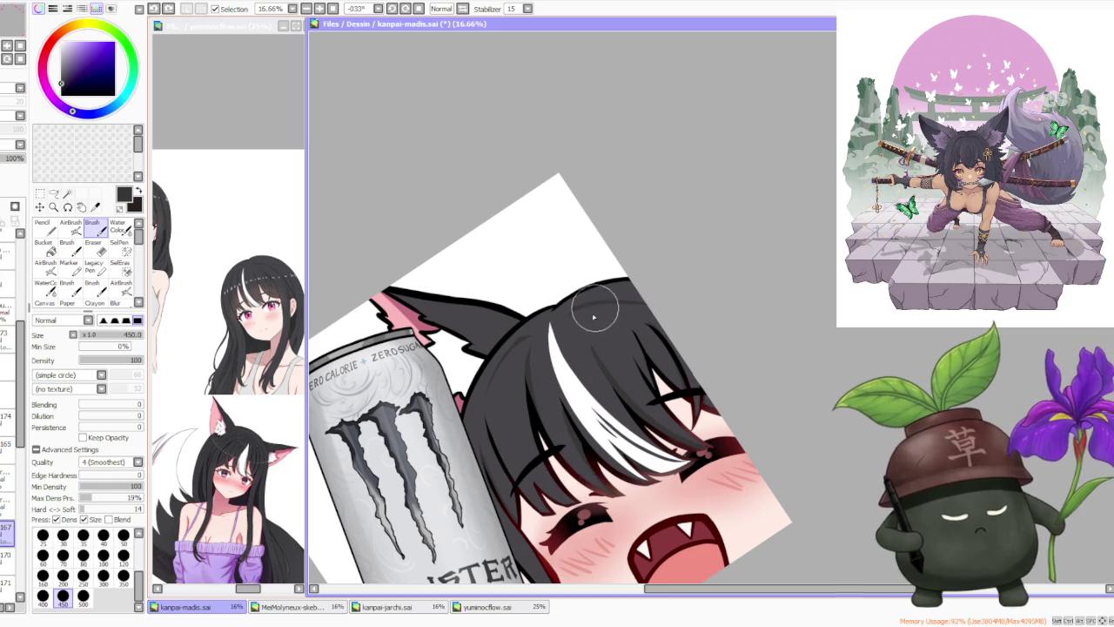
scroll(595, 311, "up", 1)
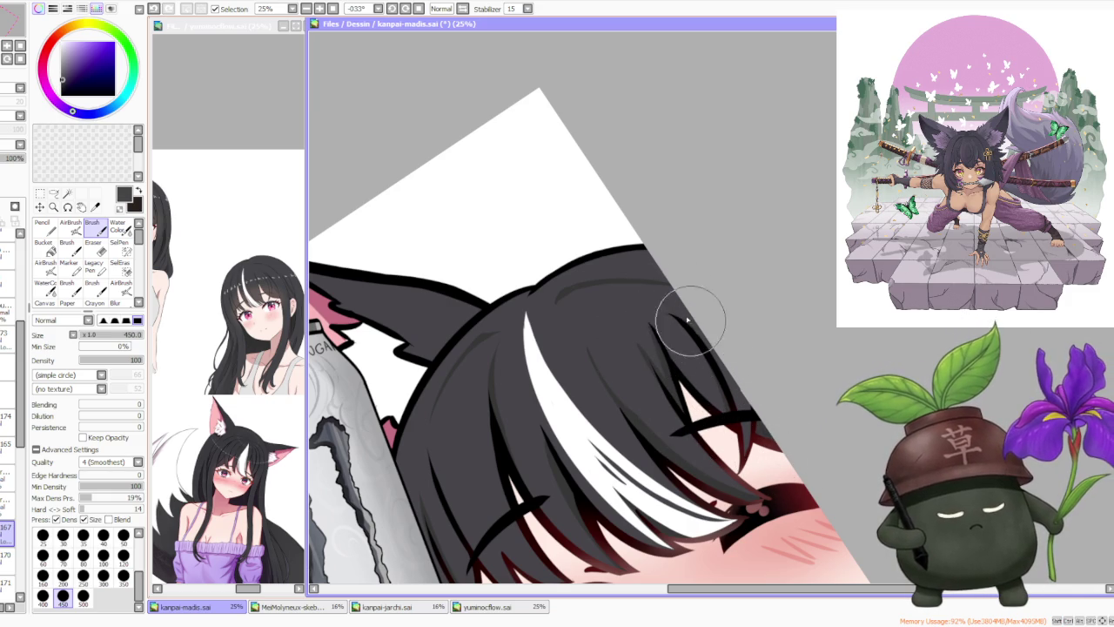
scroll(670, 261, "down", 1)
scroll(570, 168, "up", 2)
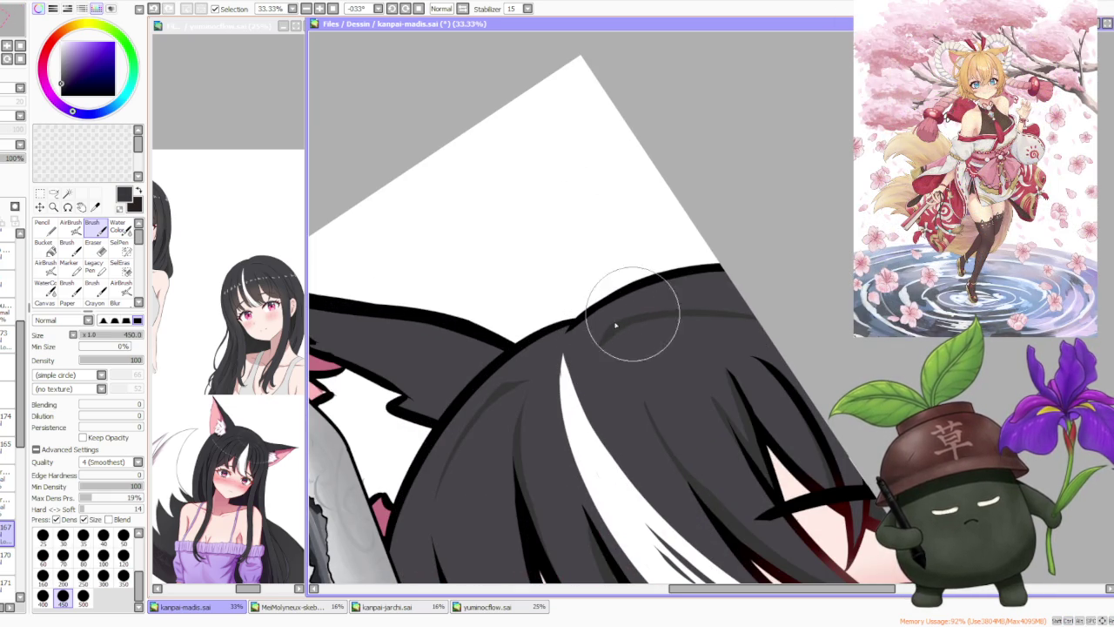
key("ctrl+z")
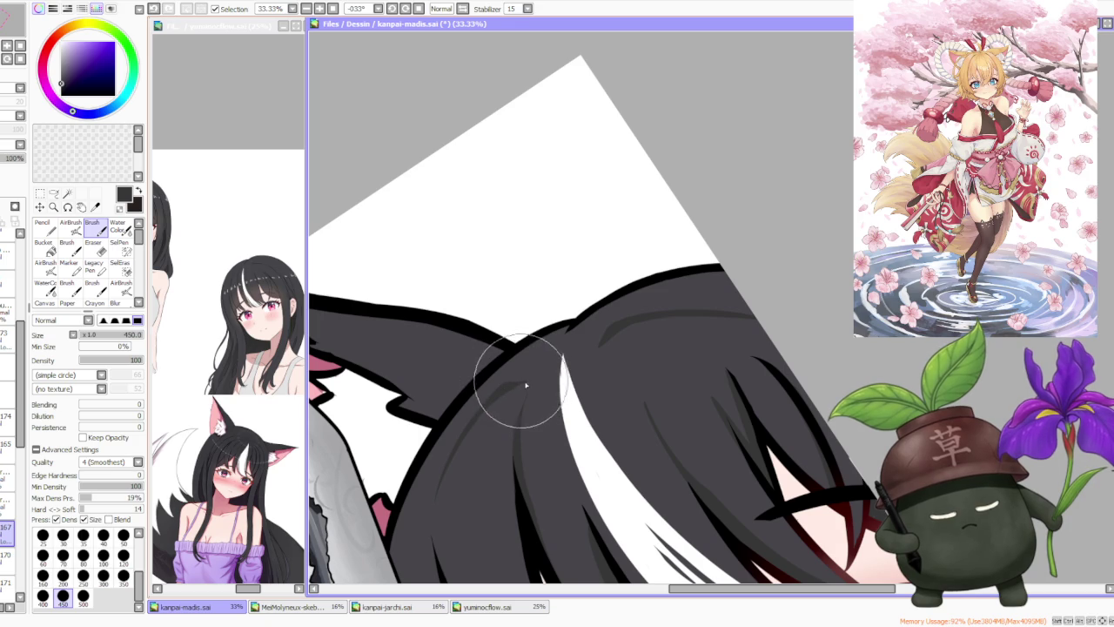
- Reset the canvas rotation back to upright at 0°
scroll(570, 334, "down", 1)
scroll(570, 334, "down", 3)
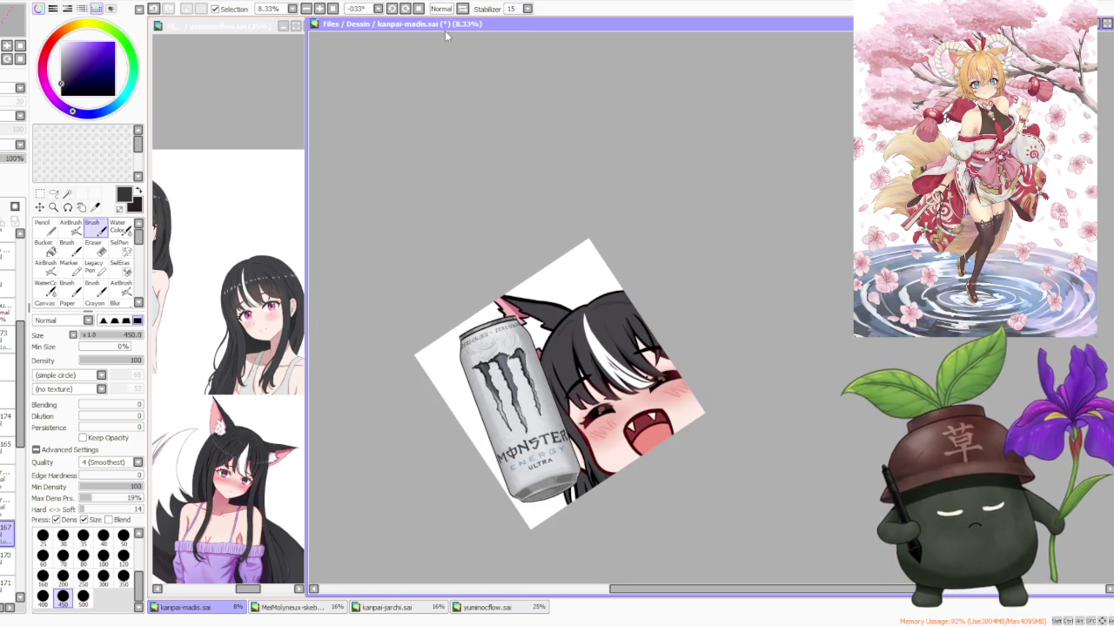
left_click(419, 8)
scroll(603, 134, "down", 1)
- Draw a short black outline stroke closing the hair's upper-right edge
scroll(565, 262, "up", 4)
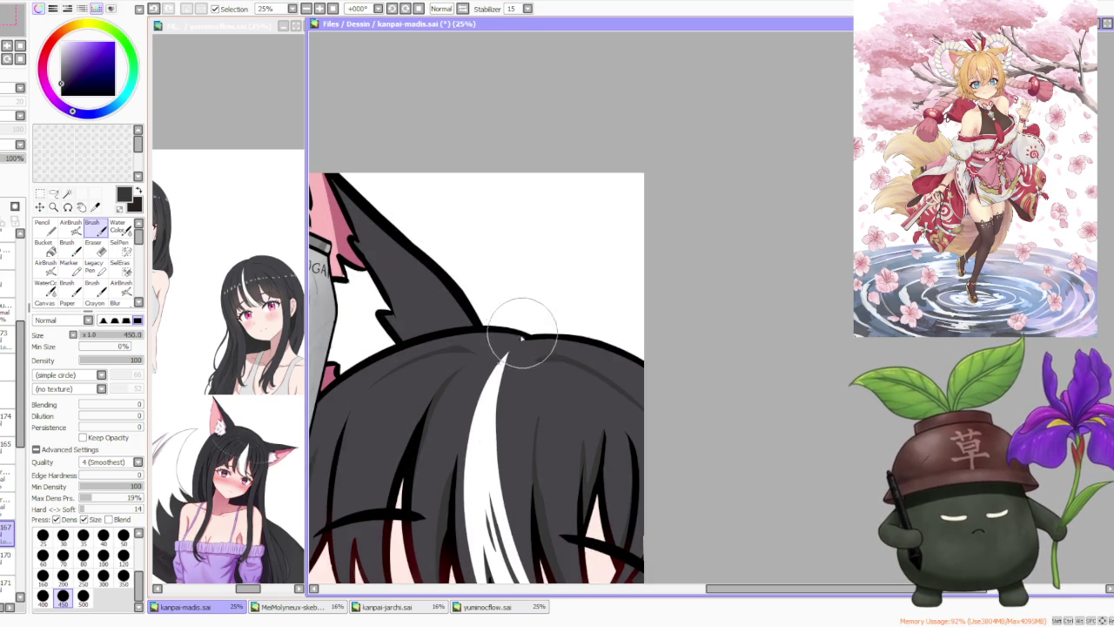
scroll(501, 322, "down", 3)
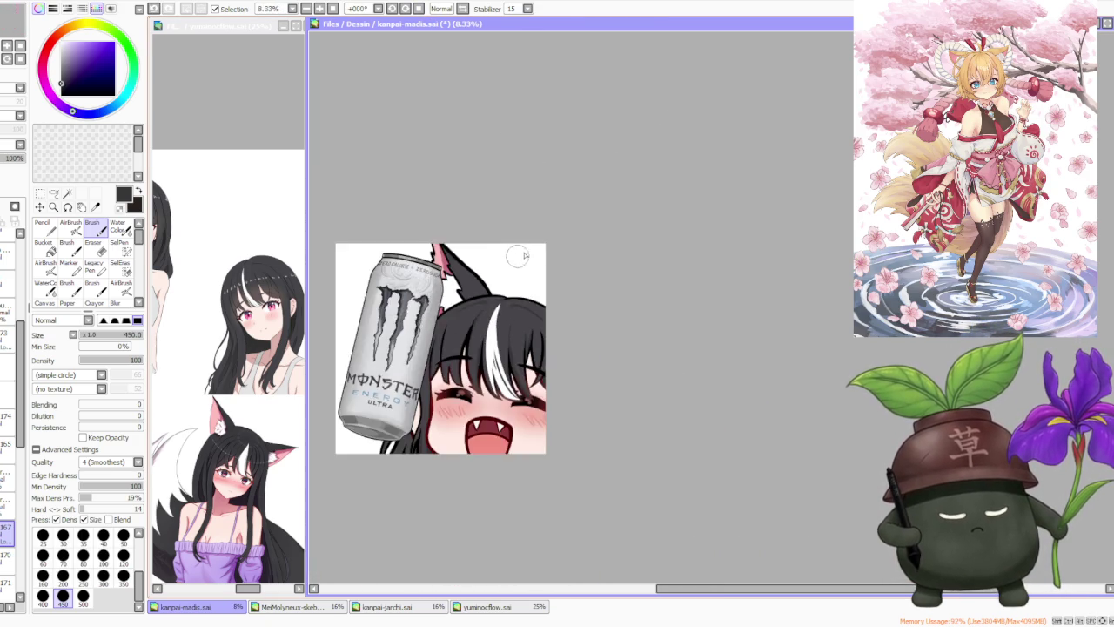
scroll(539, 261, "down", 1)
scroll(570, 272, "up", 1)
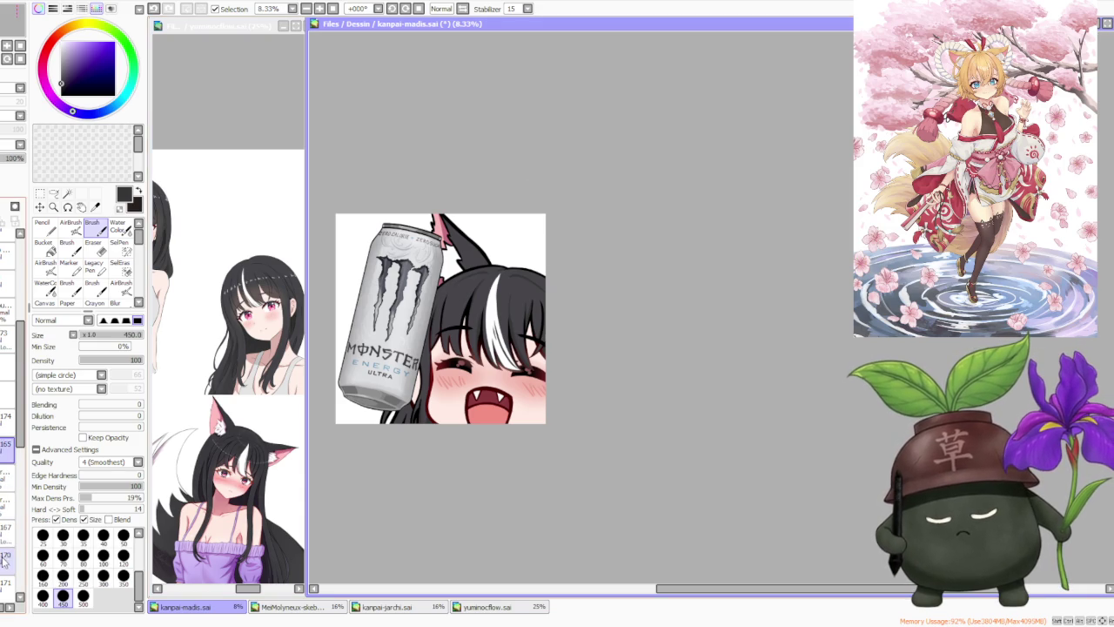
scroll(471, 235, "up", 1)
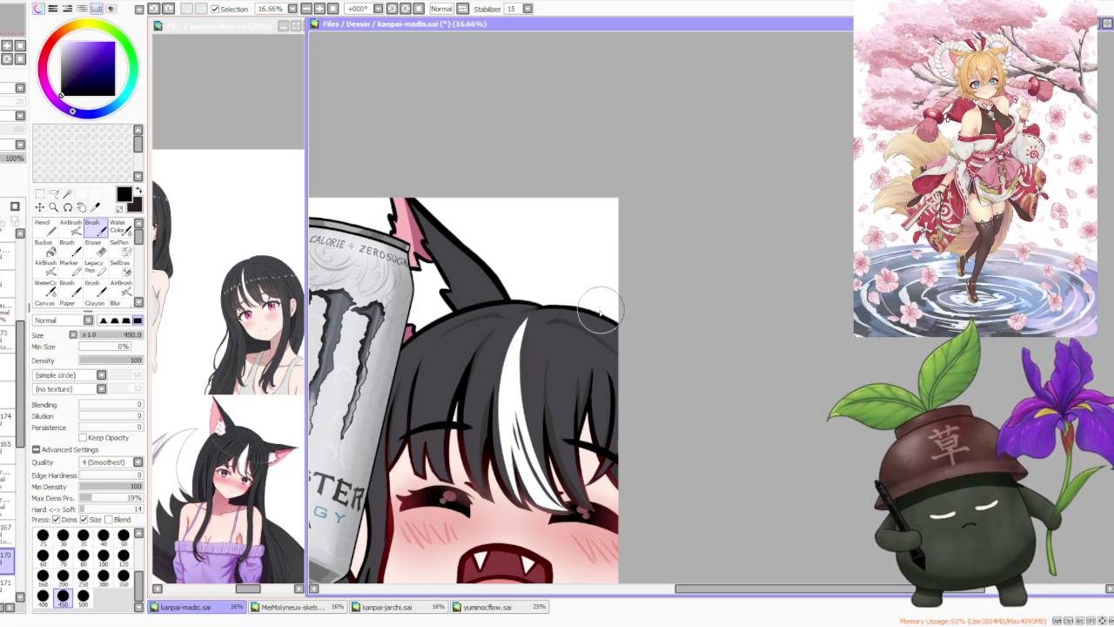
left_click_drag(592, 315, 638, 274)
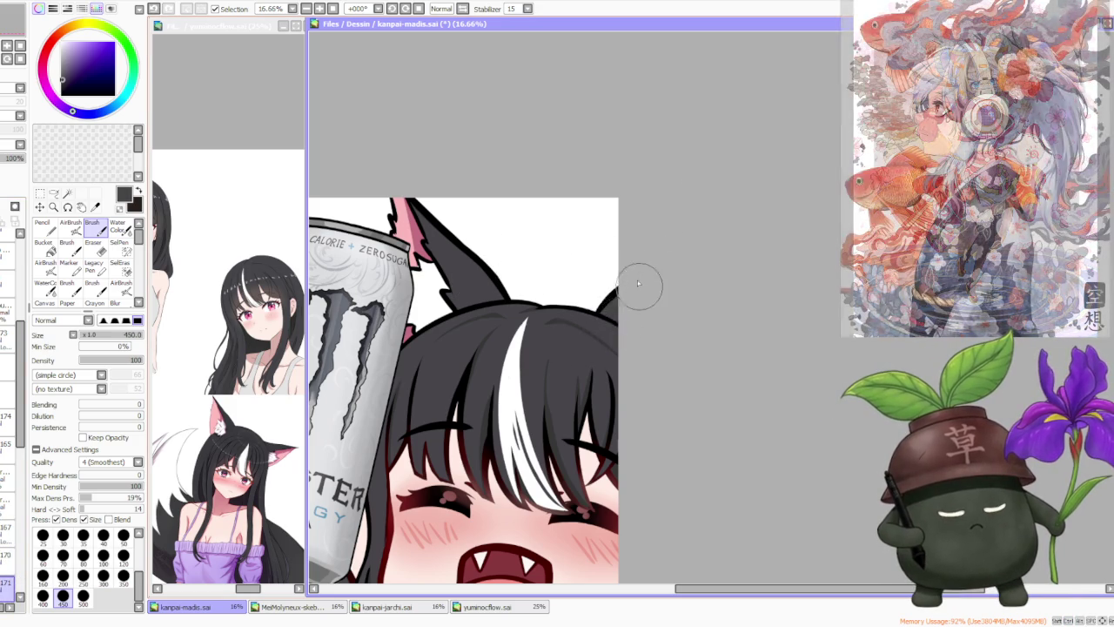
- Sample the near-black hair colour, move to the layer above, and brush a first highlight spot
scroll(644, 261, "down", 1)
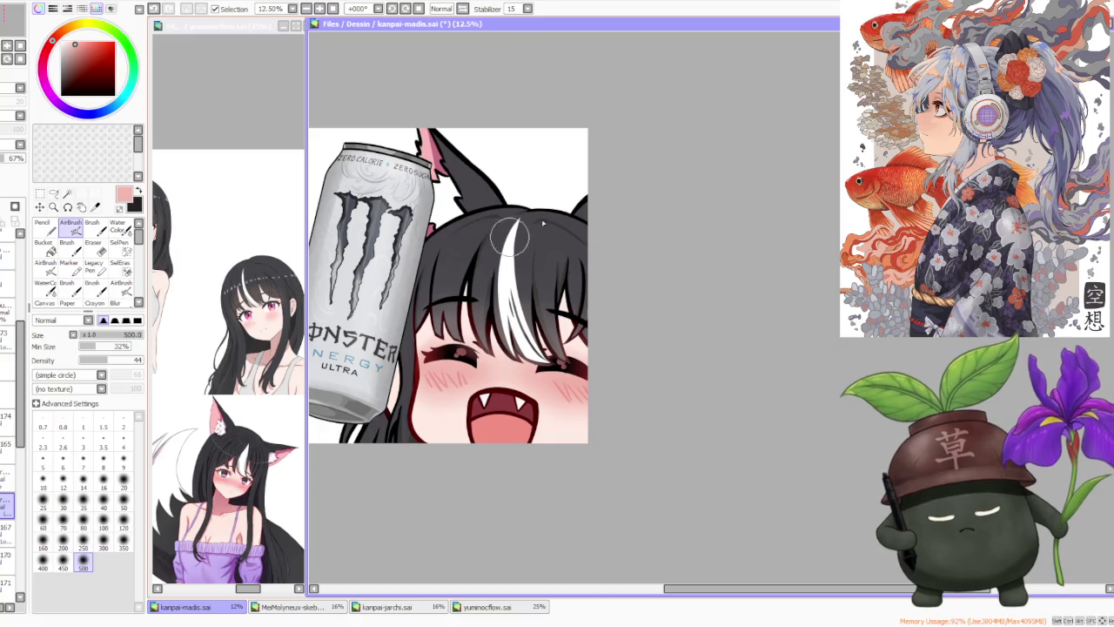
left_click(501, 222, "alt")
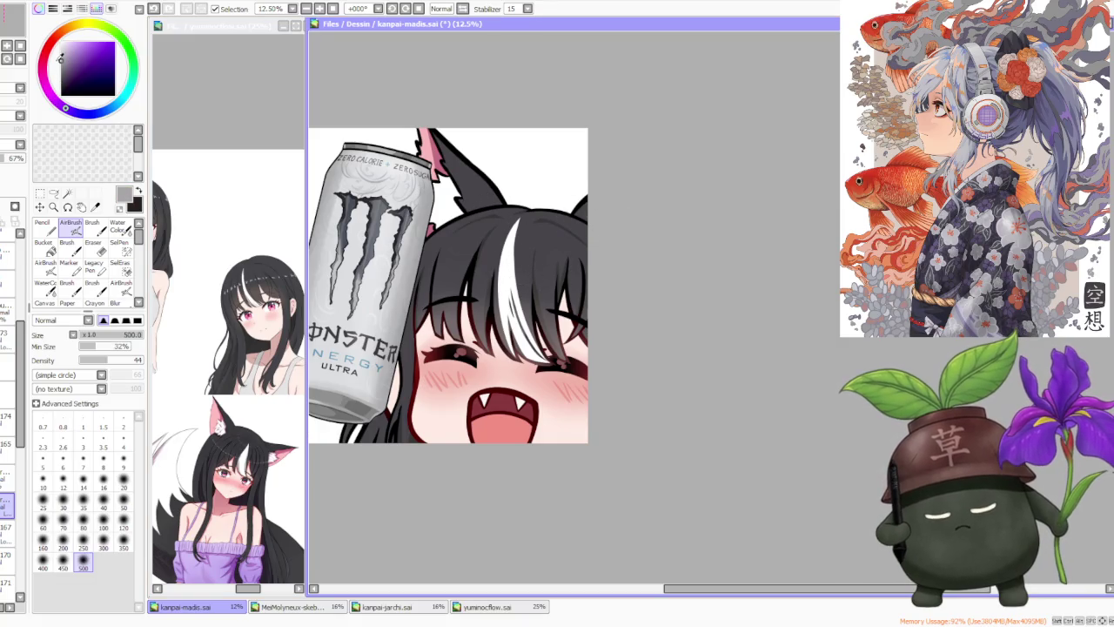
left_click(7, 477)
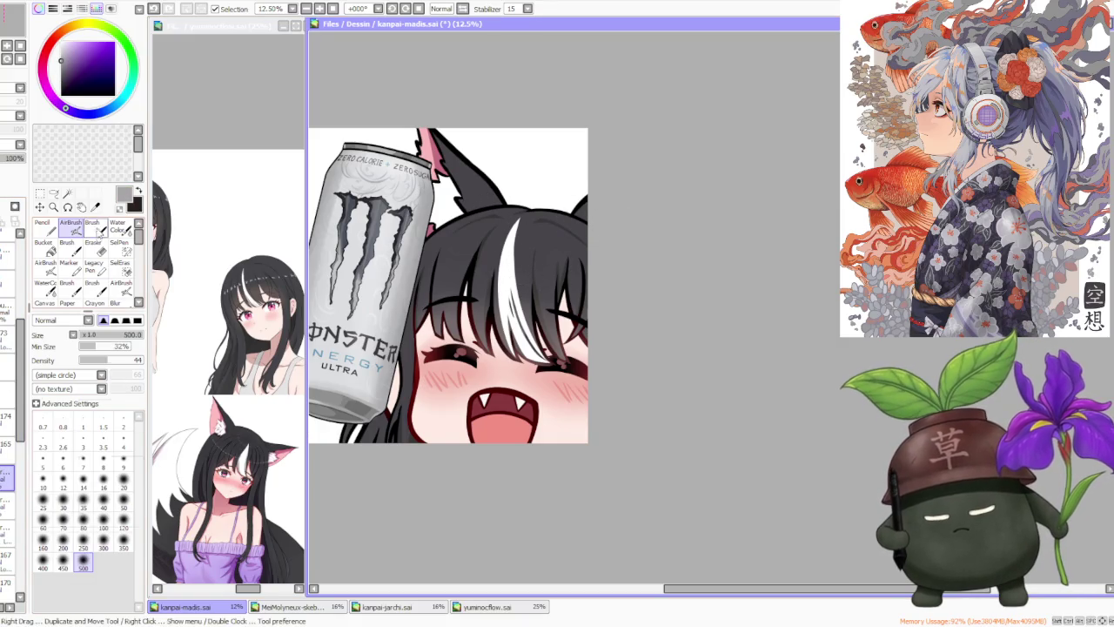
key("b")
scroll(517, 235, "up", 1)
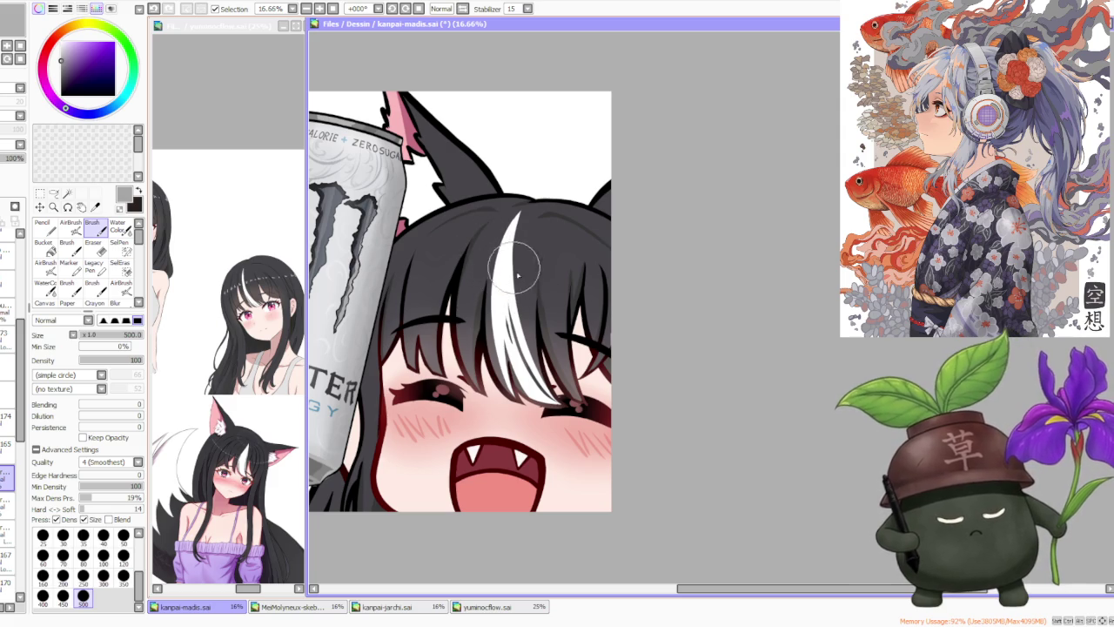
left_click_drag(503, 283, 503, 263)
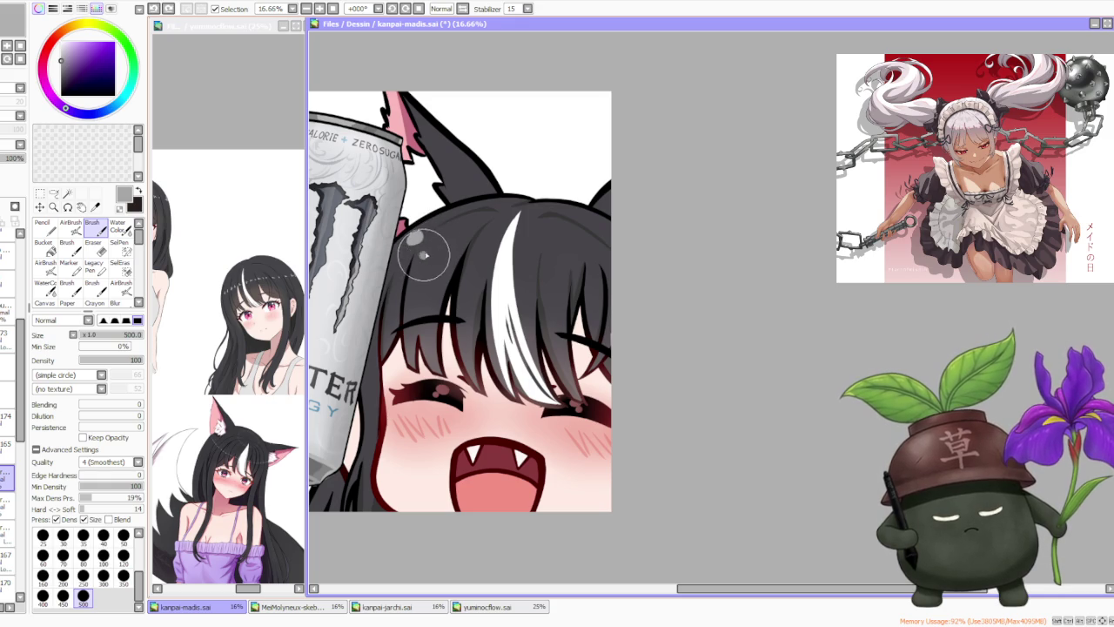
- Dab light-grey highlight spots across the left, middle and right of the hair crown
left_click_drag(416, 238, 433, 252)
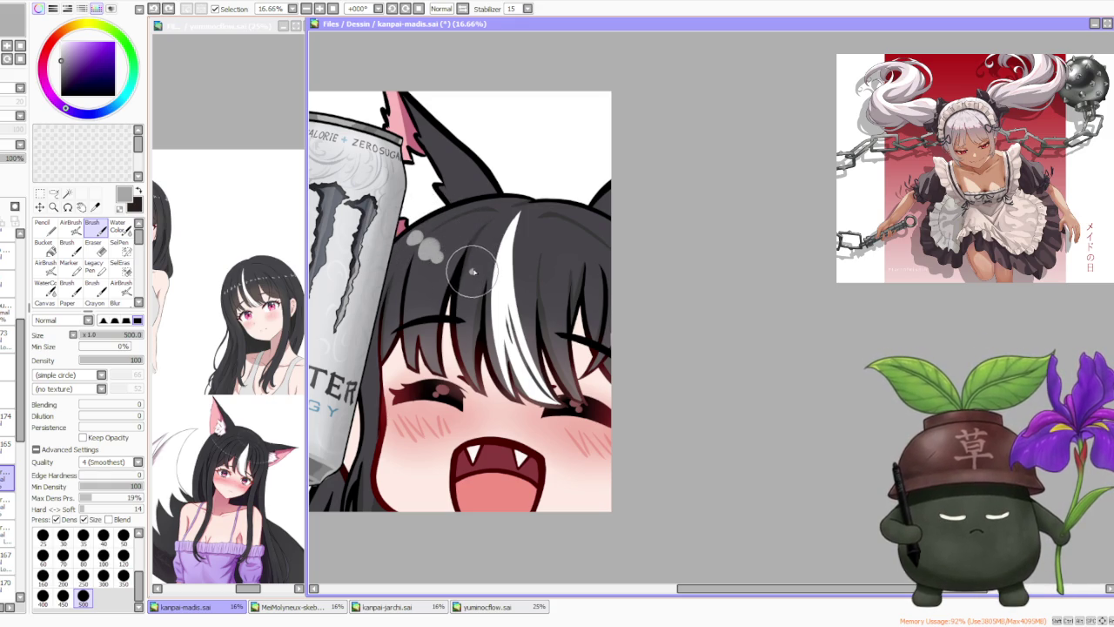
left_click_drag(477, 272, 525, 275)
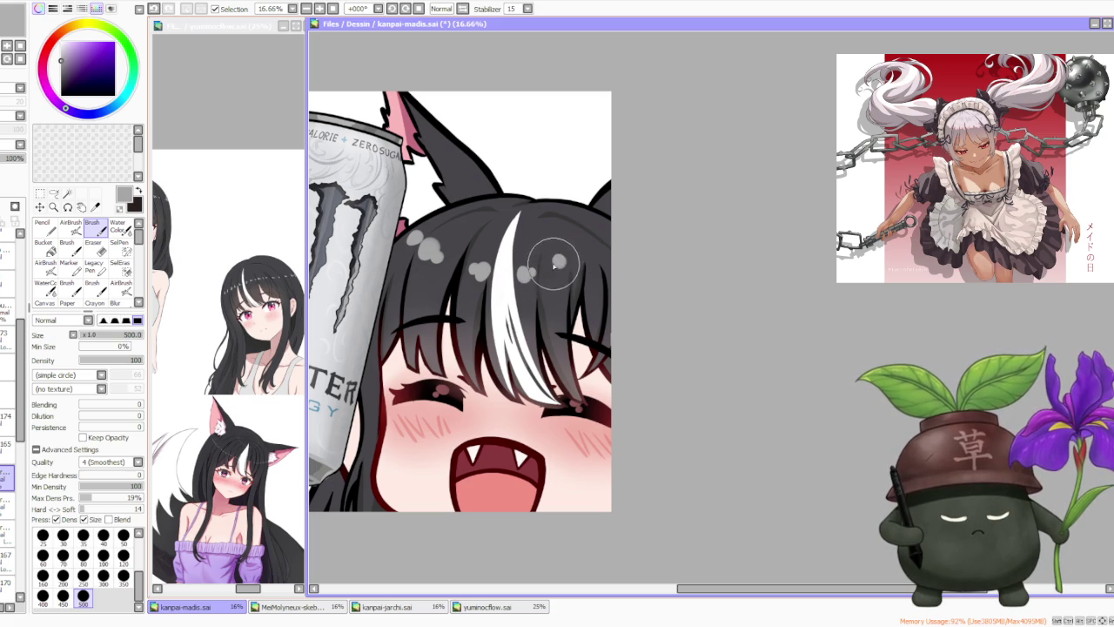
left_click_drag(580, 241, 583, 242)
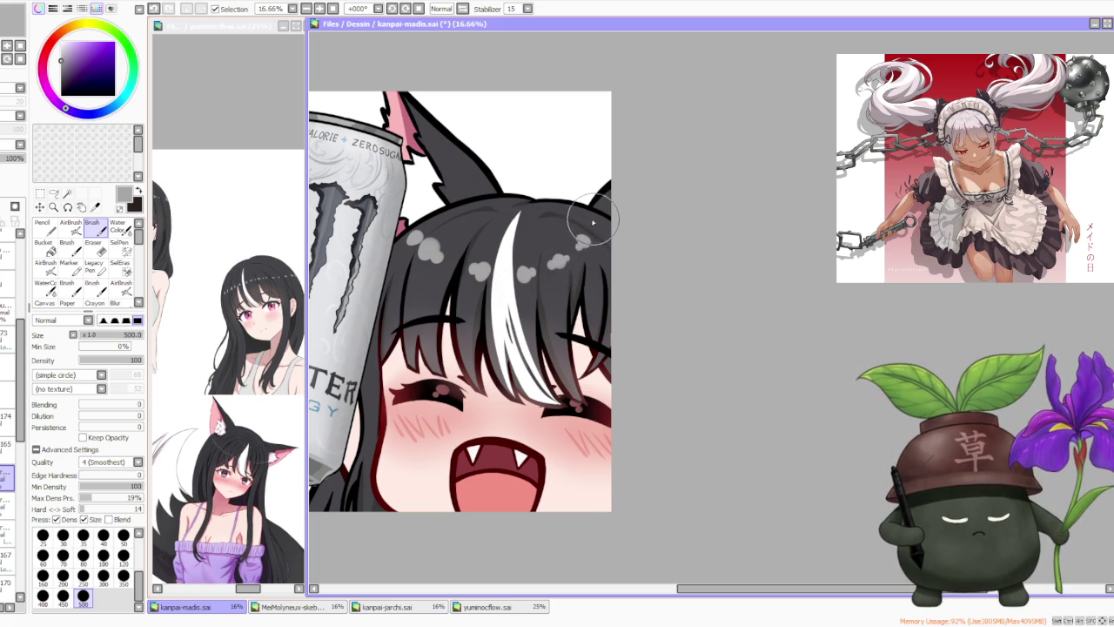
scroll(597, 218, "down", 1)
scroll(592, 193, "down", 1)
scroll(592, 192, "up", 2)
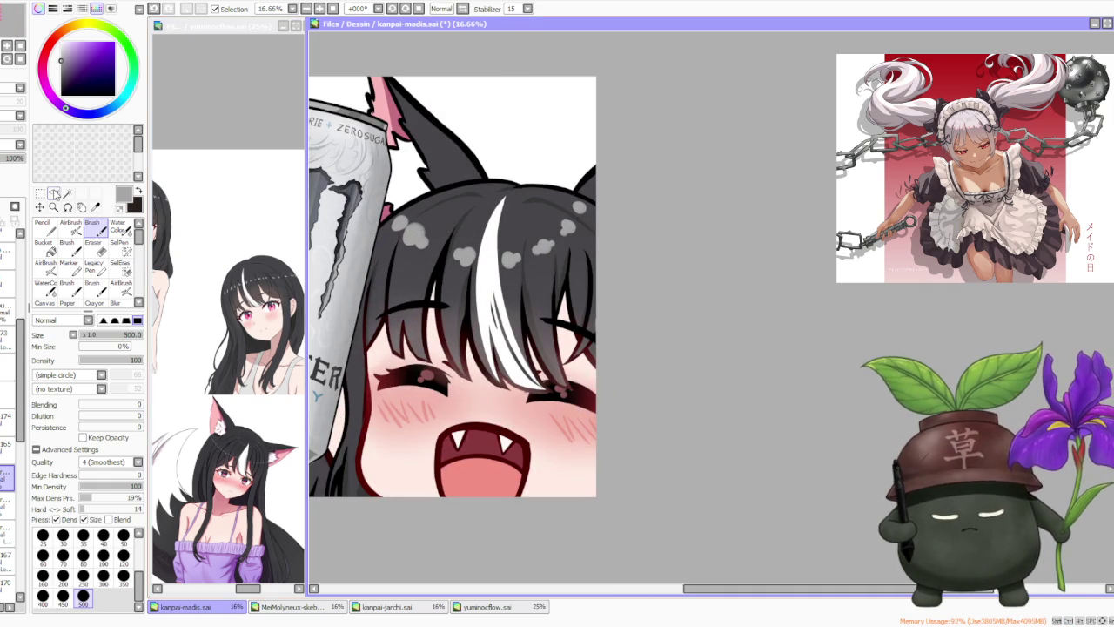
- Lasso the right-hand highlight spots and free-deform them outward and down along the head
key("a")
left_click_drag(526, 186, 508, 200)
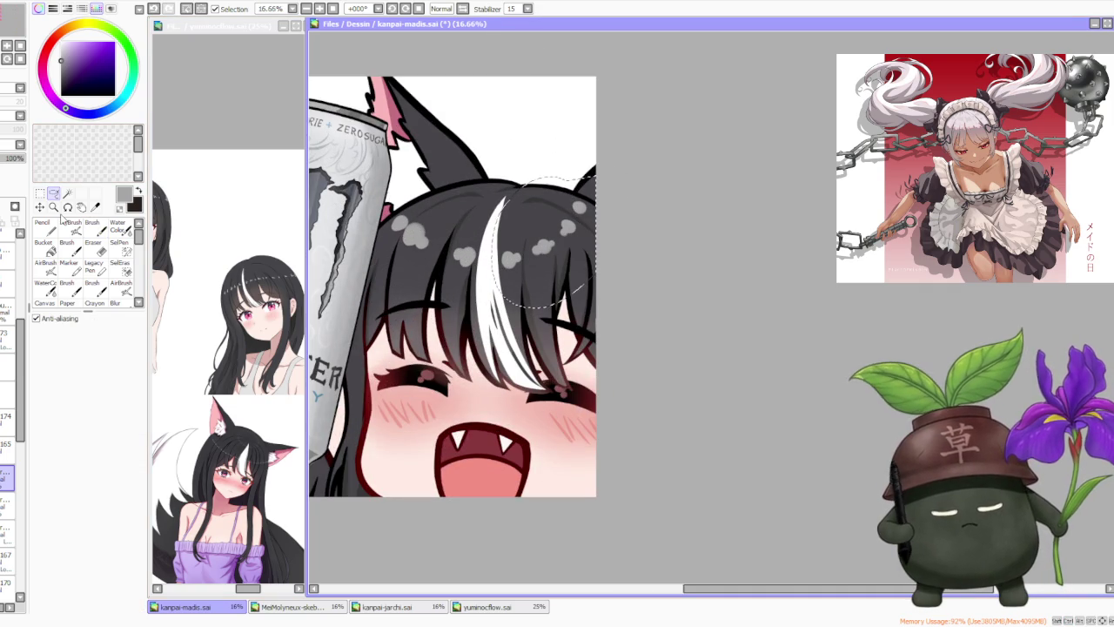
key("ctrl+t")
left_click_drag(587, 235, 596, 207)
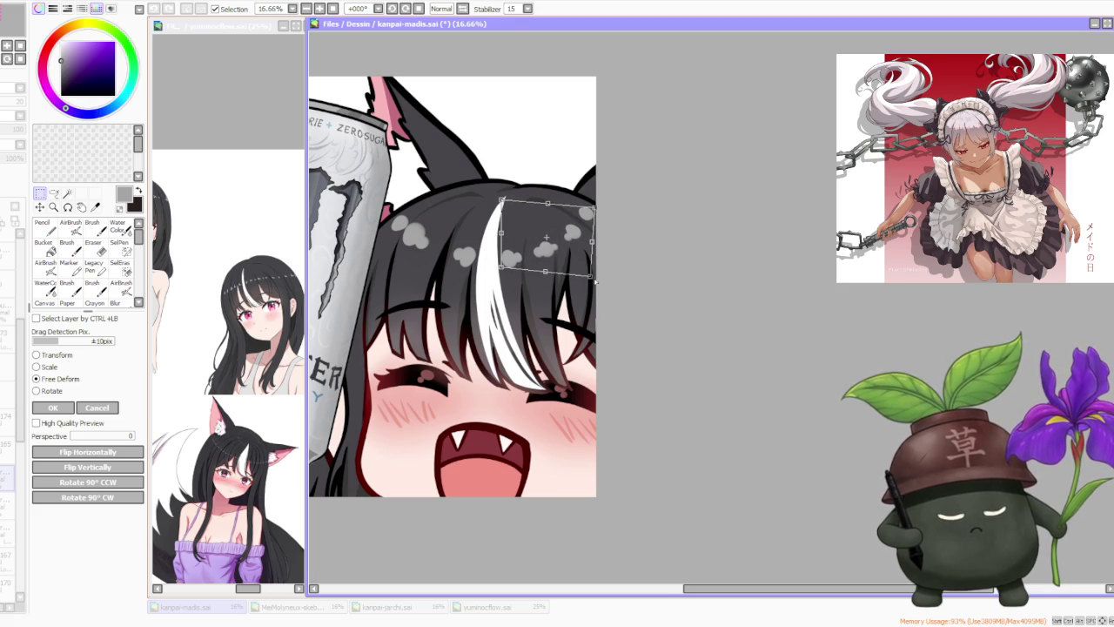
scroll(608, 219, "down", 1)
left_click(53, 407)
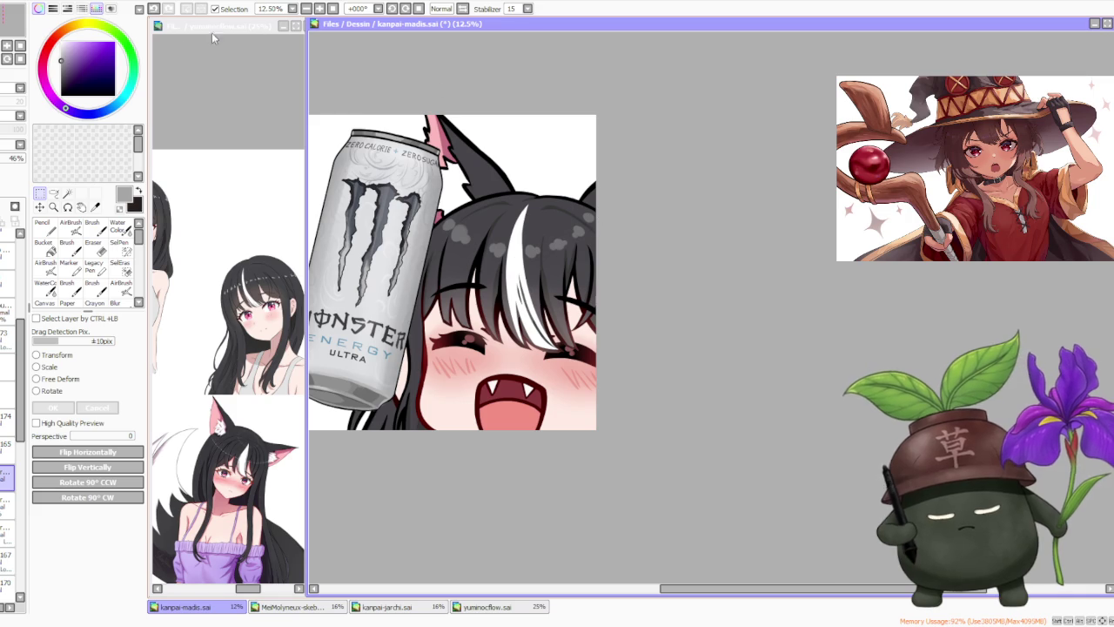
left_click(92, 228)
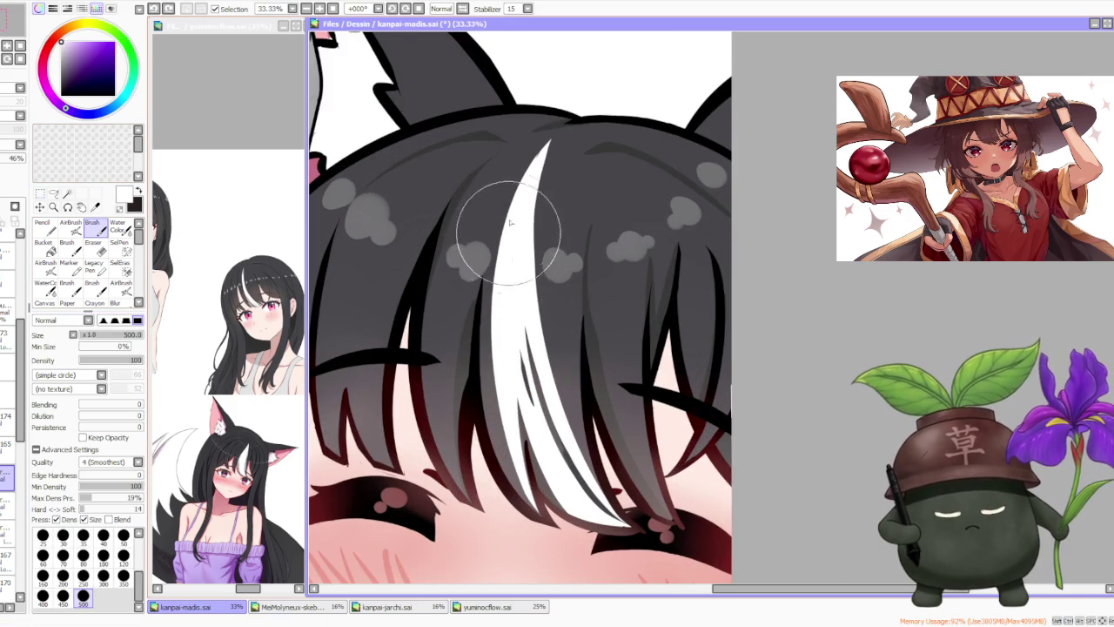
scroll(548, 200, "down", 5)
scroll(574, 159, "down", 2)
scroll(614, 148, "up", 4)
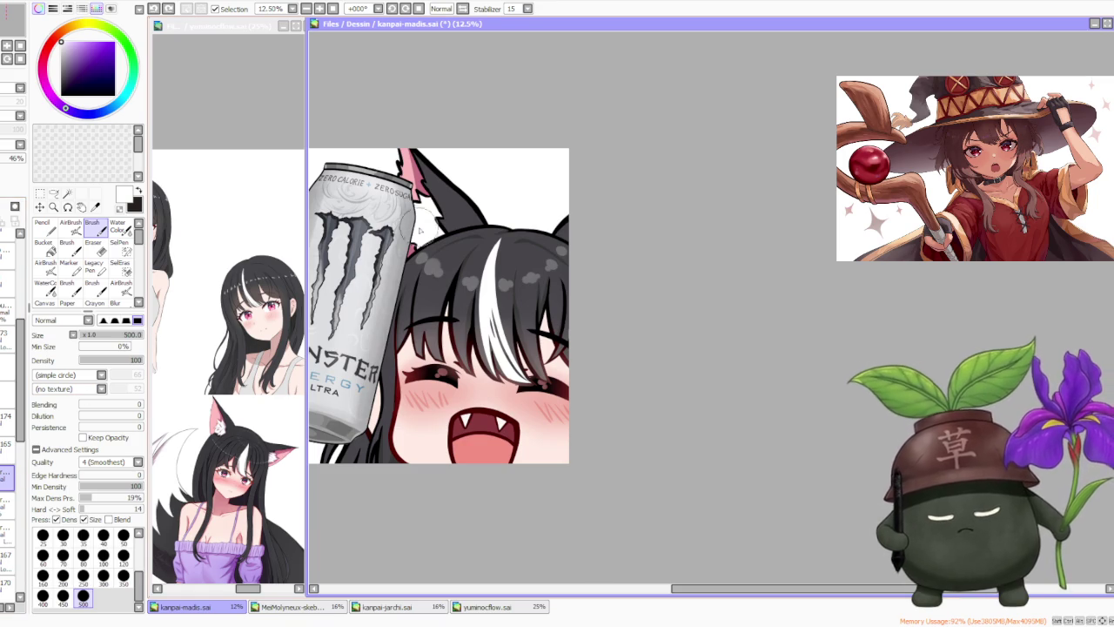
scroll(423, 244, "up", 1)
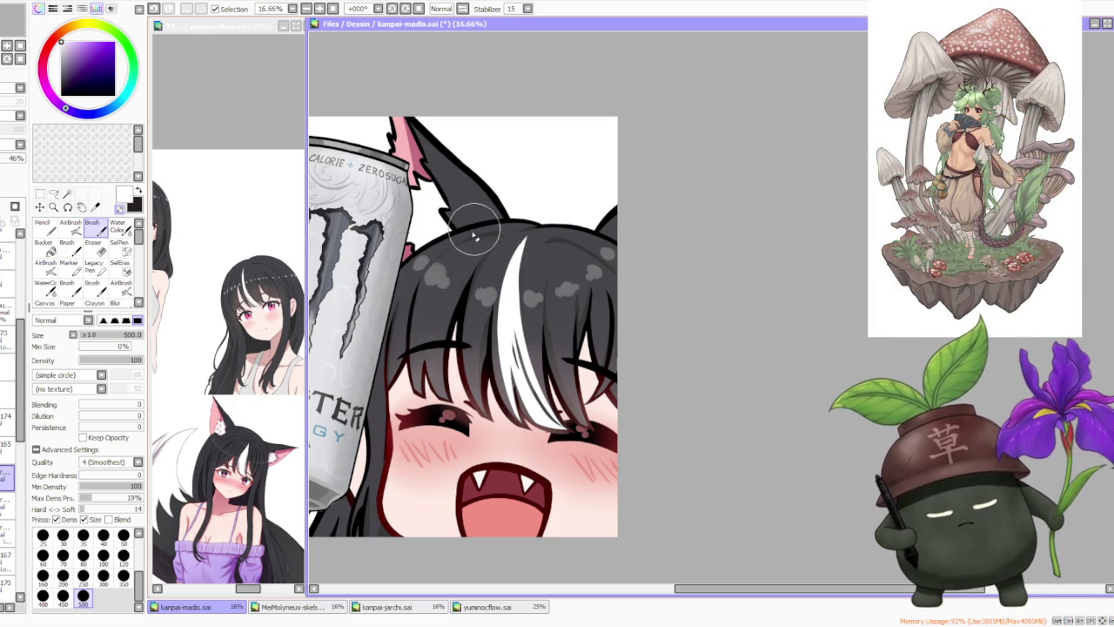
- On the can layer, sample the can's near-white and undo a trial stroke at its edge
scroll(542, 179, "down", 2)
scroll(562, 185, "down", 2)
scroll(564, 188, "down", 1)
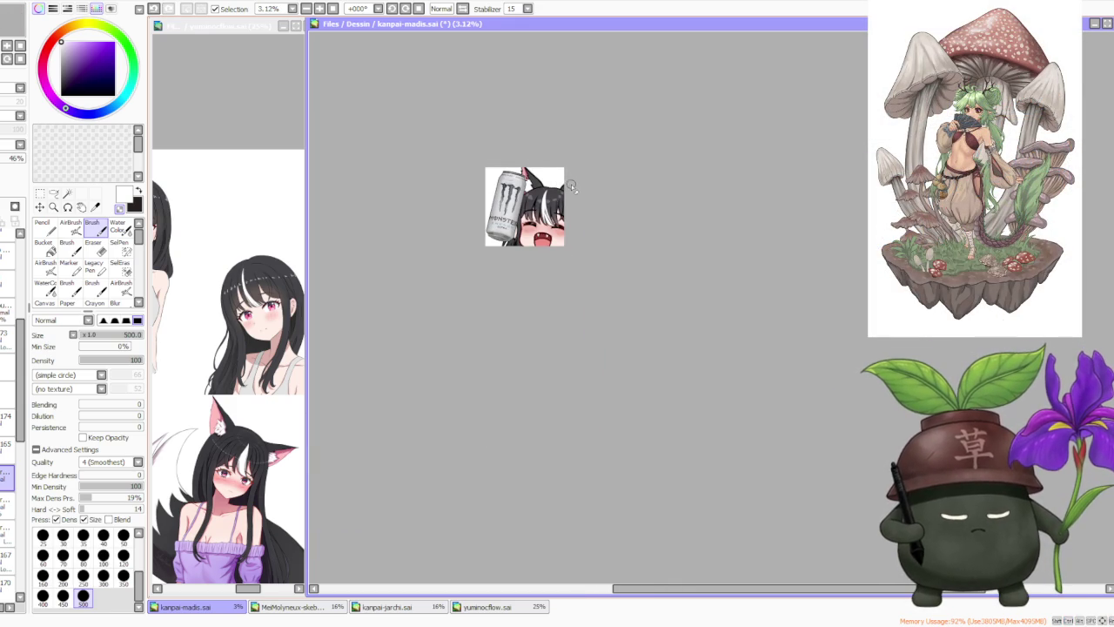
scroll(568, 185, "up", 3)
scroll(565, 186, "up", 1)
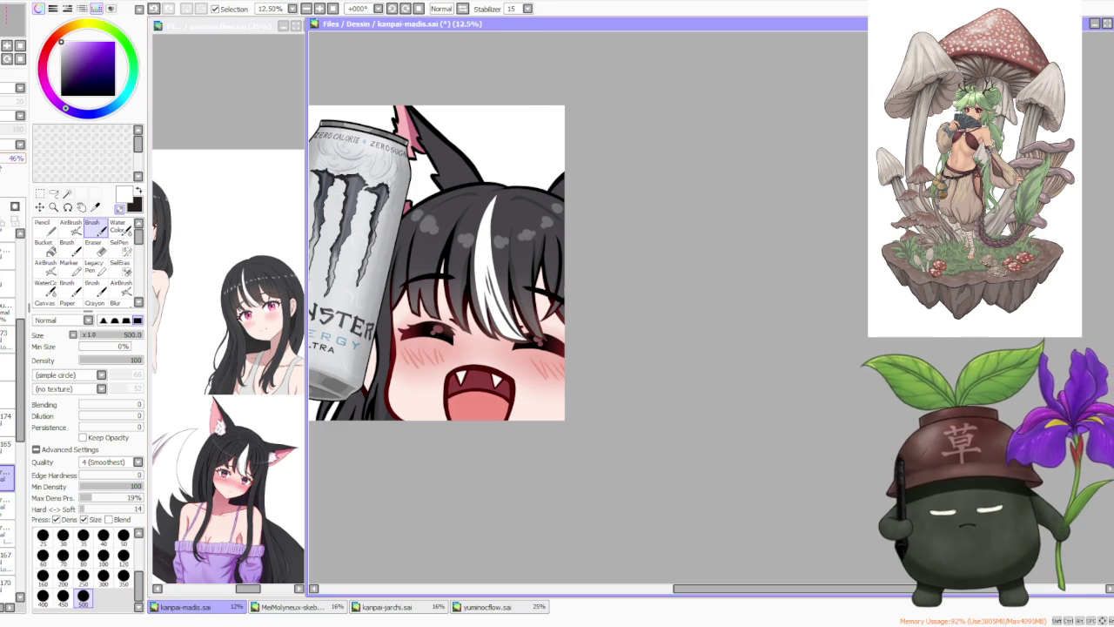
scroll(460, 298, "down", 1)
scroll(459, 298, "down", 2)
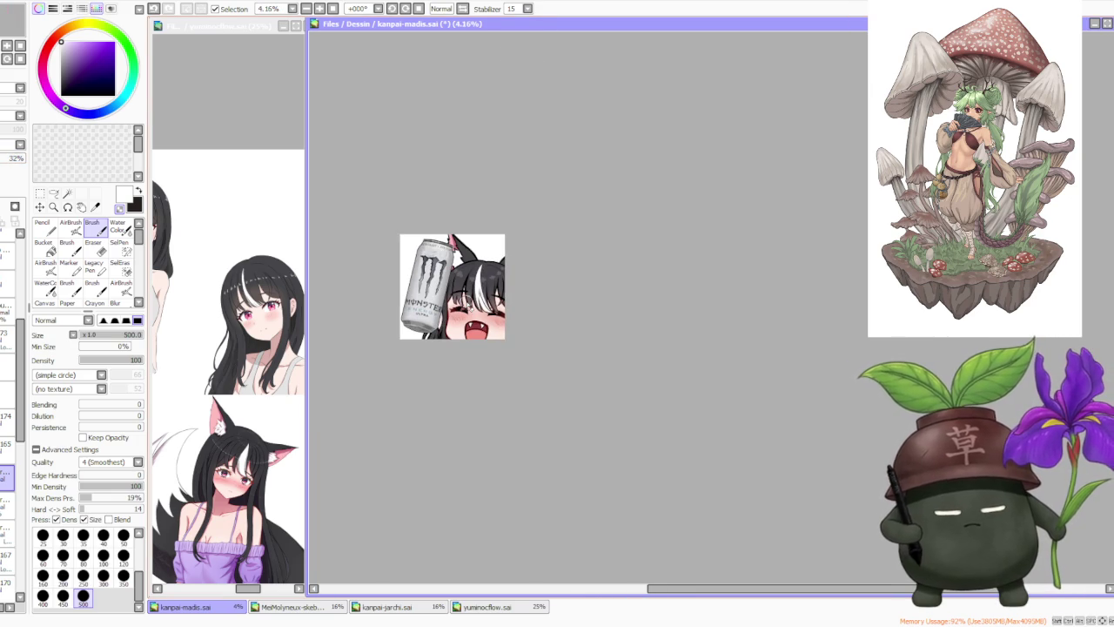
scroll(483, 250, "up", 2)
scroll(442, 315, "up", 1)
scroll(448, 304, "down", 1)
scroll(470, 245, "down", 1)
scroll(456, 256, "up", 2)
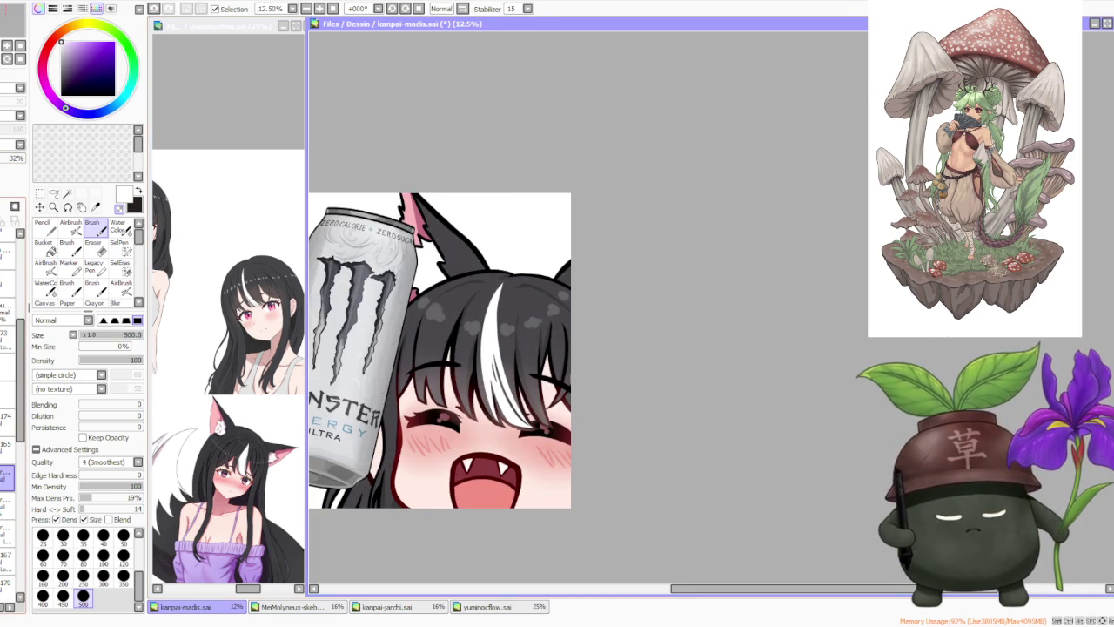
scroll(6, 492, "down", 3)
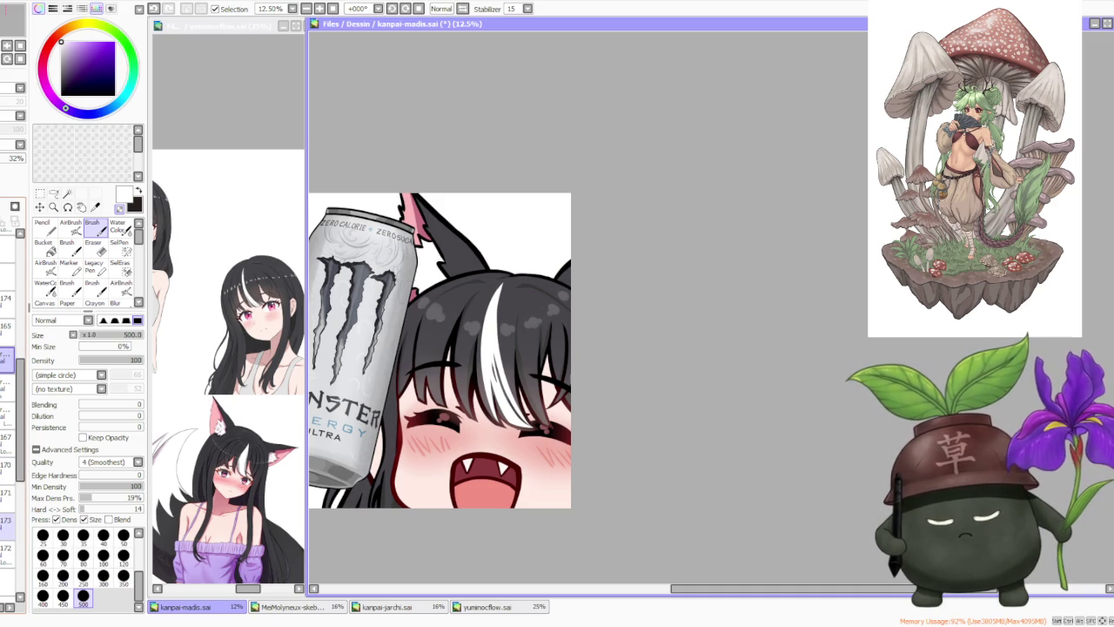
left_click(7, 524)
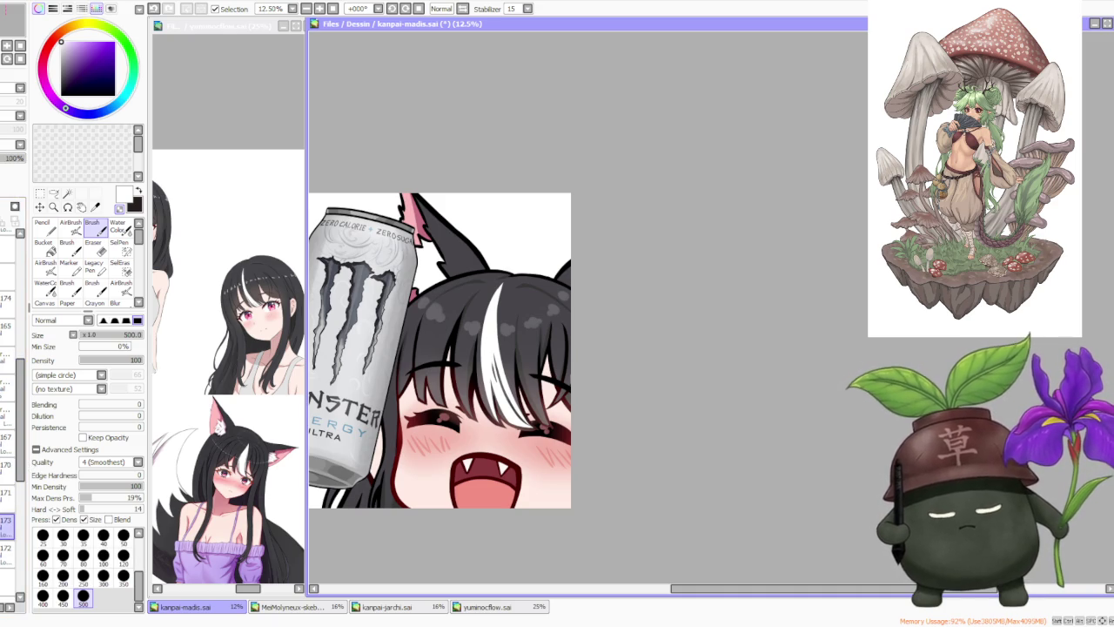
left_click(427, 277, "alt")
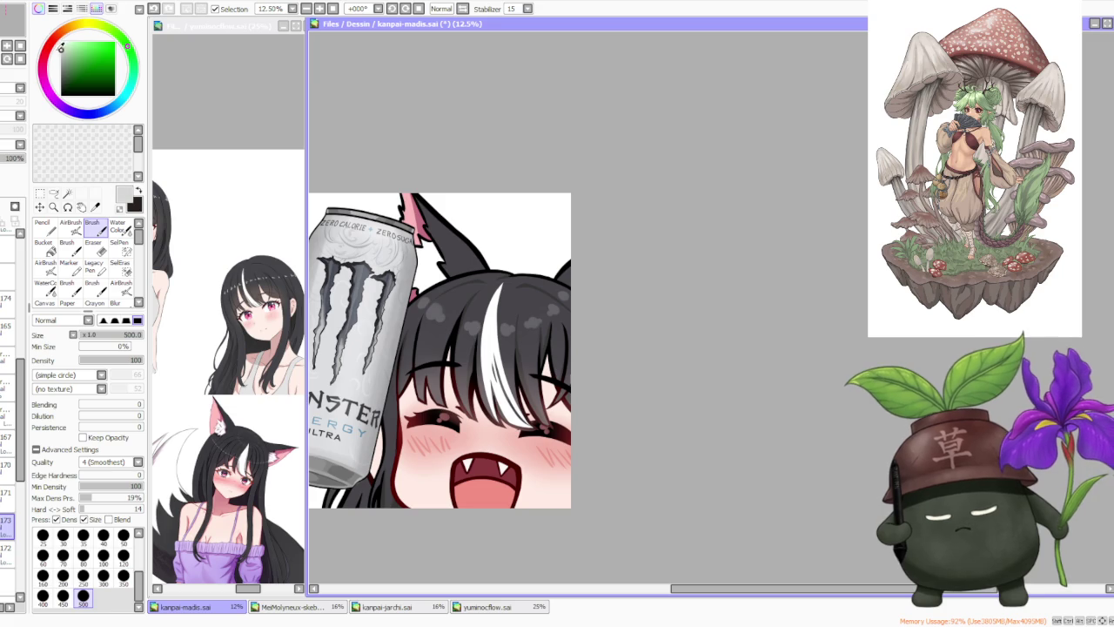
mouse_move(417, 261)
left_mouse_down()
mouse_move(435, 248)
mouse_move(421, 275)
left_mouse_up()
key("ctrl+z")
key("ctrl+z")
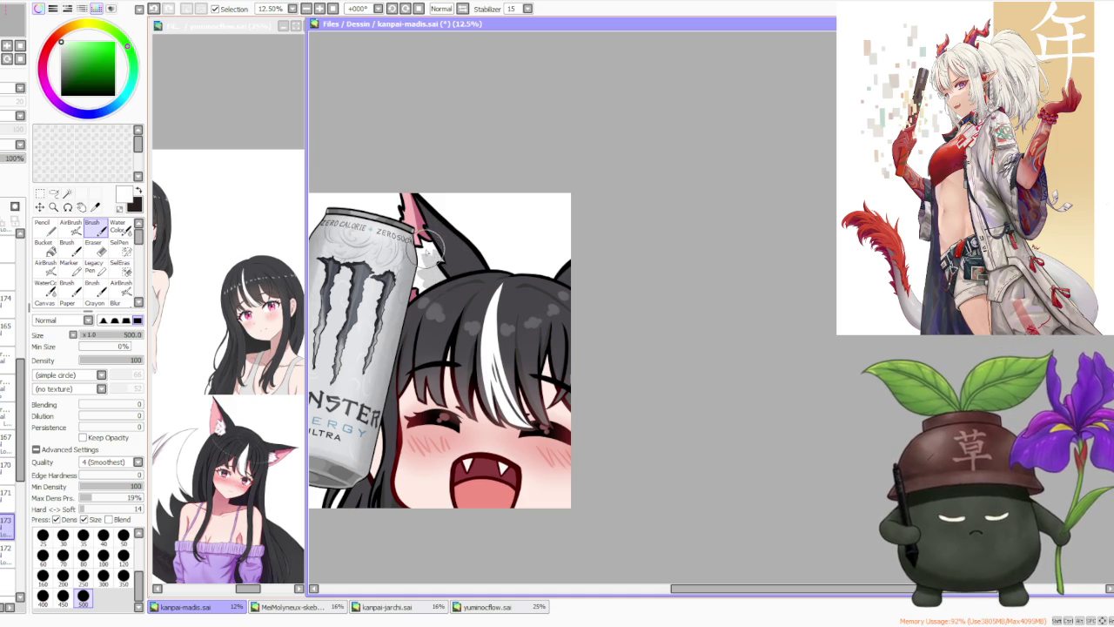
- Sample the light pink skin tone from the girl's face
scroll(430, 194, "down", 3)
scroll(439, 200, "up", 1)
scroll(410, 119, "up", 2)
scroll(412, 124, "down", 1)
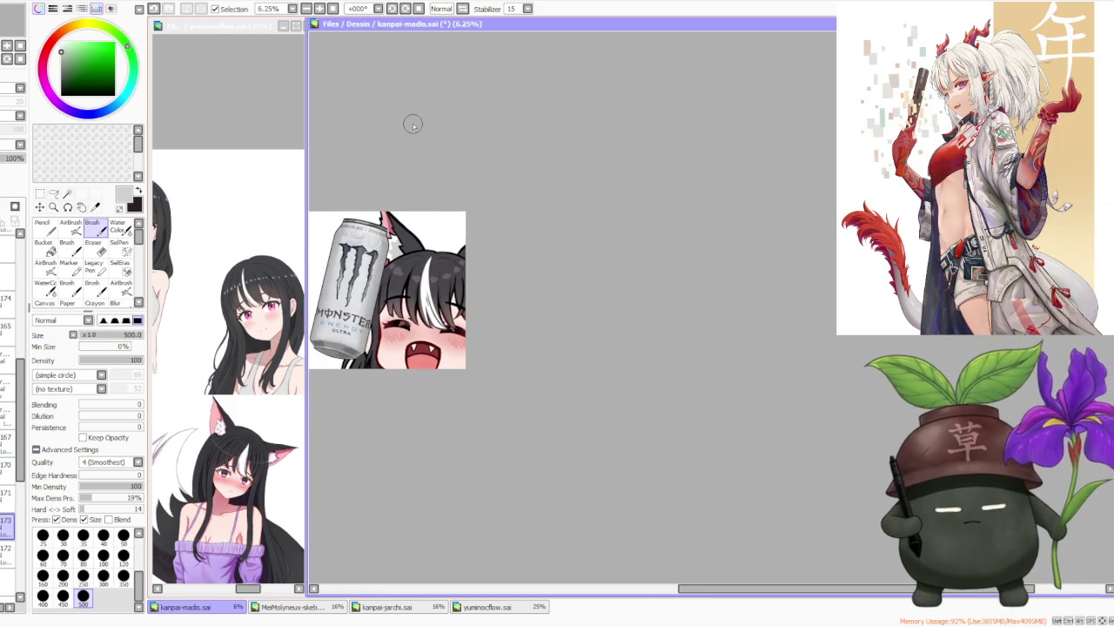
scroll(651, 273, "down", 1)
scroll(524, 232, "up", 1)
scroll(524, 235, "up", 1)
scroll(555, 430, "down", 2)
scroll(563, 376, "up", 2)
scroll(572, 367, "down", 1)
scroll(403, 368, "up", 1)
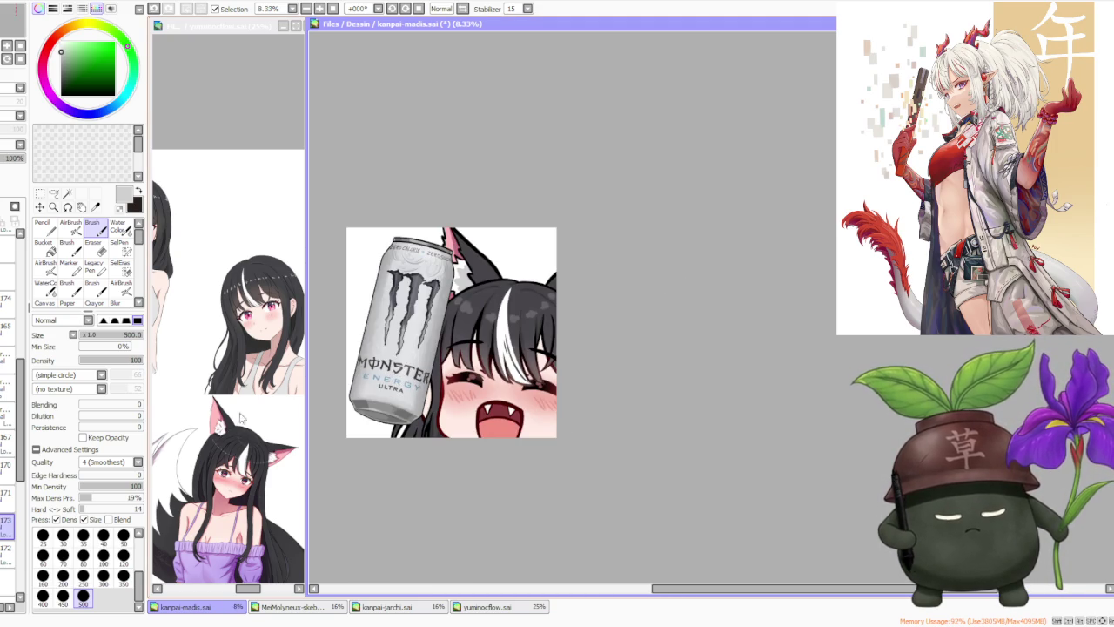
scroll(22, 477, "down", 5)
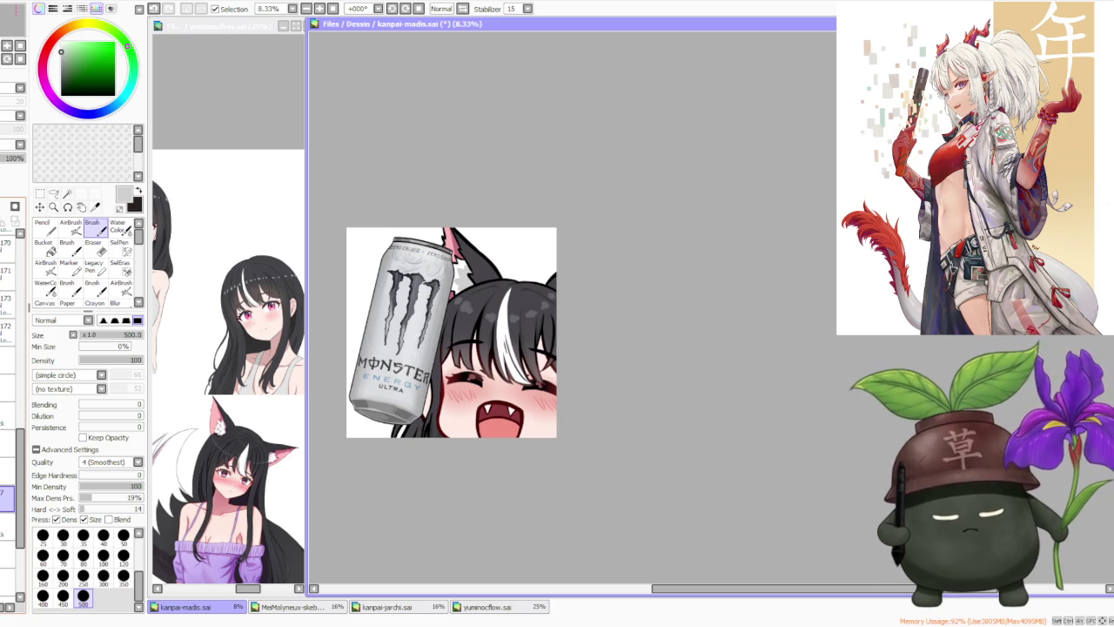
left_click(461, 427, "alt")
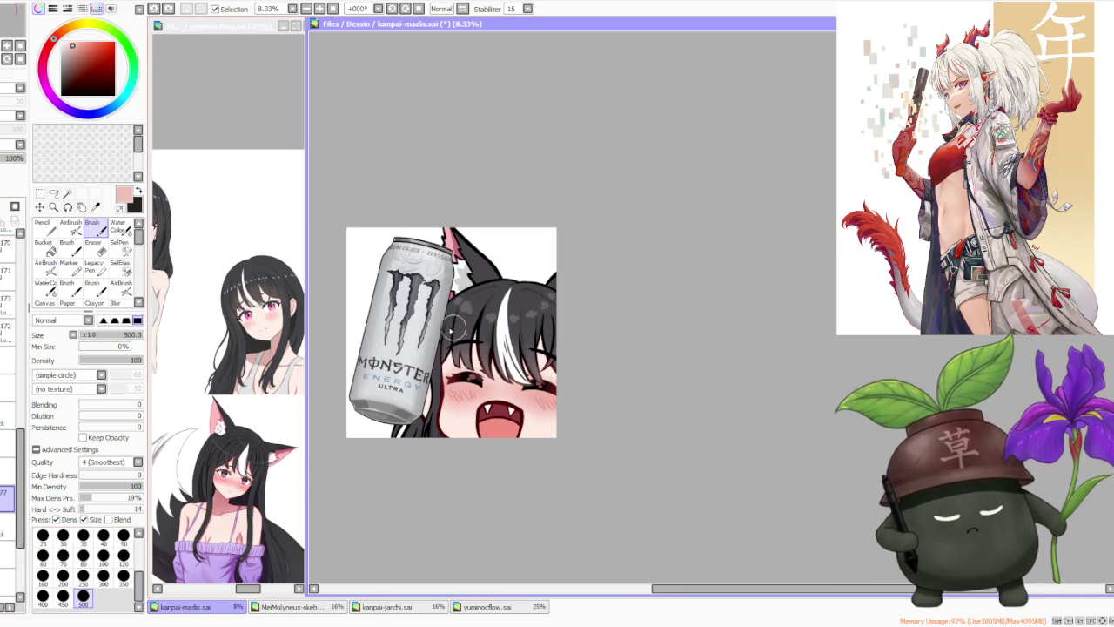
scroll(457, 353, "up", 2)
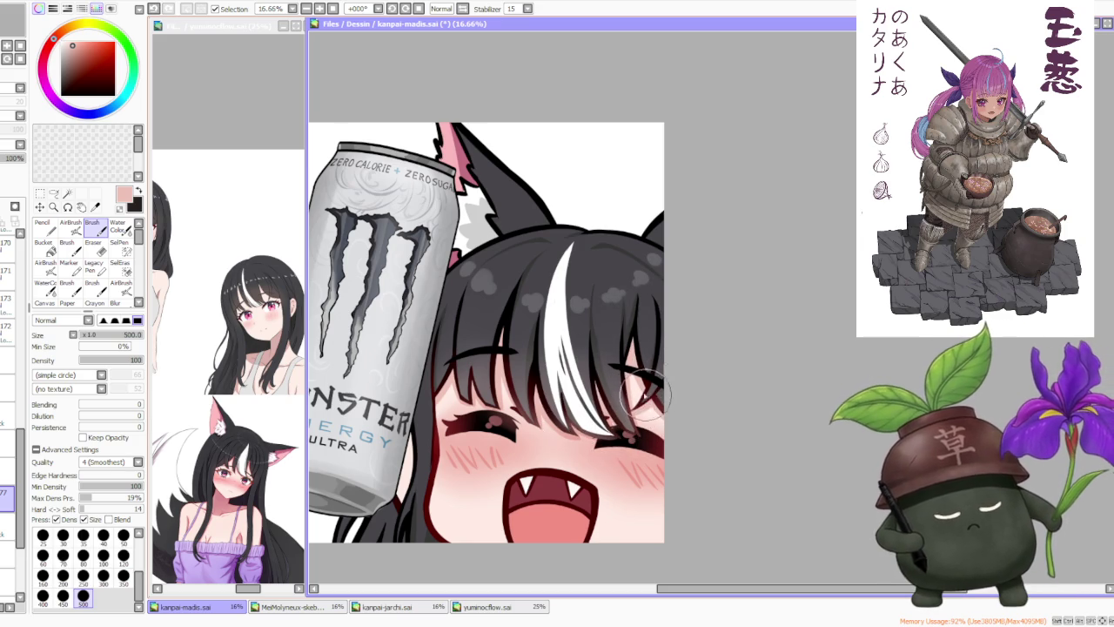
scroll(626, 392, "down", 2)
scroll(631, 374, "up", 2)
scroll(635, 348, "down", 3)
scroll(639, 336, "down", 2)
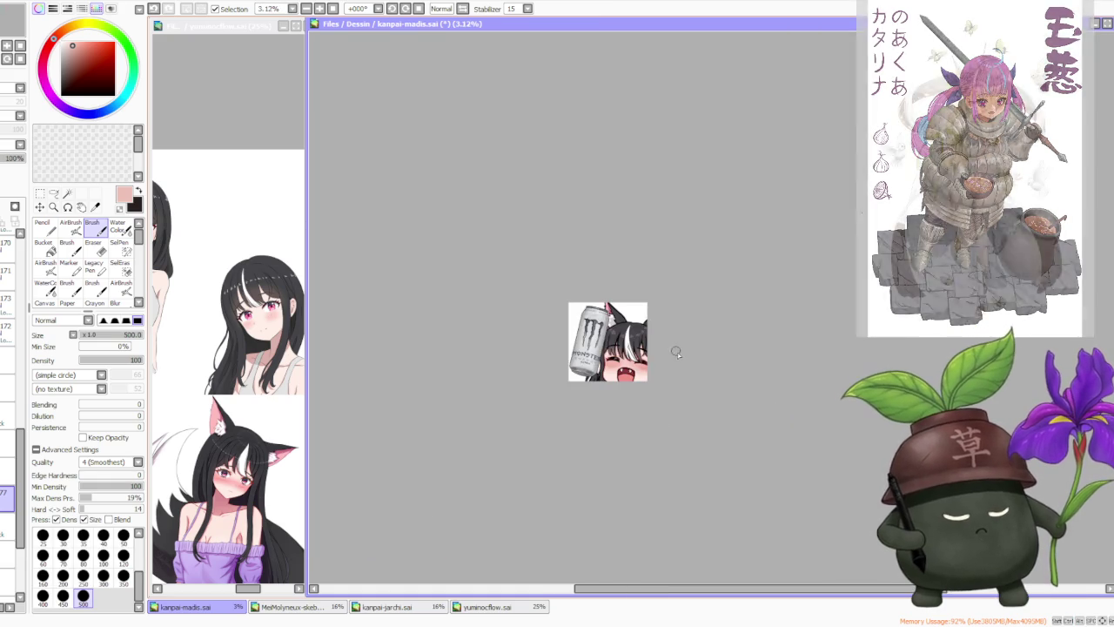
scroll(677, 351, "up", 4)
scroll(649, 346, "up", 1)
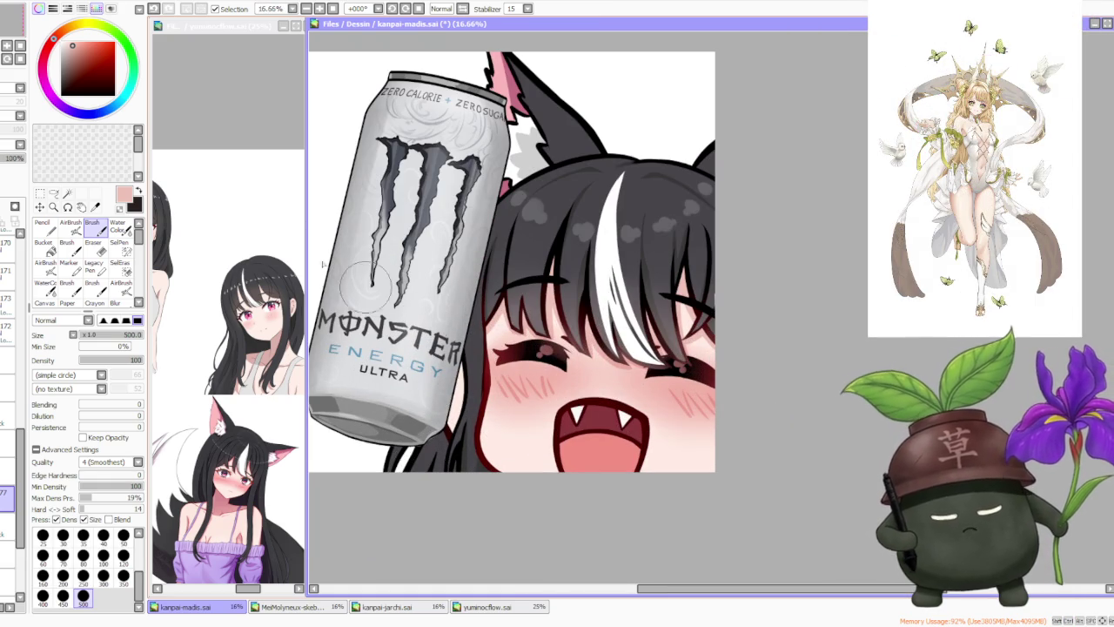
left_click_drag(19, 509, 21, 568)
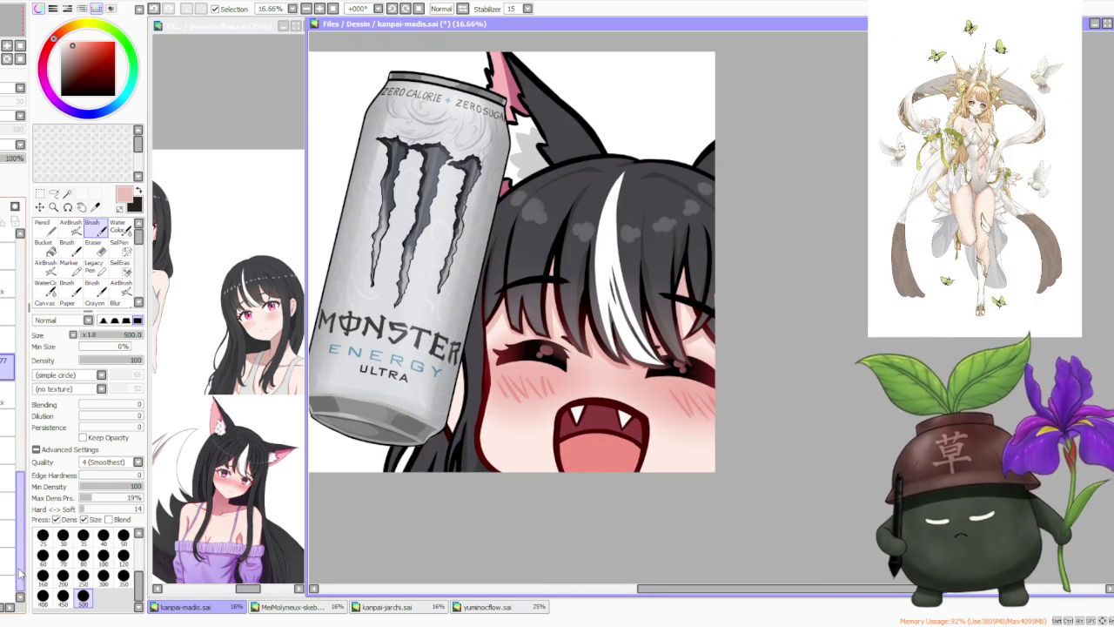
left_click(9, 479)
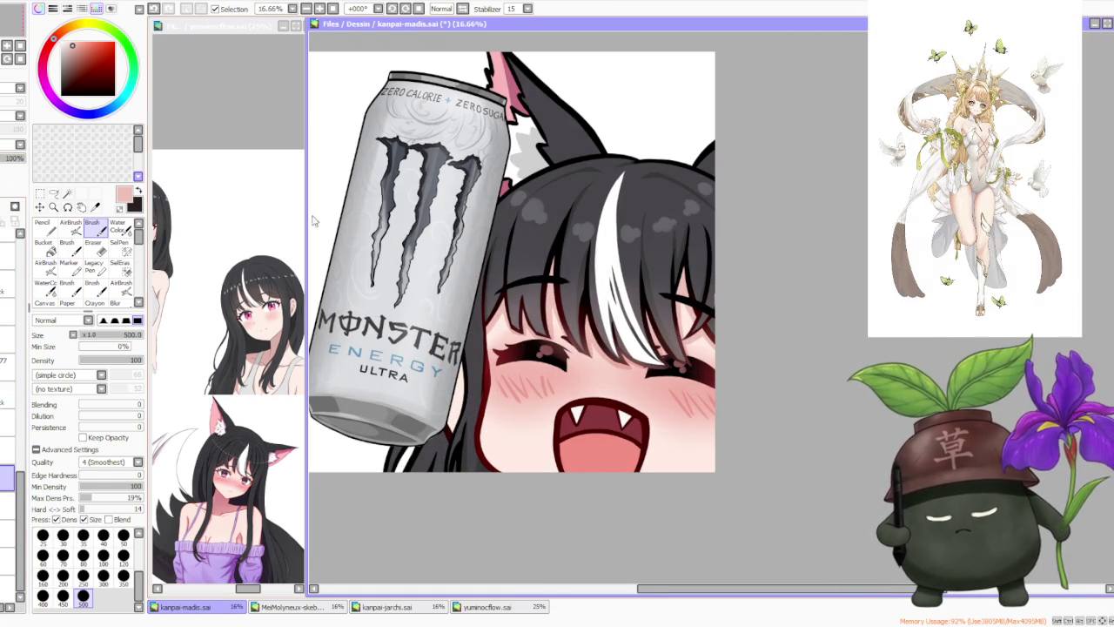
scroll(481, 333, "down", 1)
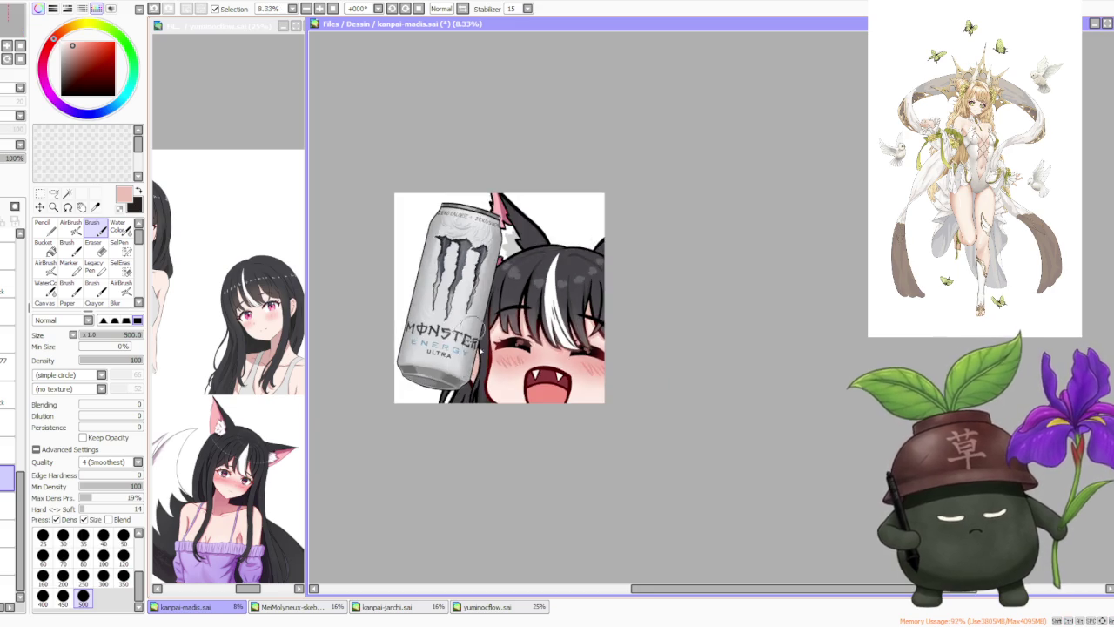
scroll(474, 326, "up", 2)
scroll(448, 373, "down", 1)
scroll(448, 373, "down", 1)
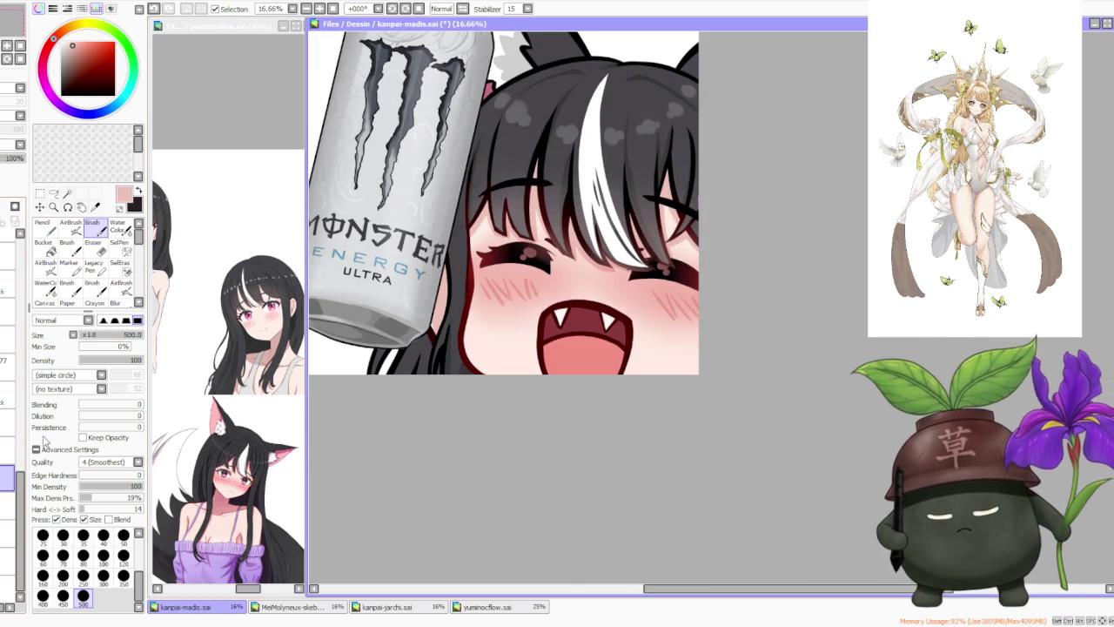
scroll(390, 323, "up", 3)
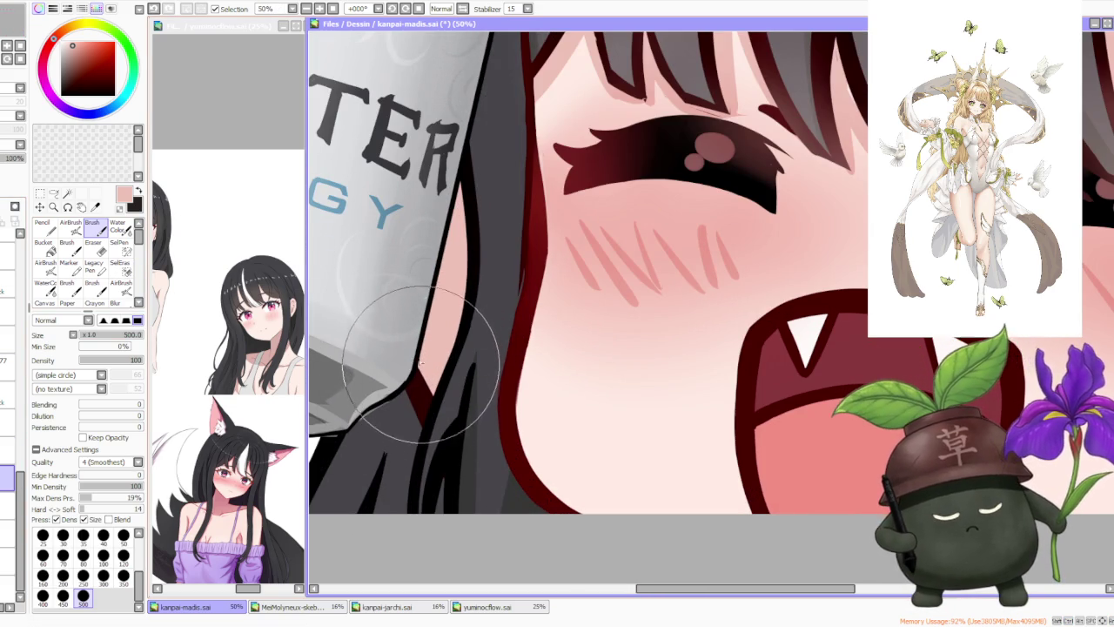
scroll(422, 367, "down", 1)
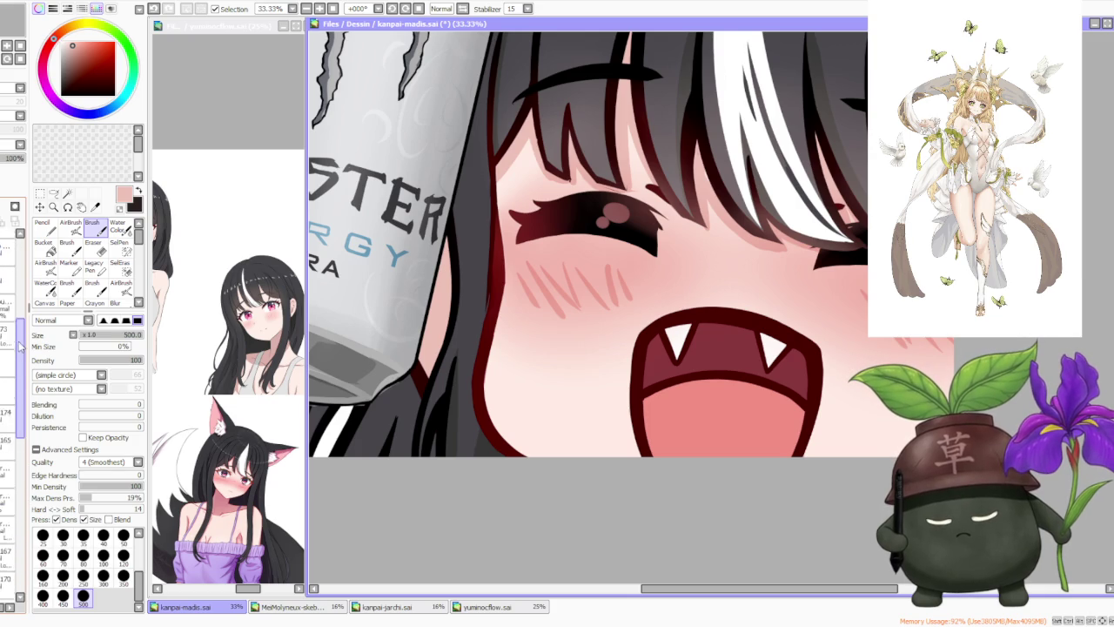
scroll(18, 366, "up", 2)
scroll(9, 374, "down", 2)
scroll(9, 349, "down", 1)
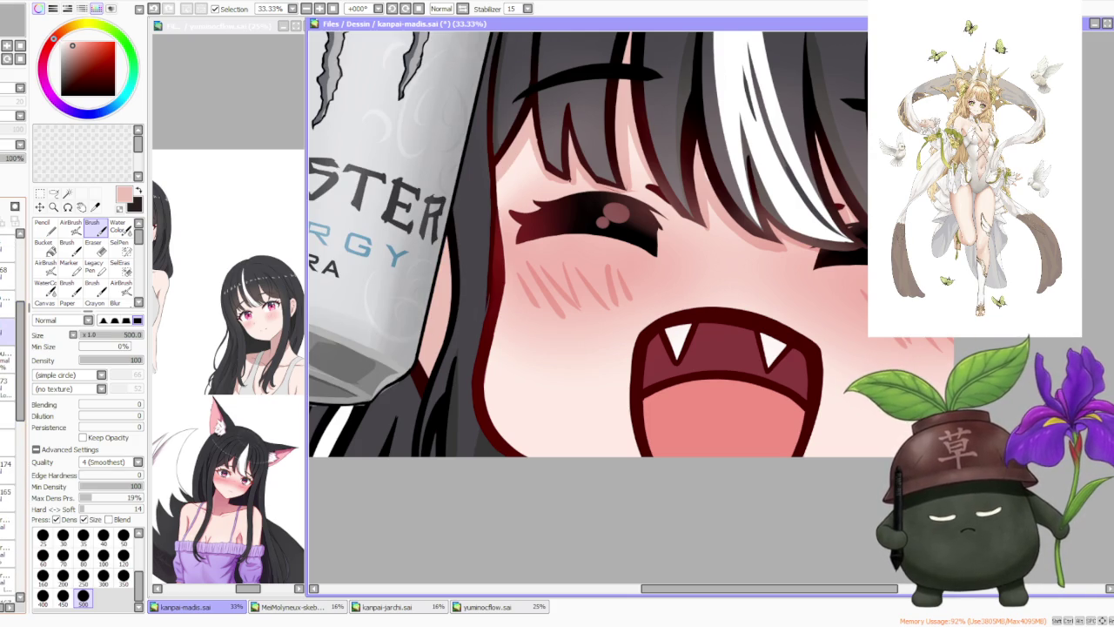
scroll(18, 374, "down", 2)
scroll(17, 392, "down", 2)
scroll(22, 435, "down", 2)
scroll(17, 417, "down", 2)
scroll(13, 418, "down", 2)
scroll(13, 436, "down", 1)
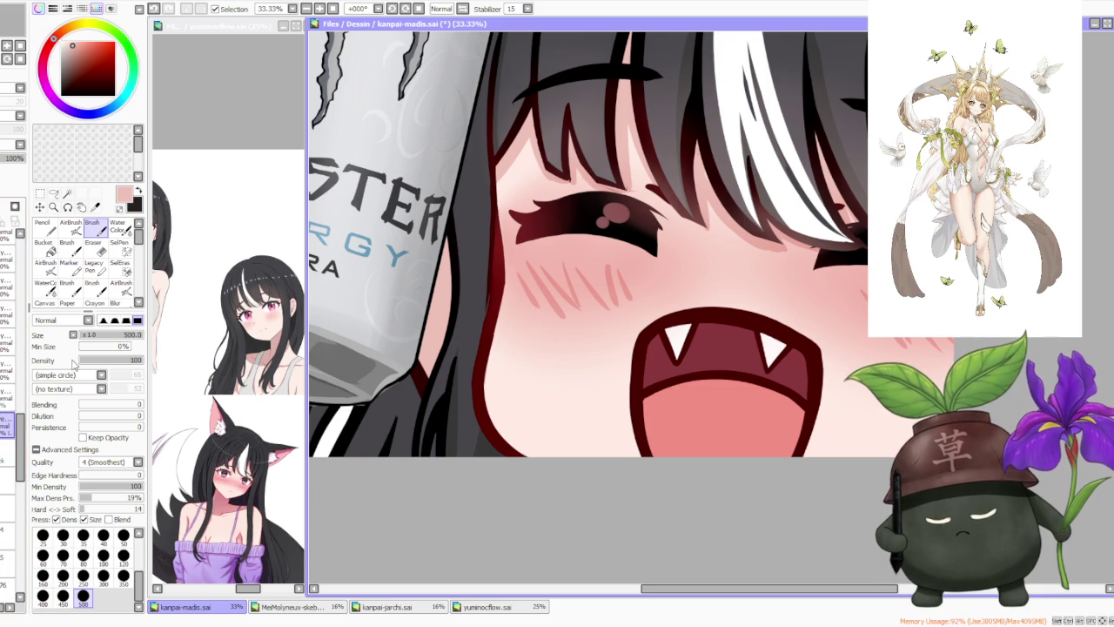
scroll(405, 357, "up", 3)
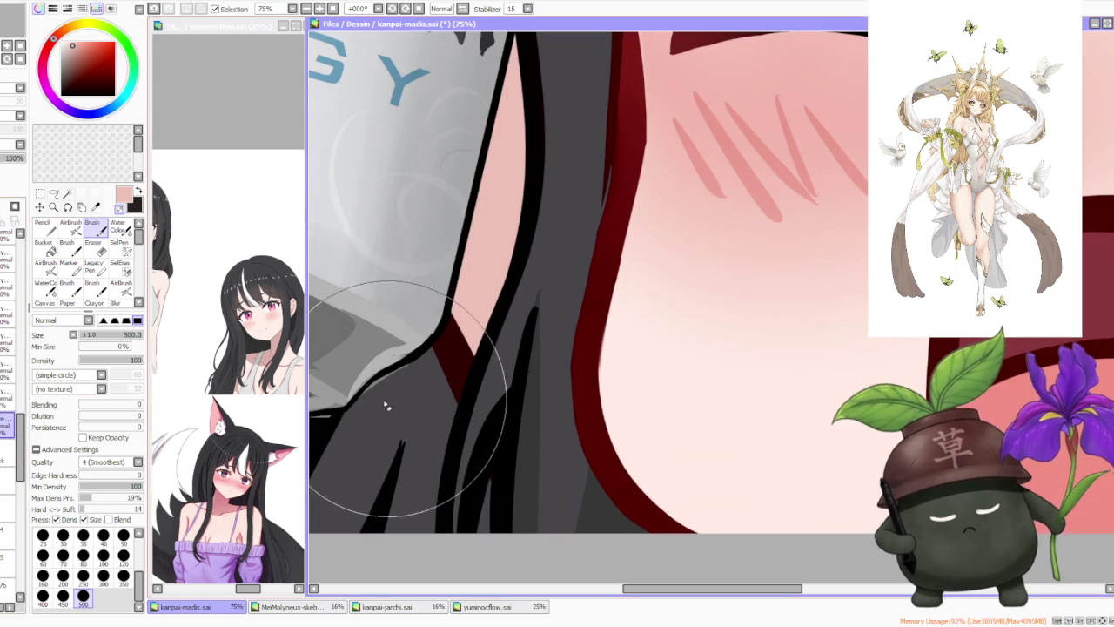
scroll(416, 365, "down", 3)
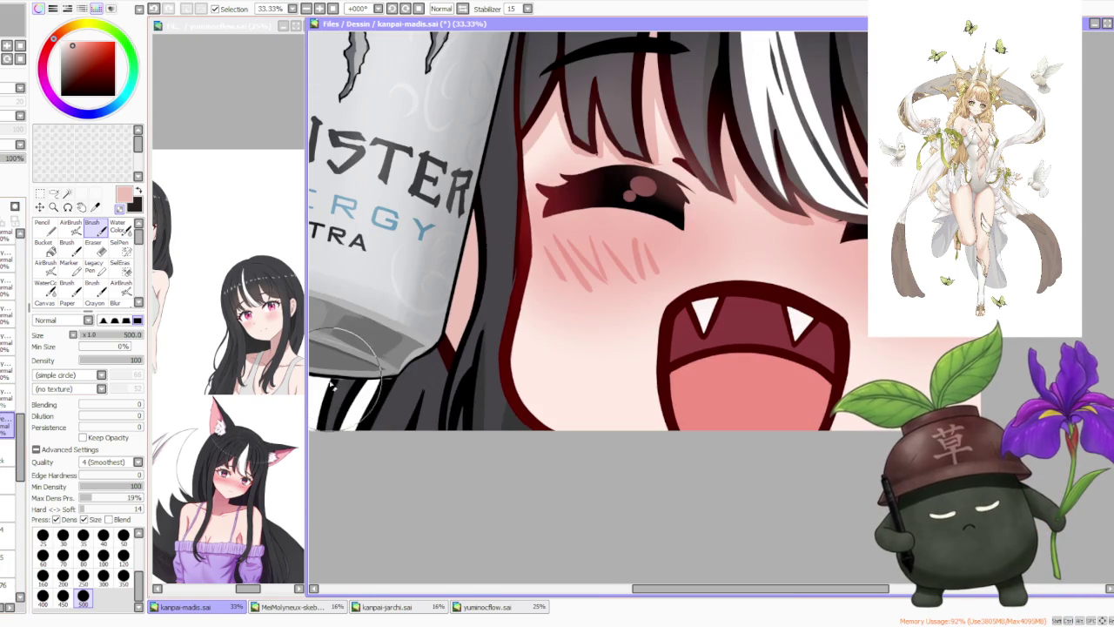
scroll(557, 261, "down", 1)
scroll(624, 250, "down", 2)
scroll(625, 251, "down", 1)
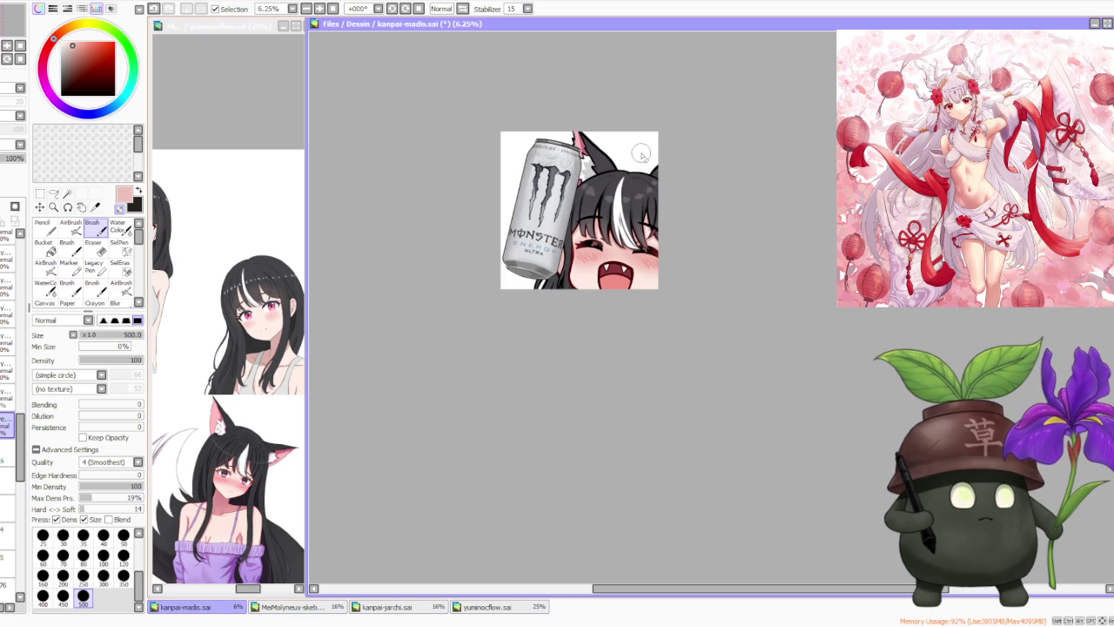
scroll(639, 145, "down", 1)
scroll(621, 137, "up", 3)
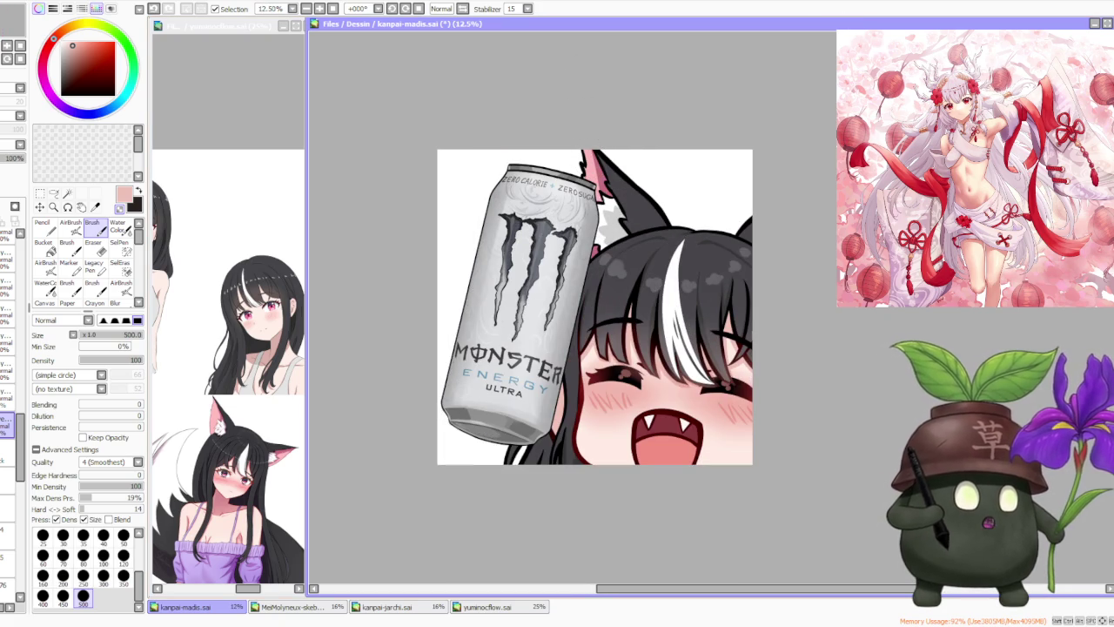
- Refocus the kanpai-madis canvas and scroll the Layer panel to the prop layers
key("alt+Tab")
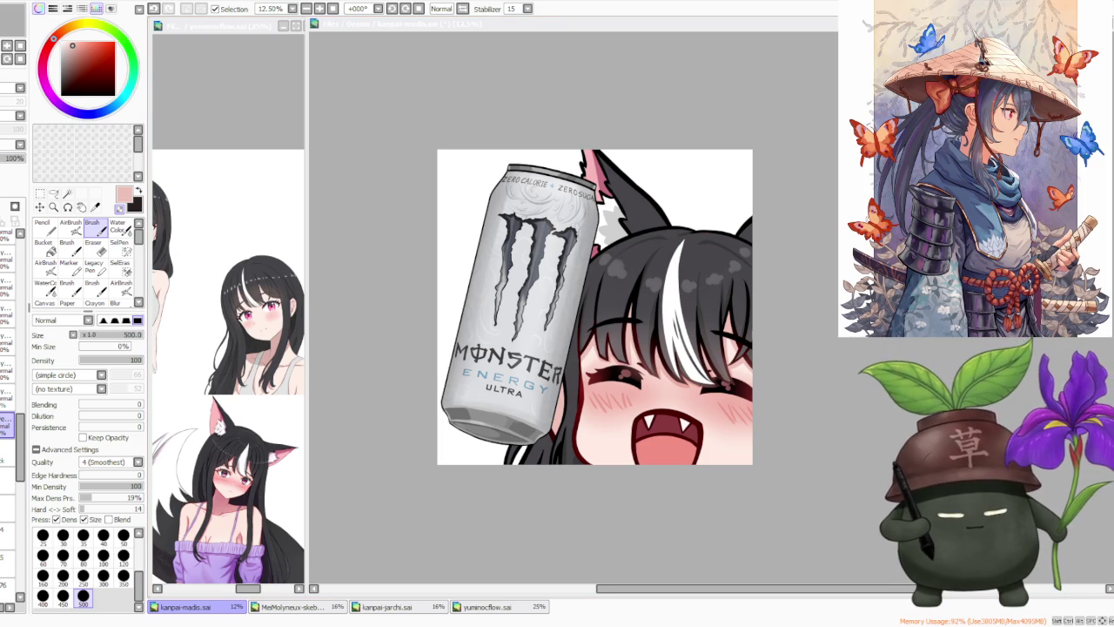
scroll(801, 213, "up", 1)
scroll(792, 214, "down", 1)
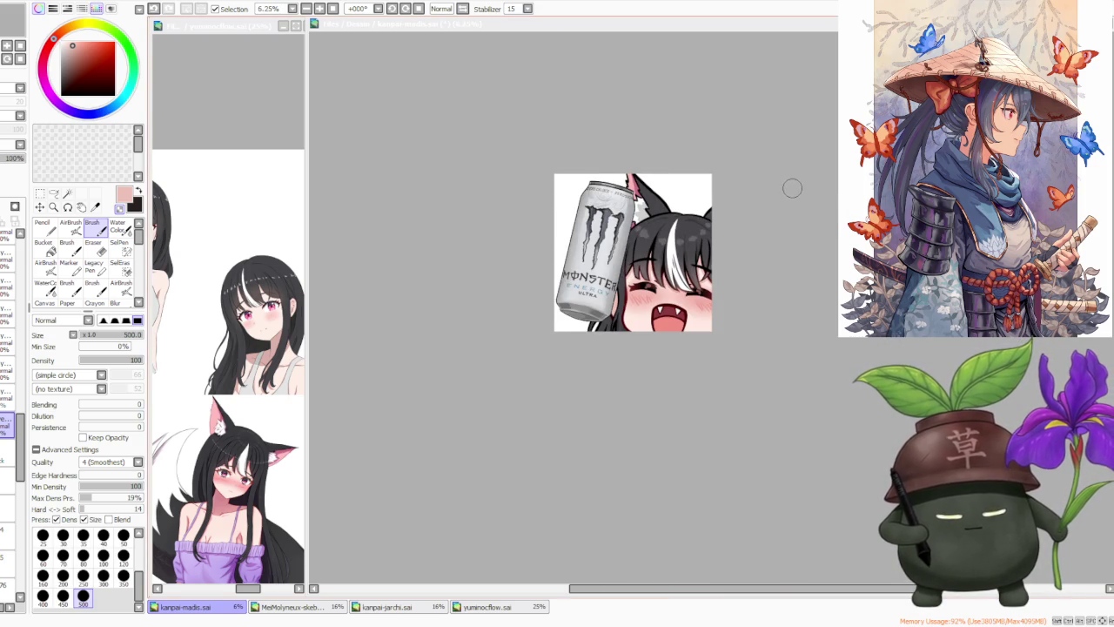
scroll(792, 188, "down", 1)
scroll(831, 211, "up", 1)
scroll(822, 233, "up", 2)
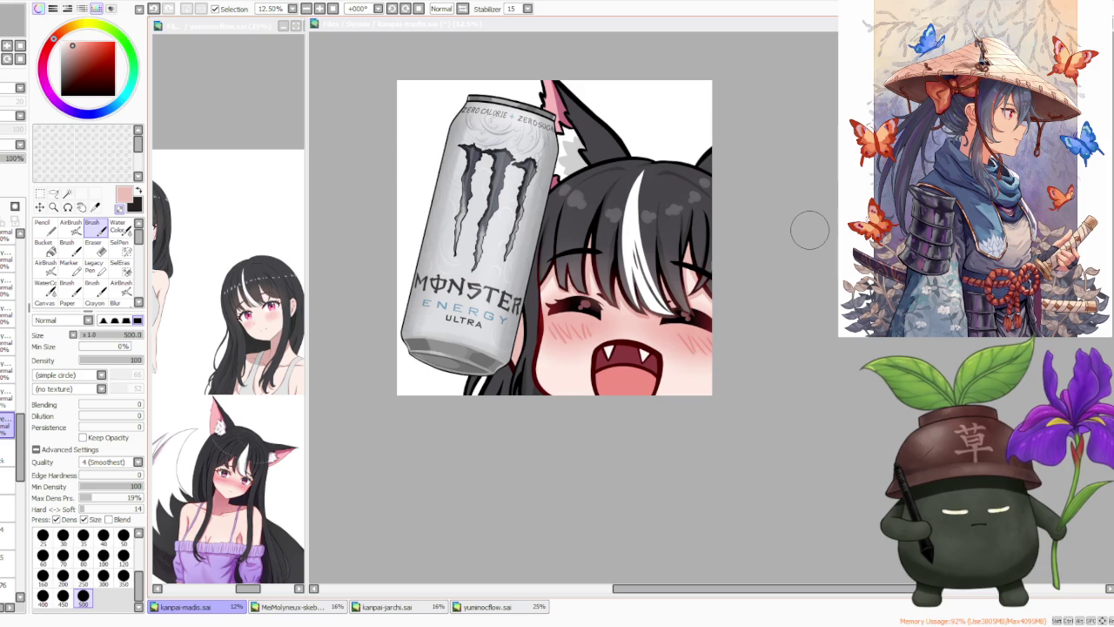
scroll(787, 225, "down", 1)
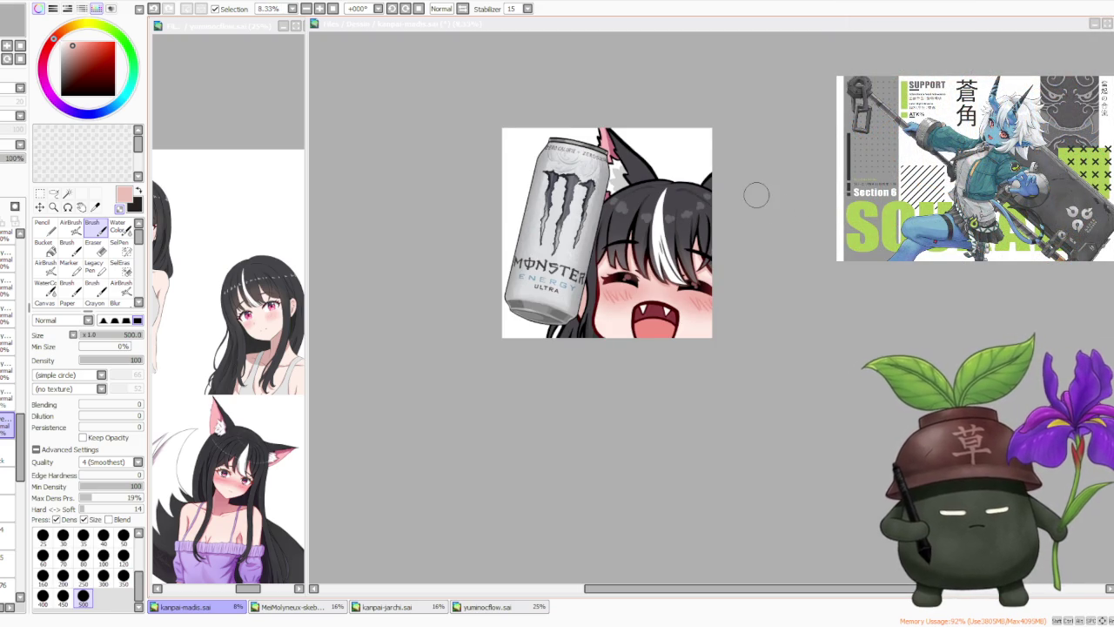
scroll(723, 209, "up", 1)
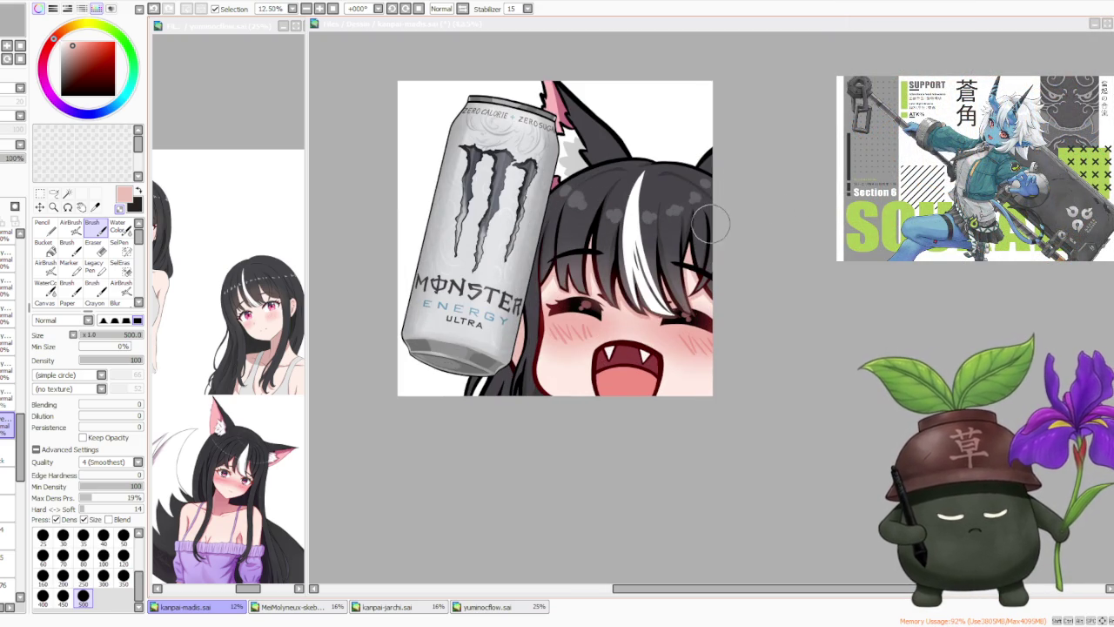
left_click(24, 440)
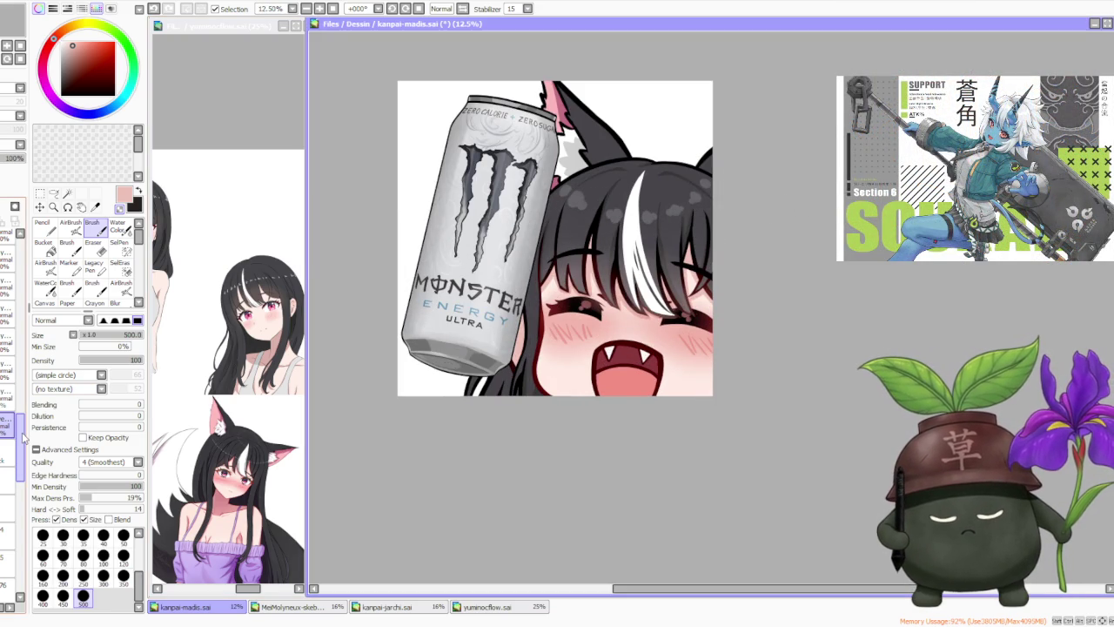
mouse_move(21, 439)
left_mouse_down()
mouse_move(21, 292)
mouse_move(21, 357)
left_mouse_up()
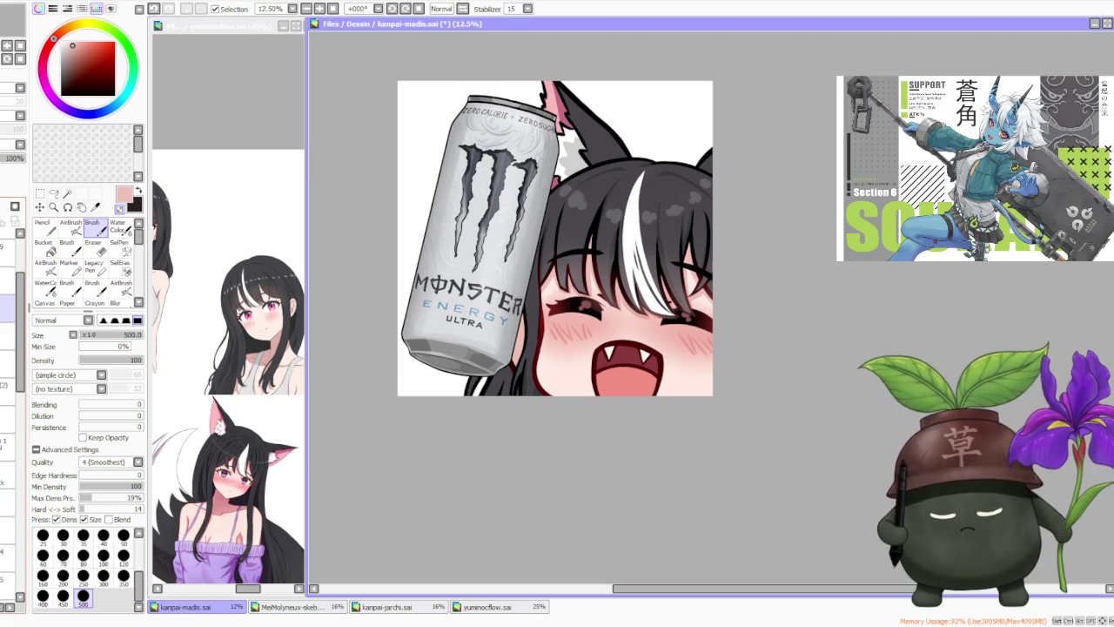
- Hide the Monster can, preview then hide the soju bottle and beer mug props
key("Delete")
key("ctrl+v")
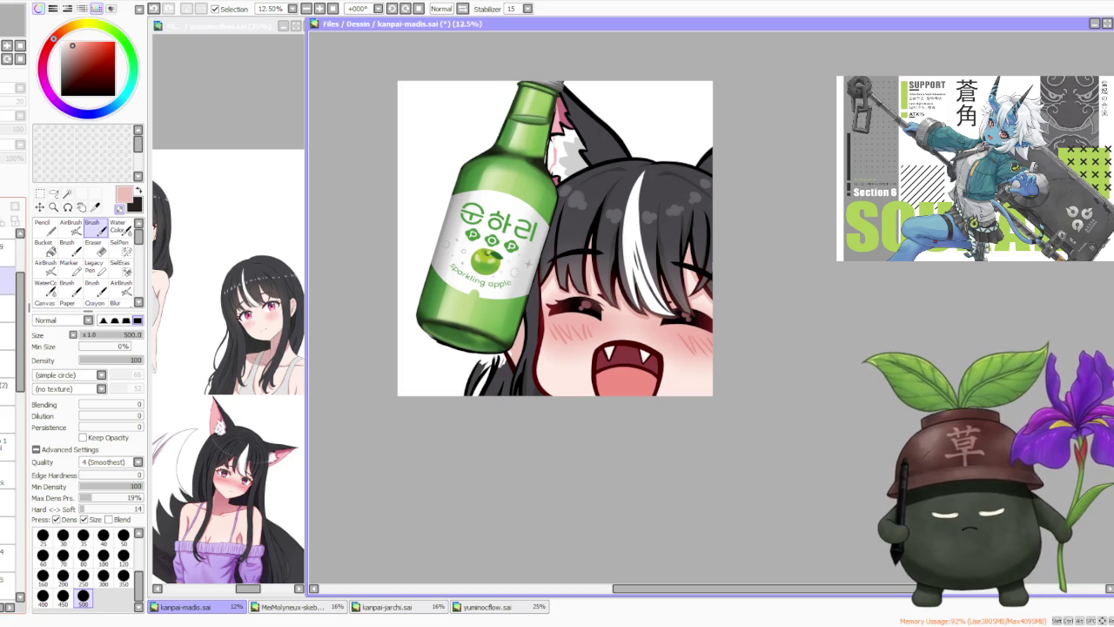
key("ctrl+z")
key("ctrl+v")
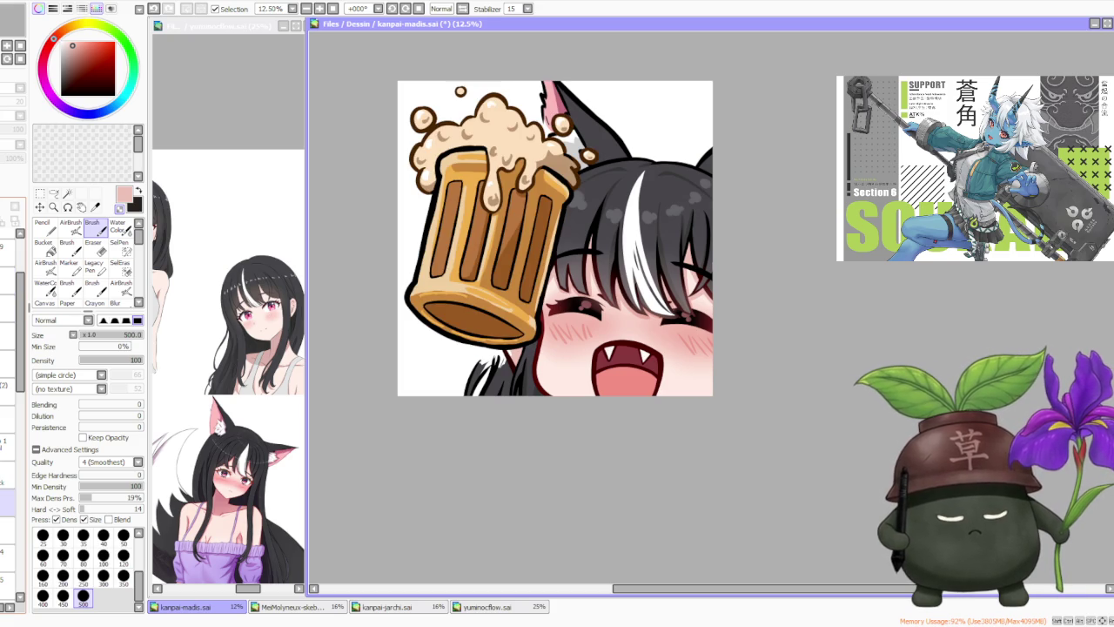
scroll(531, 320, "down", 2)
scroll(533, 320, "up", 1)
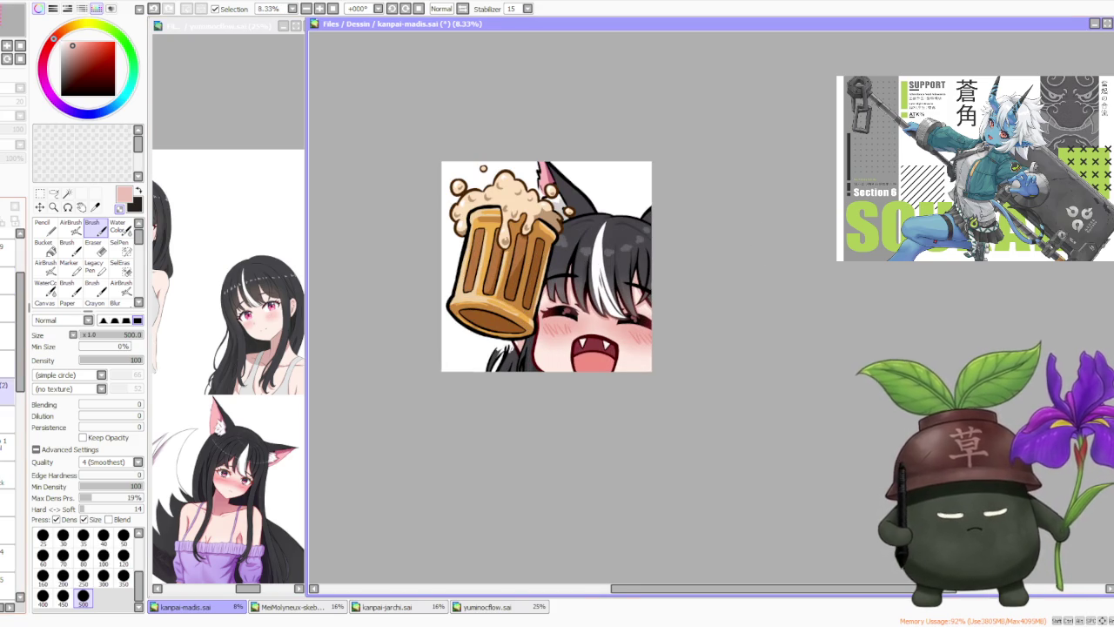
left_click_drag(7, 363, 8, 500)
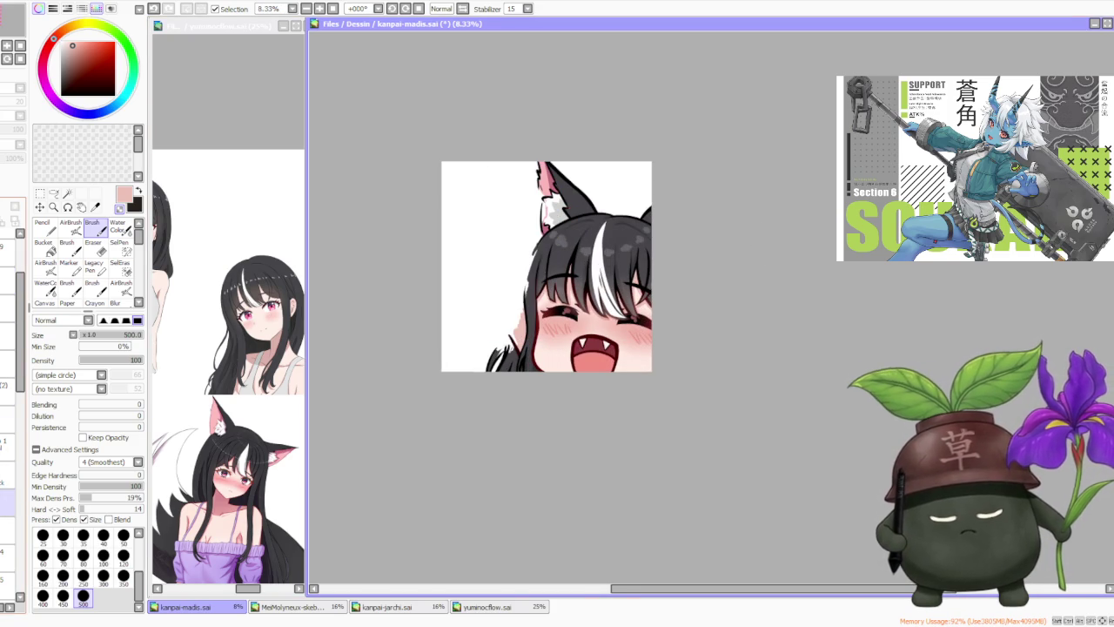
scroll(17, 523, "down", 10)
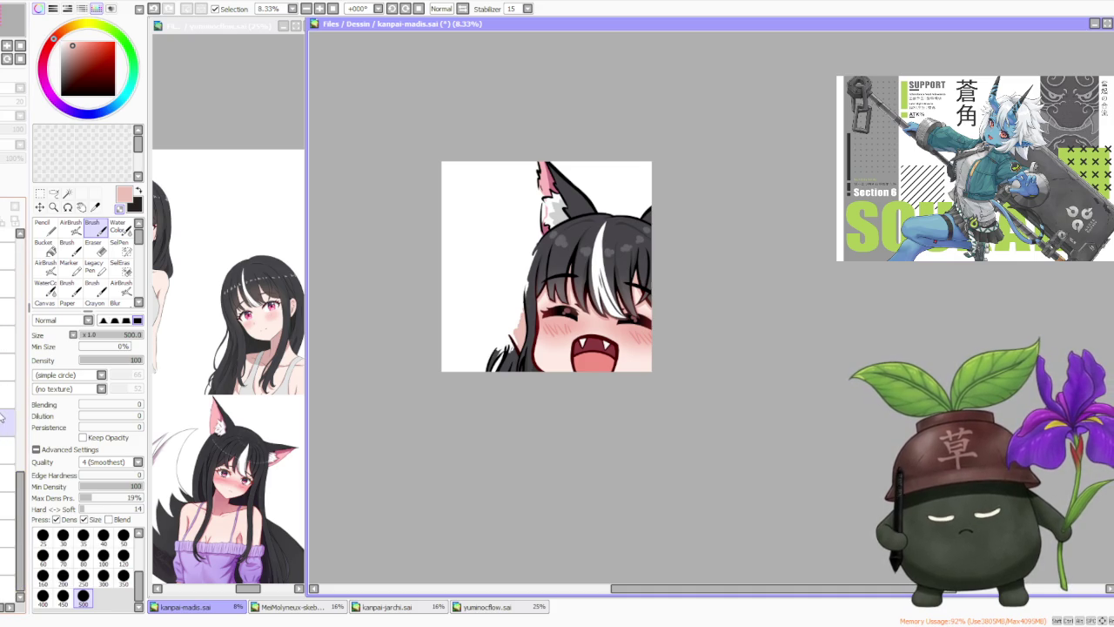
- On the skin layer, paint skin tone over the hair strand left of the cheek
left_click(4, 396)
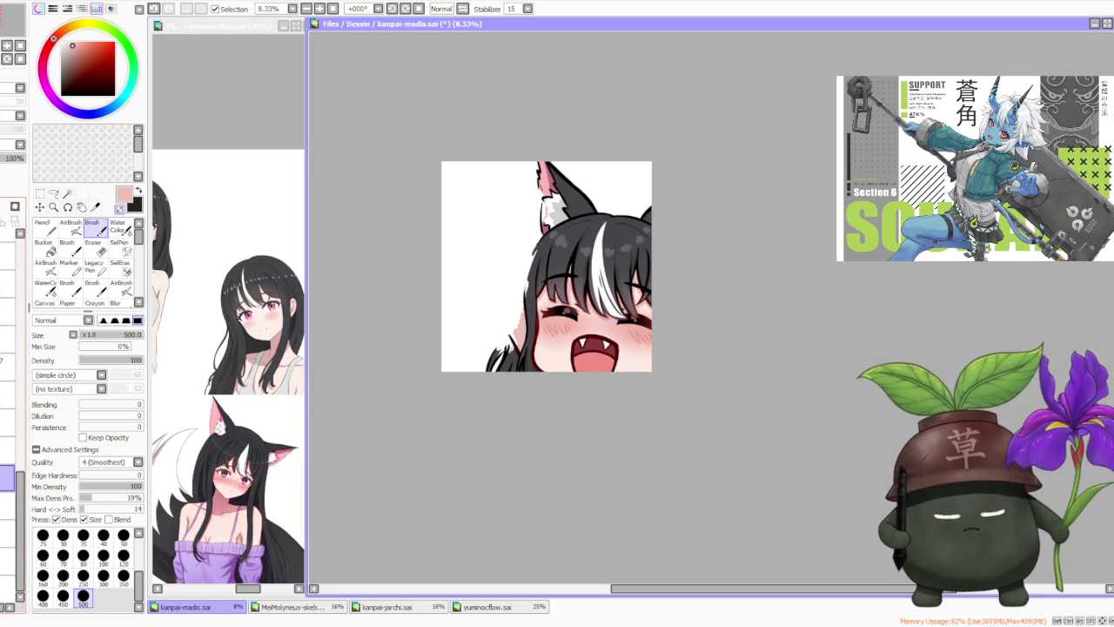
scroll(519, 318, "up", 1)
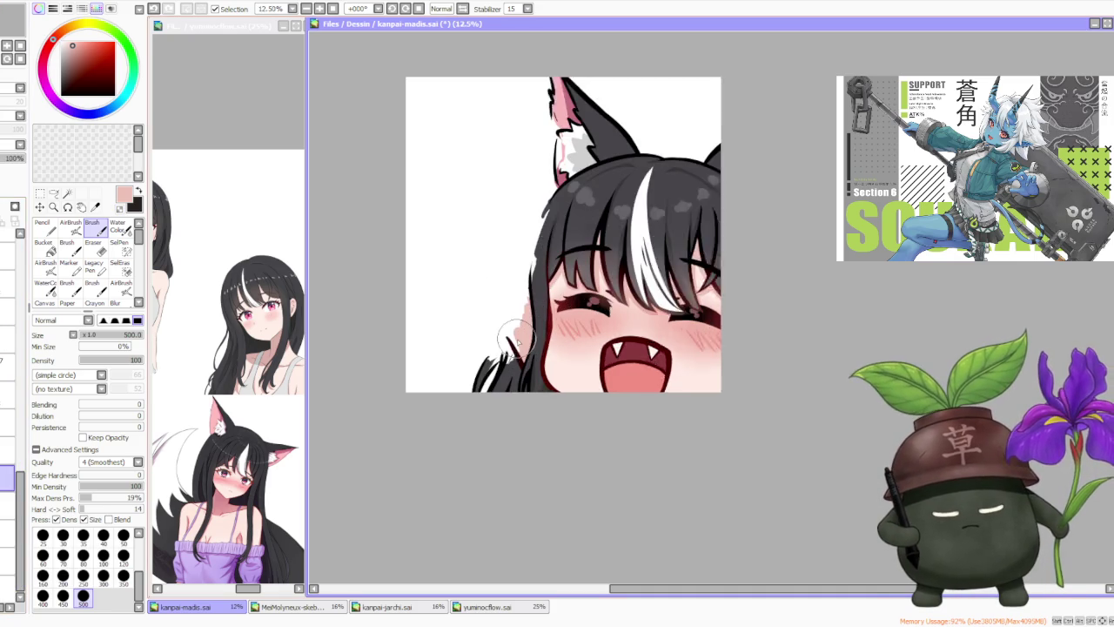
scroll(518, 322, "up", 1)
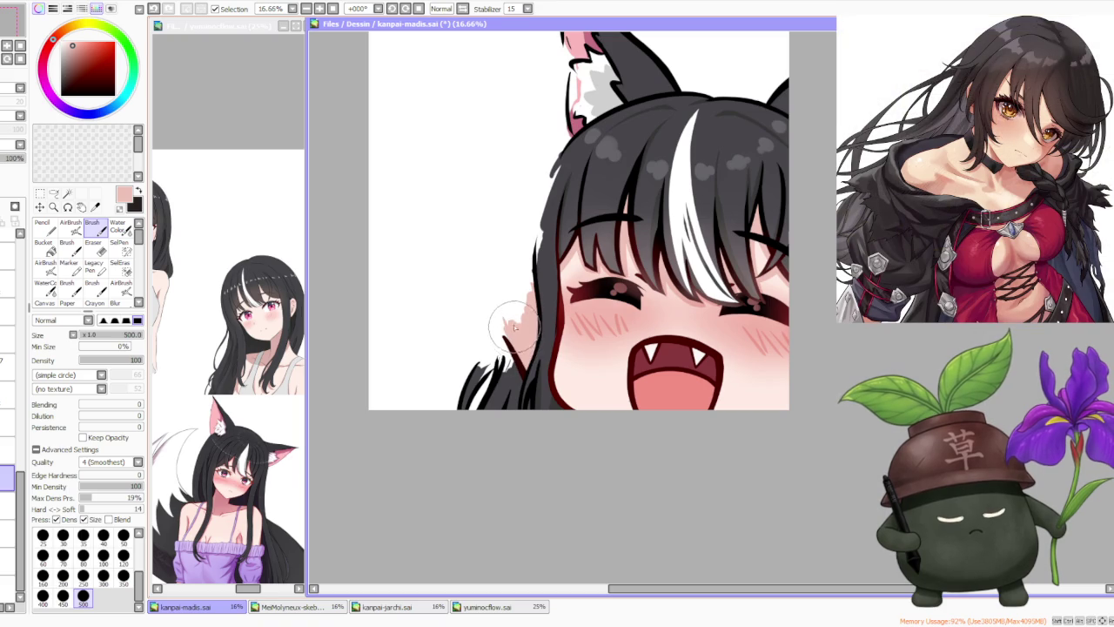
left_click_drag(512, 333, 531, 292)
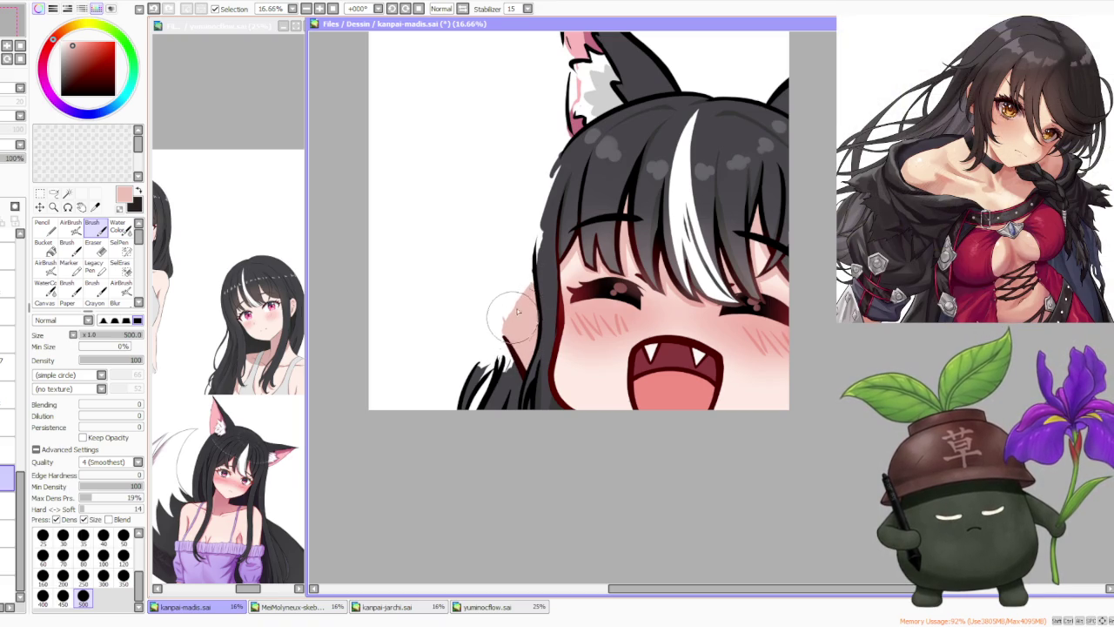
scroll(542, 285, "down", 1)
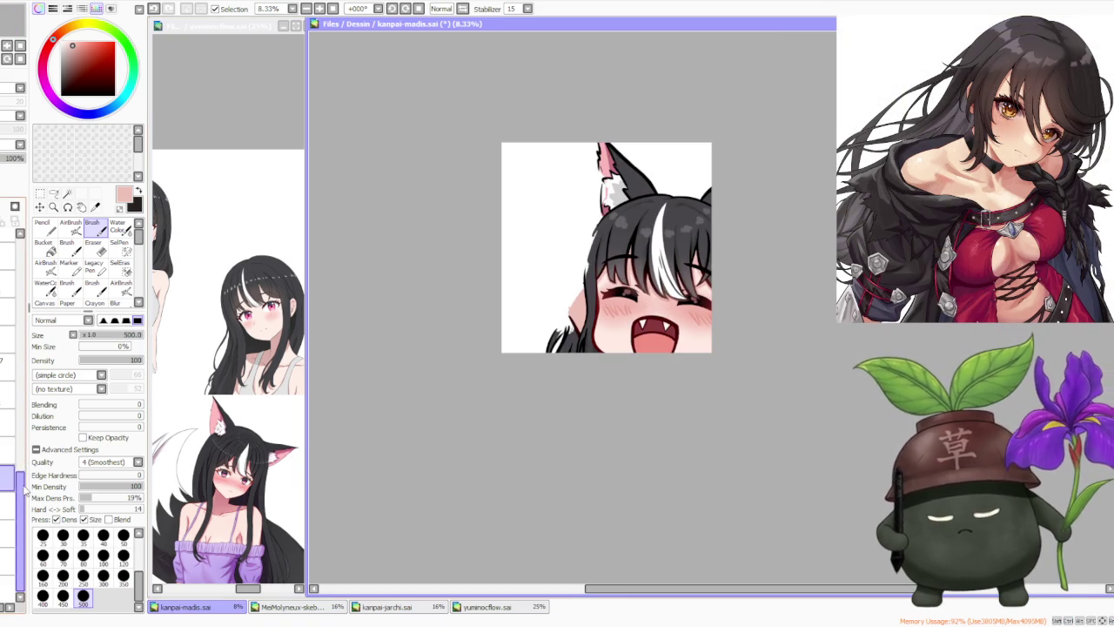
- Toggle the hair layer off and on to check the skin coverage underneath
left_click_drag(24, 484, 21, 420)
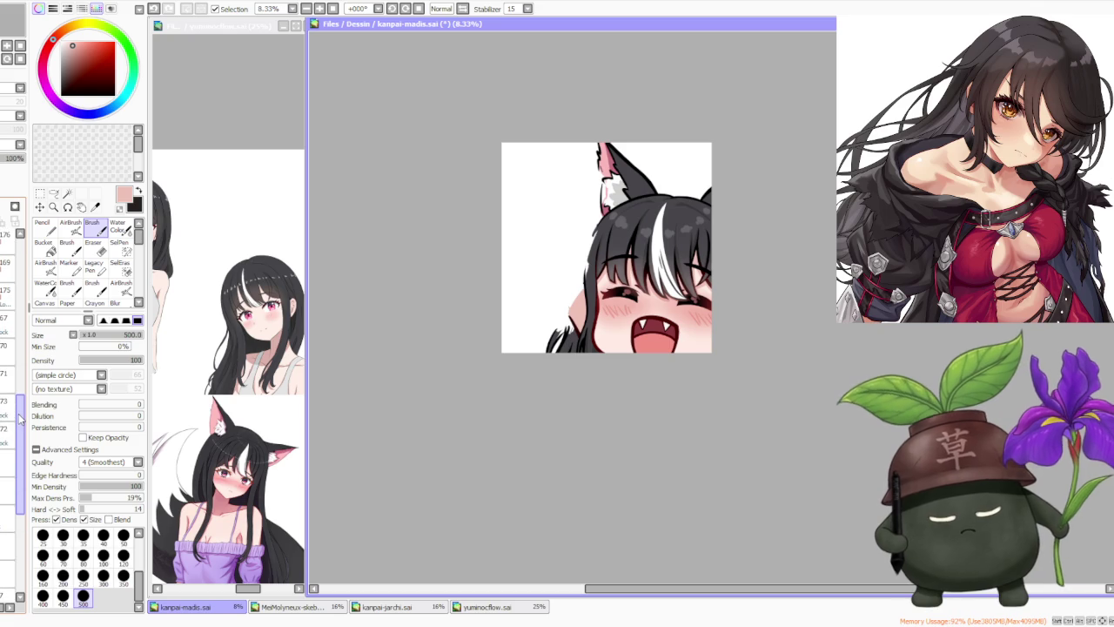
left_click_drag(21, 420, 21, 337)
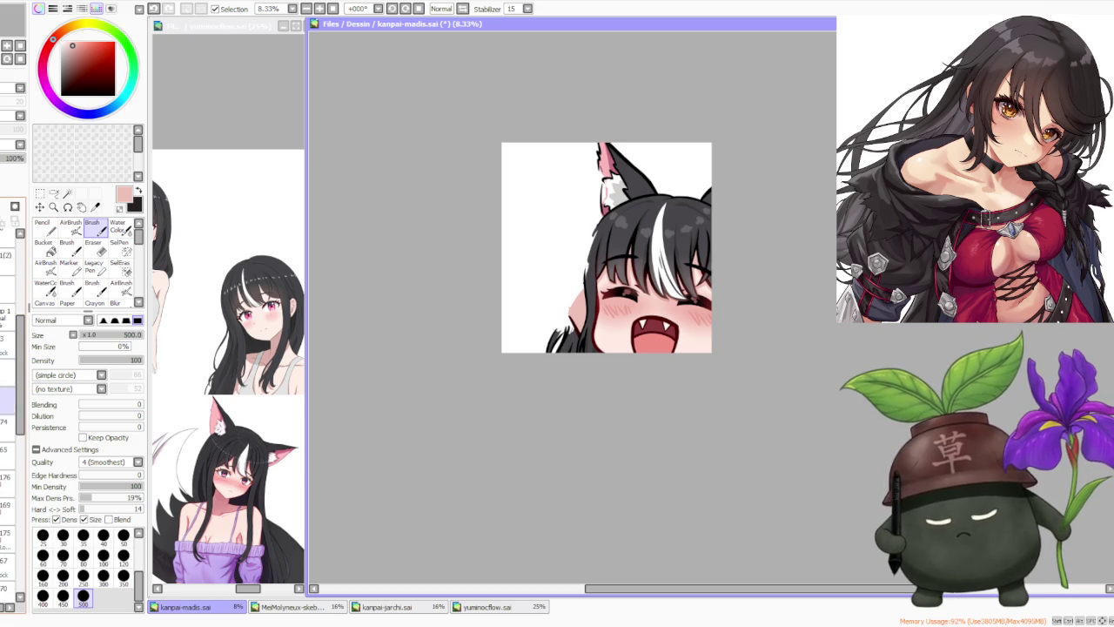
left_click(13, 150)
left_click(13, 150)
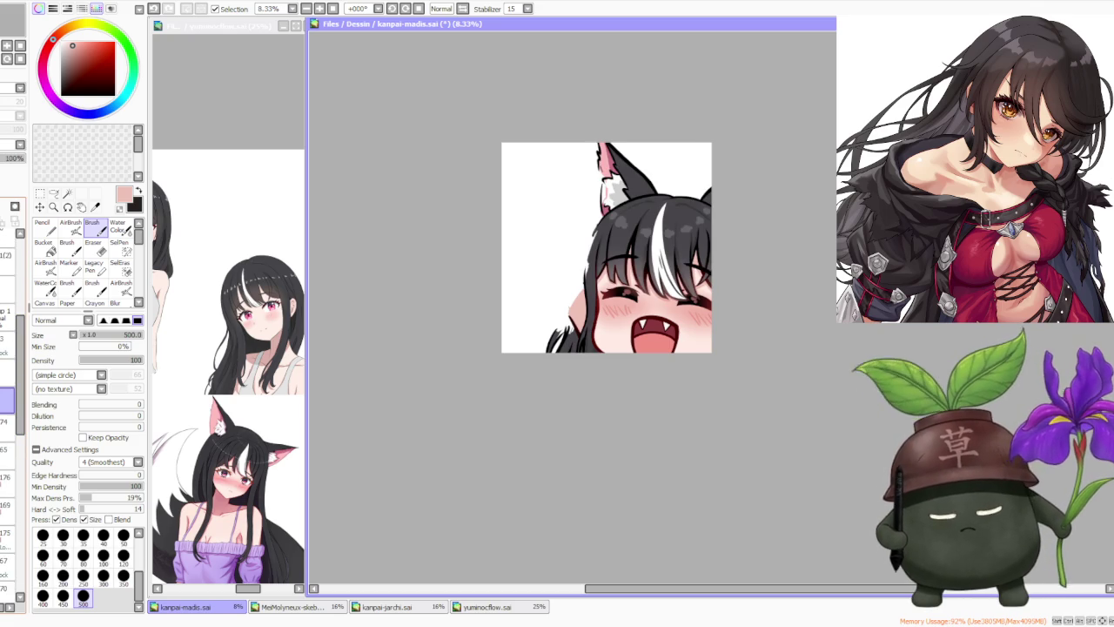
key("ctrl+t")
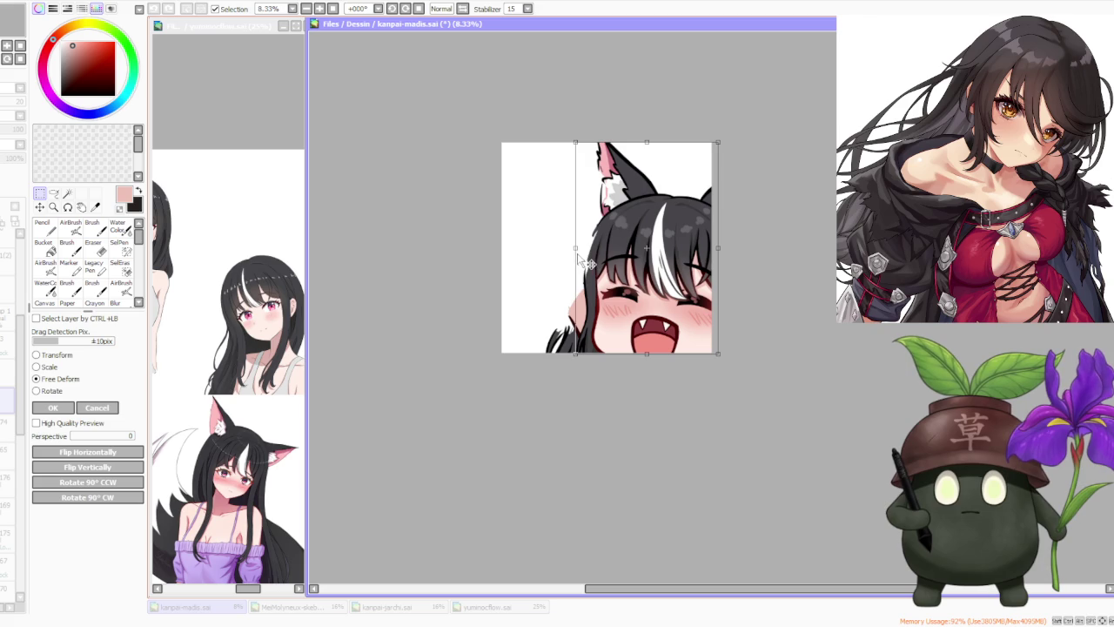
- Free-deform the hair, nudging its left edge and all four corners slightly, and apply it
left_click_drag(576, 251, 577, 253)
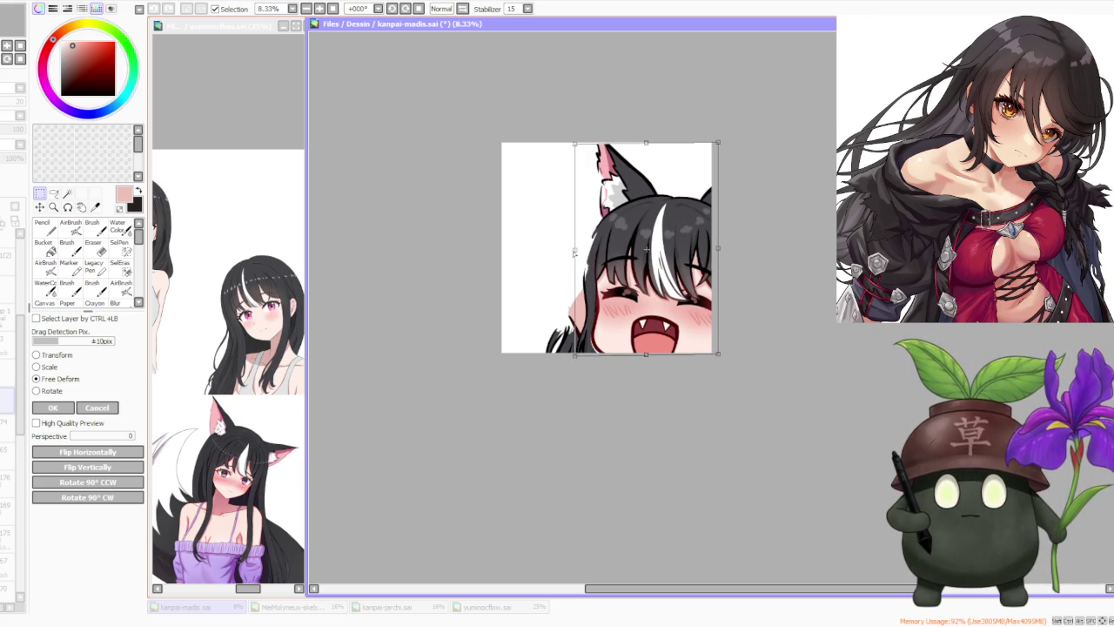
left_click_drag(575, 252, 590, 253)
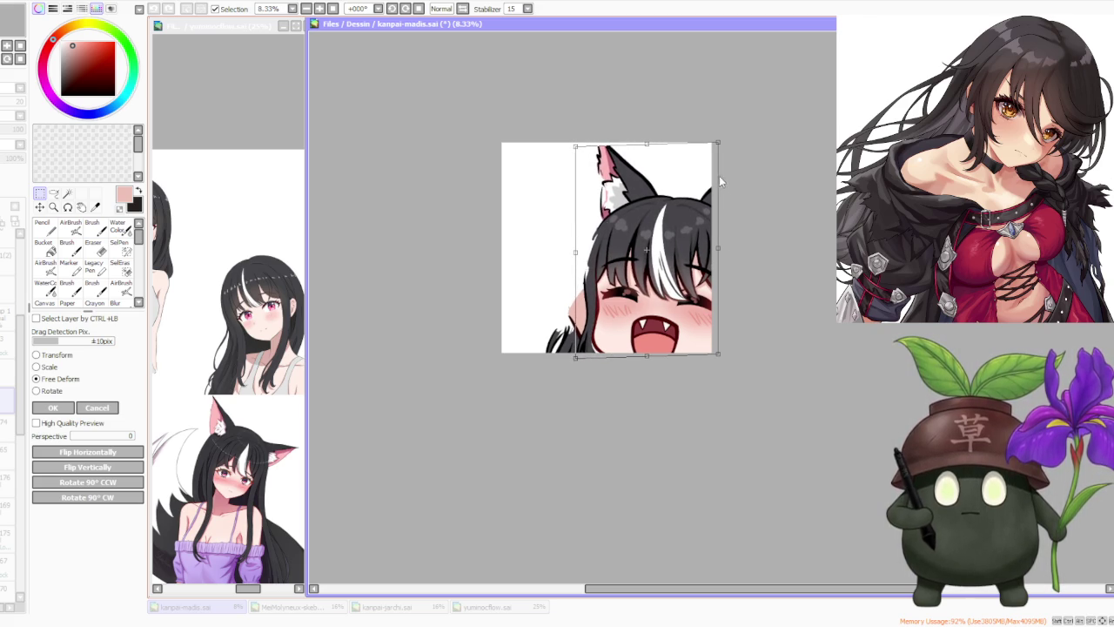
left_click_drag(717, 143, 718, 148)
scroll(730, 141, "down", 1)
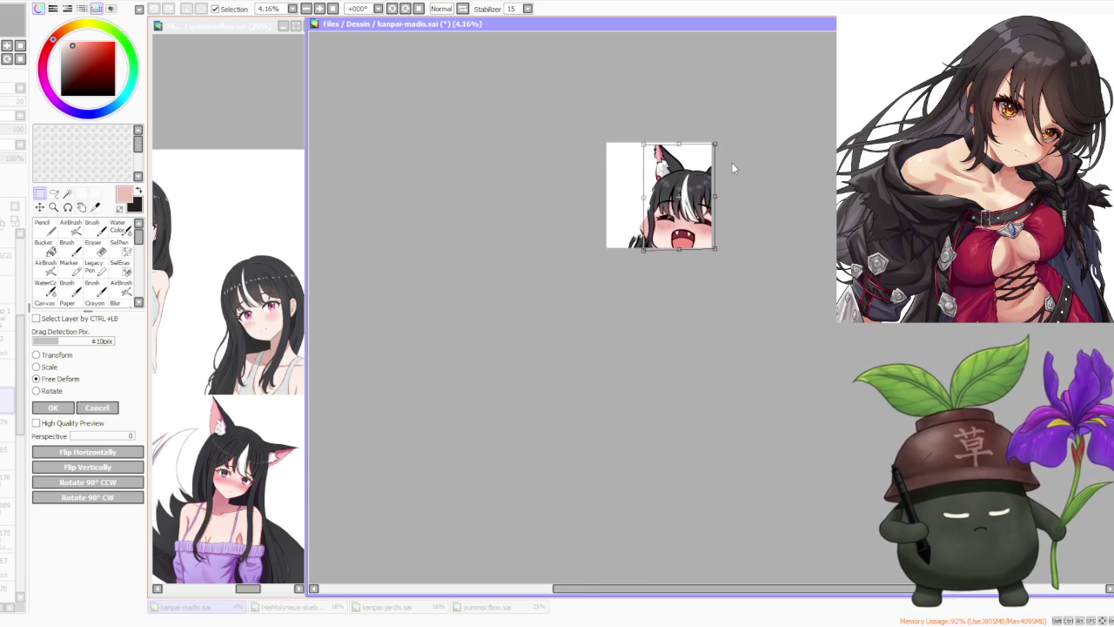
scroll(731, 159, "up", 1)
left_click_drag(718, 323, 719, 319)
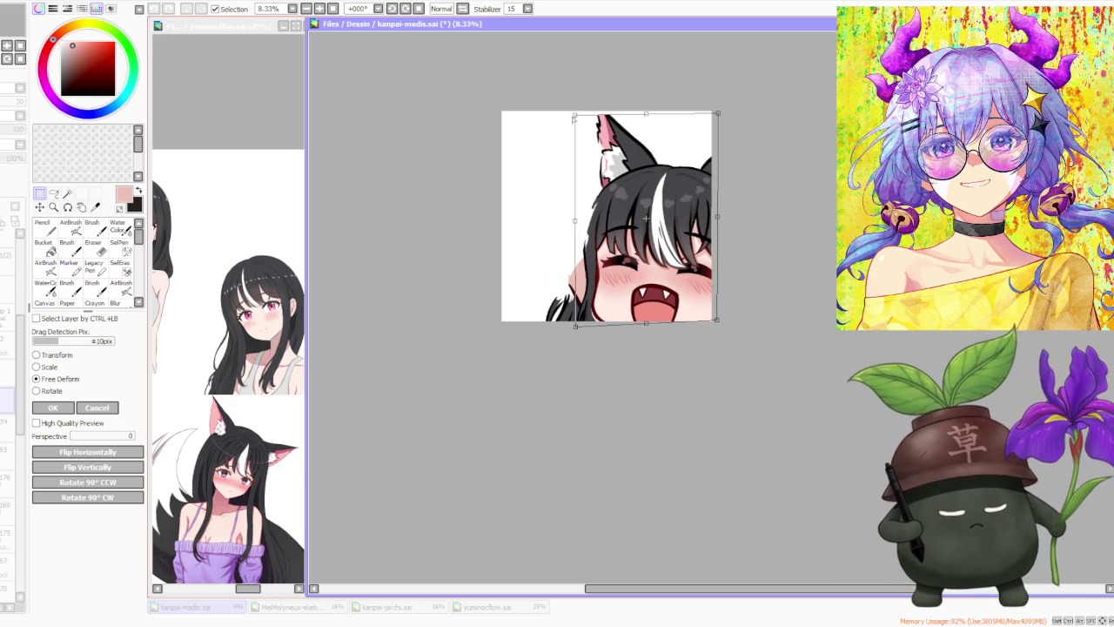
left_click_drag(575, 115, 571, 114)
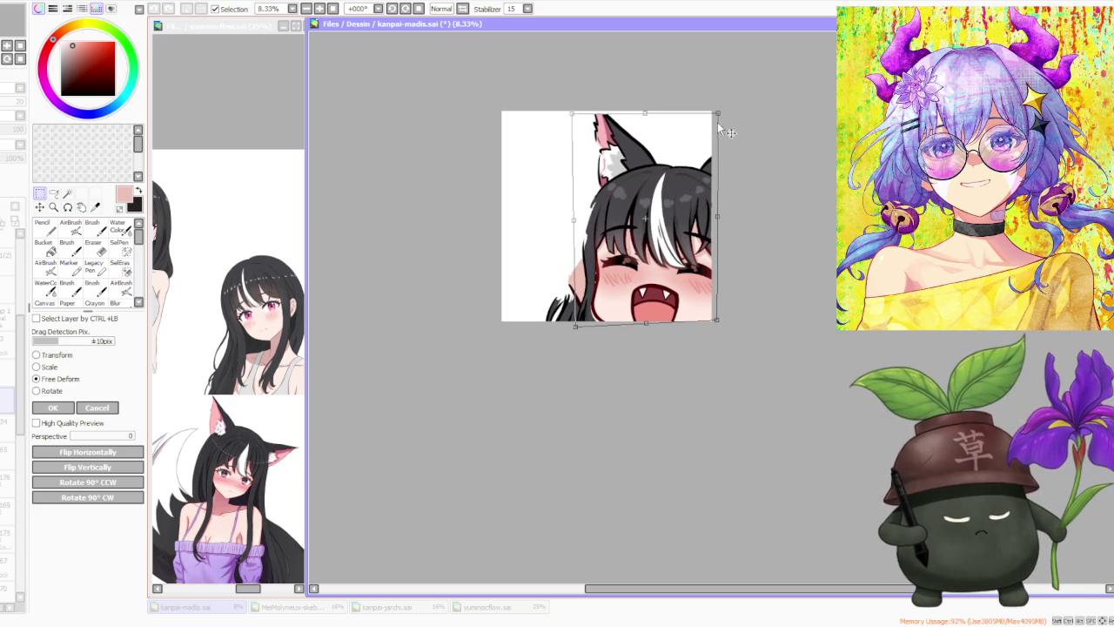
left_click_drag(718, 114, 720, 114)
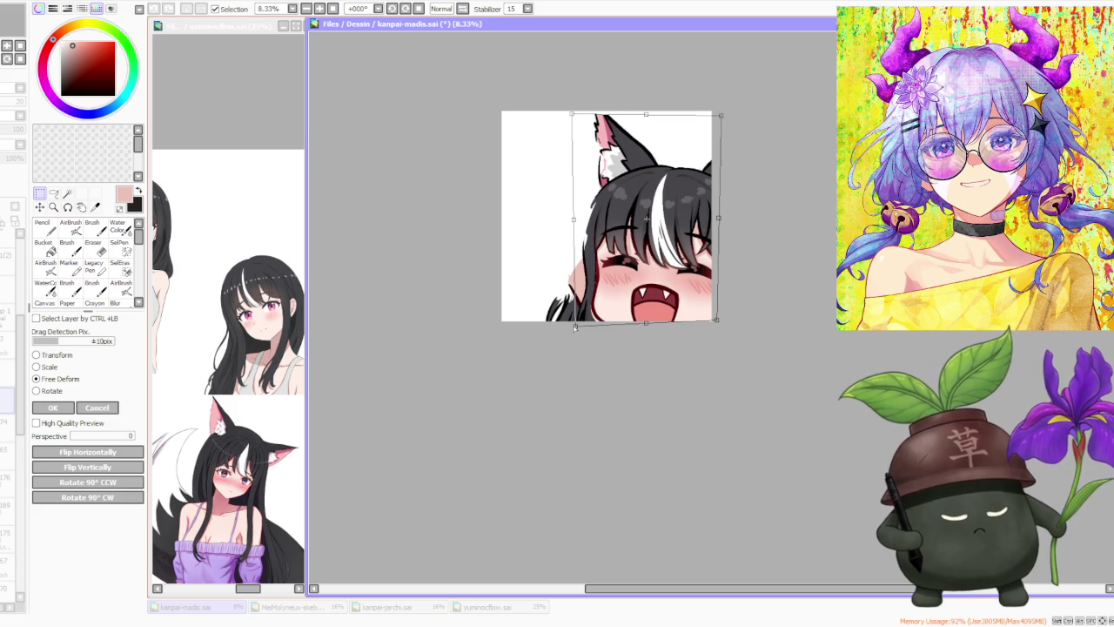
left_click_drag(574, 327, 576, 325)
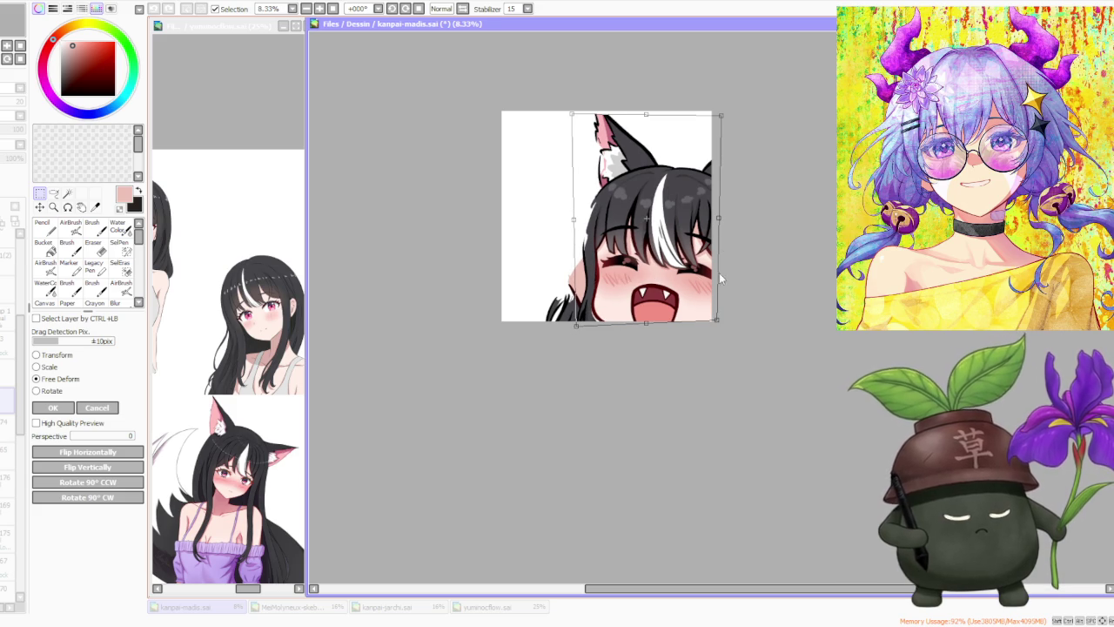
left_click(70, 407)
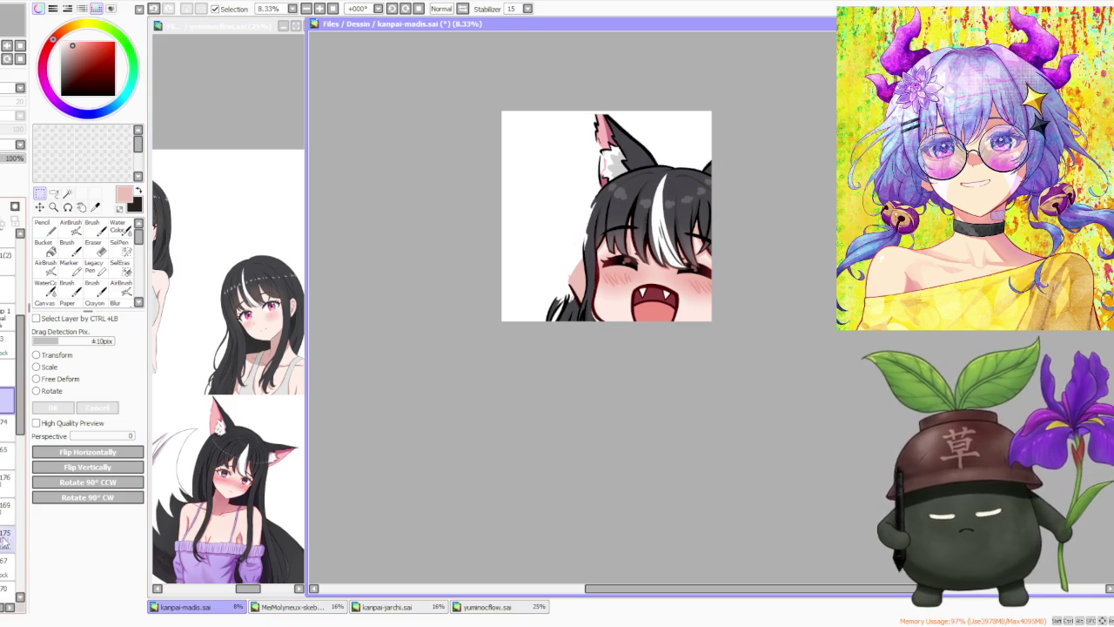
- Switch to the brush with dark red and redraw the outline stroke along the hair's edge
scroll(579, 270, "up", 1)
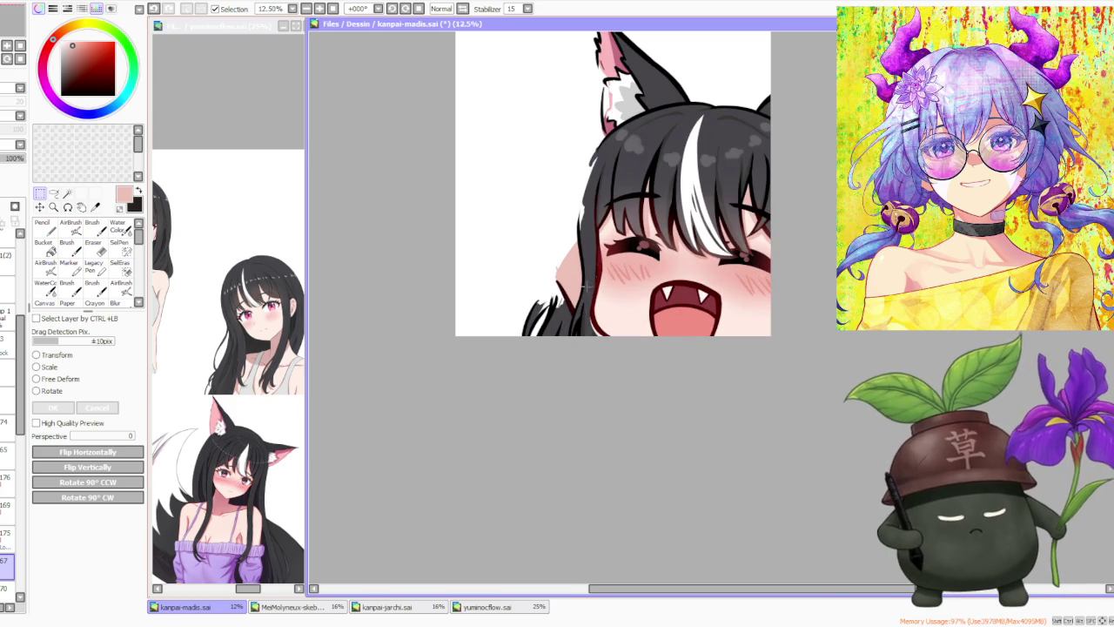
key("x")
key("b")
scroll(592, 317, "up", 1)
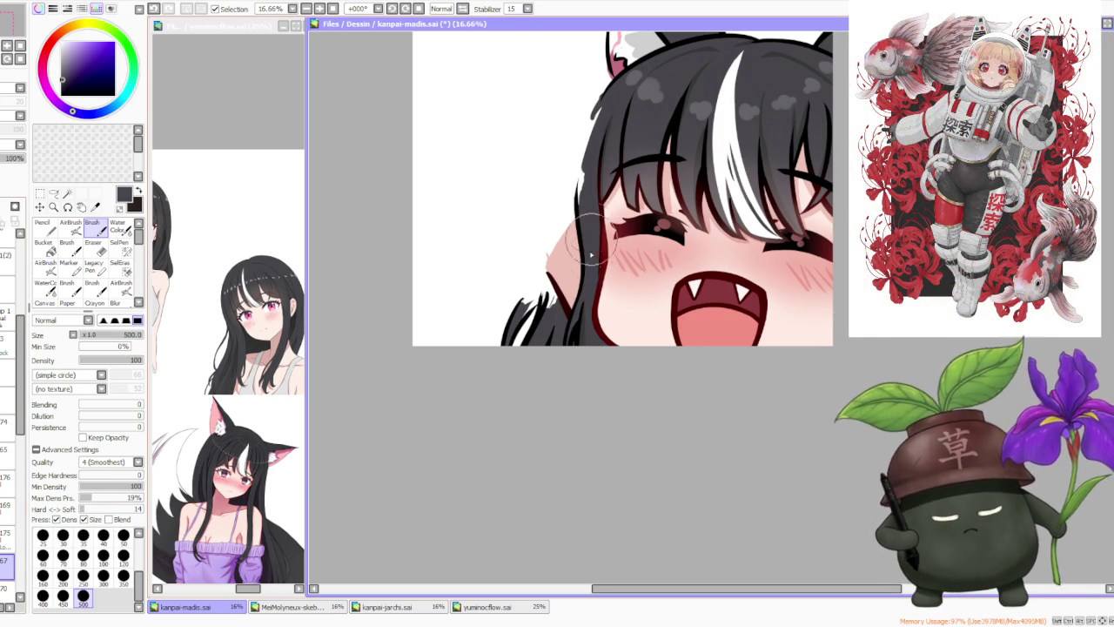
scroll(607, 255, "up", 1)
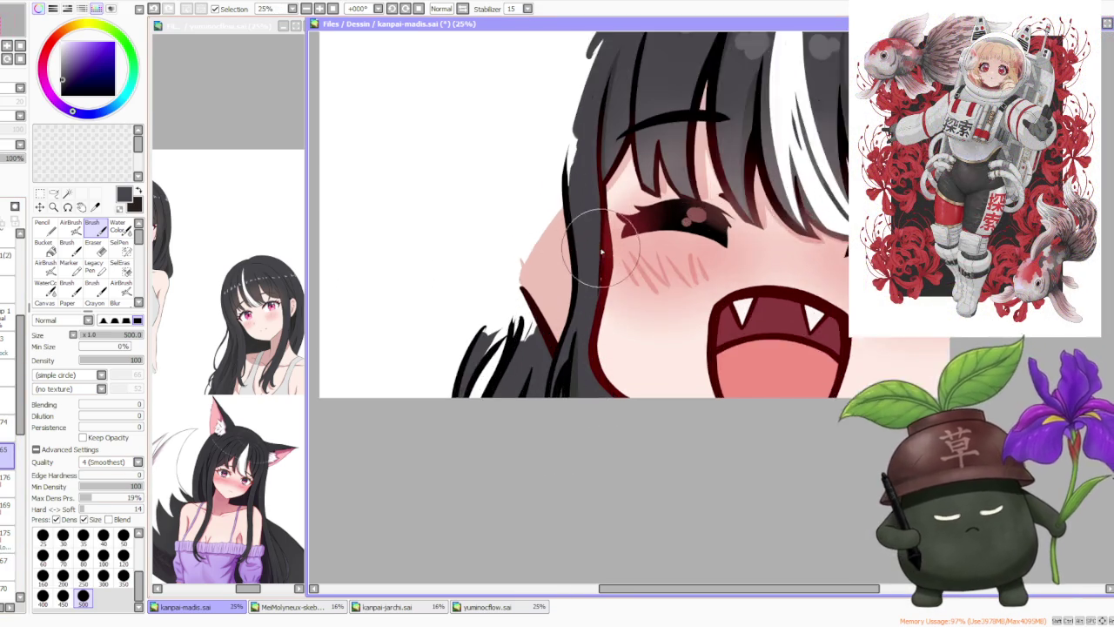
left_click(617, 159, "alt")
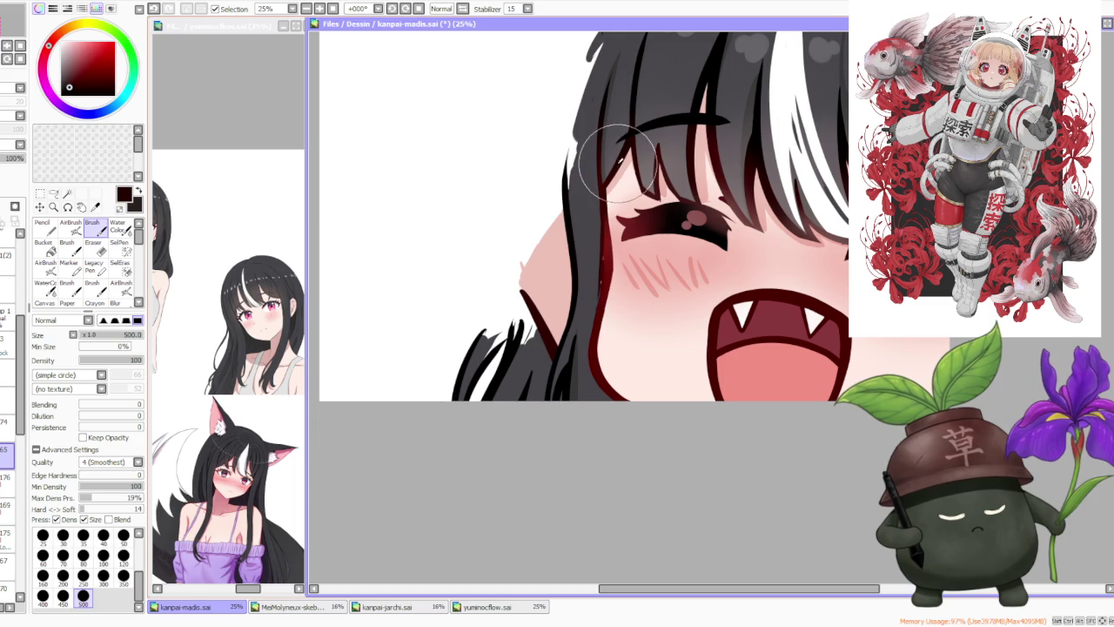
key("ctrl+z")
left_click_drag(609, 217, 600, 184)
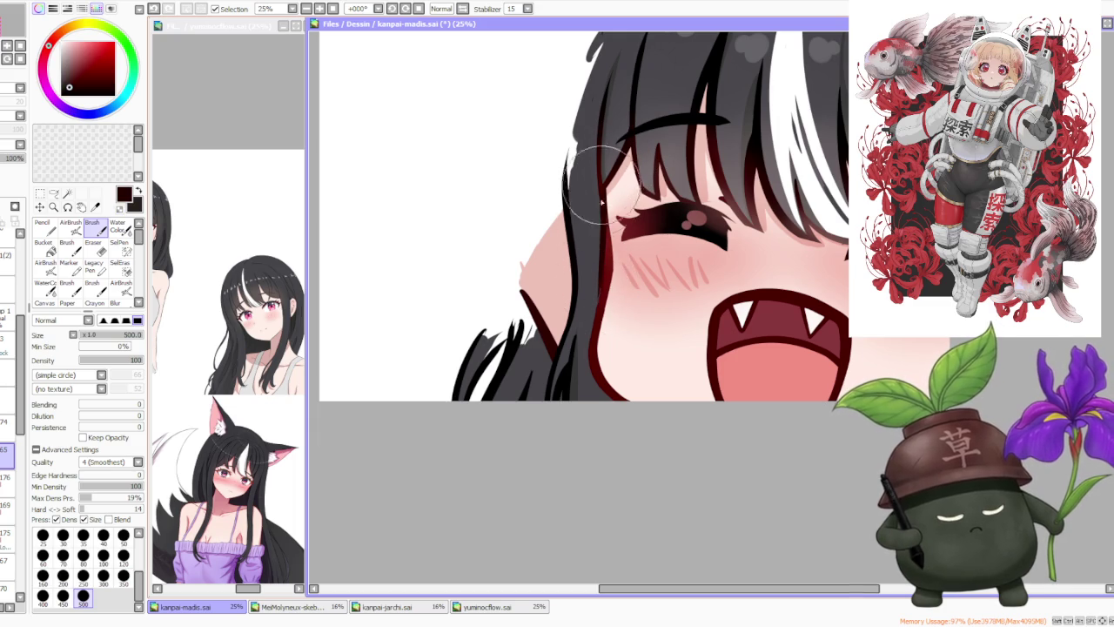
key("ctrl+z")
left_click_drag(605, 228, 598, 172)
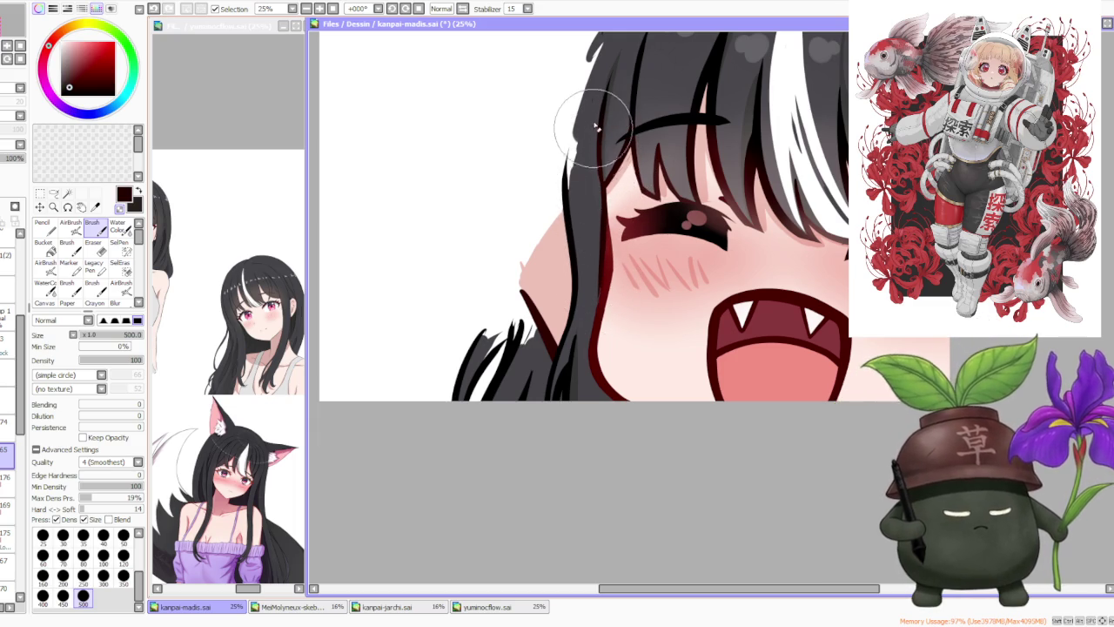
- Sample the near-black hair colour and paint to fill out the hair's left edge
scroll(594, 130, "down", 1)
scroll(600, 126, "down", 1)
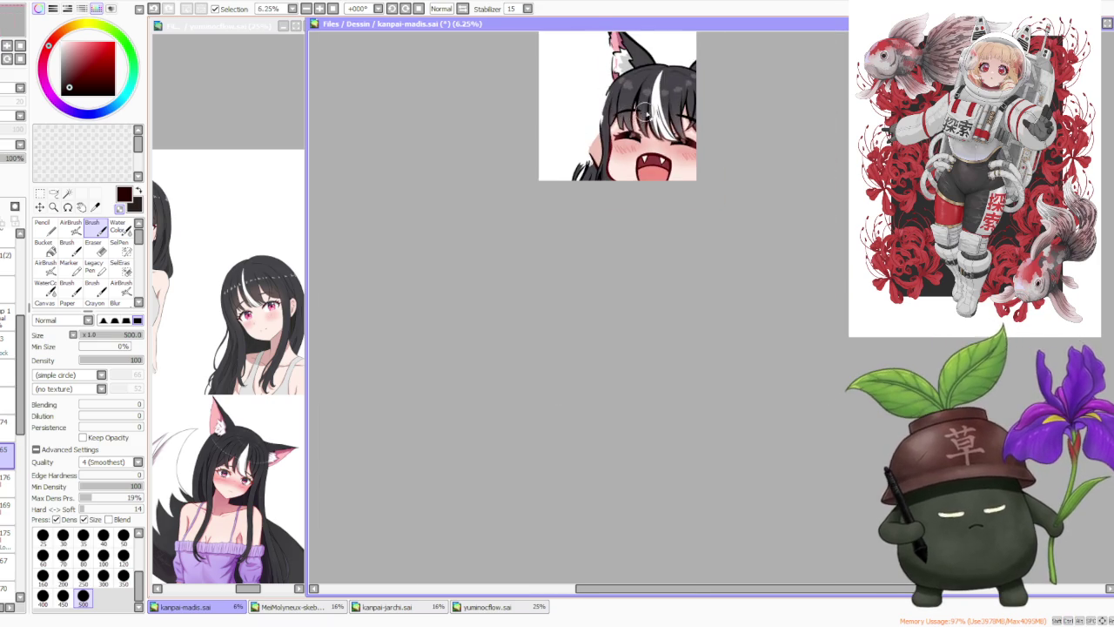
scroll(644, 112, "down", 1)
scroll(644, 111, "up", 1)
scroll(644, 112, "up", 3)
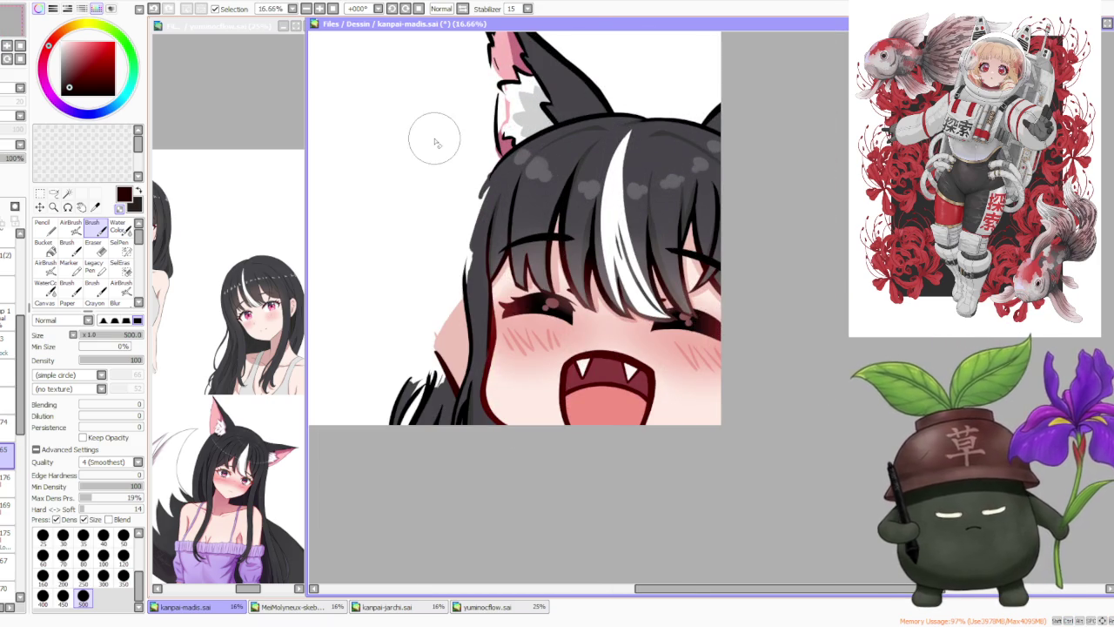
left_click(476, 282, "alt")
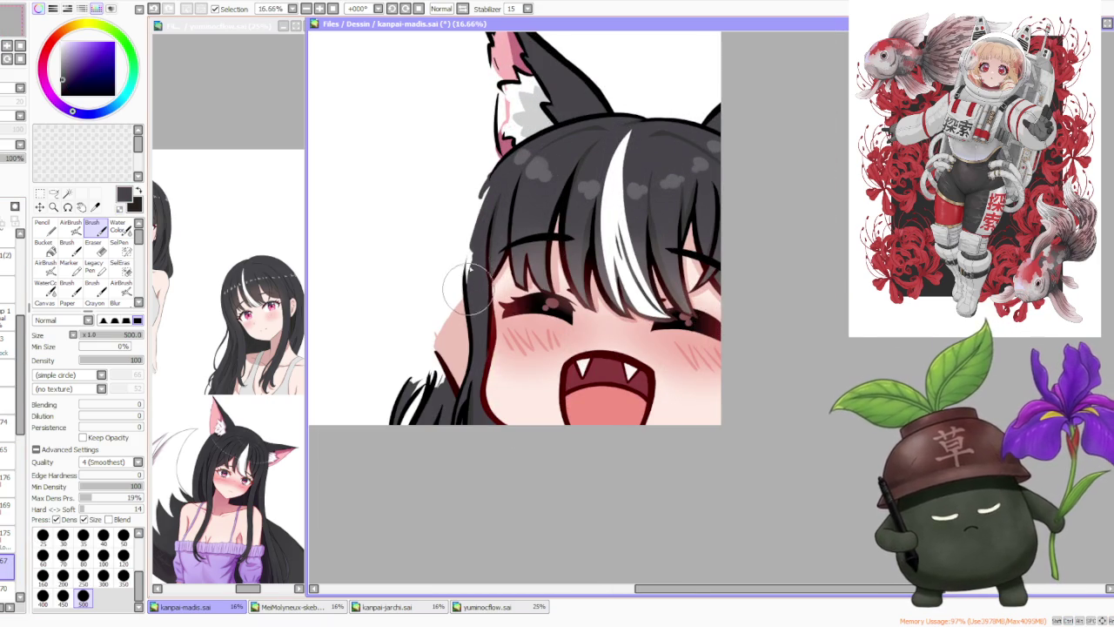
left_click_drag(471, 278, 492, 174)
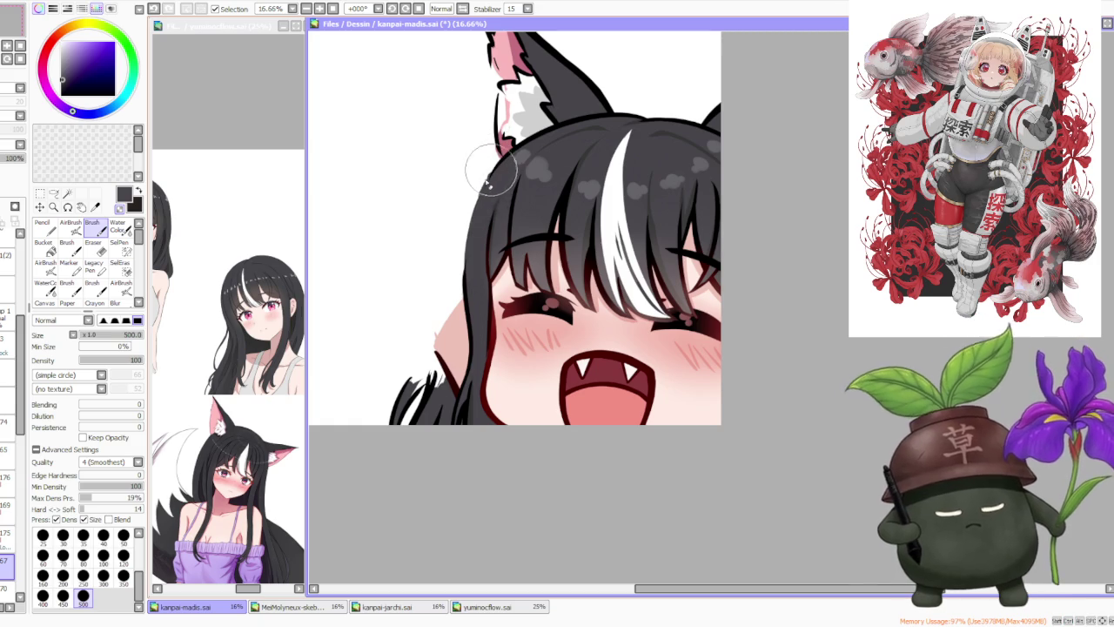
scroll(557, 148, "down", 1)
scroll(632, 142, "down", 1)
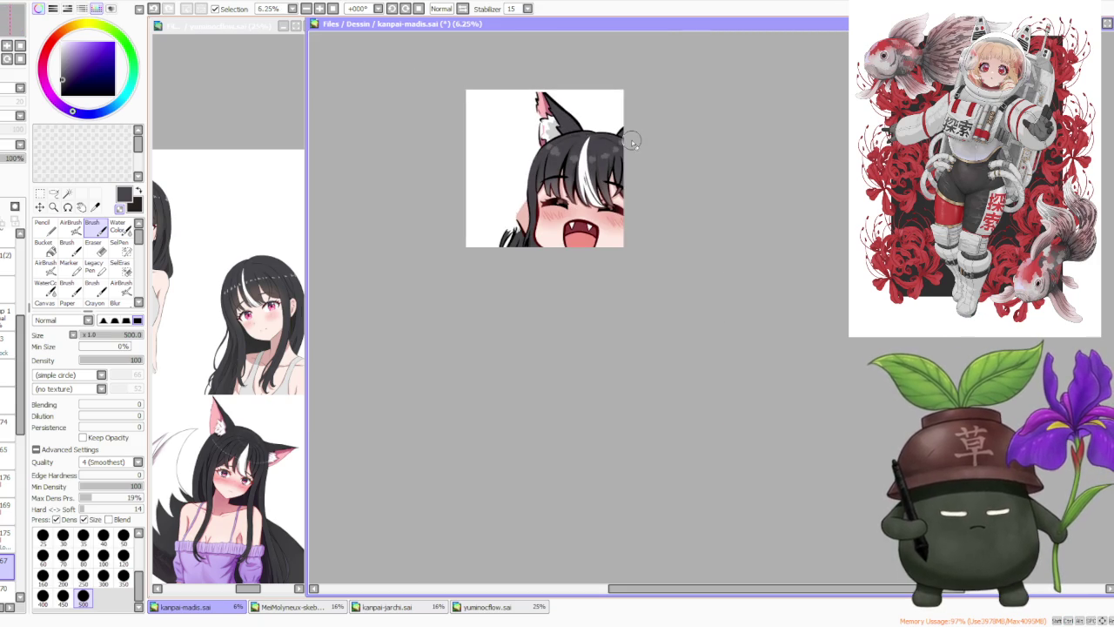
scroll(10, 546, "down", 5)
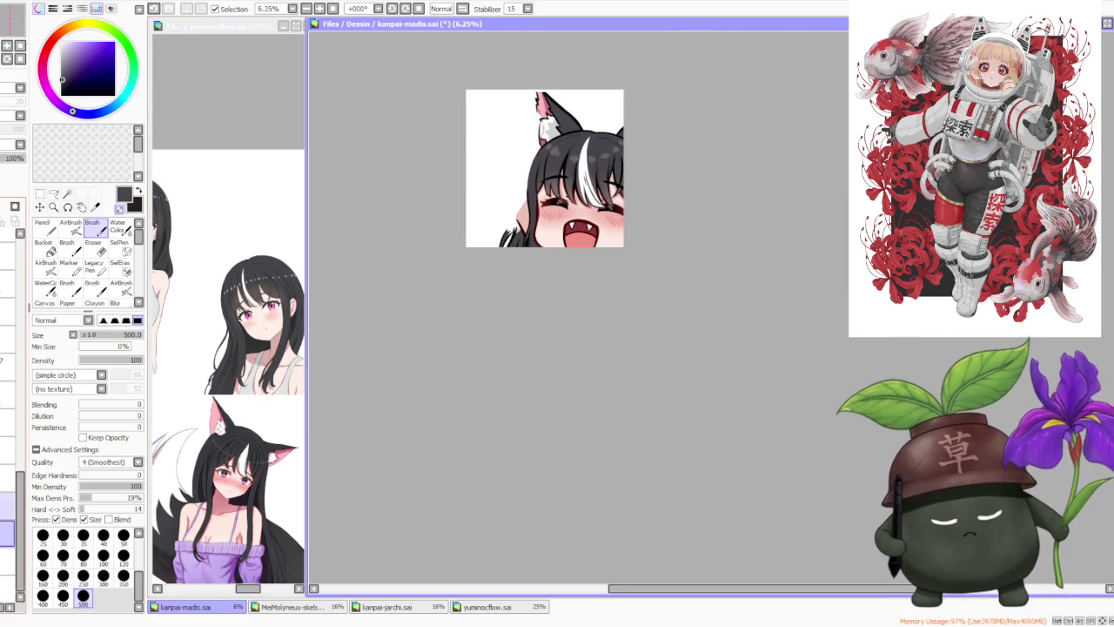
scroll(517, 230, "up", 2)
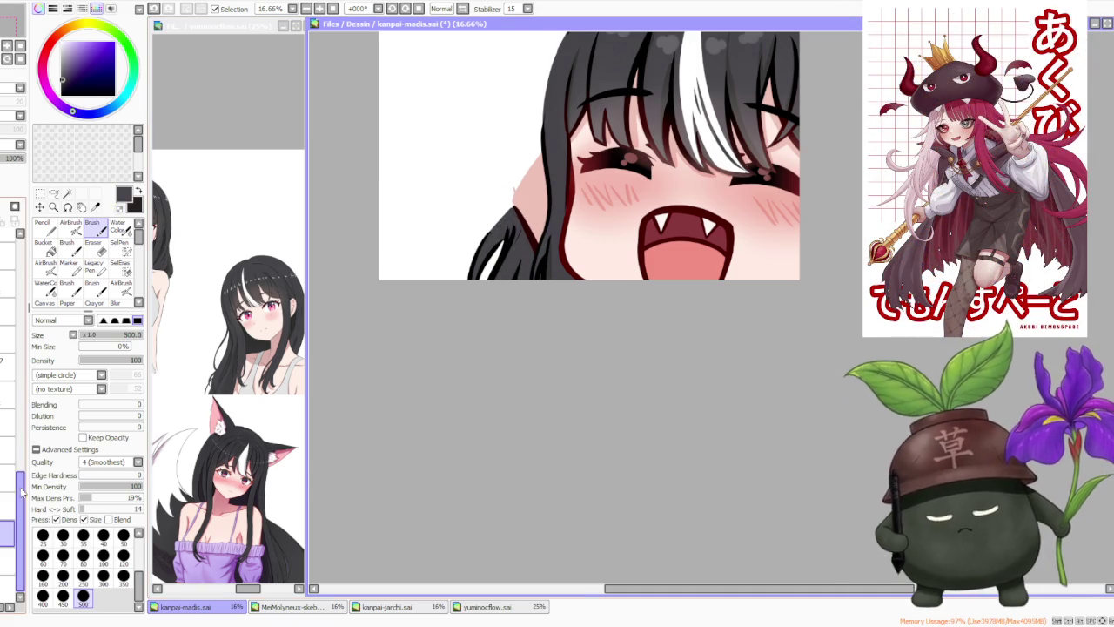
- Make the green sparkling-apple soju bottle layer visible beside the girl's head
left_click_drag(23, 522, 27, 351)
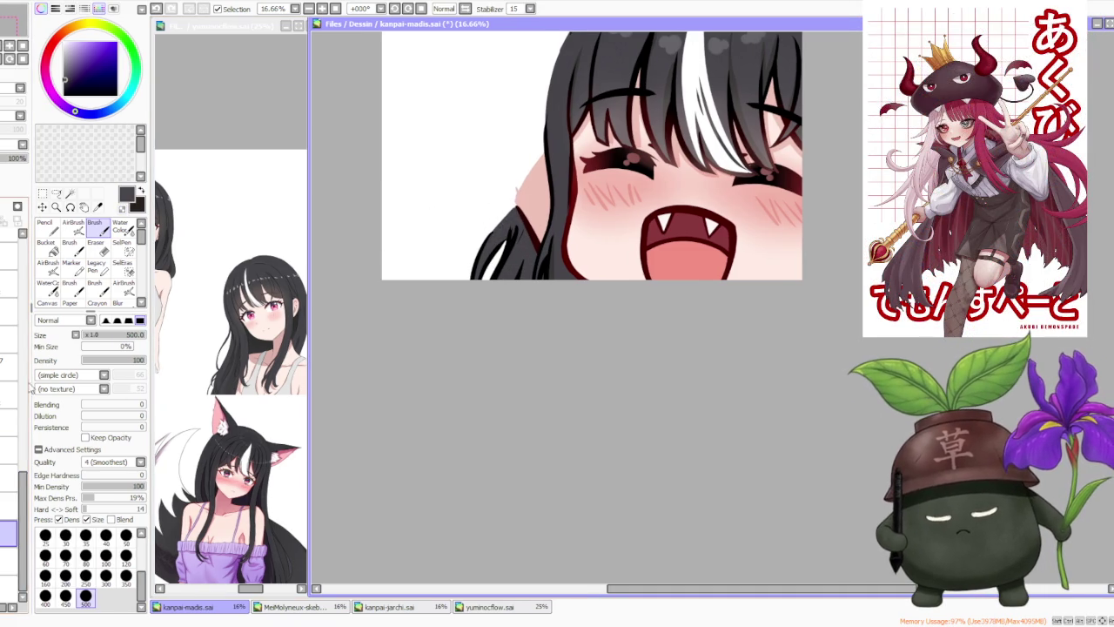
left_click(11, 304)
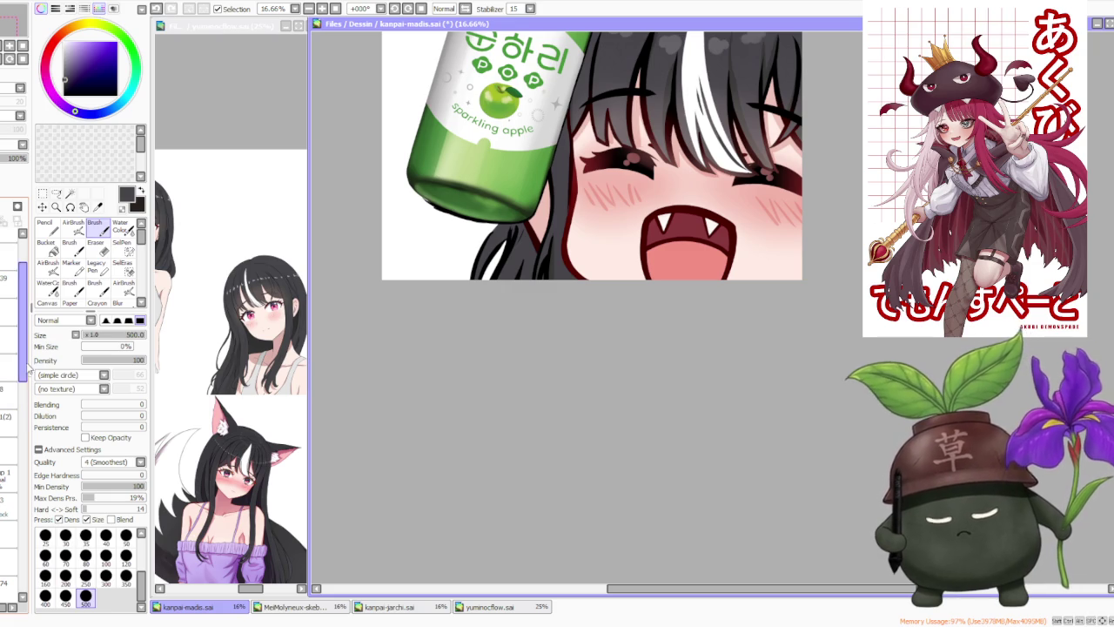
left_click_drag(23, 330, 26, 492)
scroll(8, 483, "down", 5)
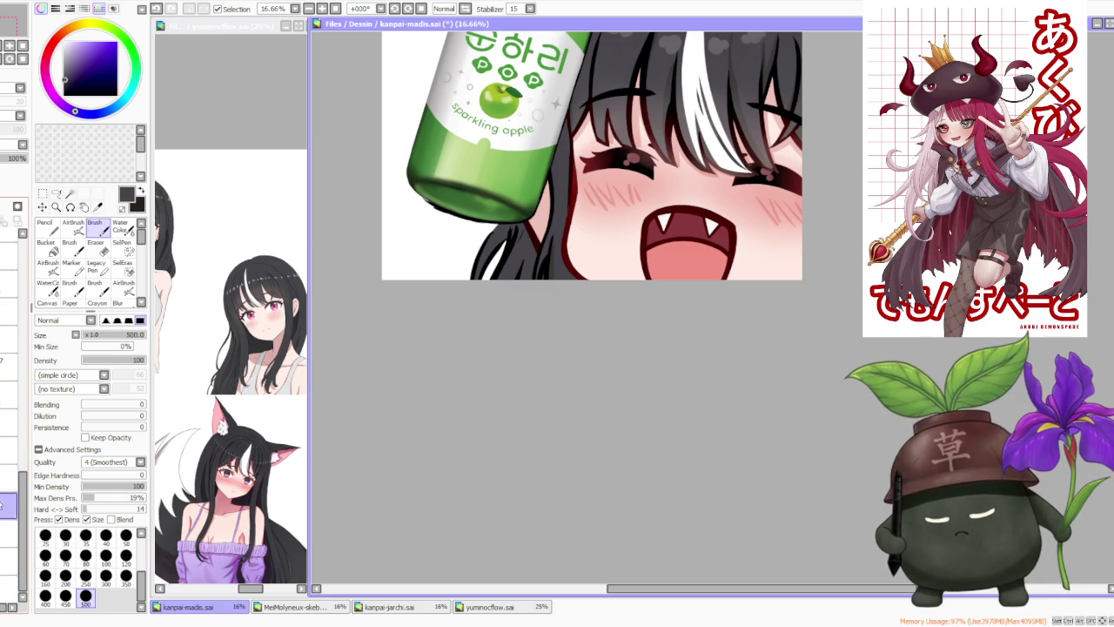
scroll(531, 266, "up", 1)
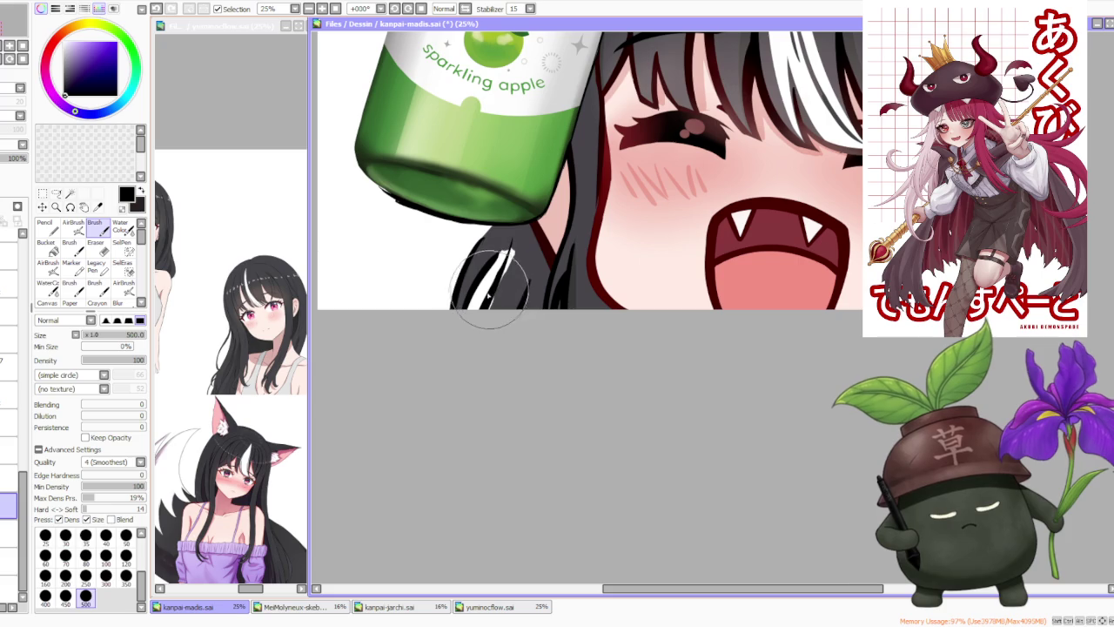
- Undo the last hair stroke and pick dark grey on the colour wheel
key("ctrl+z")
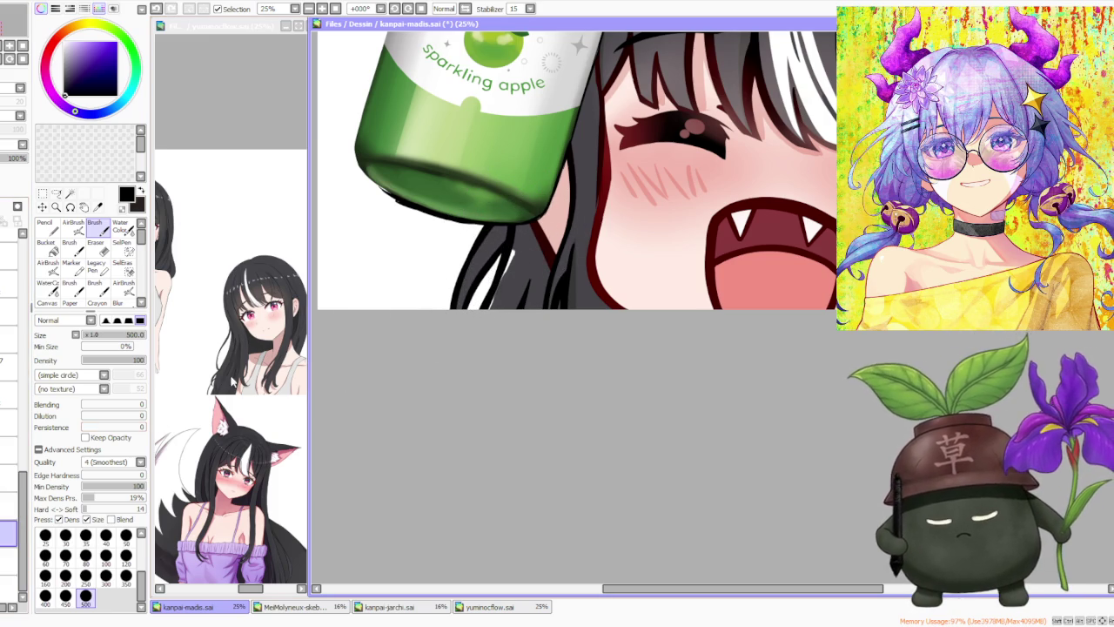
left_click(520, 261, "alt")
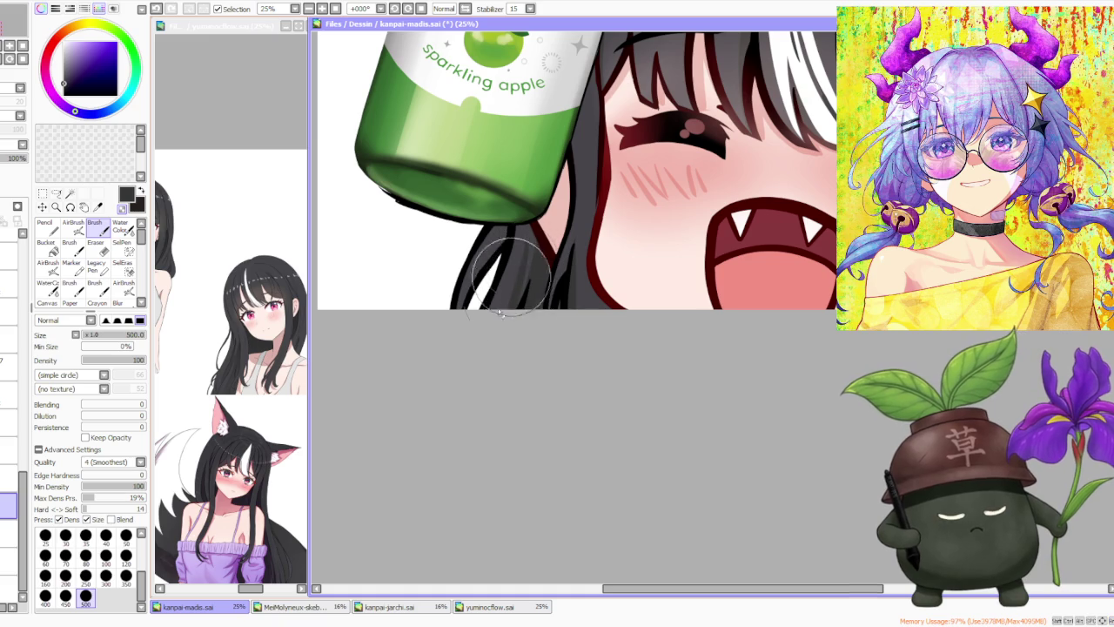
scroll(526, 262, "down", 2)
scroll(575, 209, "down", 2)
scroll(627, 153, "down", 1)
scroll(626, 152, "up", 2)
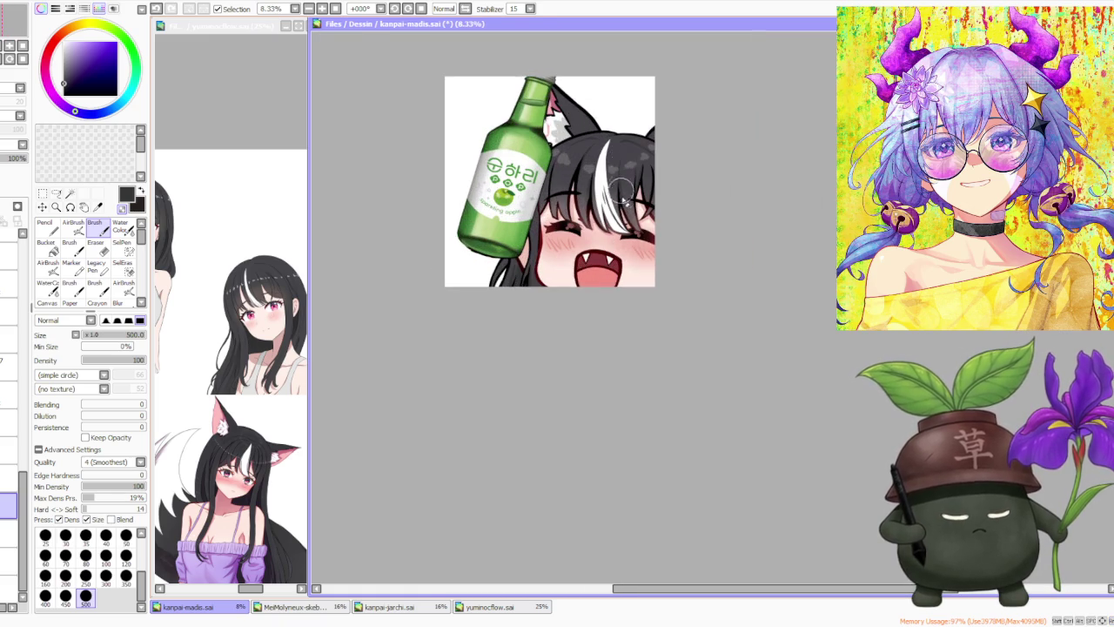
scroll(625, 149, "up", 1)
scroll(622, 161, "down", 2)
scroll(672, 115, "down", 1)
scroll(683, 112, "up", 1)
scroll(677, 113, "up", 3)
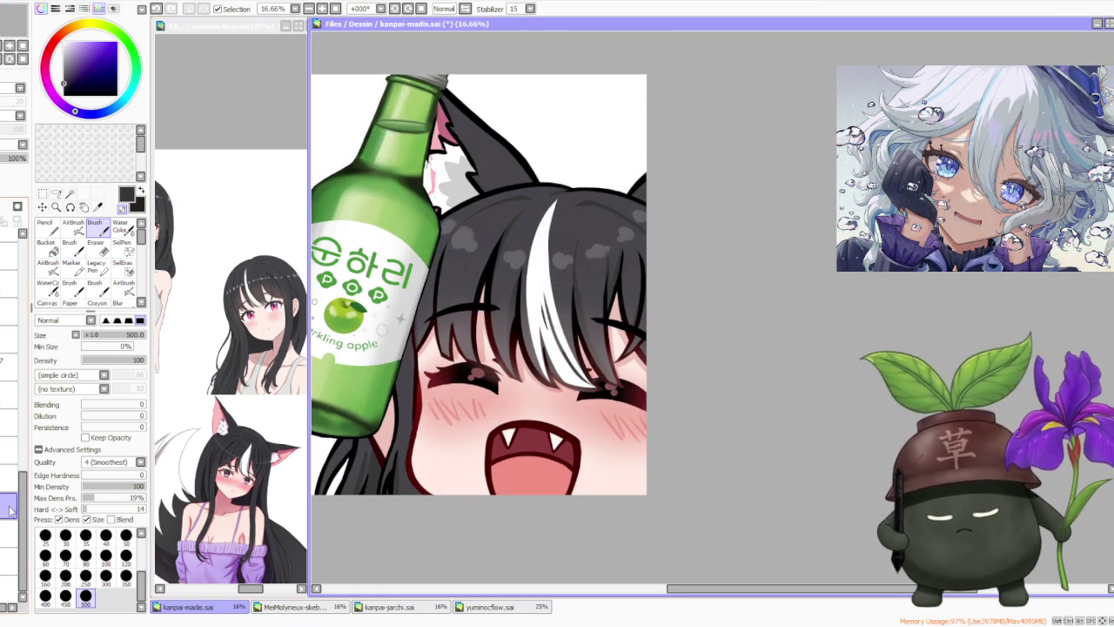
- Hide the soju bottle layer and toggle the beer mug layer on, then off again
scroll(16, 392, "up", 2)
scroll(16, 366, "up", 2)
scroll(16, 348, "up", 2)
scroll(15, 348, "up", 2)
scroll(15, 357, "up", 1)
scroll(15, 348, "up", 2)
scroll(15, 349, "up", 2)
scroll(15, 348, "up", 2)
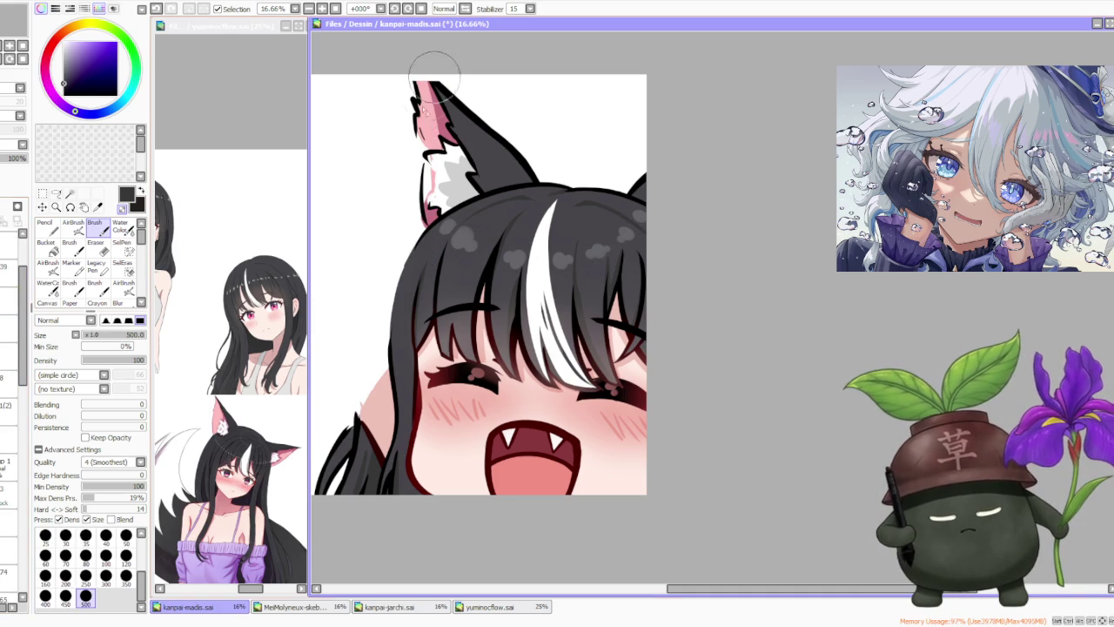
scroll(25, 369, "down", 1)
scroll(26, 369, "down", 3)
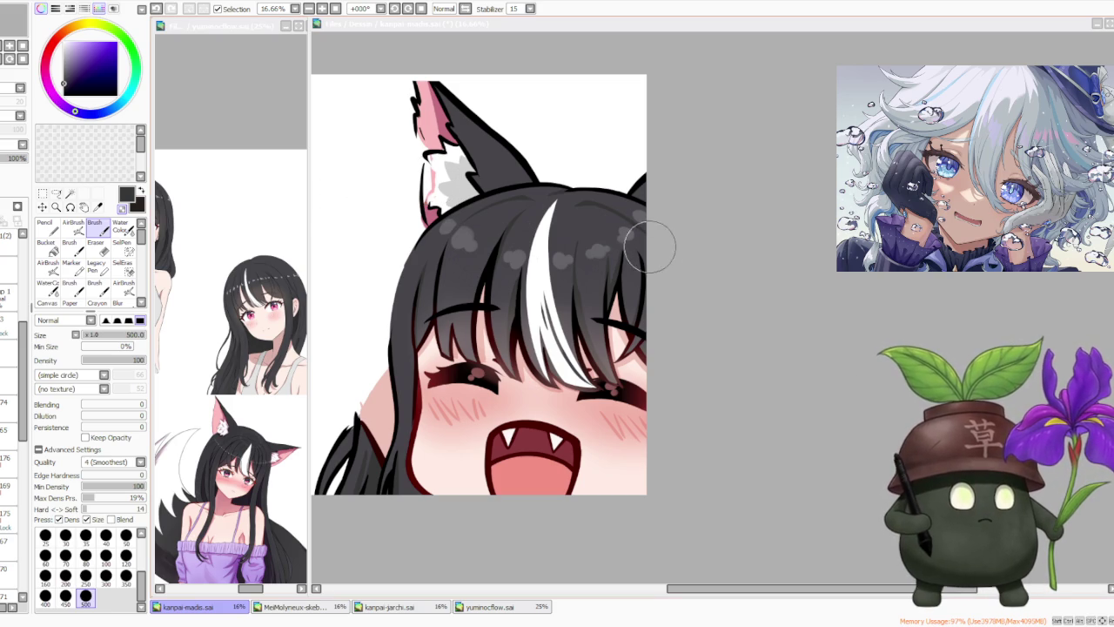
scroll(598, 218, "down", 1)
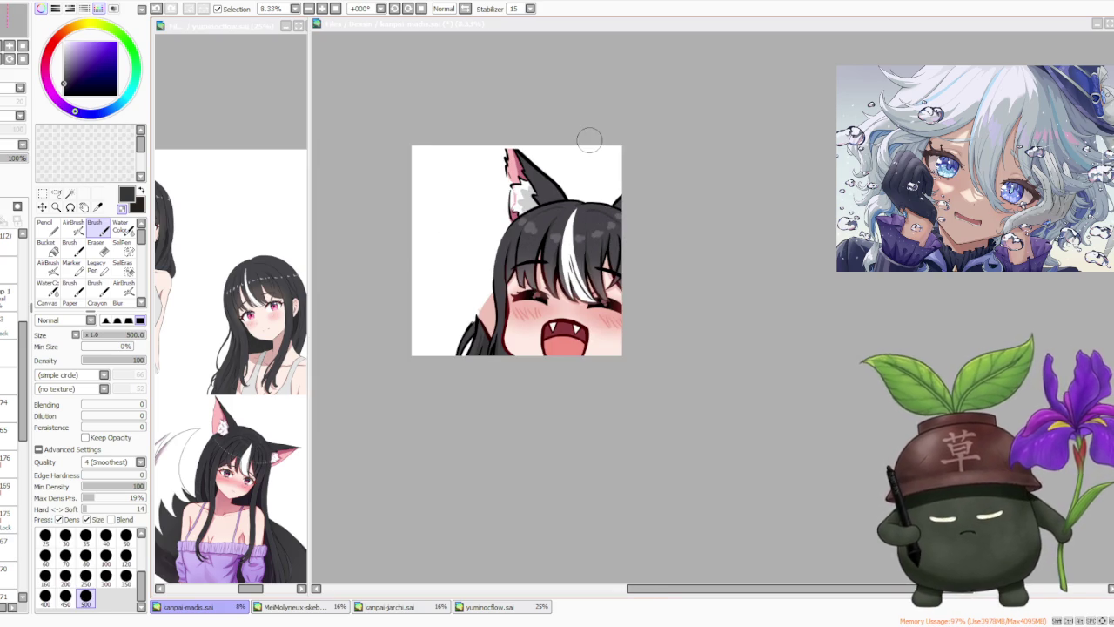
scroll(589, 139, "up", 1)
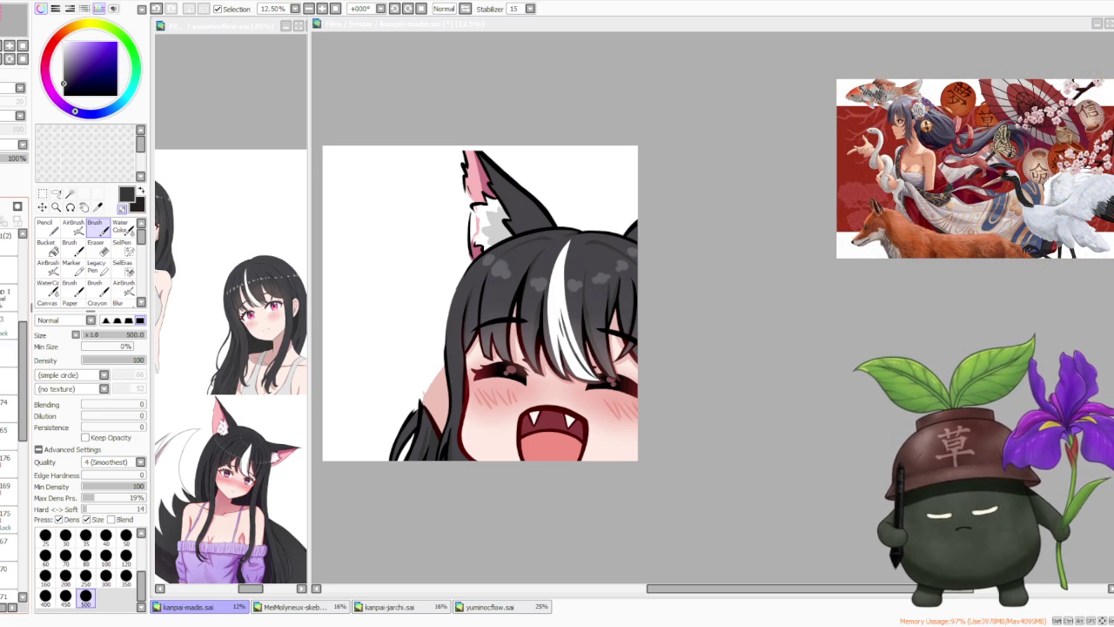
left_click(9, 328)
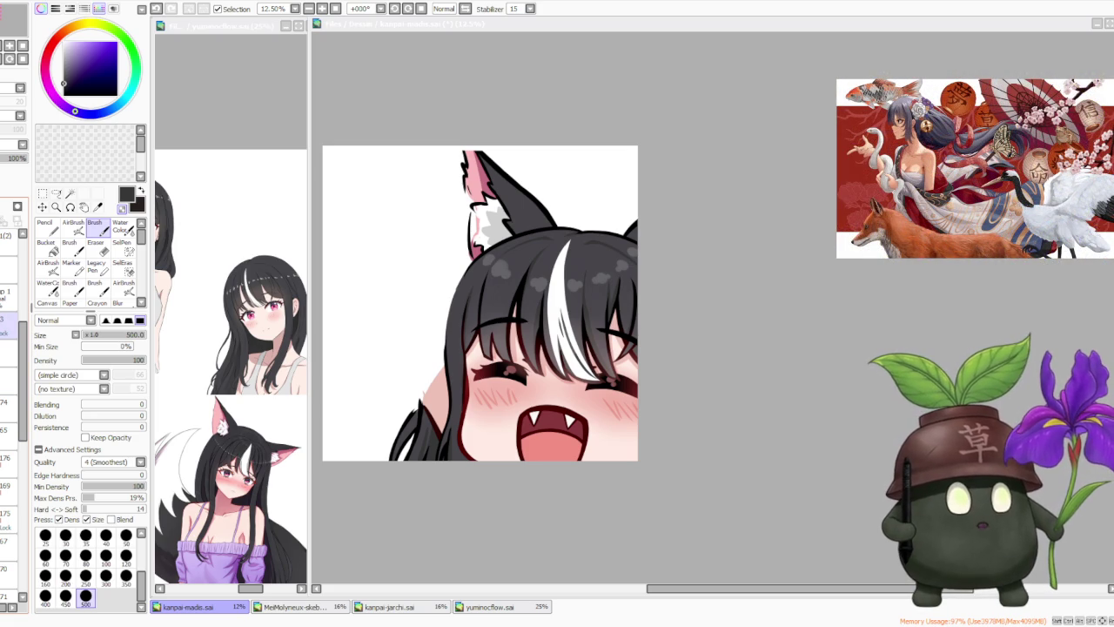
left_click(8, 353)
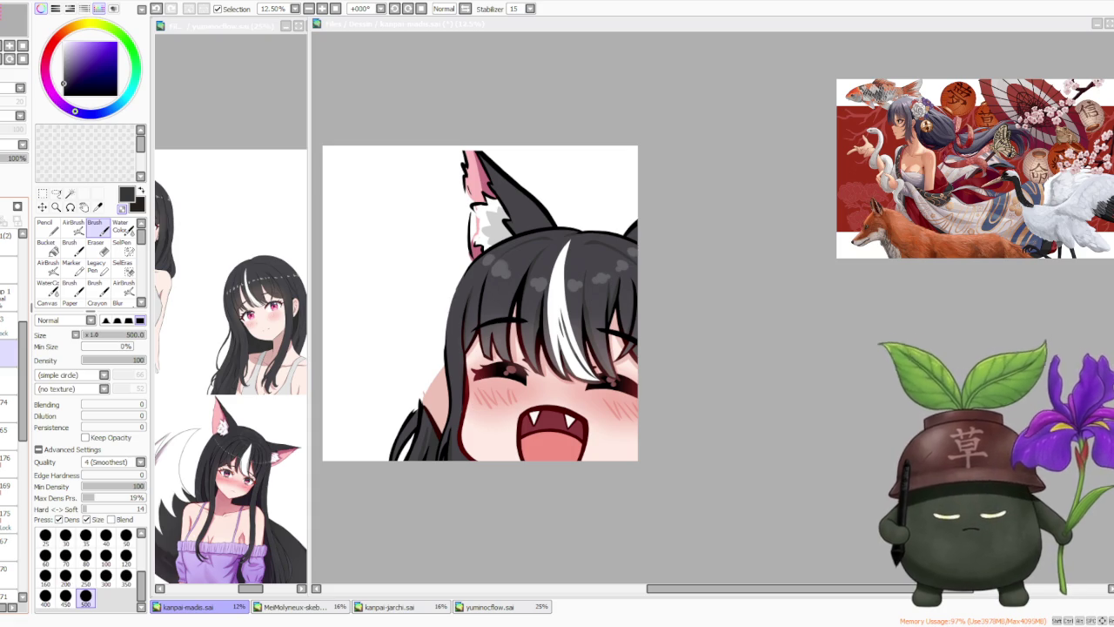
key("ctrl+z")
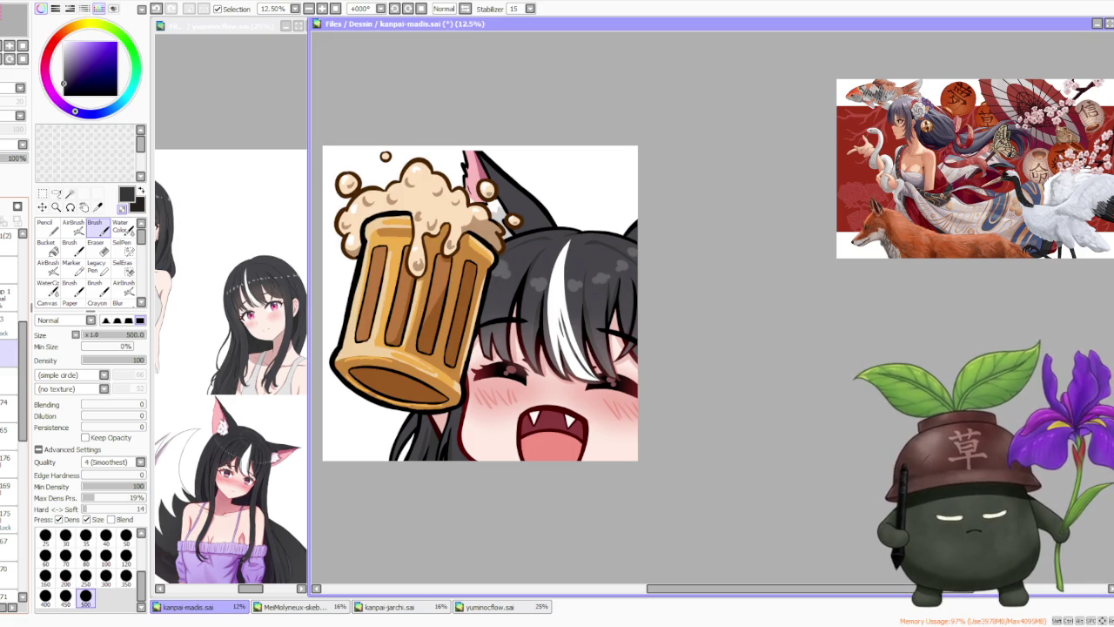
key("ctrl+y")
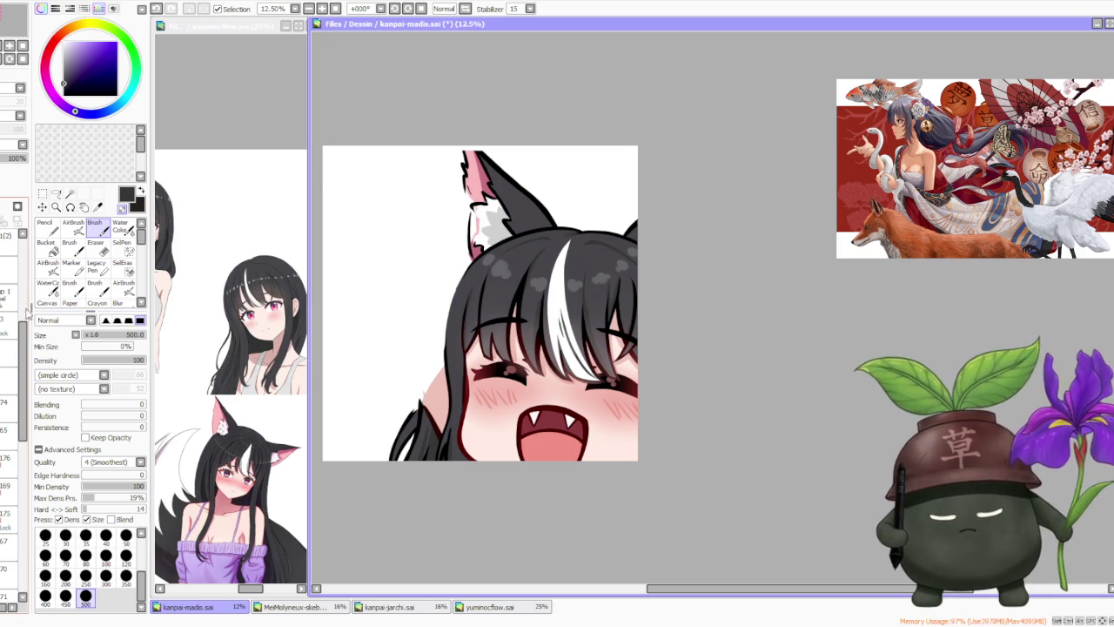
left_click_drag(24, 341, 11, 405)
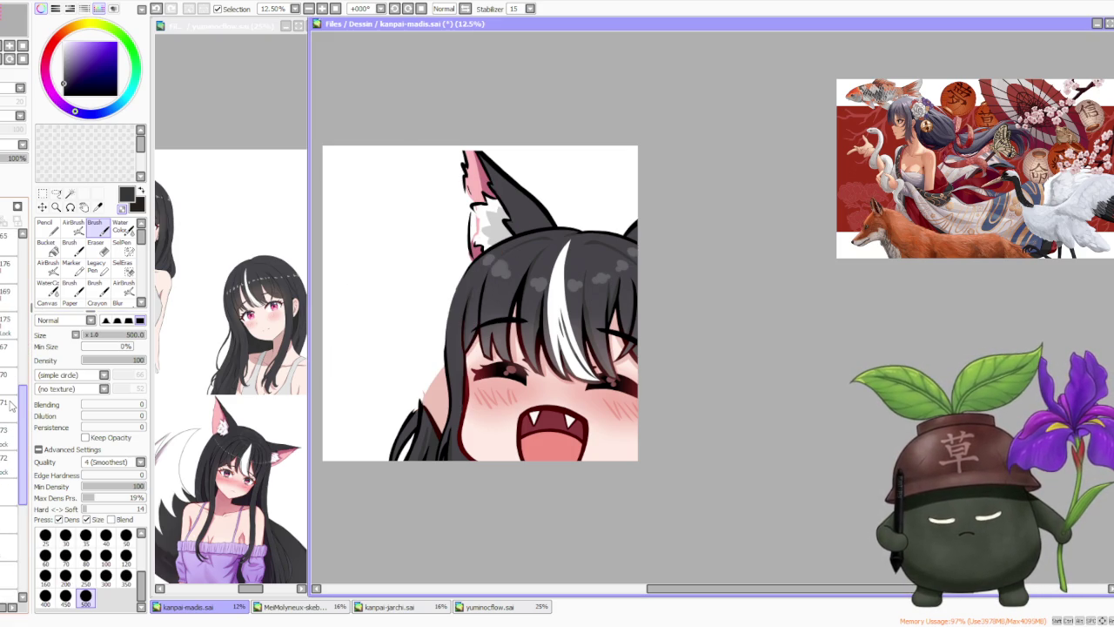
- Undo the last stroke on the cat's inner ear
scroll(11, 406, "down", 2)
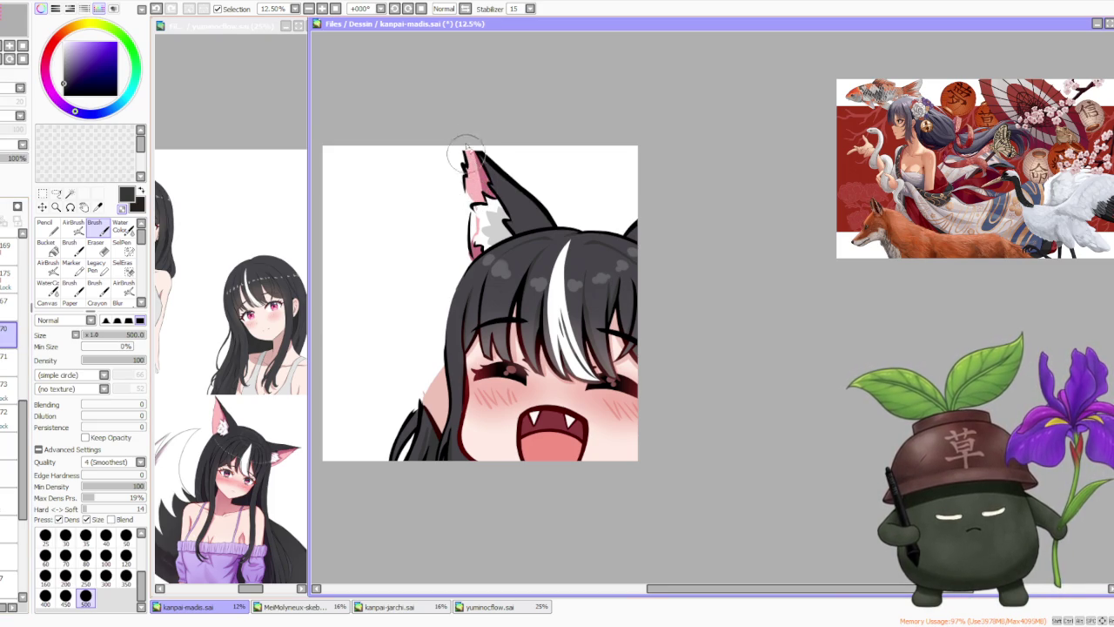
scroll(469, 163, "up", 1)
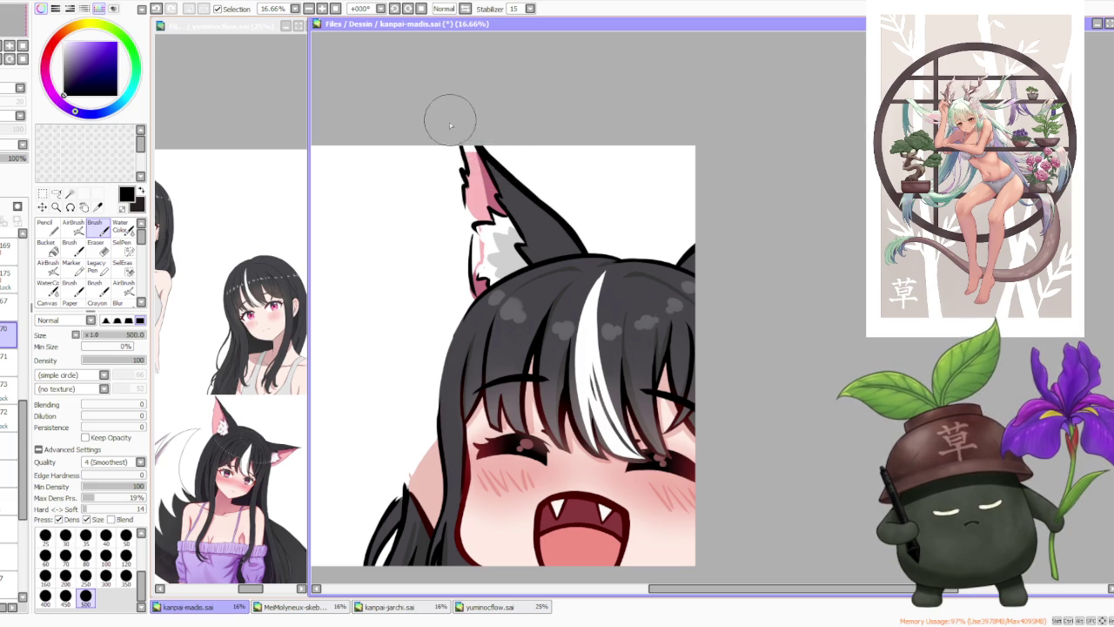
key("ctrl+z")
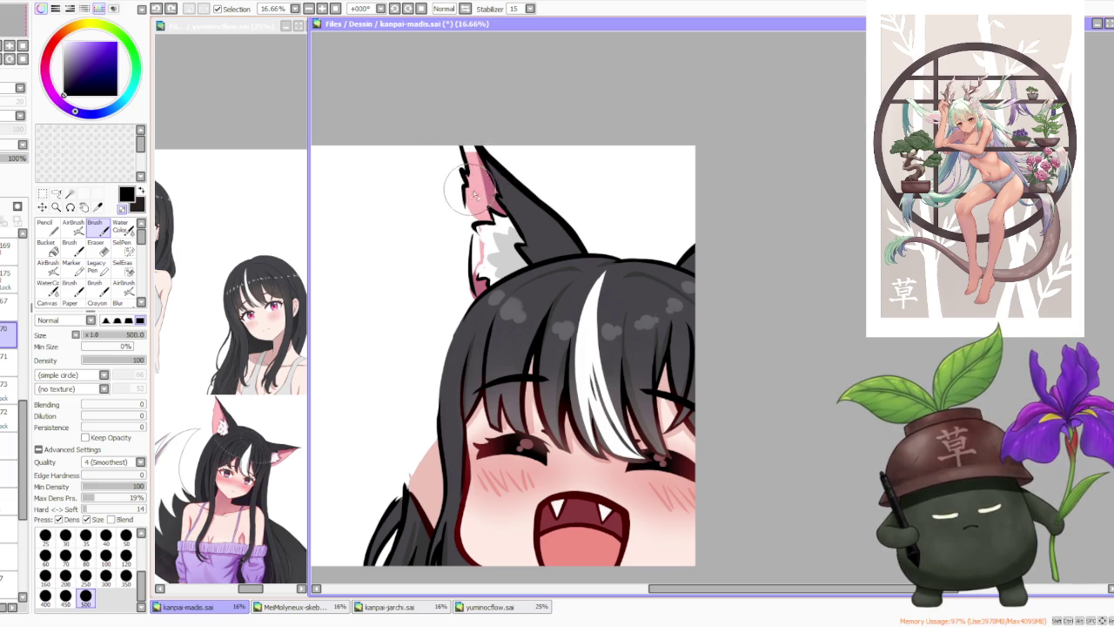
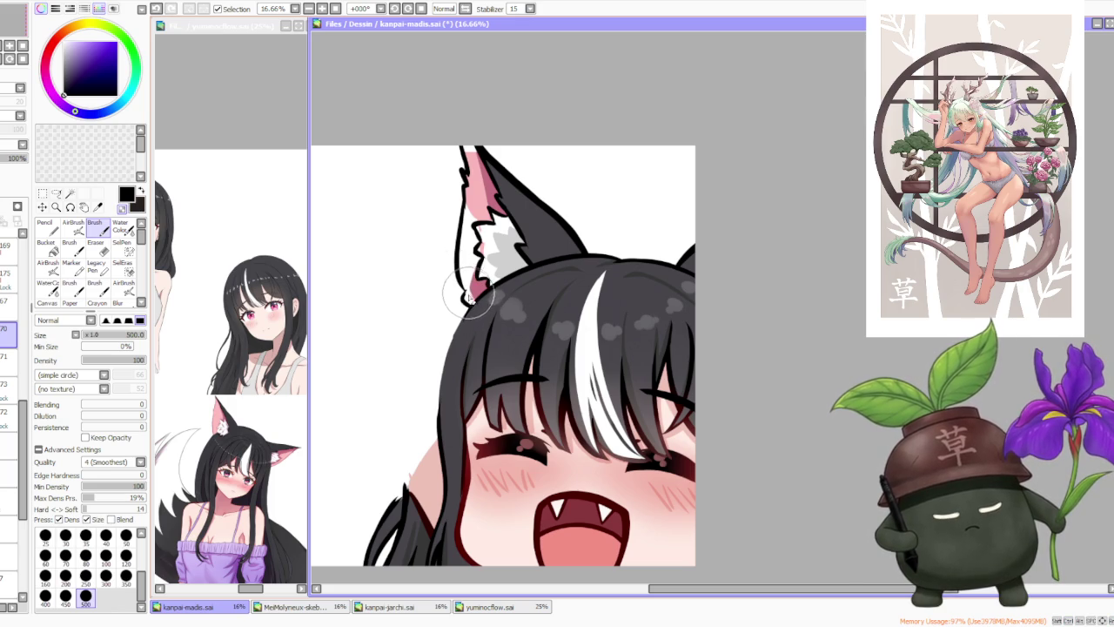
- Paint pink into the left ear's inner tip and thicken its black outline on the right
scroll(503, 169, "down", 1)
scroll(514, 139, "down", 2)
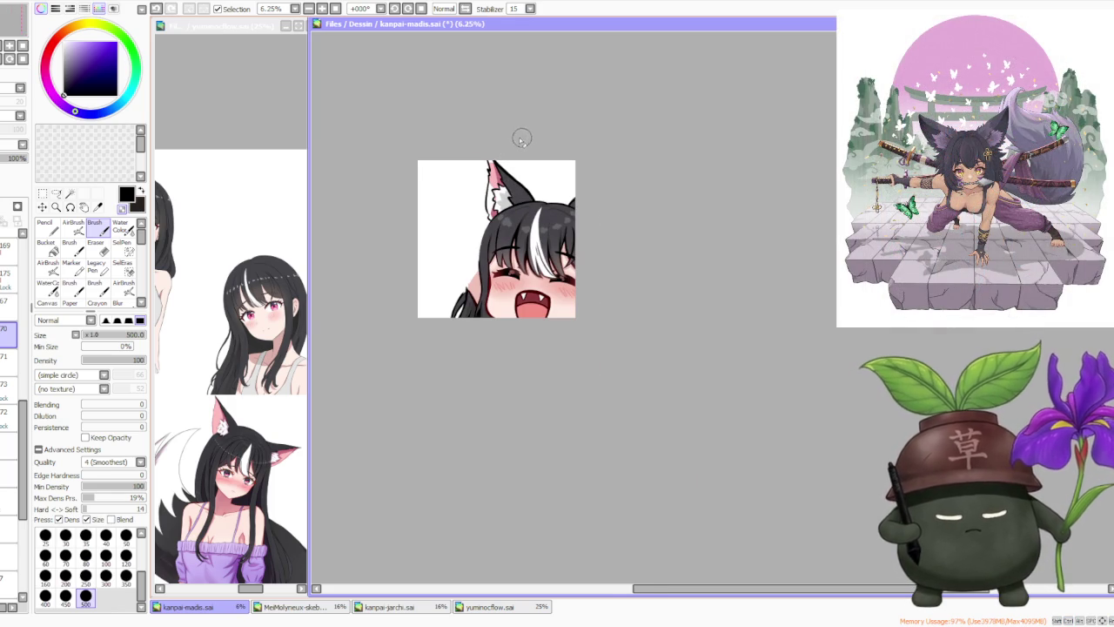
scroll(522, 136, "up", 2)
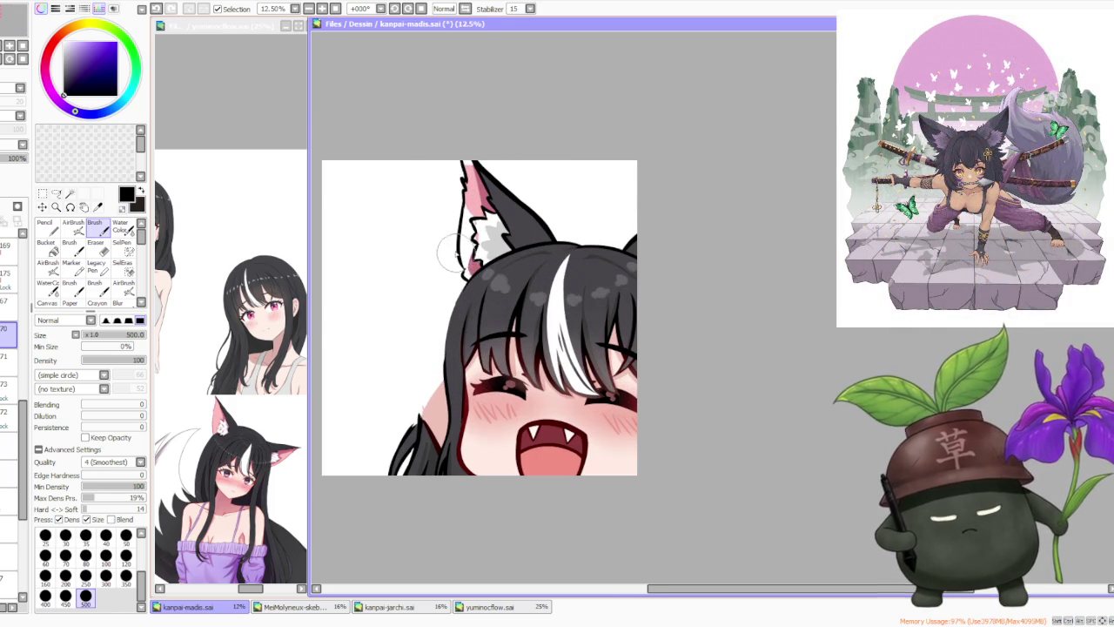
scroll(452, 253, "up", 2)
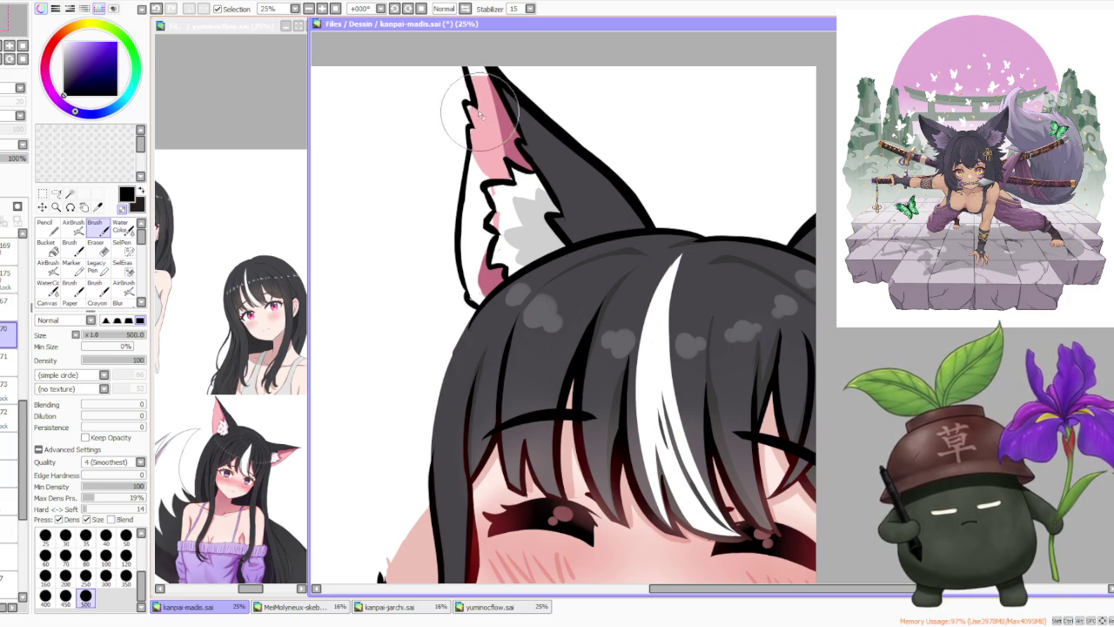
left_click_drag(487, 126, 478, 83)
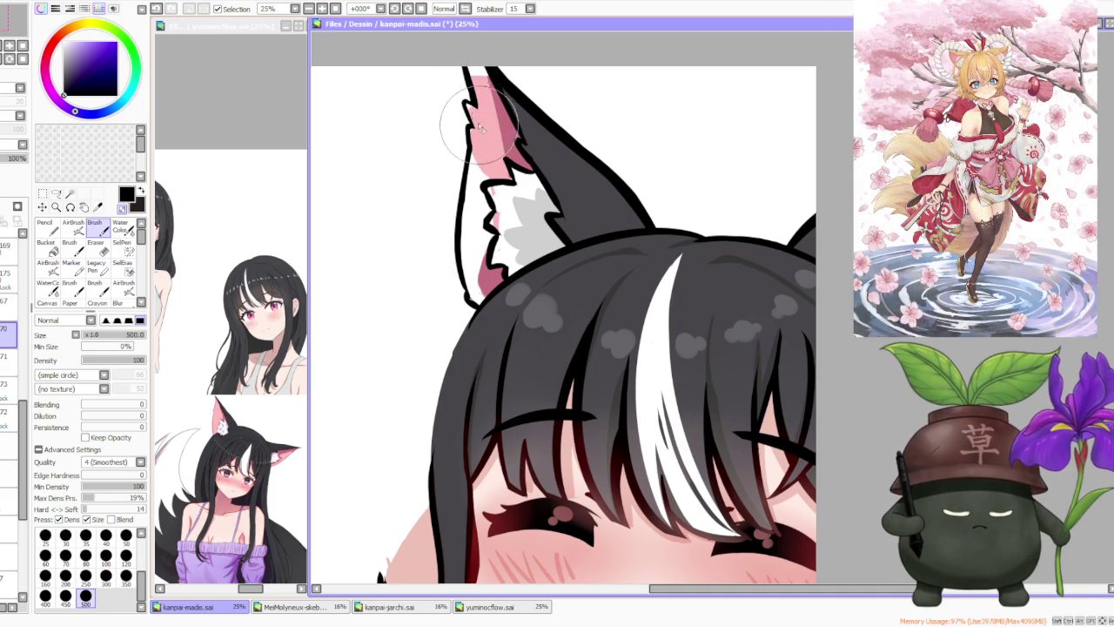
mouse_move(487, 73)
left_mouse_down()
mouse_move(539, 143)
mouse_move(568, 222)
left_mouse_up()
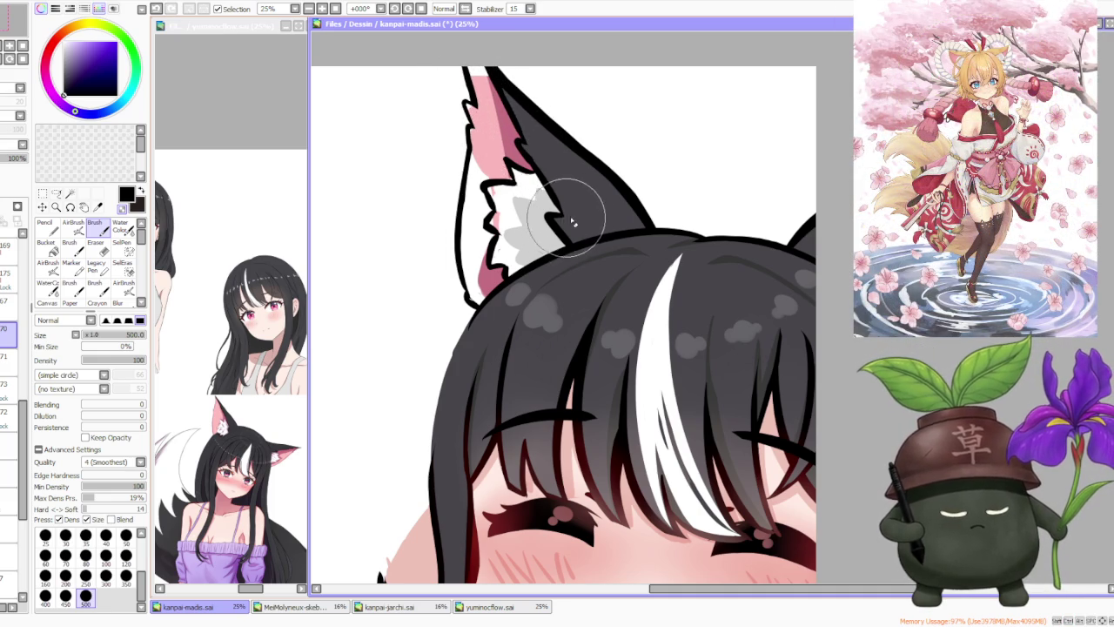
- Zoom around the ear and switch to the Lasso selection tool
scroll(566, 218, "down", 2)
scroll(529, 70, "down", 2)
scroll(557, 122, "down", 2)
scroll(567, 127, "down", 2)
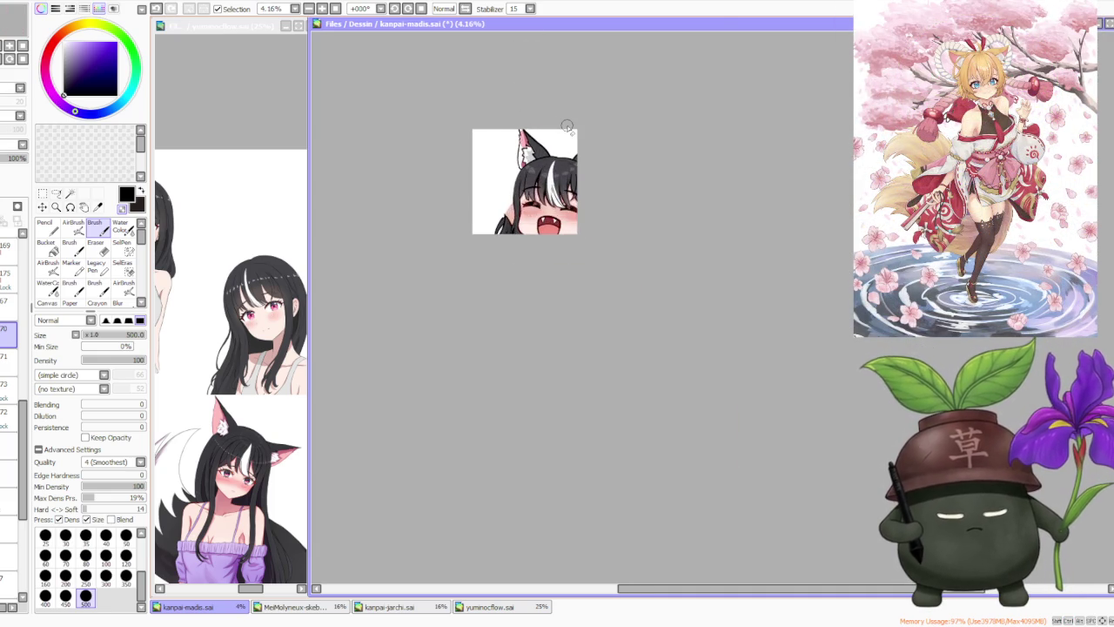
scroll(566, 127, "up", 1)
scroll(522, 118, "up", 3)
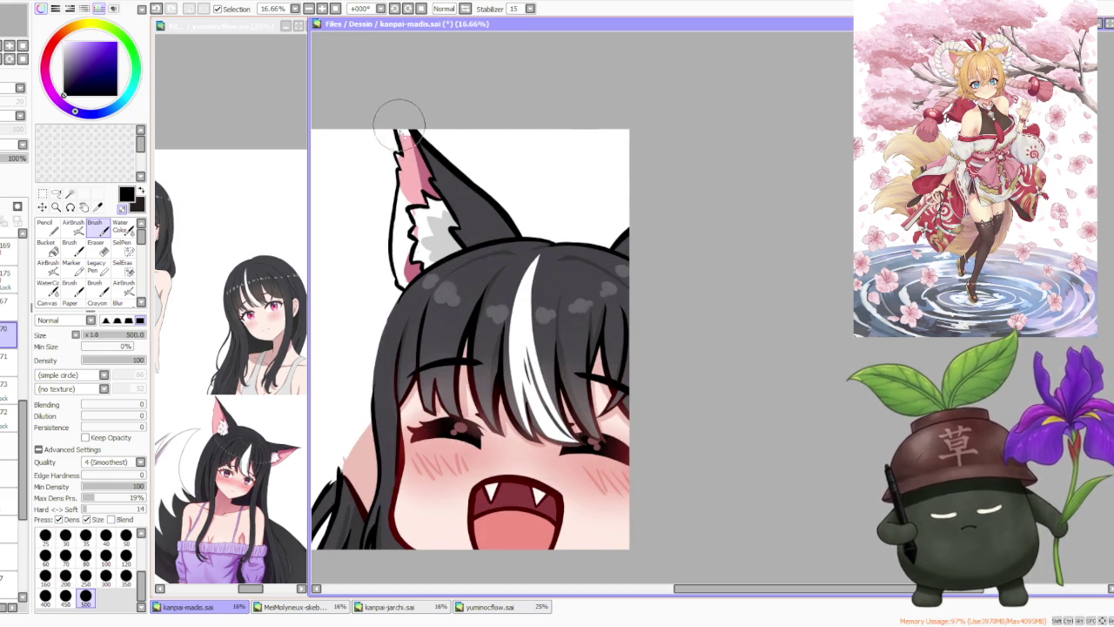
key("a")
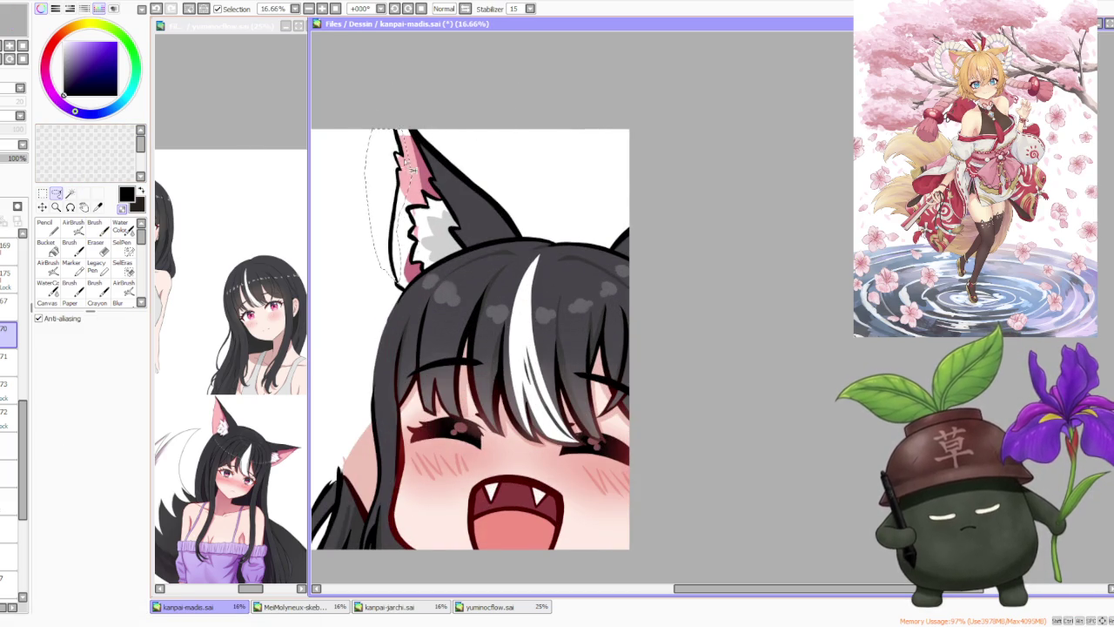
- Free-deform the selected left ear edge, stretching it slightly downward, and apply it
key("ctrl+t")
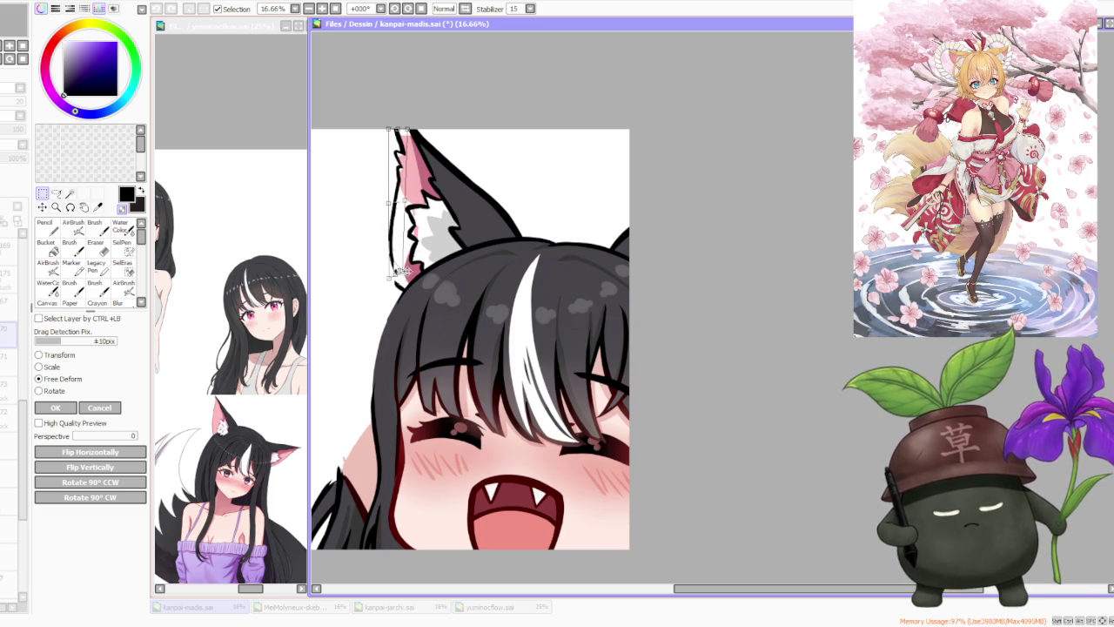
left_click_drag(417, 151, 411, 150)
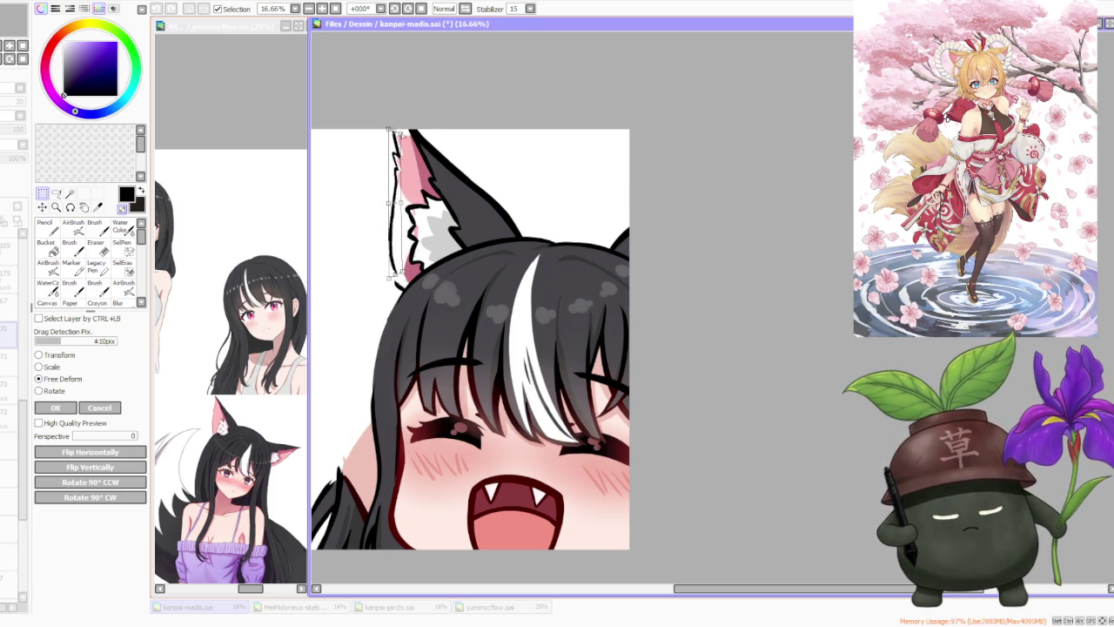
left_click_drag(389, 277, 390, 284)
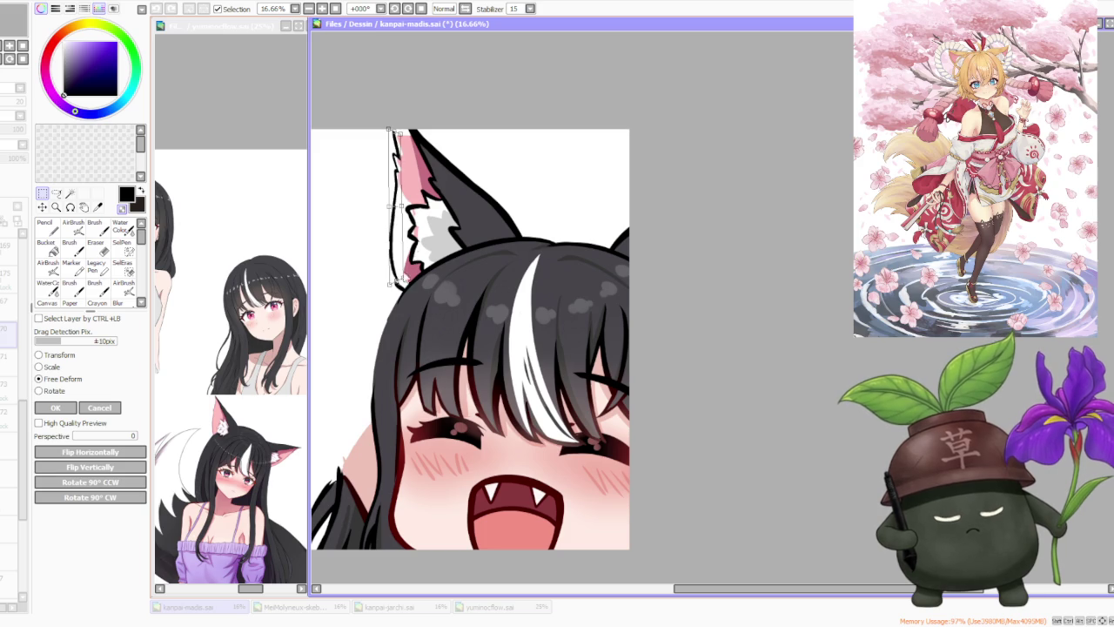
left_click(69, 408)
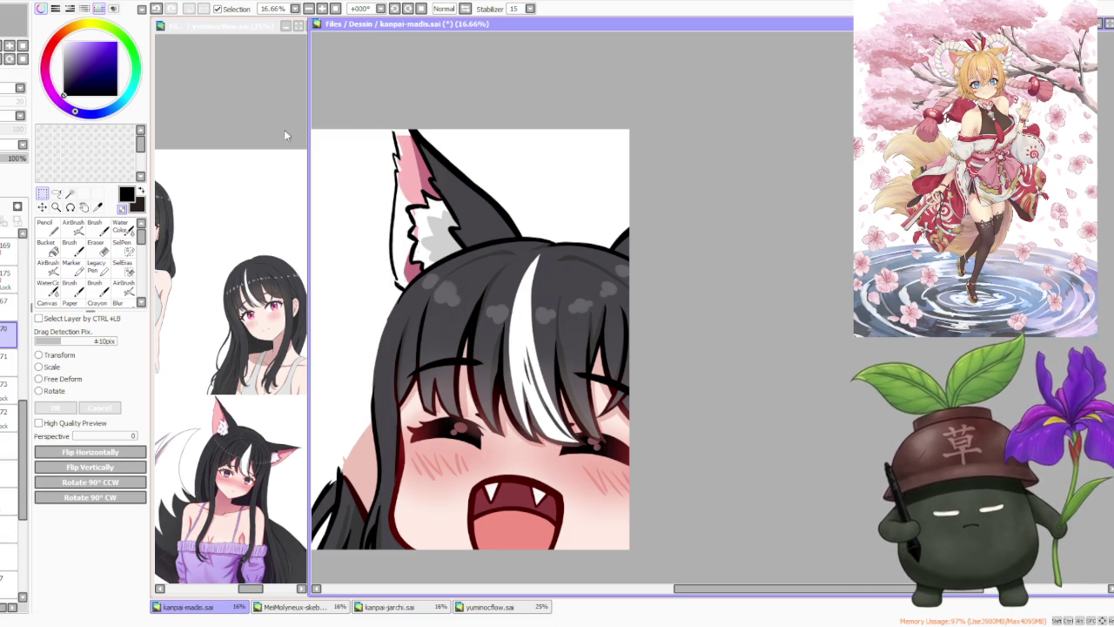
key("b")
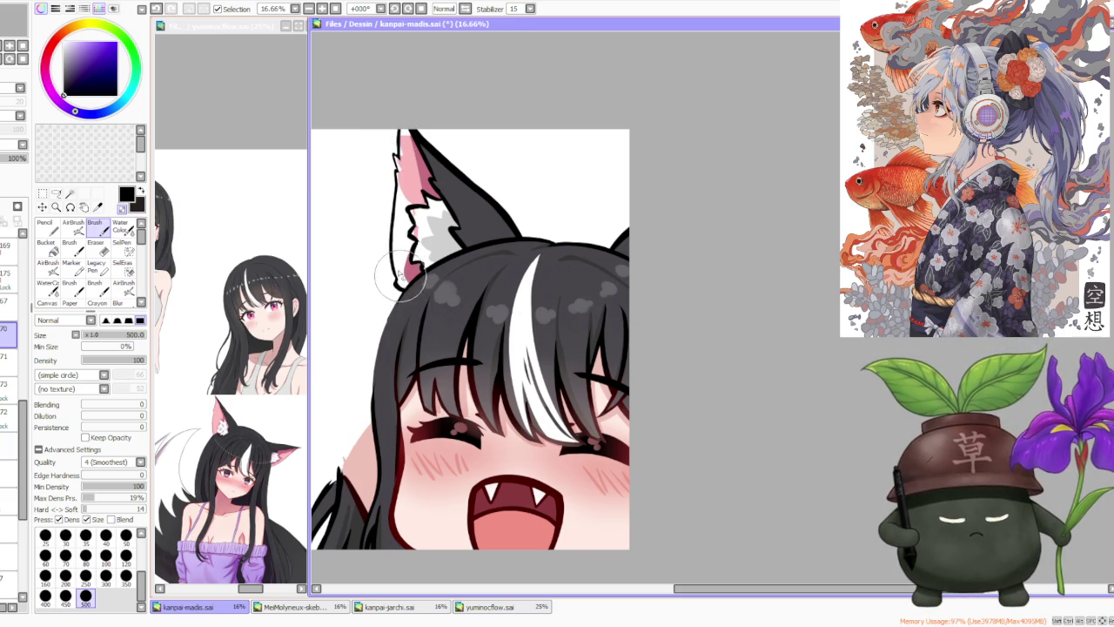
- On a new layer, paint pink then mauve along the left ear's inner edge
scroll(431, 135, "down", 3)
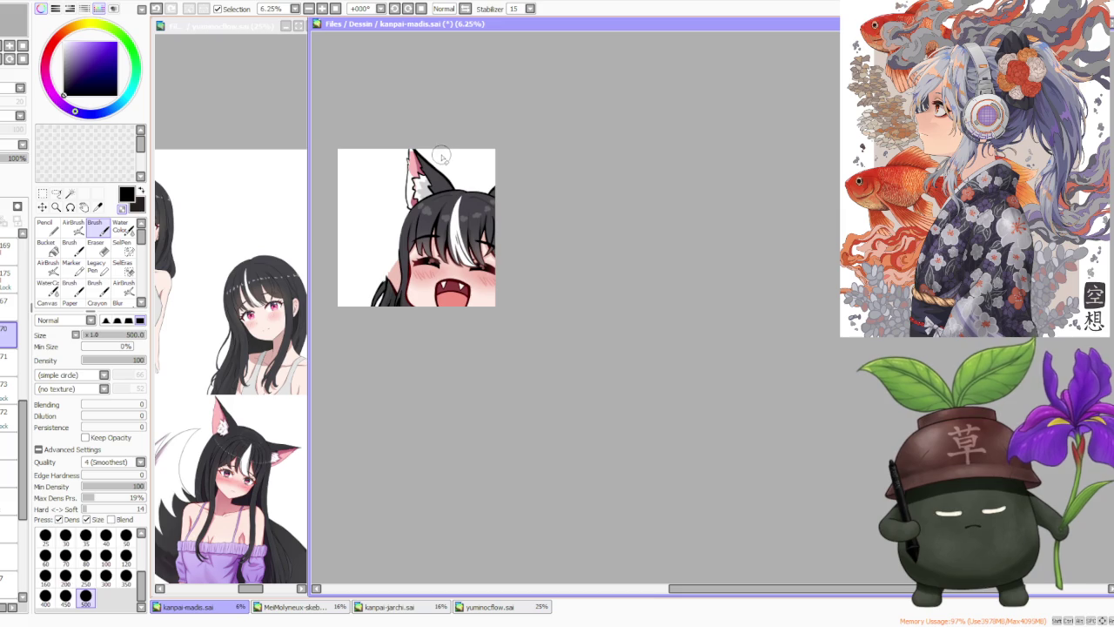
scroll(442, 157, "up", 2)
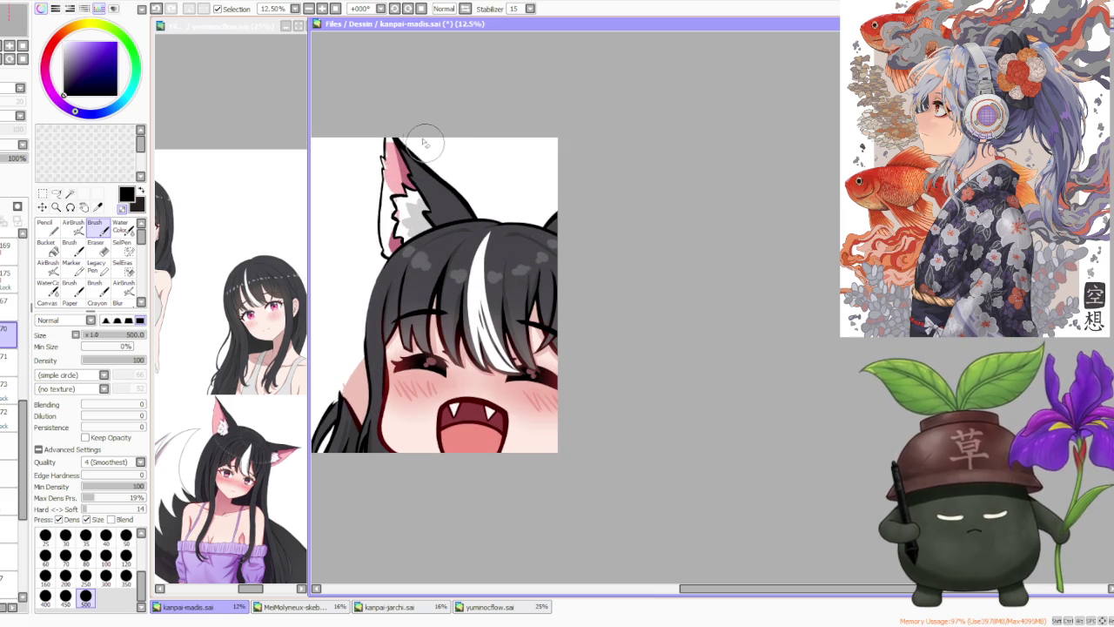
left_click(8, 418)
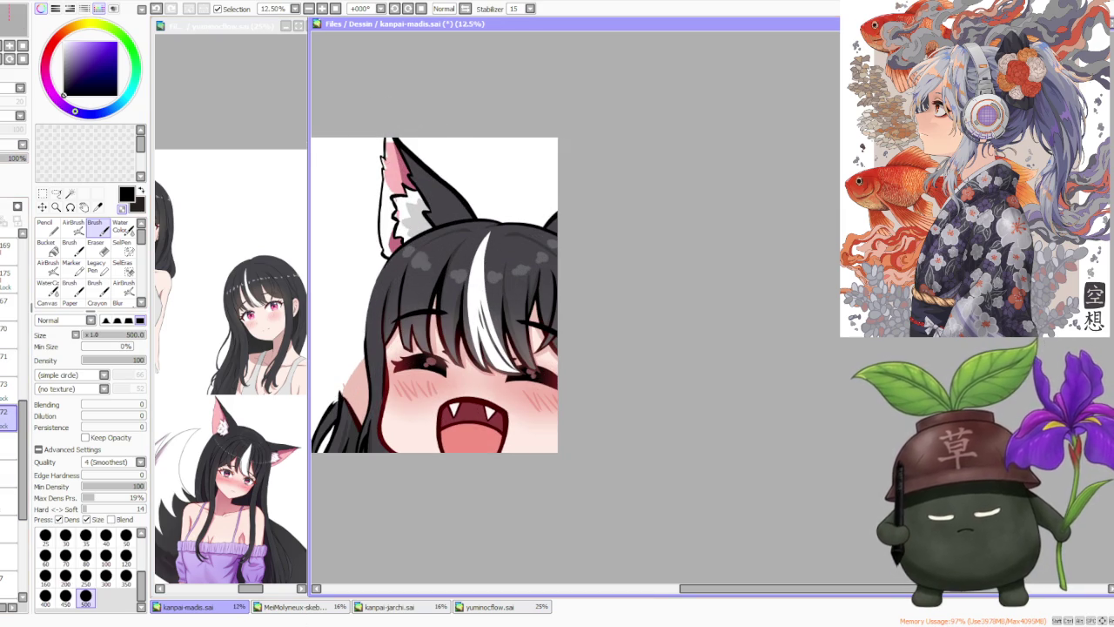
left_click(401, 159, "alt")
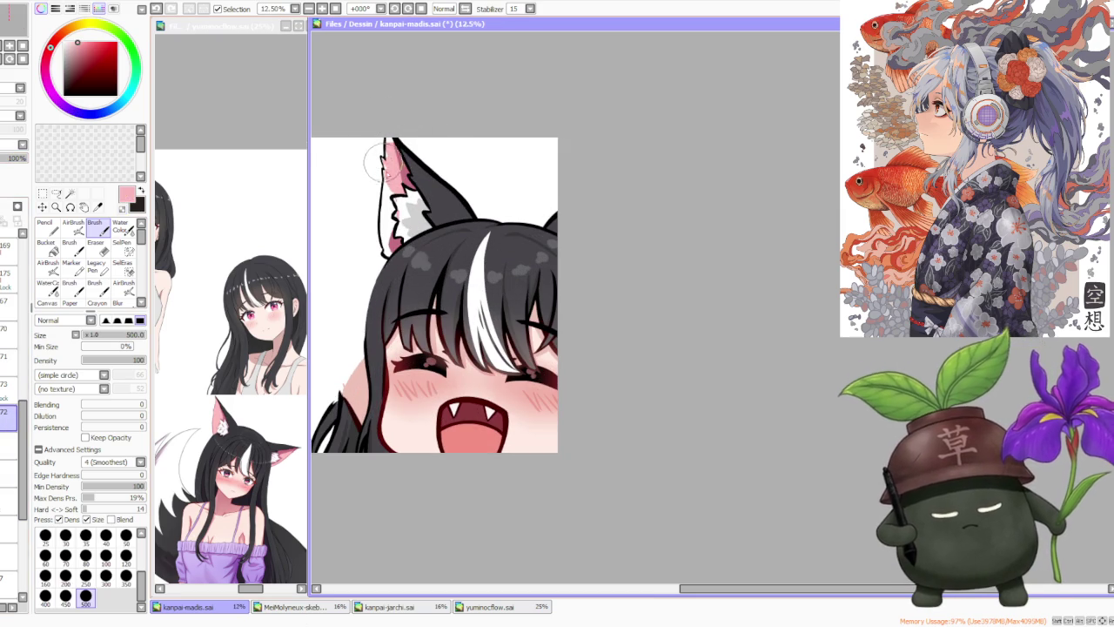
mouse_move(389, 129)
left_mouse_down()
mouse_move(388, 255)
mouse_move(380, 232)
left_mouse_up()
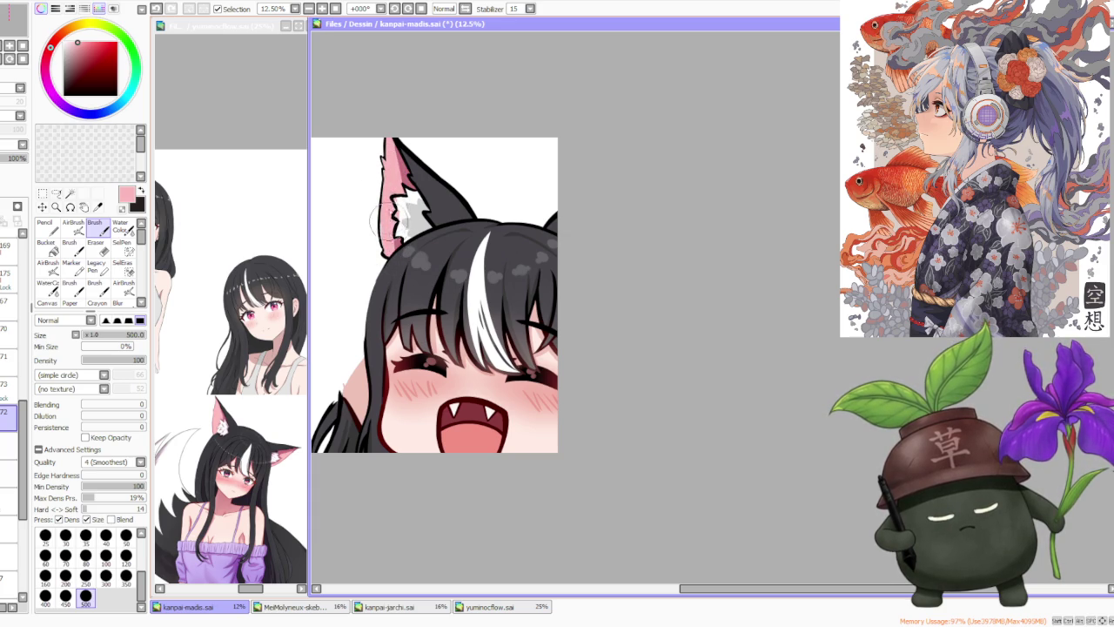
left_click(380, 231, "alt")
left_click_drag(383, 233, 387, 254)
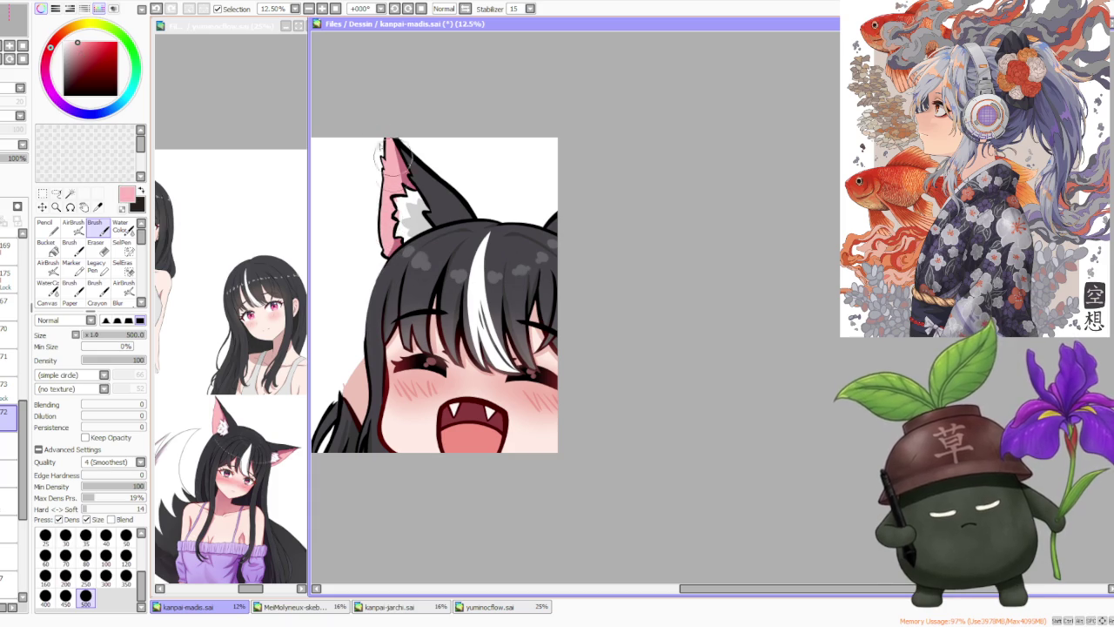
- Switch between ear layers, sampling white fur and pink inner-ear colours
left_click(7, 387)
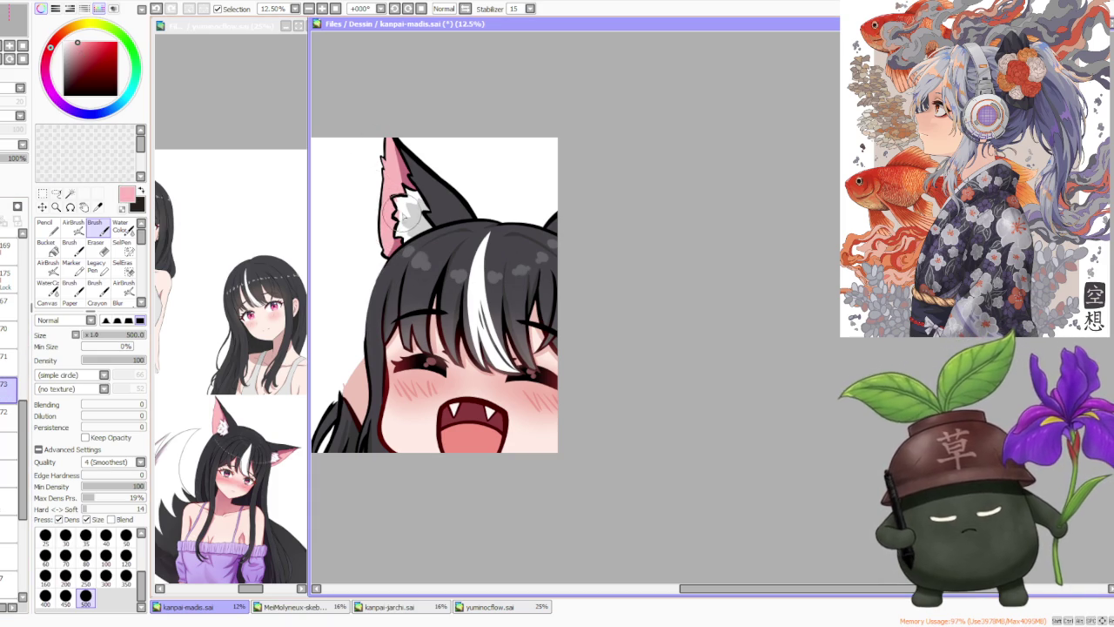
left_click(404, 211, "alt")
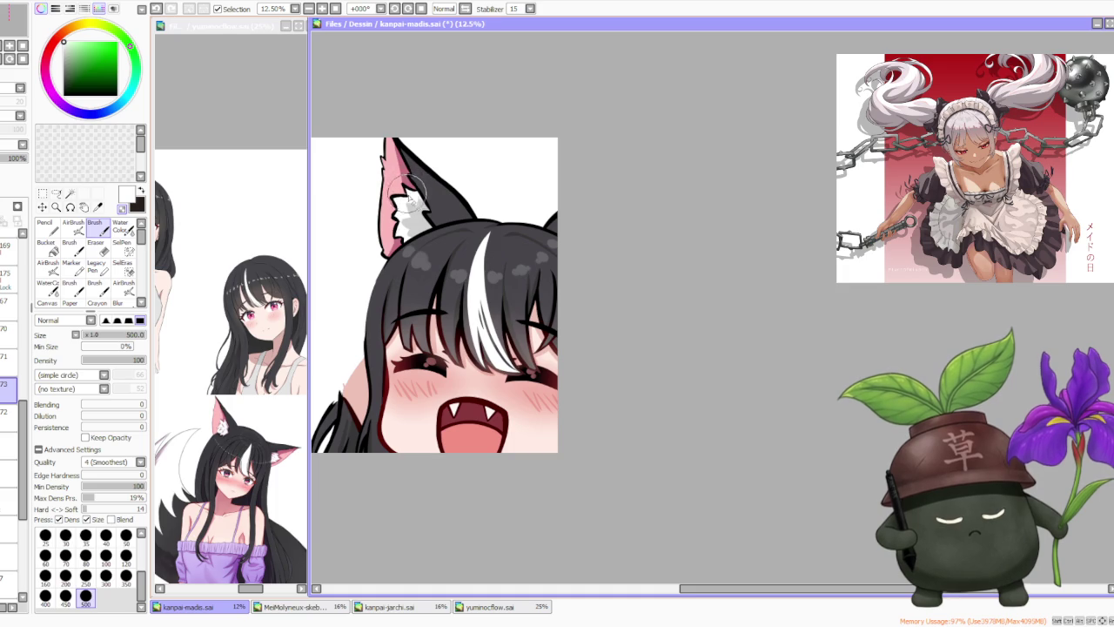
scroll(406, 193, "up", 2)
left_click(7, 416)
left_click(388, 177, "alt")
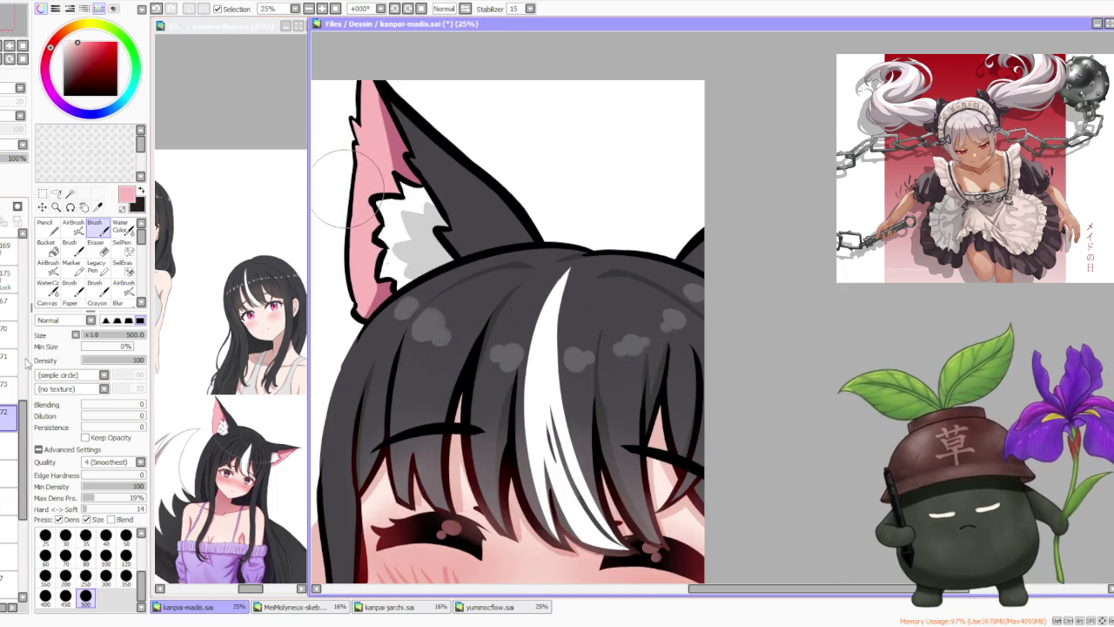
left_click(7, 329)
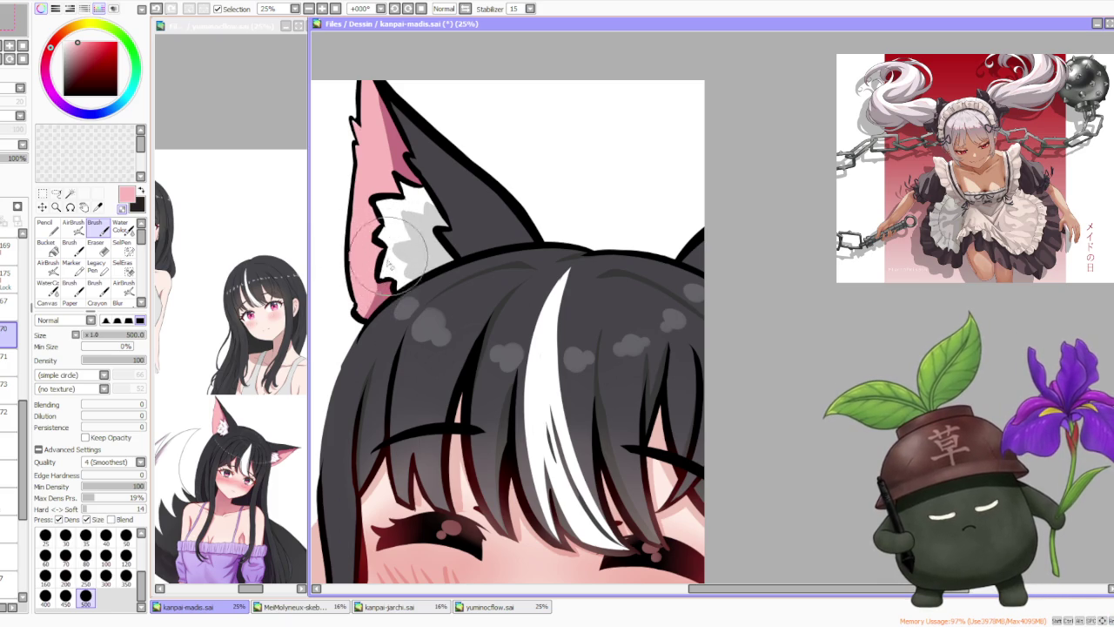
scroll(437, 174, "down", 3)
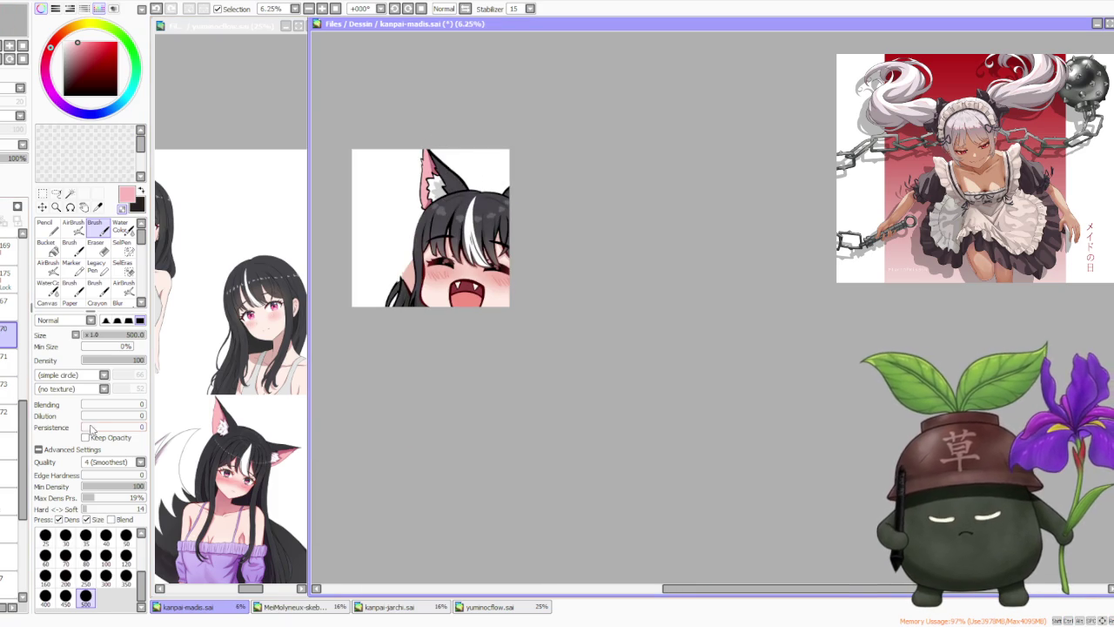
scroll(5, 366, "up", 3)
scroll(5, 365, "up", 2)
scroll(5, 365, "up", 1)
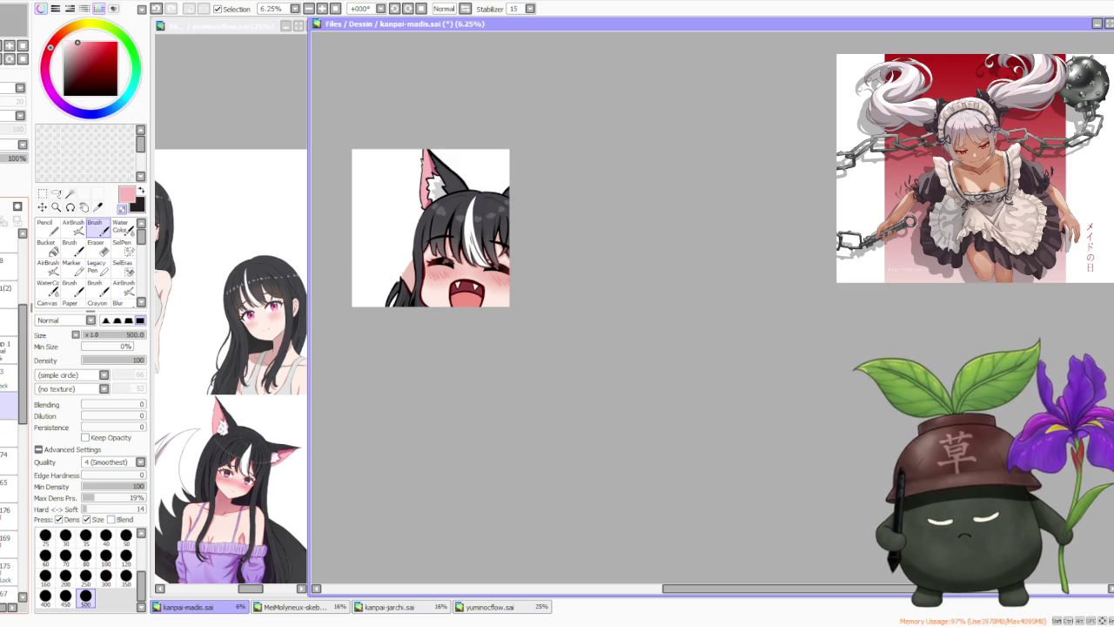
- Show the beer mug layer, then hide it again
left_click(7, 383)
scroll(370, 245, "up", 1)
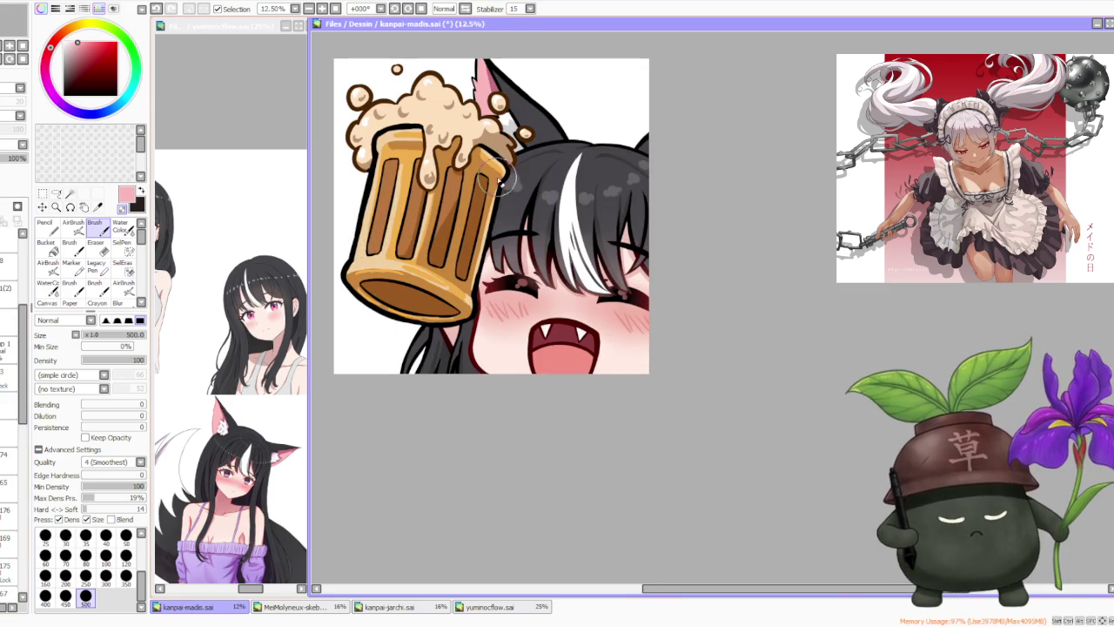
scroll(493, 209, "down", 1)
scroll(426, 256, "up", 1)
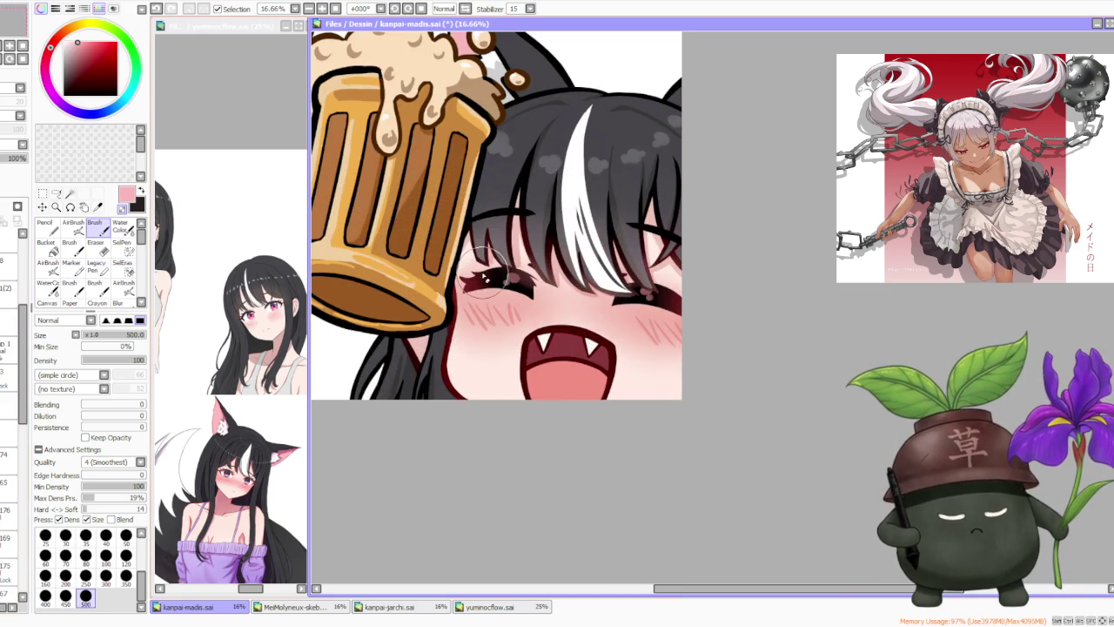
scroll(485, 277, "down", 1)
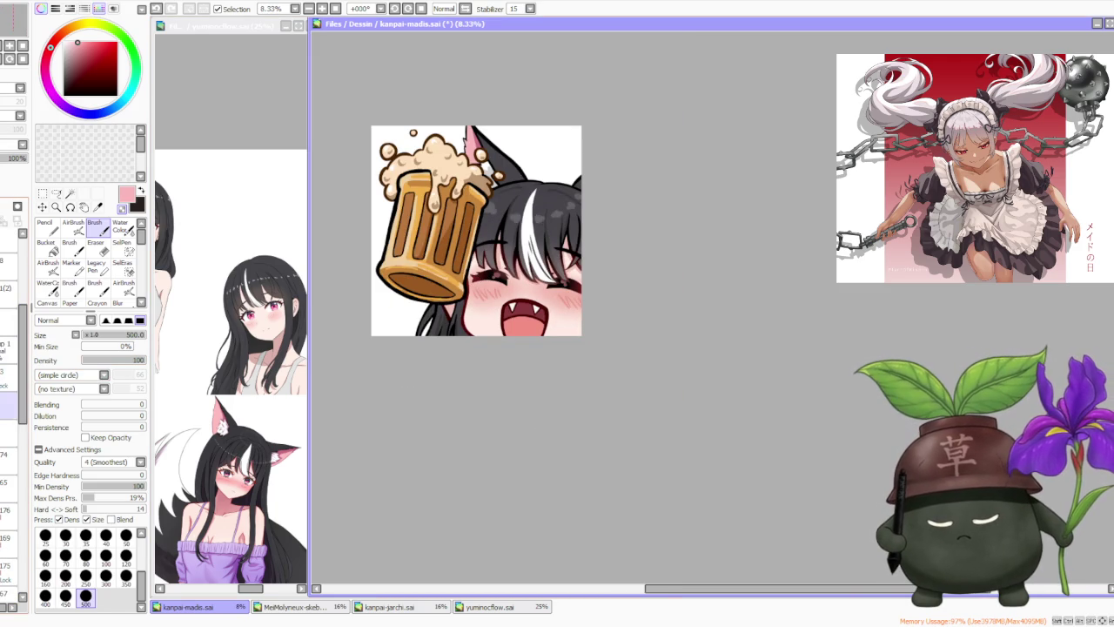
key("Delete")
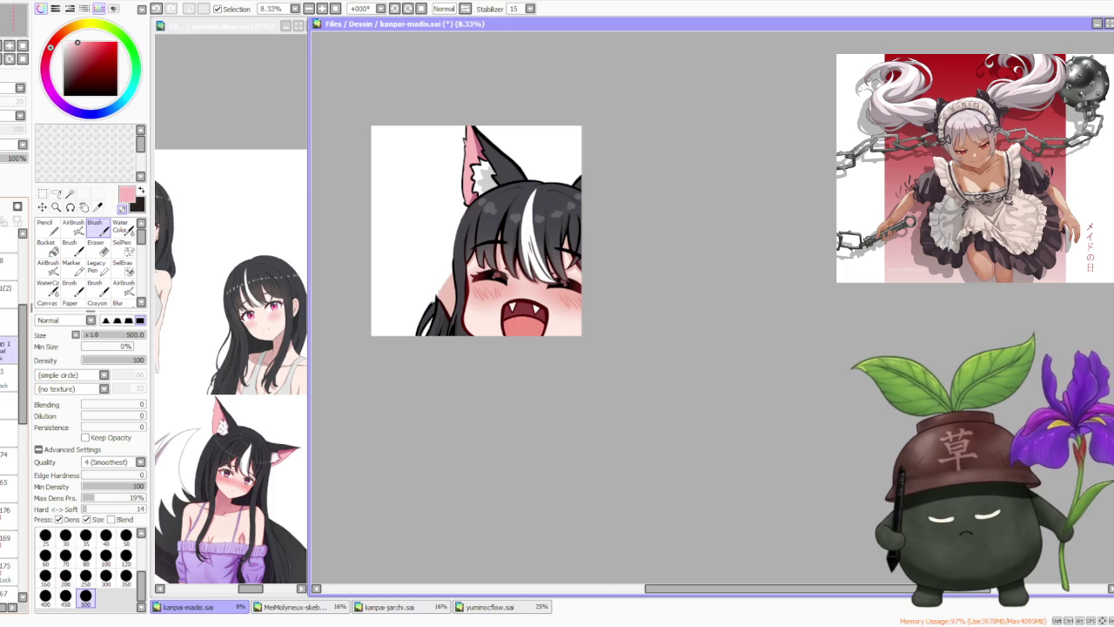
- Show the green soju bottle artwork, then hide it
key("ctrl+v")
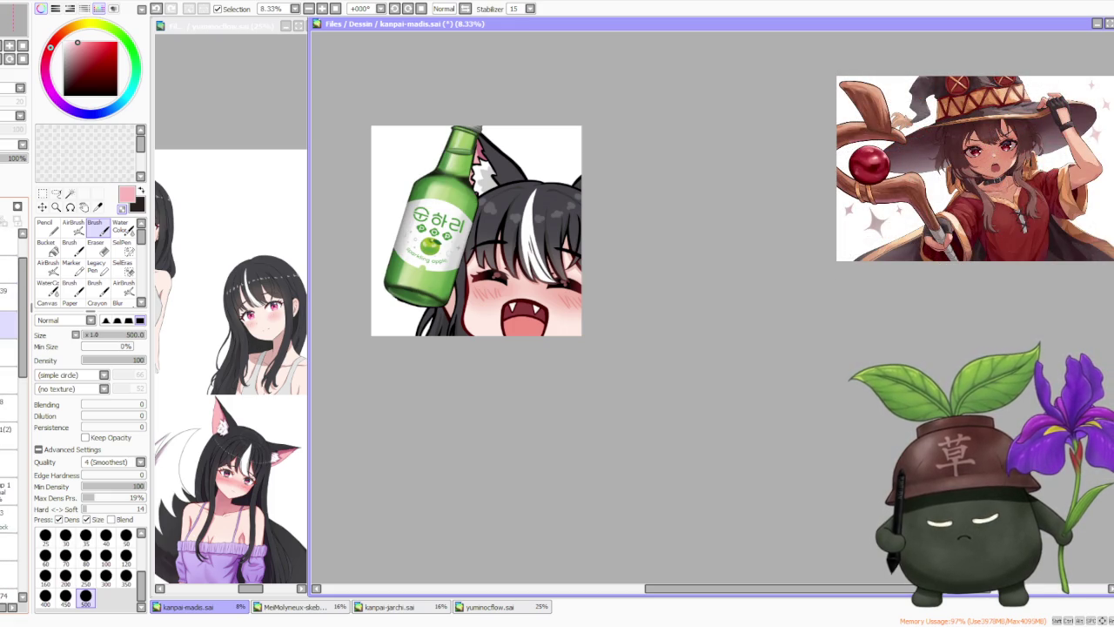
scroll(525, 150, "up", 1)
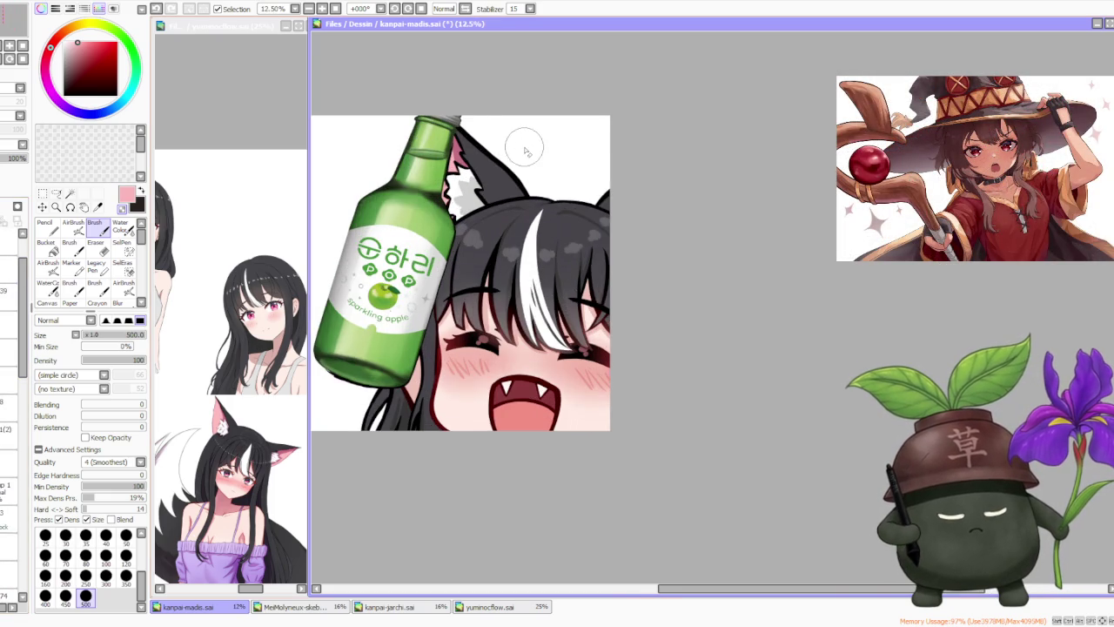
scroll(525, 151, "down", 1)
scroll(525, 150, "down", 2)
scroll(500, 185, "up", 2)
scroll(500, 186, "up", 1)
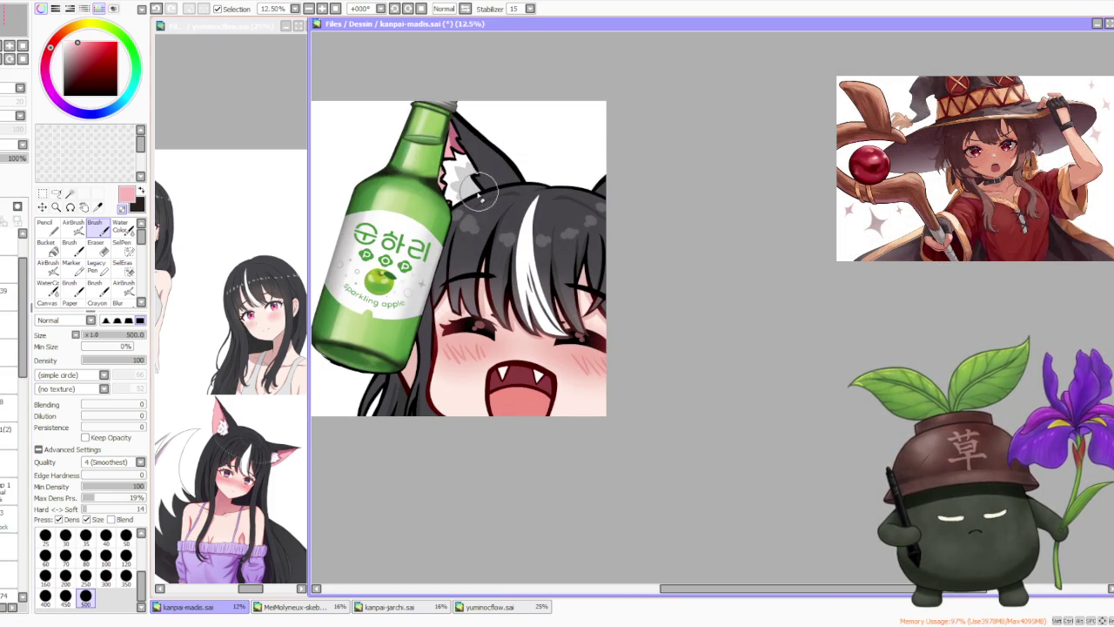
scroll(409, 339, "down", 1)
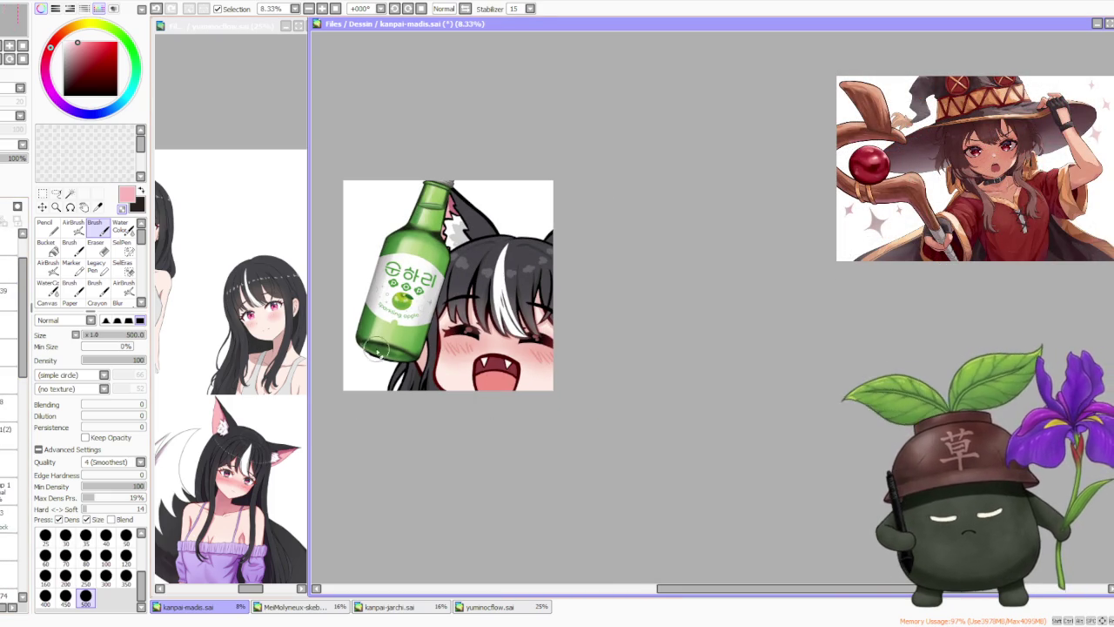
scroll(389, 352, "up", 2)
scroll(357, 357, "up", 2)
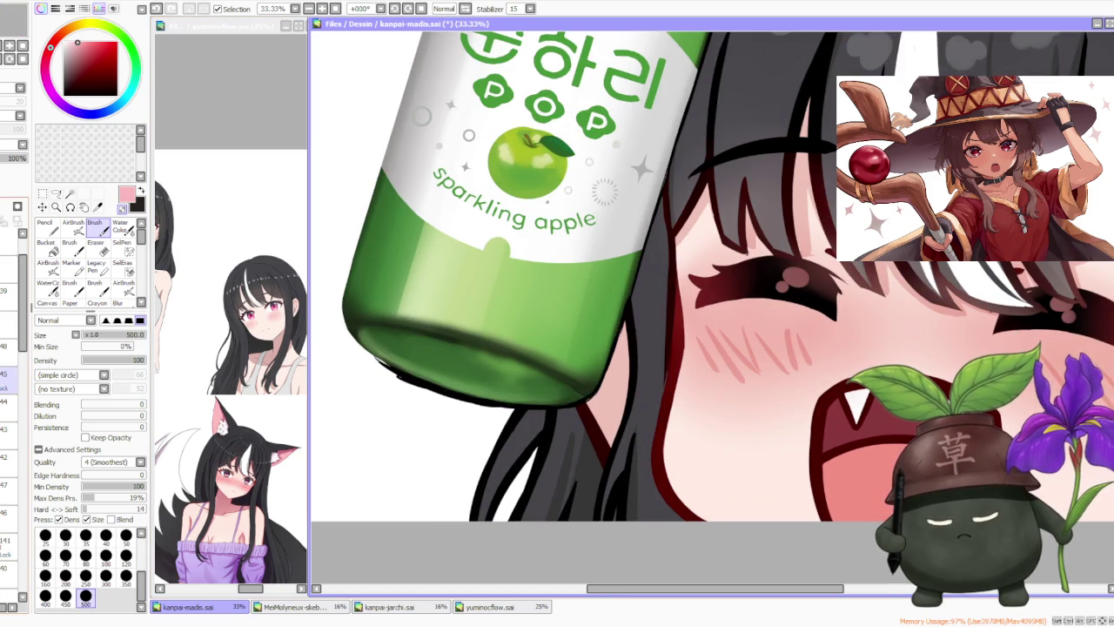
scroll(435, 323, "down", 2)
scroll(430, 345, "down", 2)
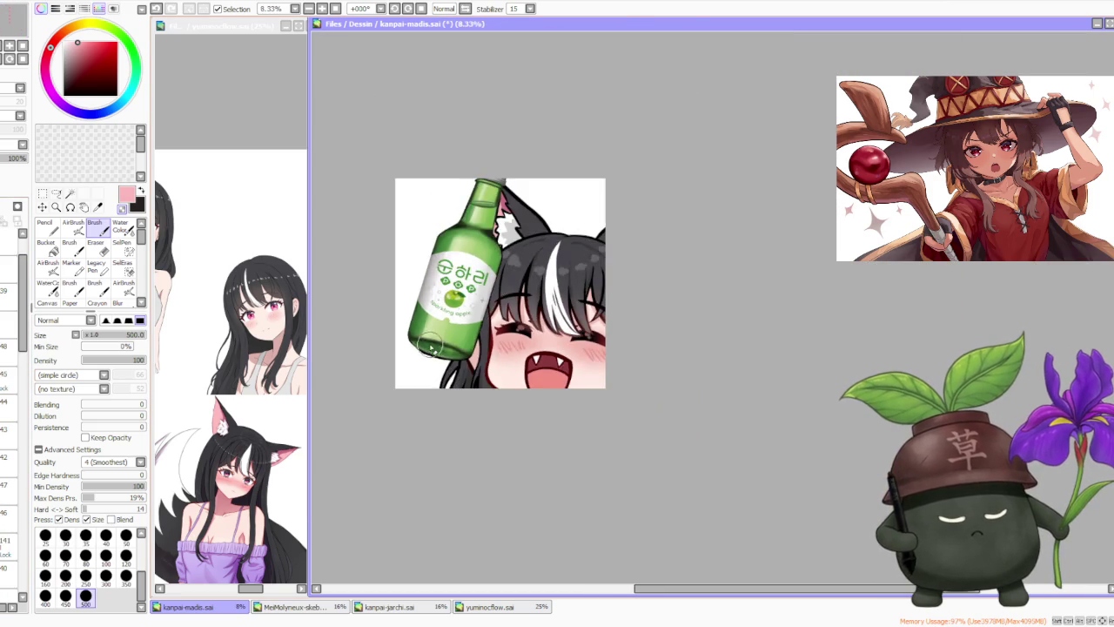
scroll(427, 233, "up", 3)
scroll(427, 232, "down", 2)
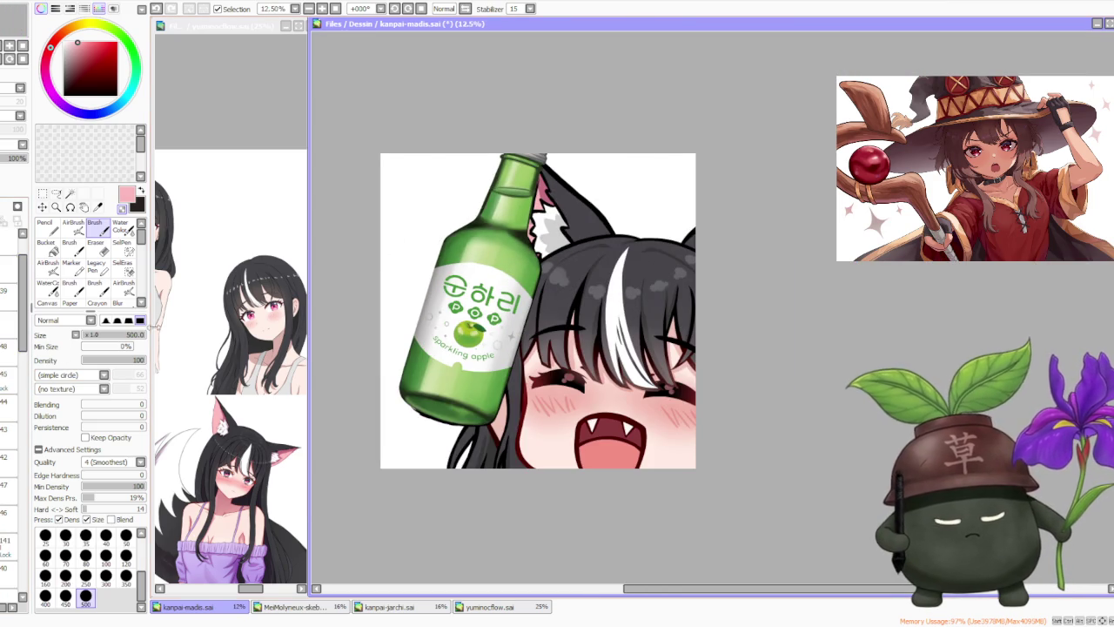
key("Delete")
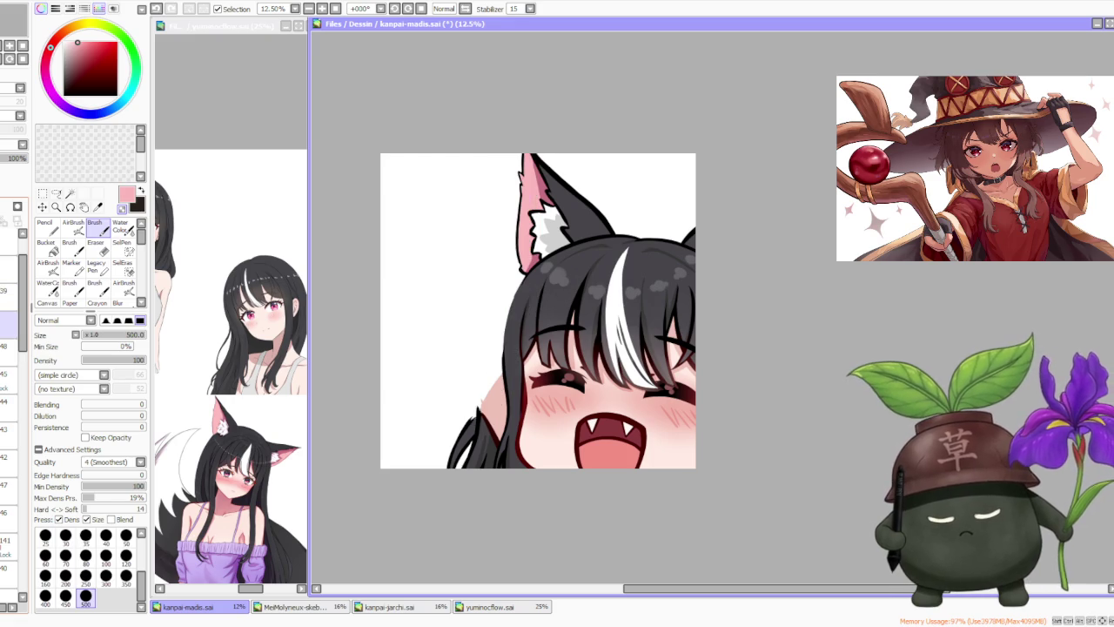
- Cycle through the drink variant layers, briefly showing and hiding the beer mug
left_click(9, 297)
left_click(9, 269)
left_click(8, 324)
left_click(9, 352)
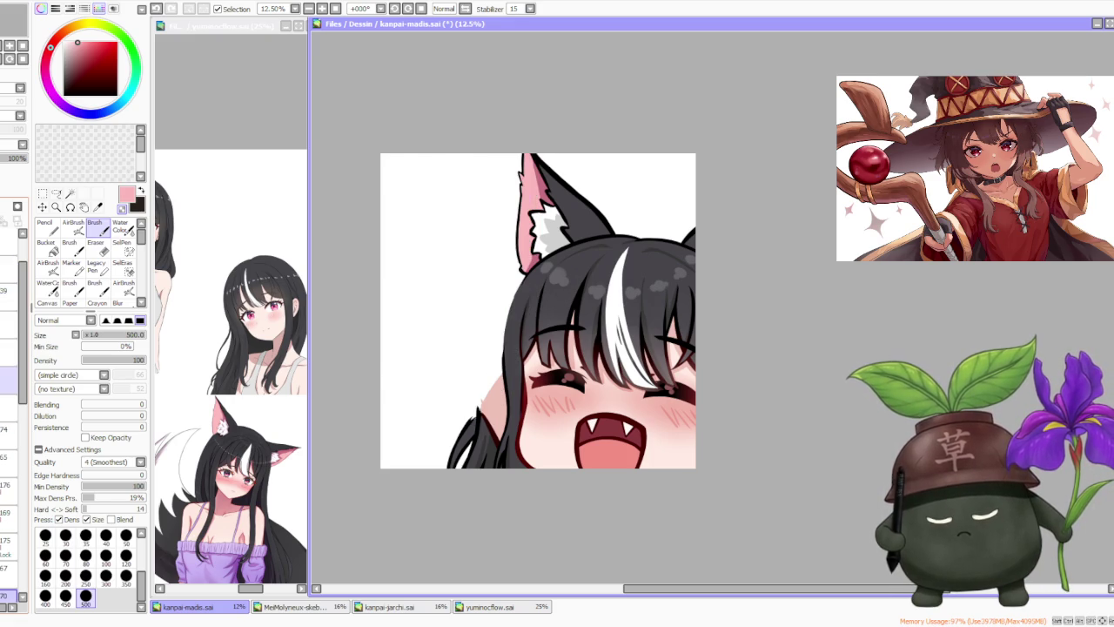
left_click(8, 380)
key("Delete")
- Show the Monster Energy can layer beside the girl's ear
scroll(9, 348, "up", 1)
left_click(8, 349)
left_click(9, 376)
left_click(9, 405)
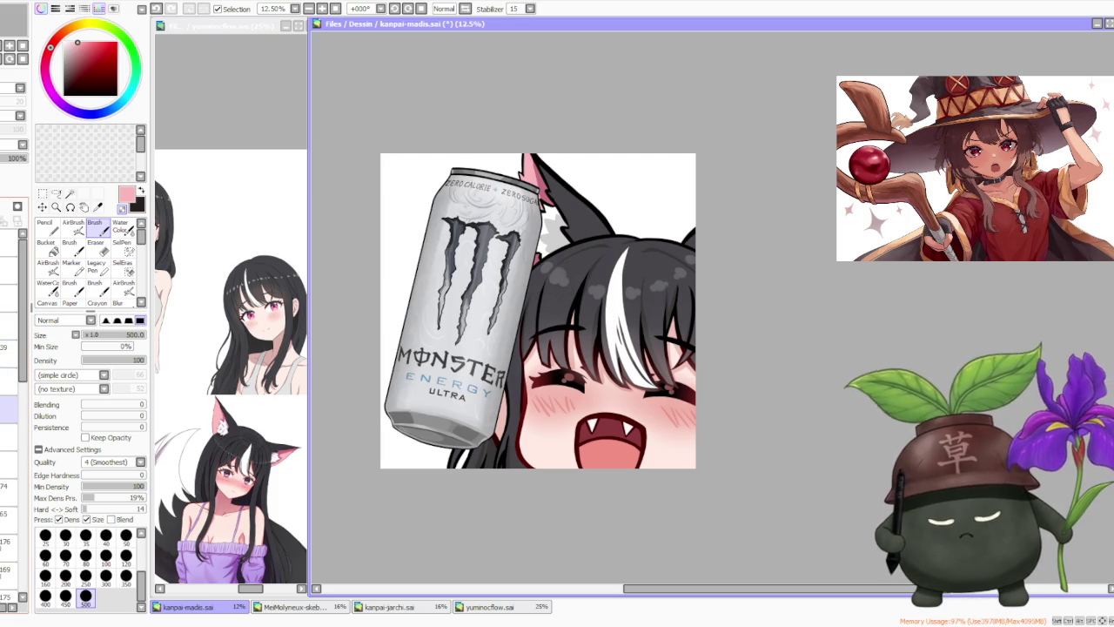
scroll(706, 260, "down", 1)
scroll(706, 260, "down", 1)
scroll(706, 260, "up", 1)
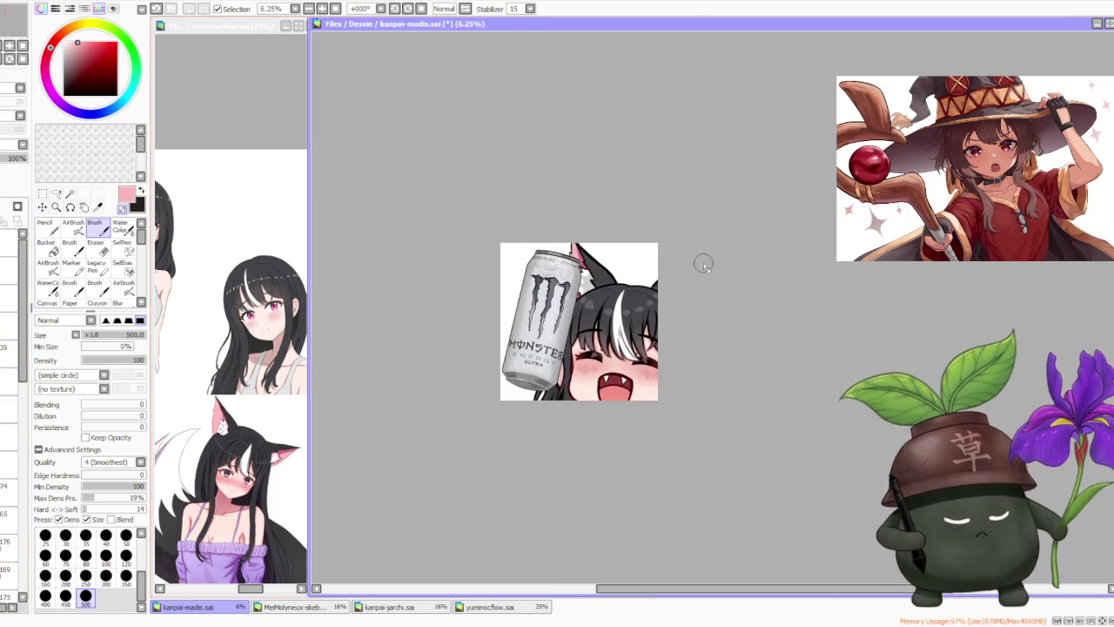
scroll(731, 309, "up", 1)
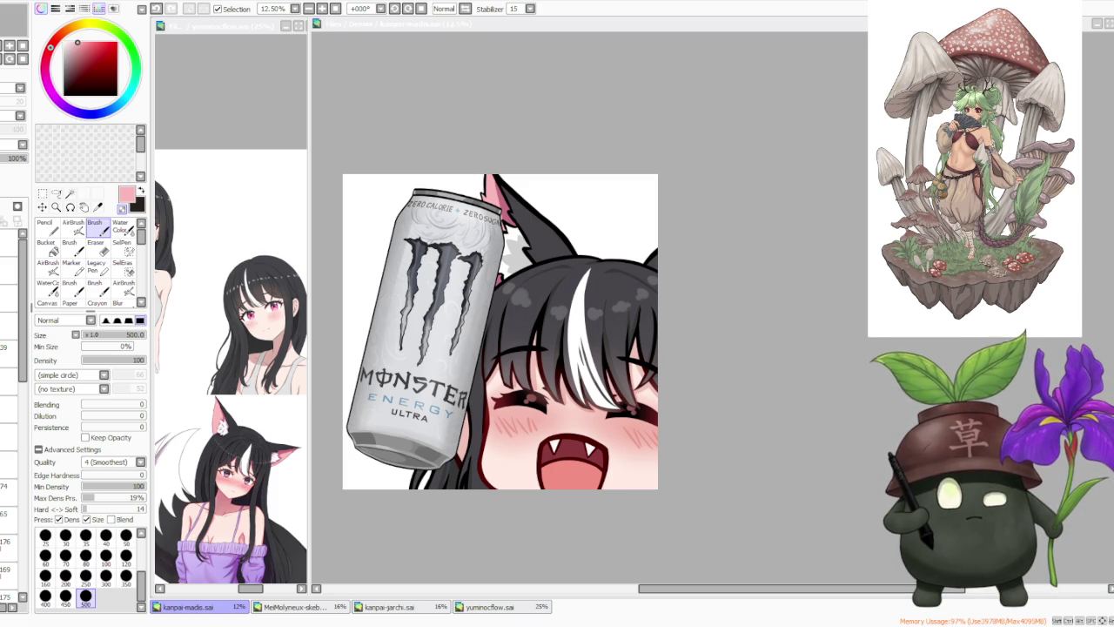
- Set a layer's opacity to 46% and switch the drawing colour to black
key("alt+Tab")
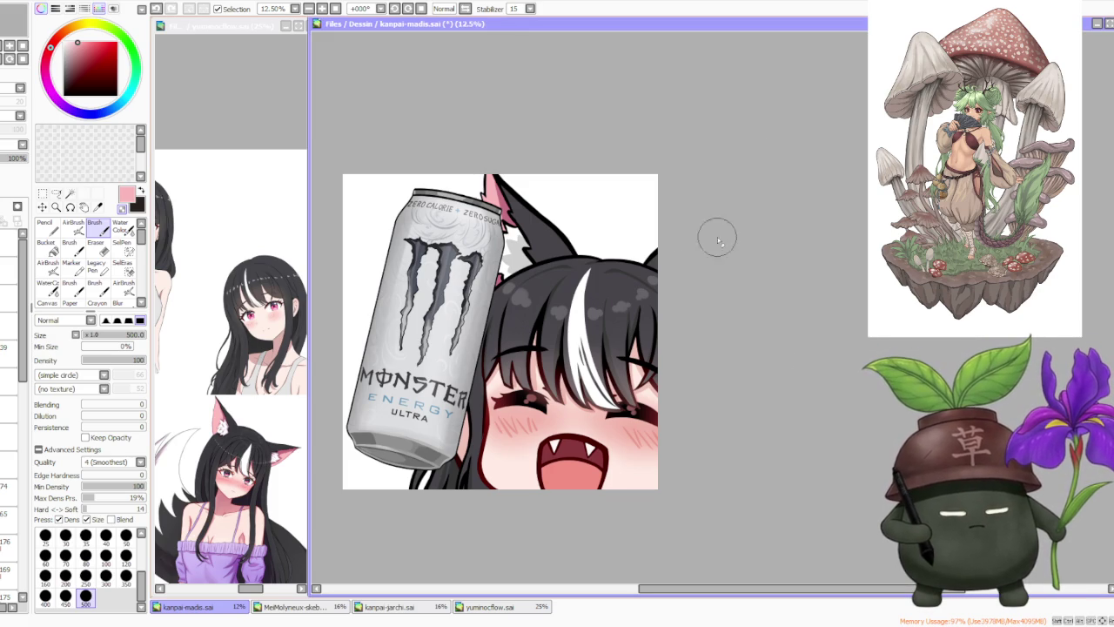
left_click(626, 279)
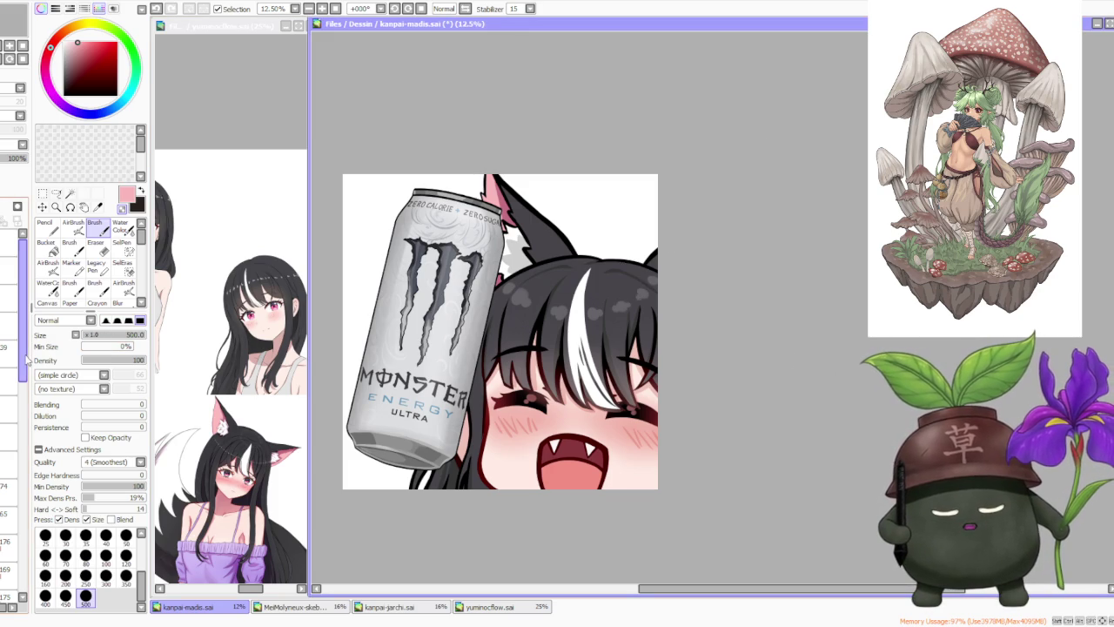
left_click_drag(21, 356, 21, 557)
left_click(9, 561)
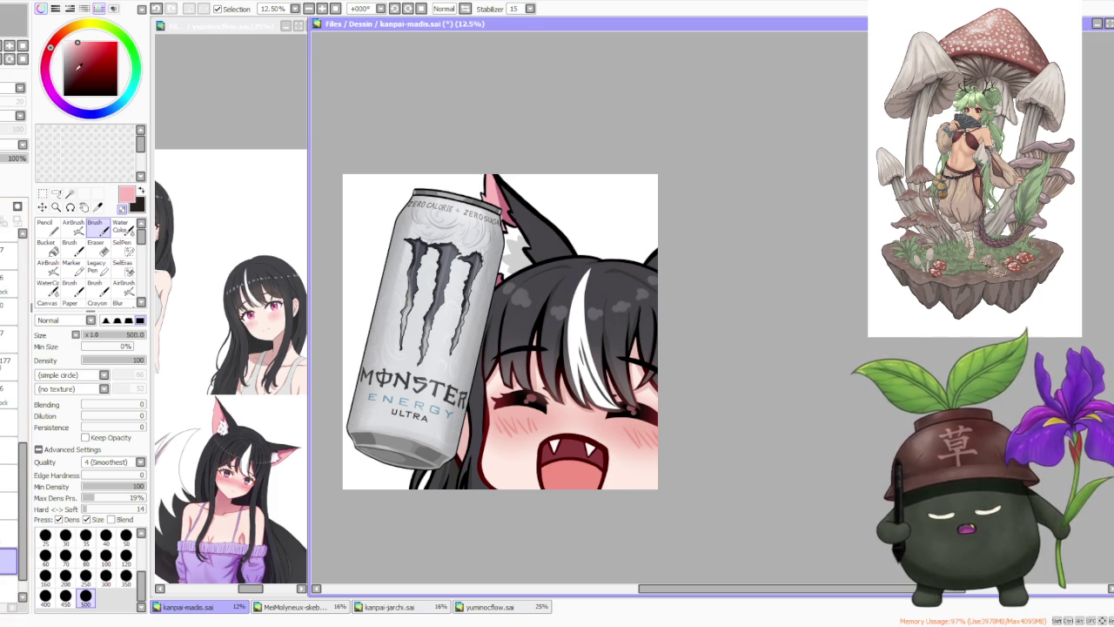
key("x")
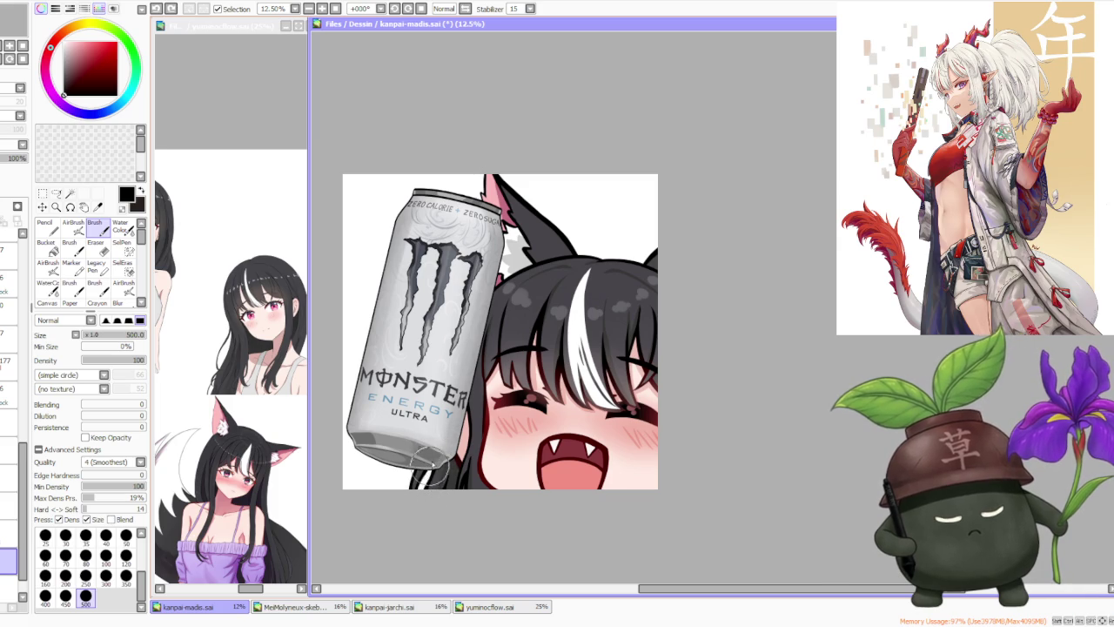
- Ink a black outline along the Monster can's bottom edge, redoing attempts
left_click_drag(433, 455, 418, 487)
key("ctrl+z")
key("ctrl+z")
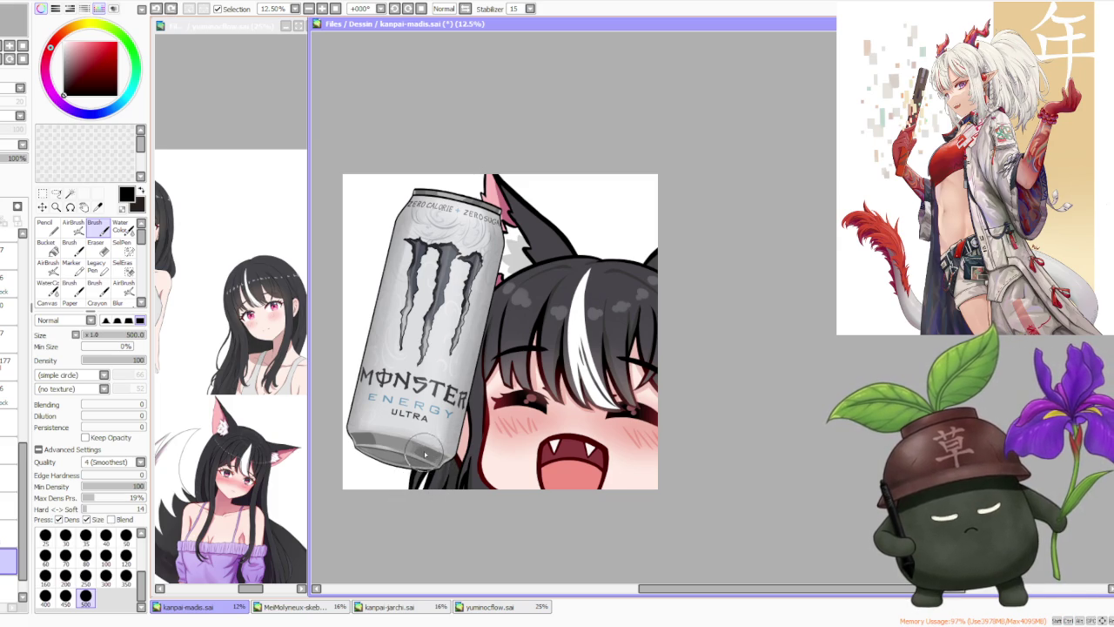
key("ctrl+z")
mouse_move(348, 447)
left_mouse_down()
mouse_move(418, 475)
mouse_move(409, 470)
mouse_move(426, 461)
left_mouse_up()
key("ctrl+z")
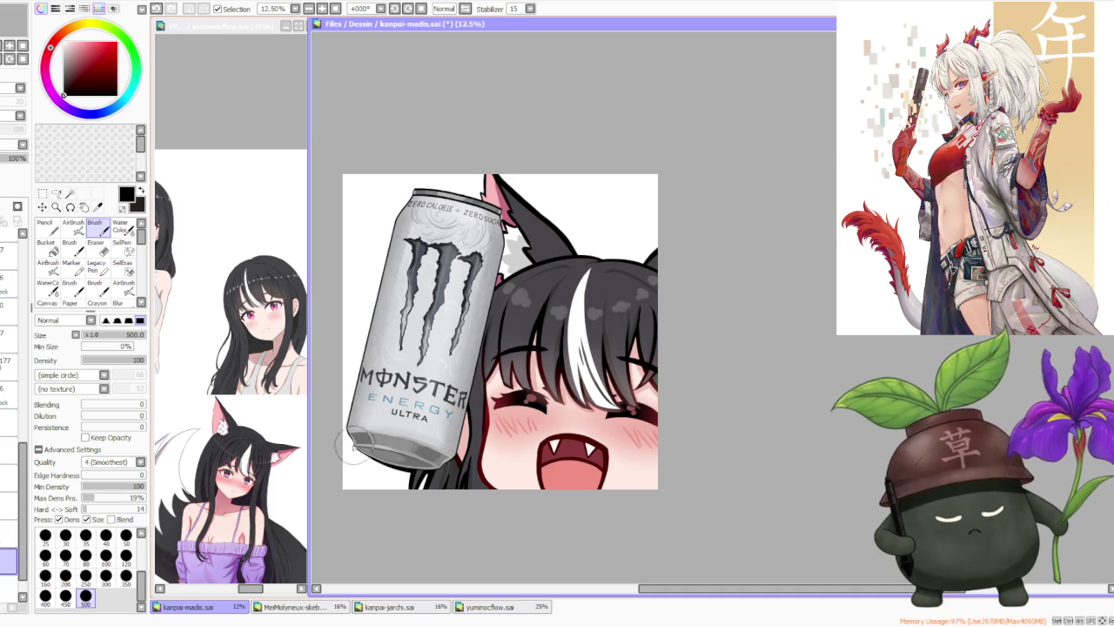
key("ctrl+z")
left_click_drag(352, 448, 436, 470)
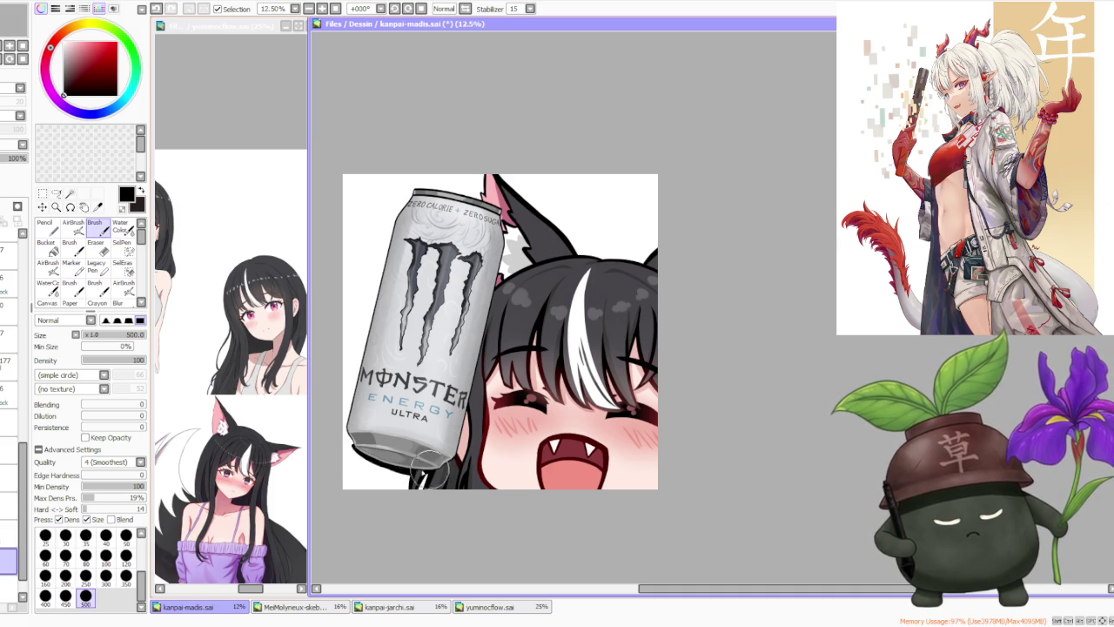
key("ctrl+z")
mouse_move(352, 448)
left_mouse_down()
mouse_move(409, 466)
mouse_move(348, 430)
mouse_move(353, 452)
left_mouse_up()
key("ctrl+z")
- Outline the can's lower-left side in black, retrying strokes
key("ctrl+z")
mouse_move(357, 365)
left_mouse_down()
mouse_move(348, 440)
mouse_move(359, 365)
left_mouse_up()
key("ctrl+z")
key("ctrl+z")
key("ctrl+z")
key("ctrl+z")
mouse_move(348, 431)
left_mouse_down()
mouse_move(358, 348)
mouse_move(396, 248)
left_mouse_up()
key("ctrl+z")
left_click_drag(344, 388, 402, 228)
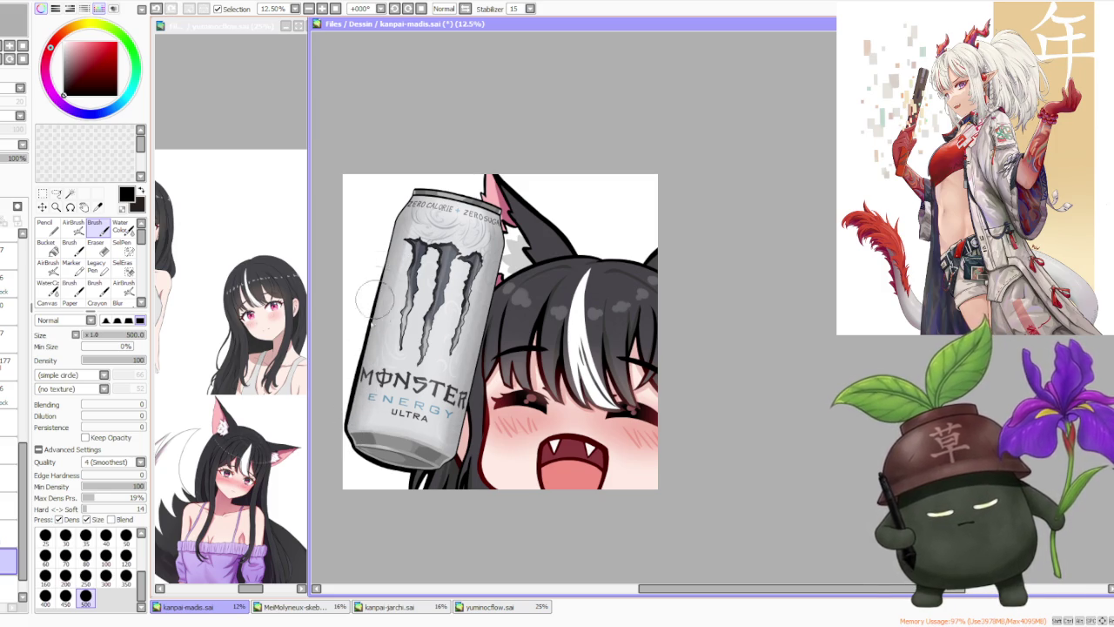
left_click_drag(352, 387, 405, 217)
- Extend the black outline up the can's left edge to its upper-left corner
key("ctrl+z")
left_click_drag(346, 383, 402, 225)
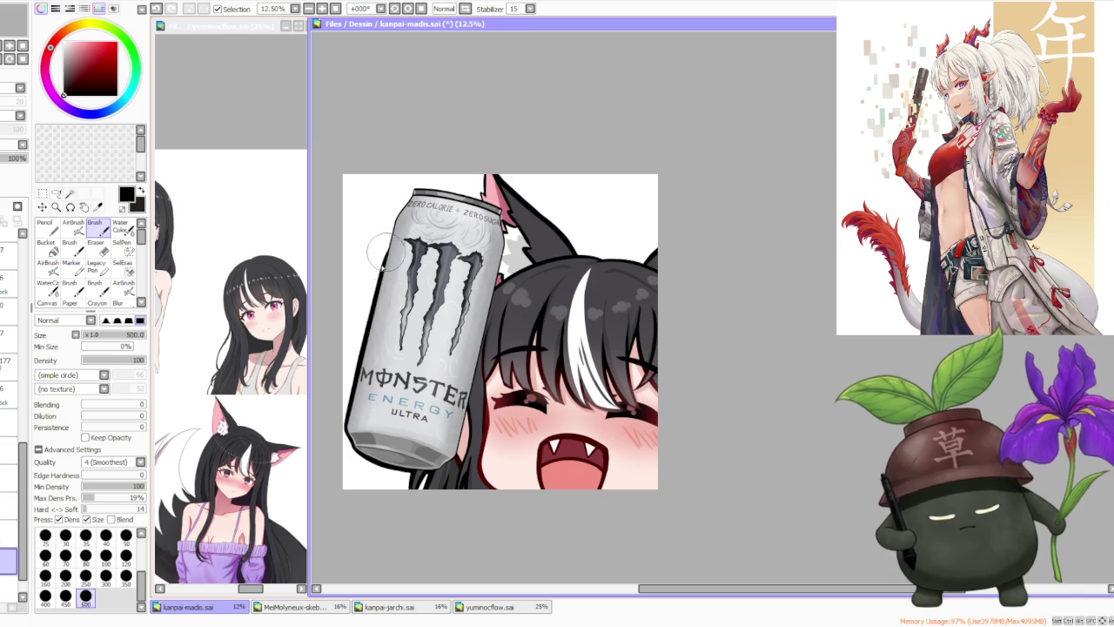
left_click_drag(352, 383, 404, 198)
key("ctrl+z")
left_click_drag(383, 269, 407, 187)
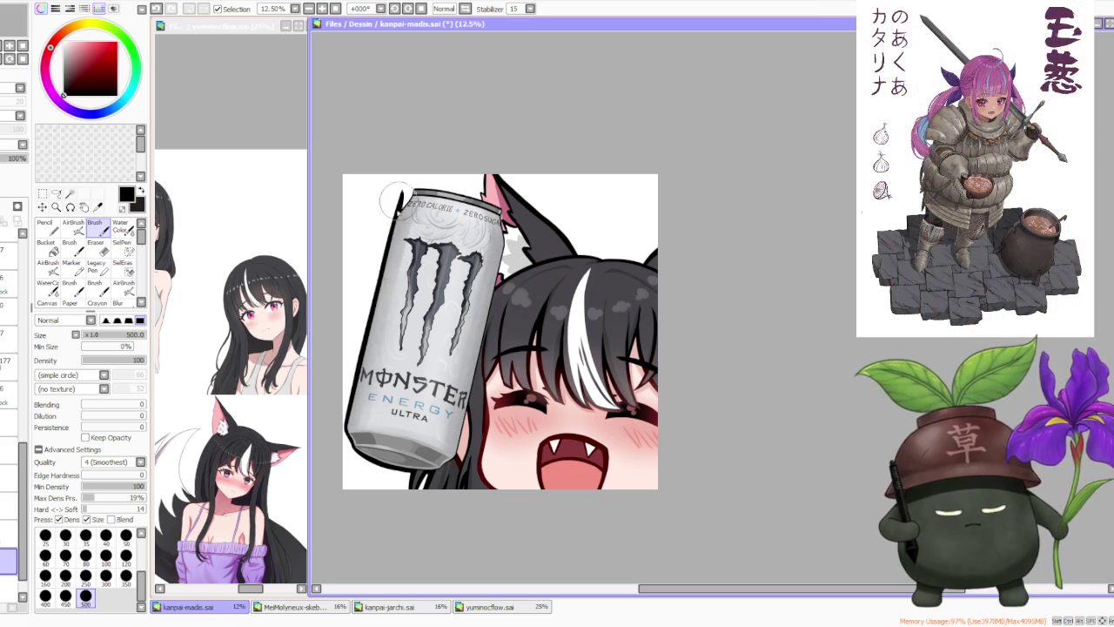
left_click_drag(387, 231, 415, 189)
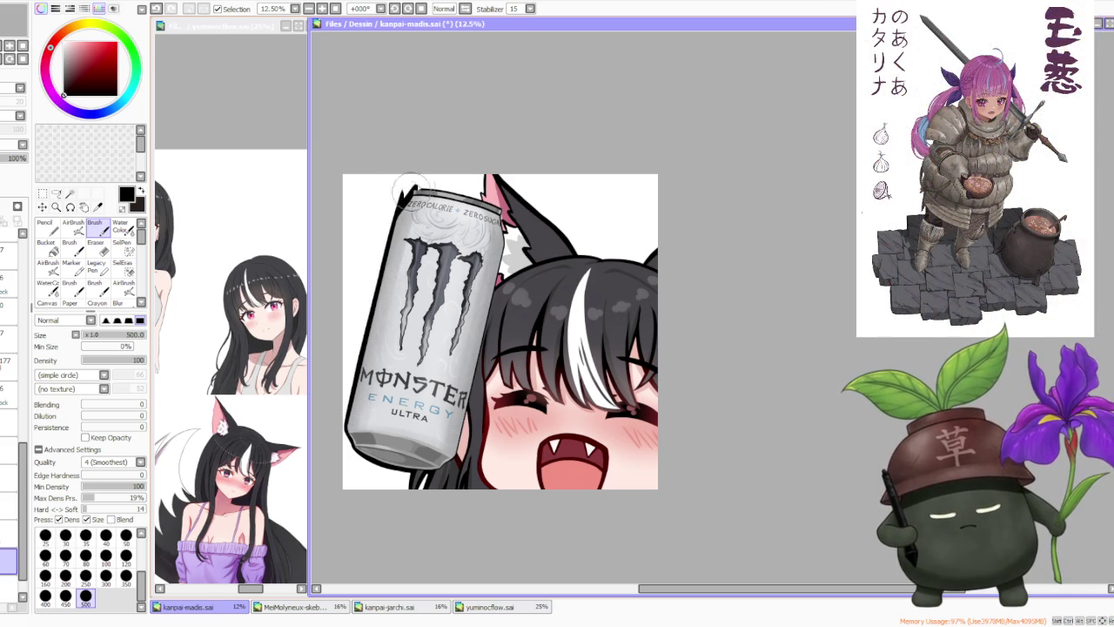
key("ctrl+z")
left_click_drag(390, 228, 405, 184)
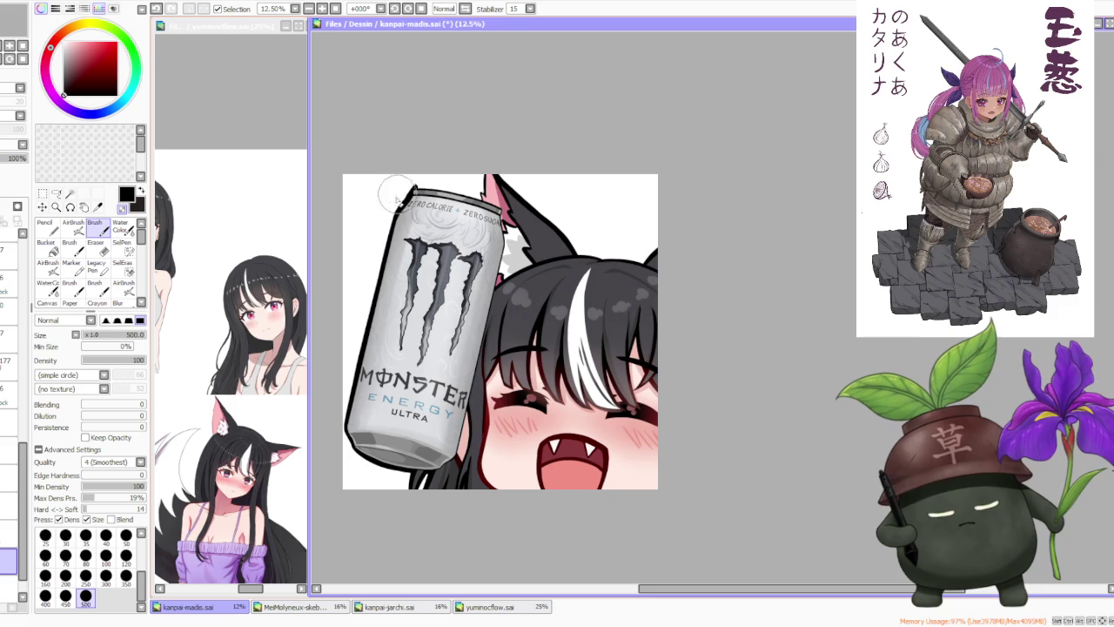
scroll(353, 402, "down", 1)
- Fill the pink background with green
scroll(352, 402, "up", 3)
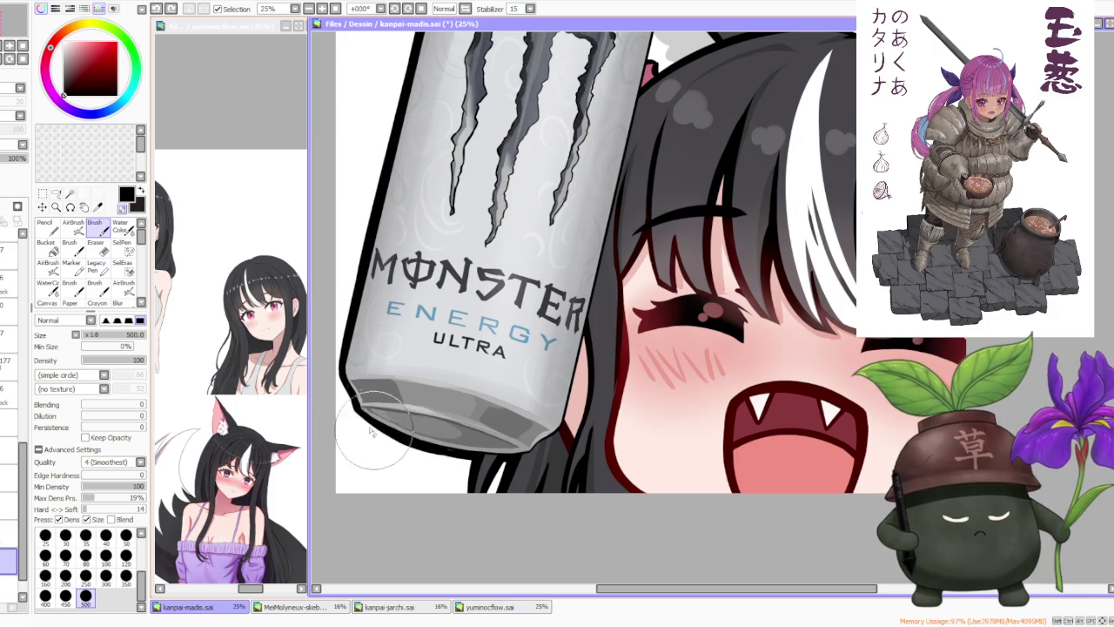
scroll(532, 206, "down", 2)
scroll(504, 287, "up", 3)
scroll(478, 374, "down", 1)
scroll(451, 465, "up", 2)
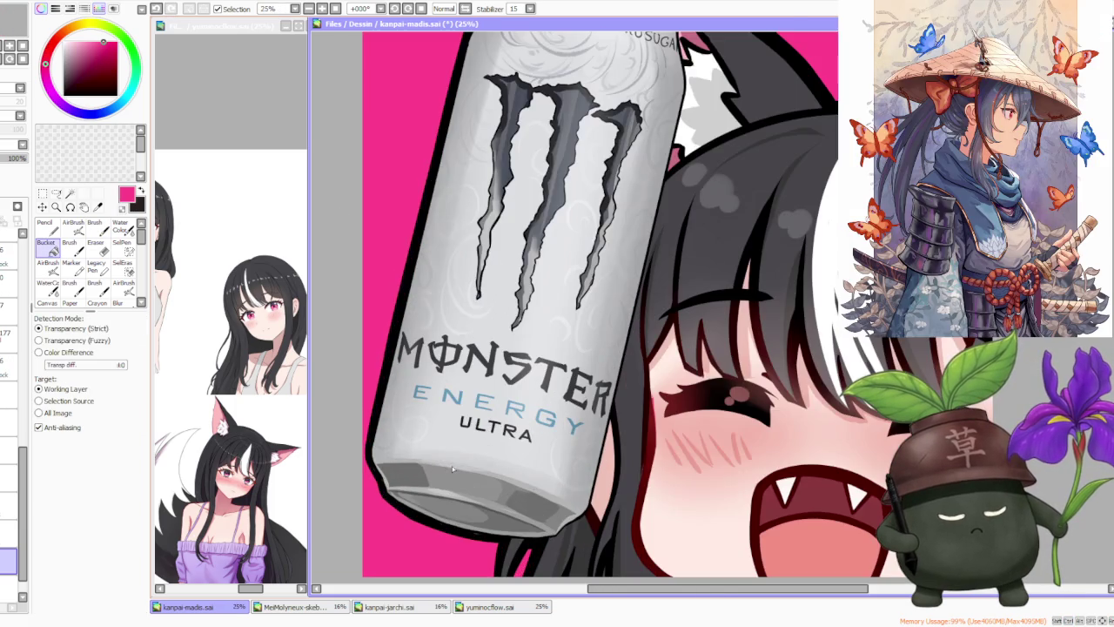
scroll(452, 465, "down", 2)
left_click(136, 63)
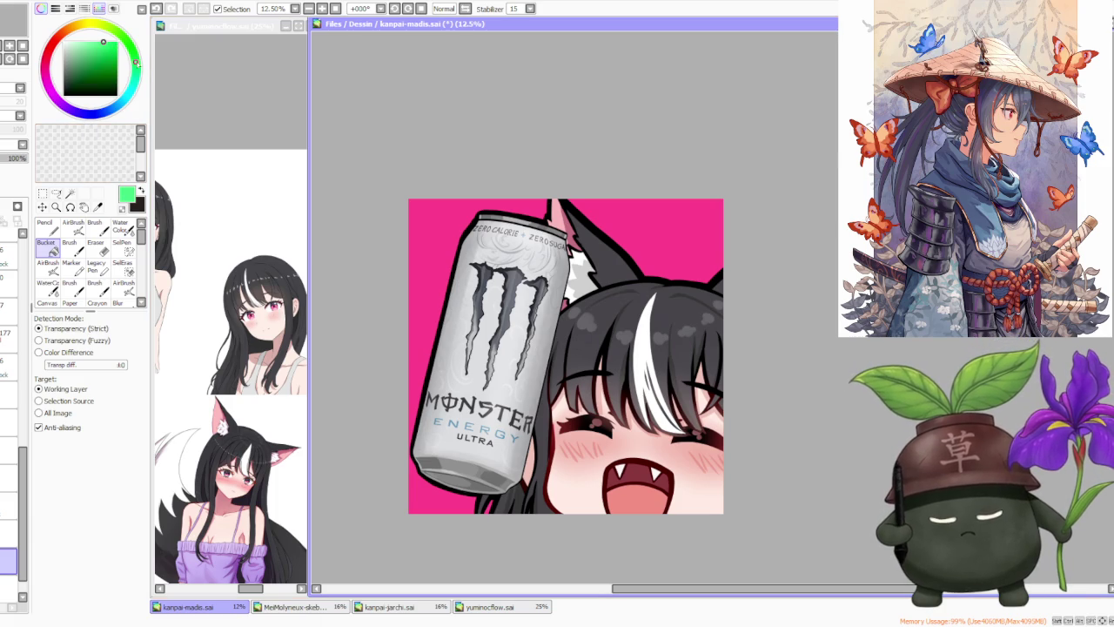
left_click(634, 238)
- Undo the green fill so the background shows plain white
scroll(574, 366, "up", 1)
scroll(634, 409, "down", 1)
scroll(634, 409, "up", 2)
scroll(609, 348, "down", 1)
scroll(592, 322, "down", 1)
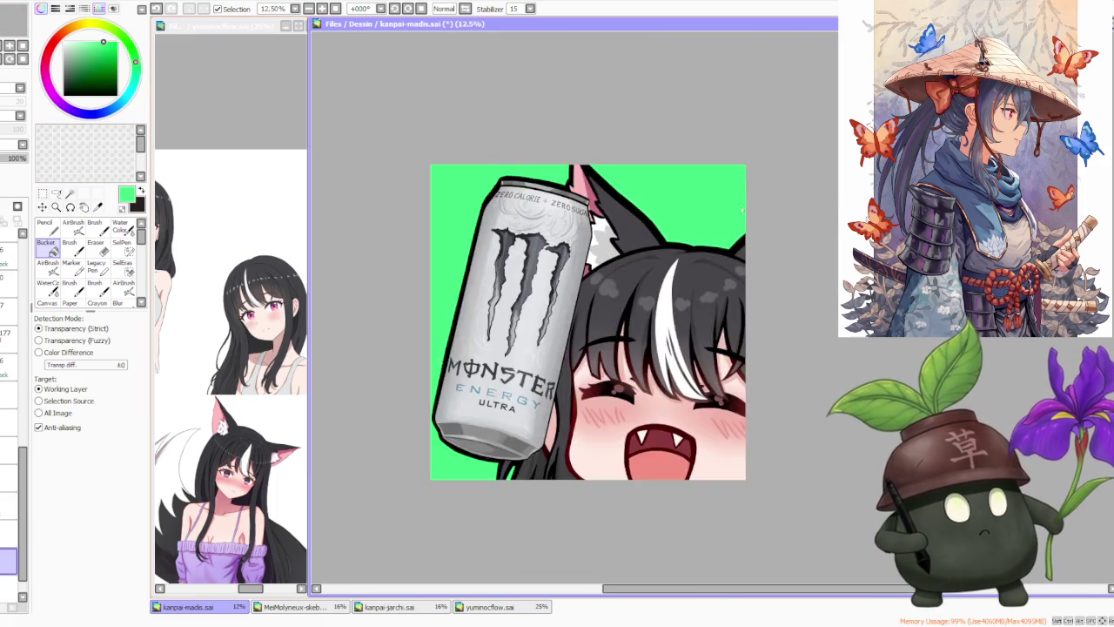
scroll(562, 307, "up", 1)
scroll(563, 306, "up", 1)
scroll(563, 306, "down", 2)
scroll(563, 306, "up", 2)
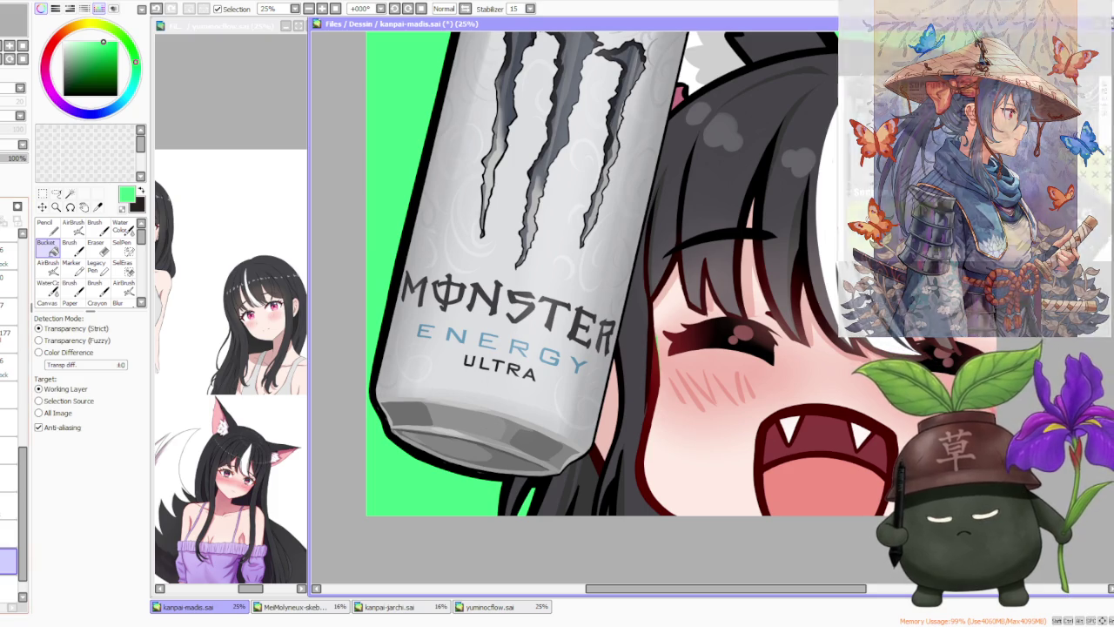
key("ctrl+z")
- Select a lower layer, switch to the Brush, and zoom out
scroll(13, 392, "up", 5)
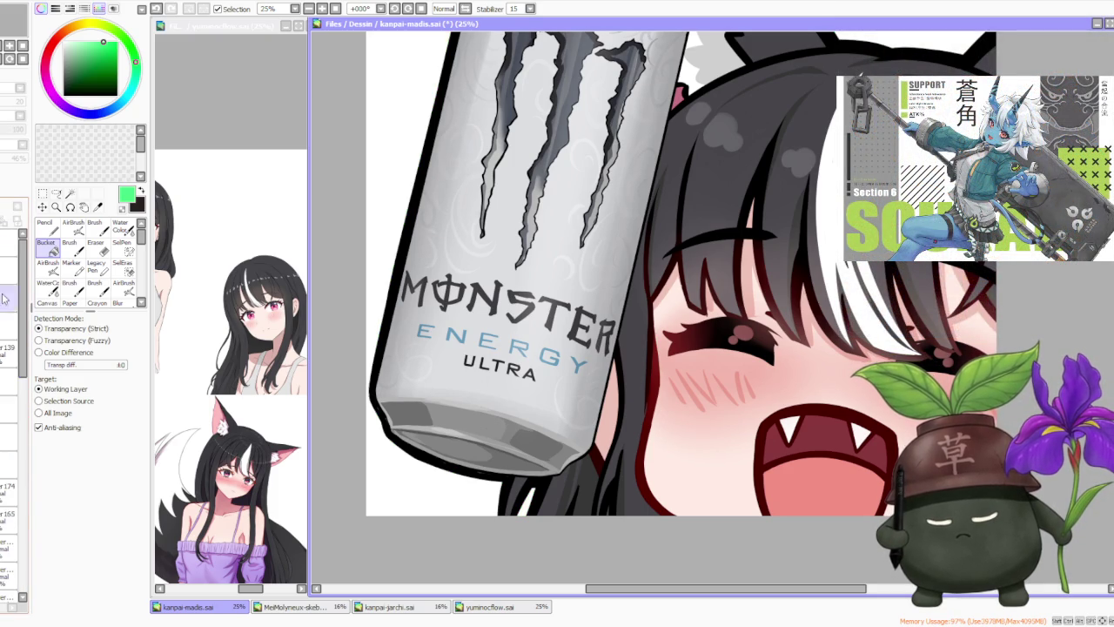
scroll(13, 391, "up", 5)
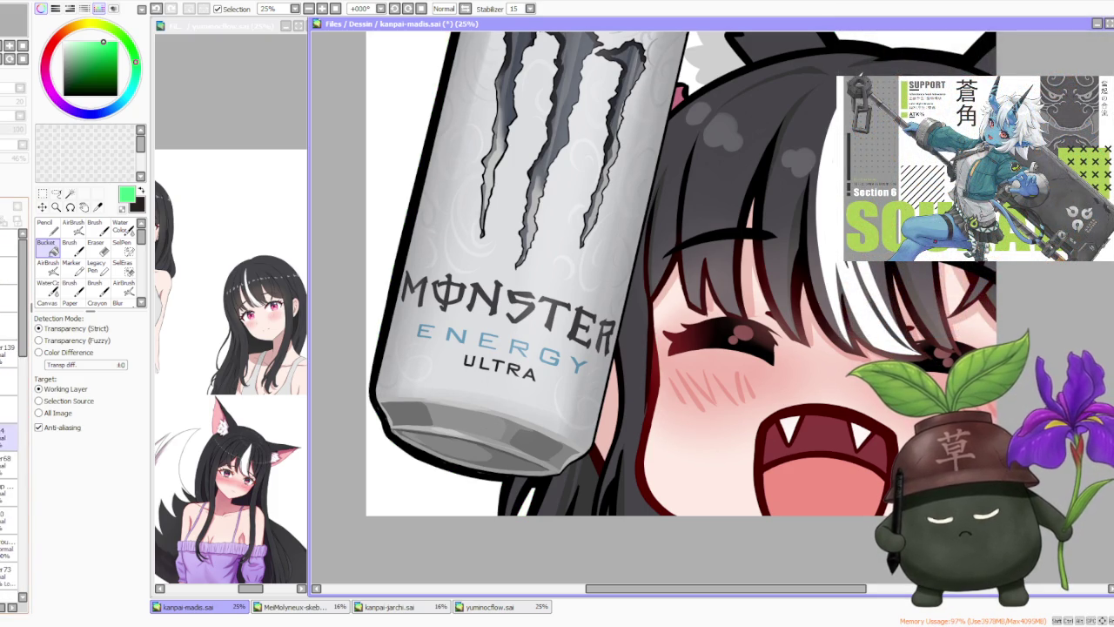
scroll(27, 444, "up", 5)
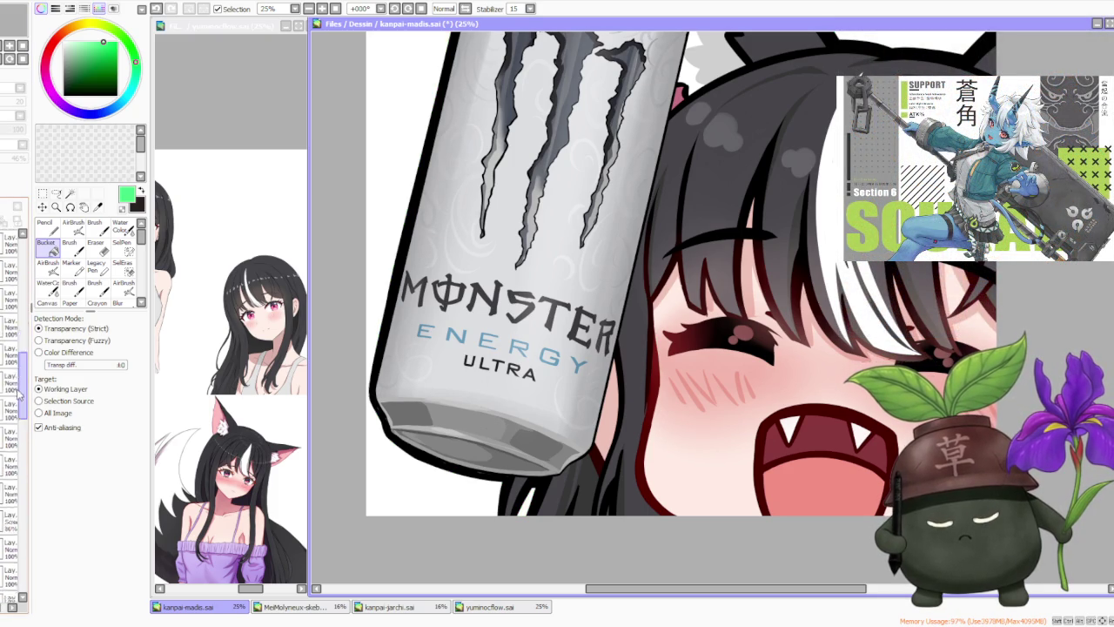
left_click(9, 467)
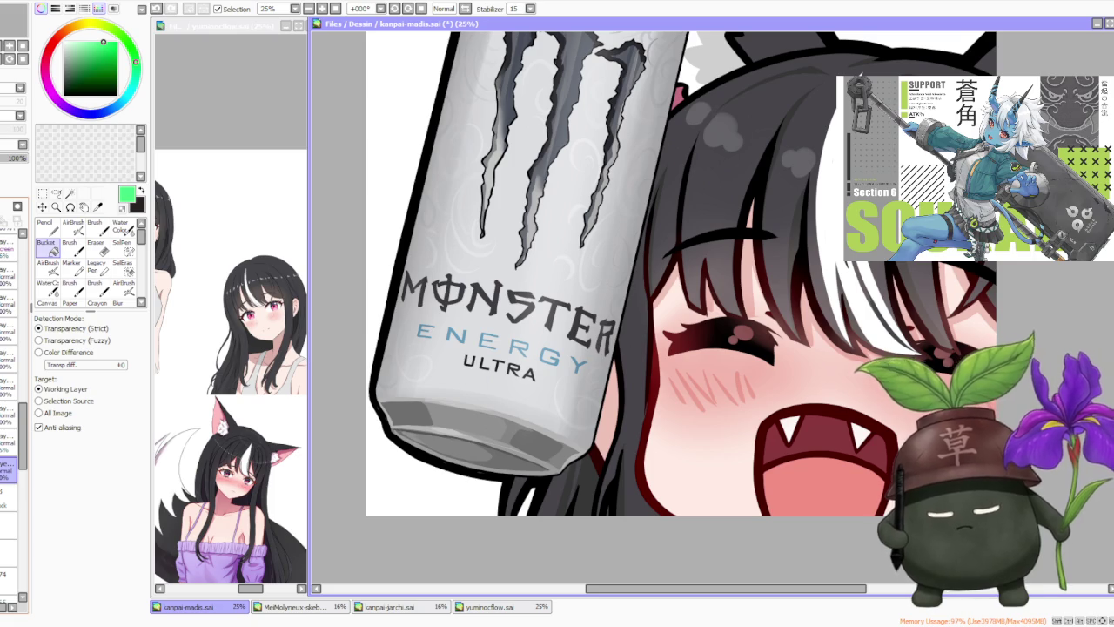
left_click(94, 229)
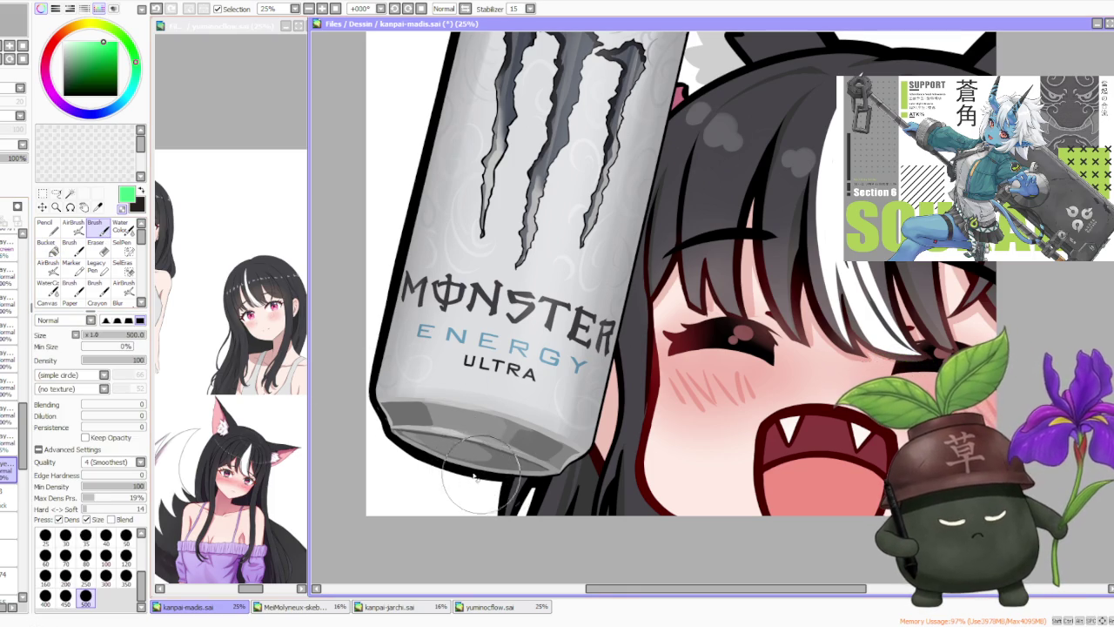
scroll(470, 418, "down", 3)
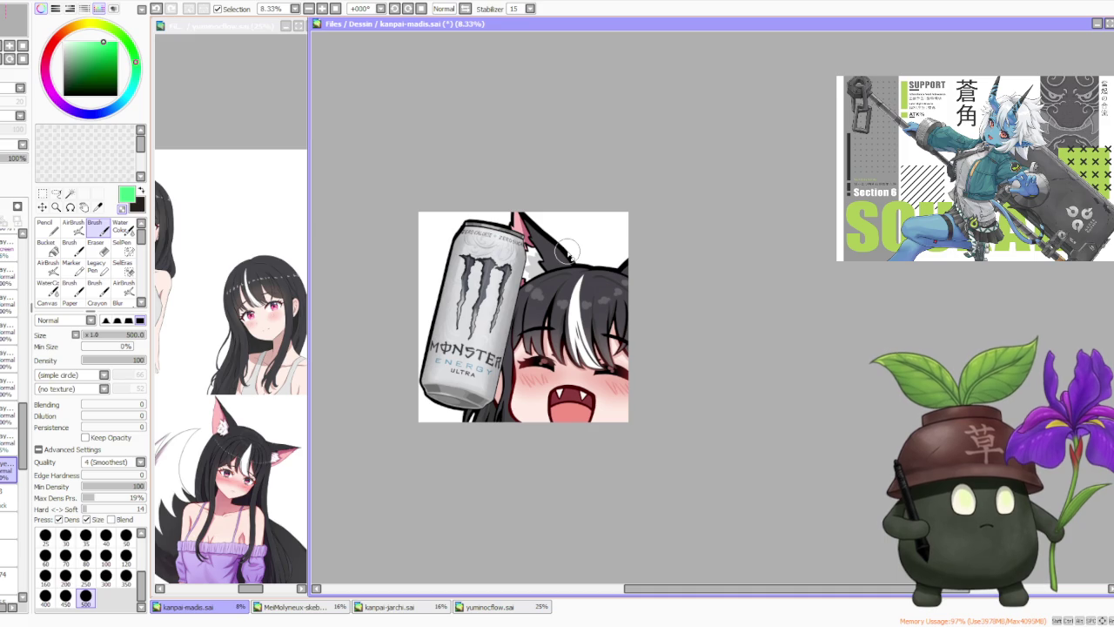
scroll(561, 261, "up", 1)
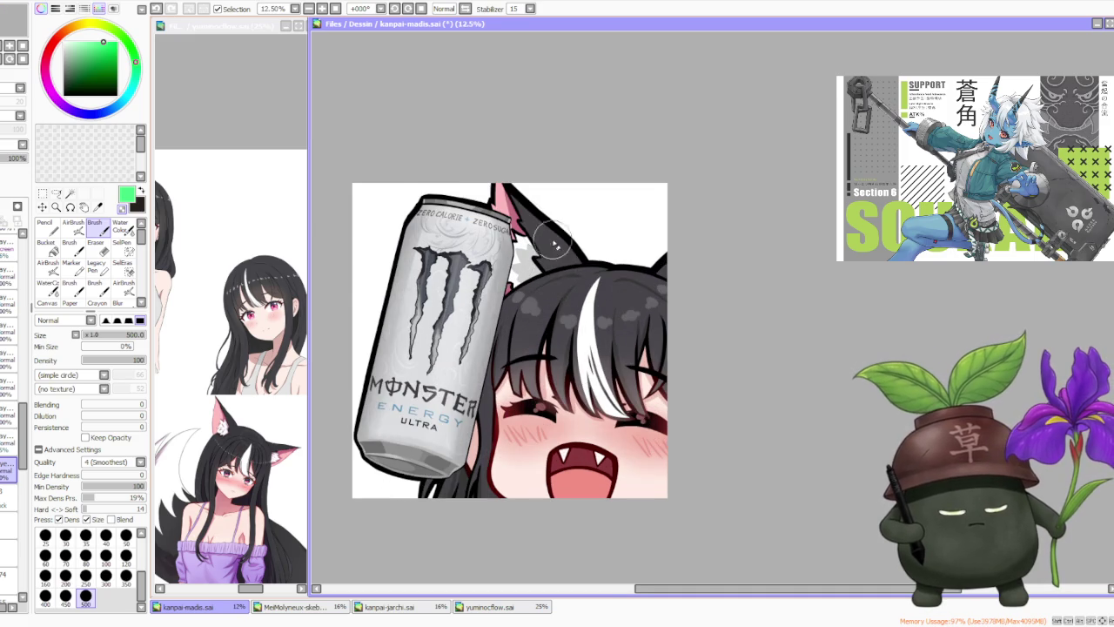
scroll(513, 226, "up", 1)
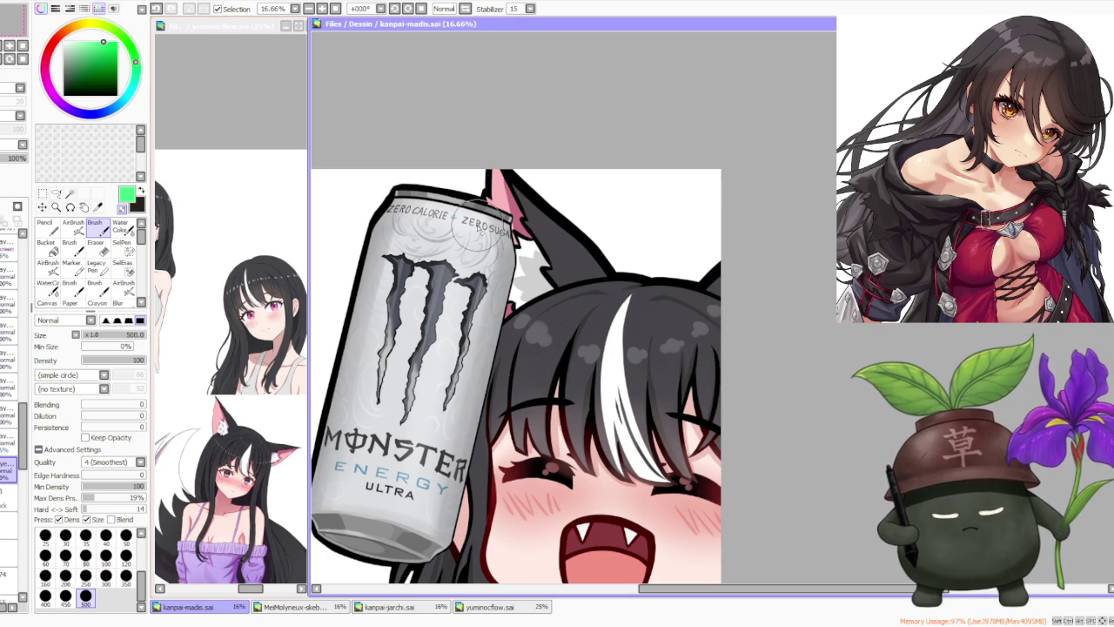
scroll(391, 280, "down", 2)
scroll(391, 279, "up", 1)
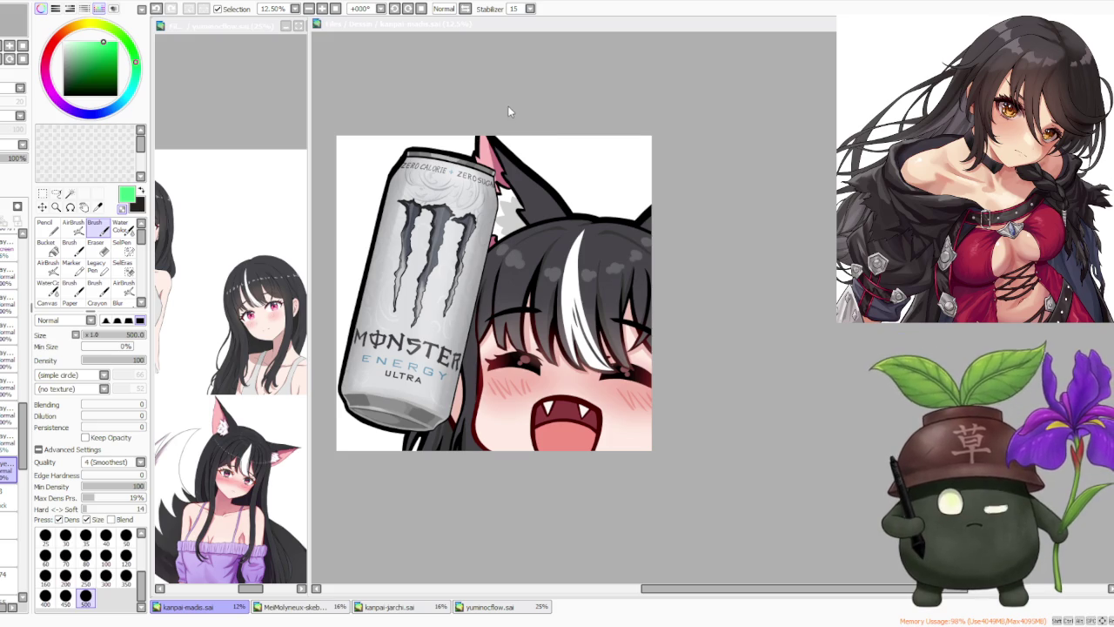
left_click(552, 143)
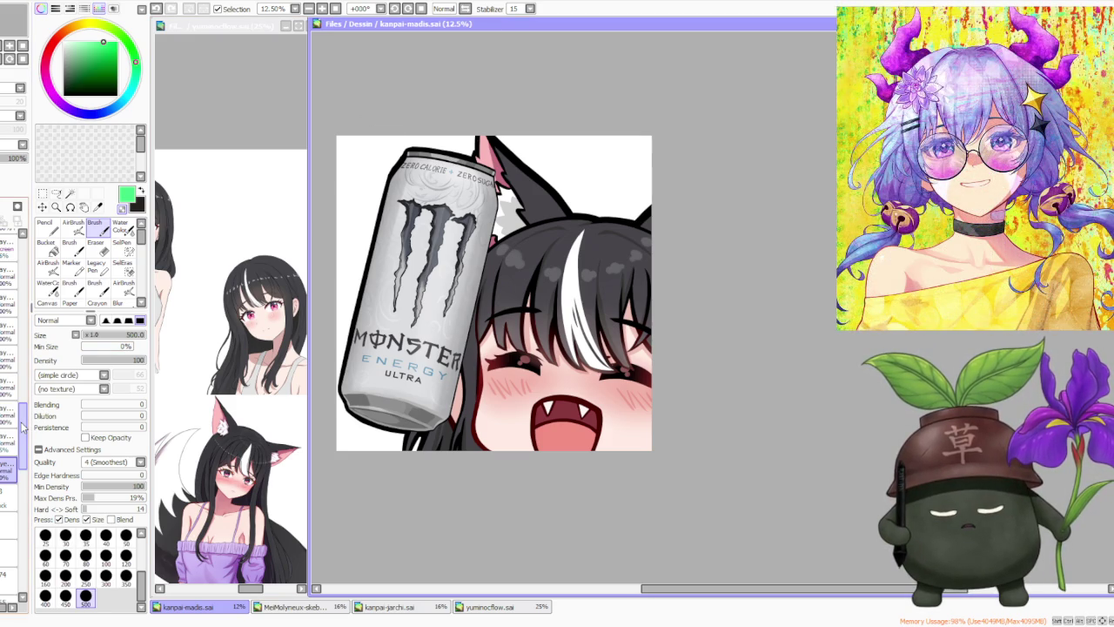
left_click_drag(23, 426, 4, 288)
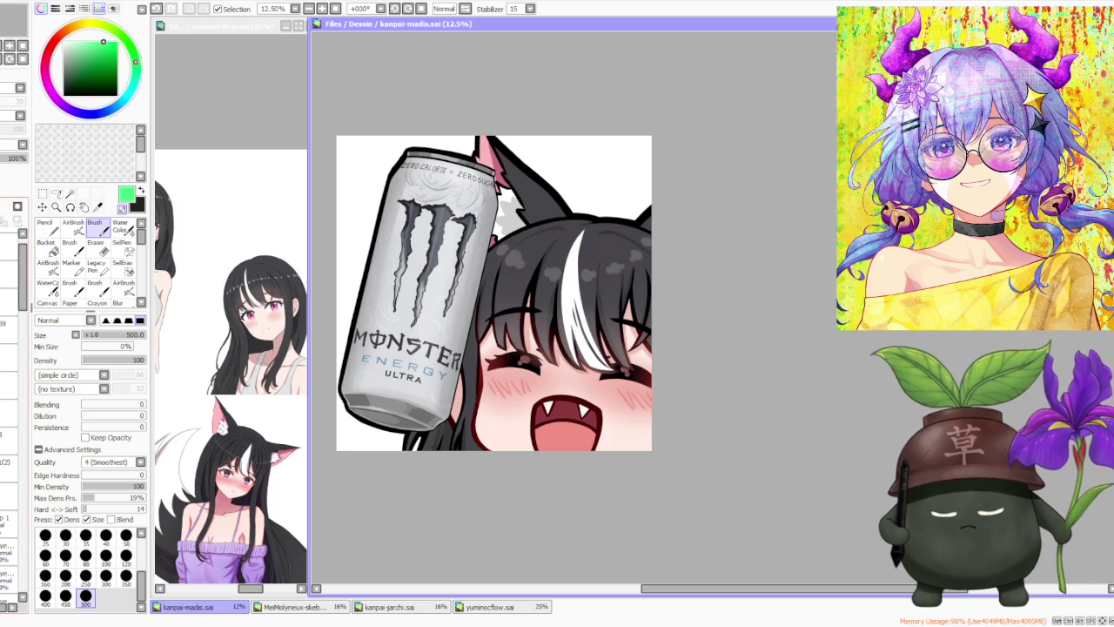
scroll(13, 366, "down", 3)
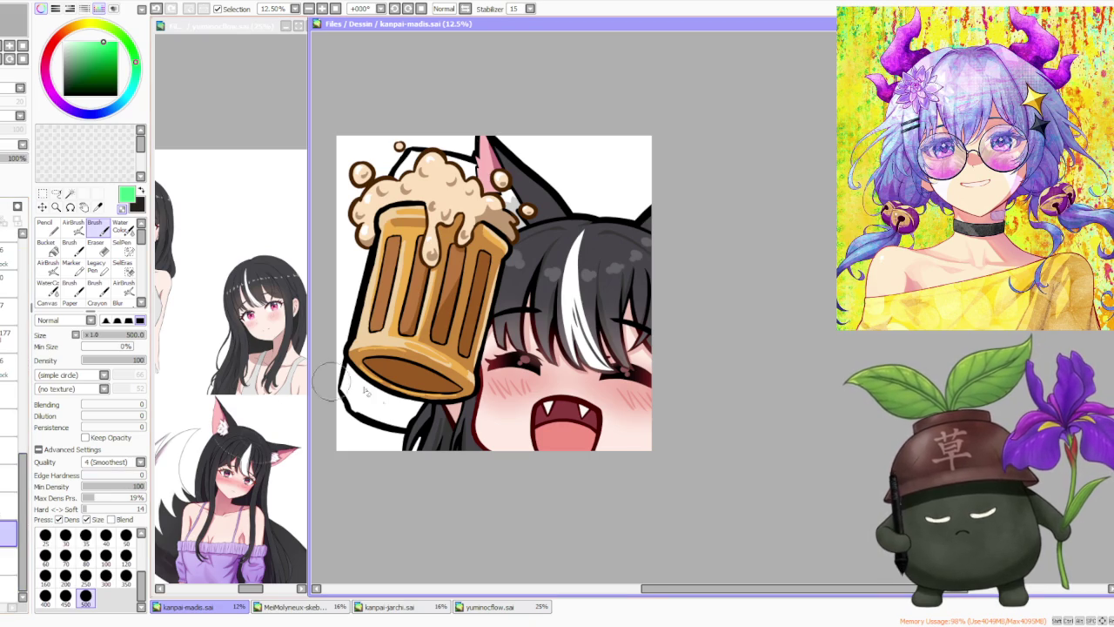
- Whiten stray outline and the foam's top edge, then repaint the lower-left hair solid black
left_click_drag(399, 443, 349, 421)
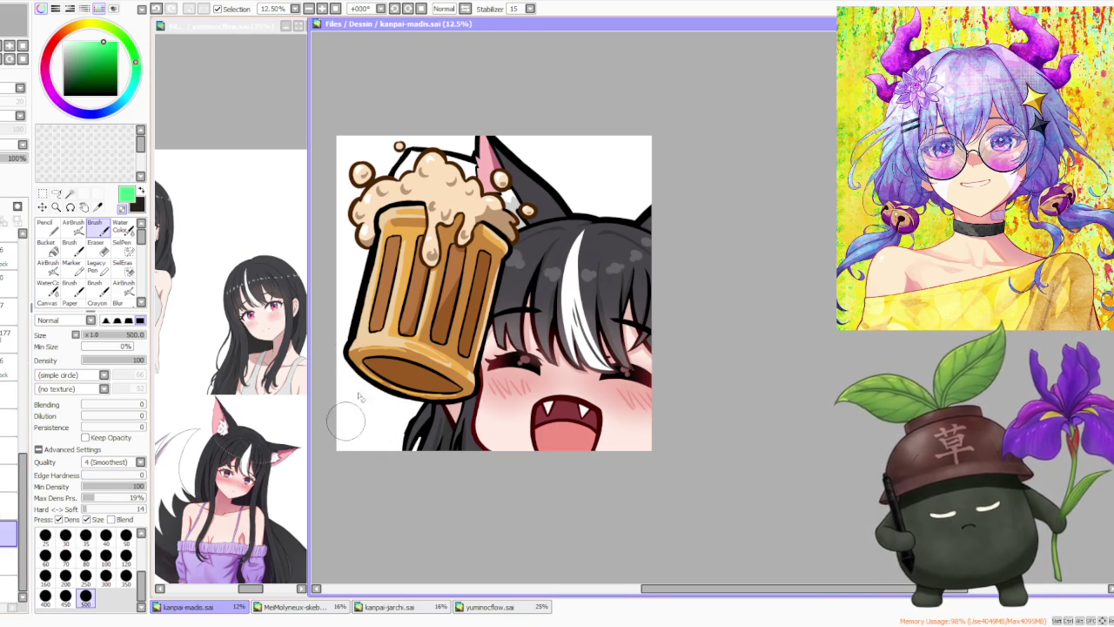
mouse_move(409, 157)
left_mouse_down()
mouse_move(439, 167)
mouse_move(470, 150)
left_mouse_up()
right_click(416, 431)
left_click_drag(416, 427, 402, 452)
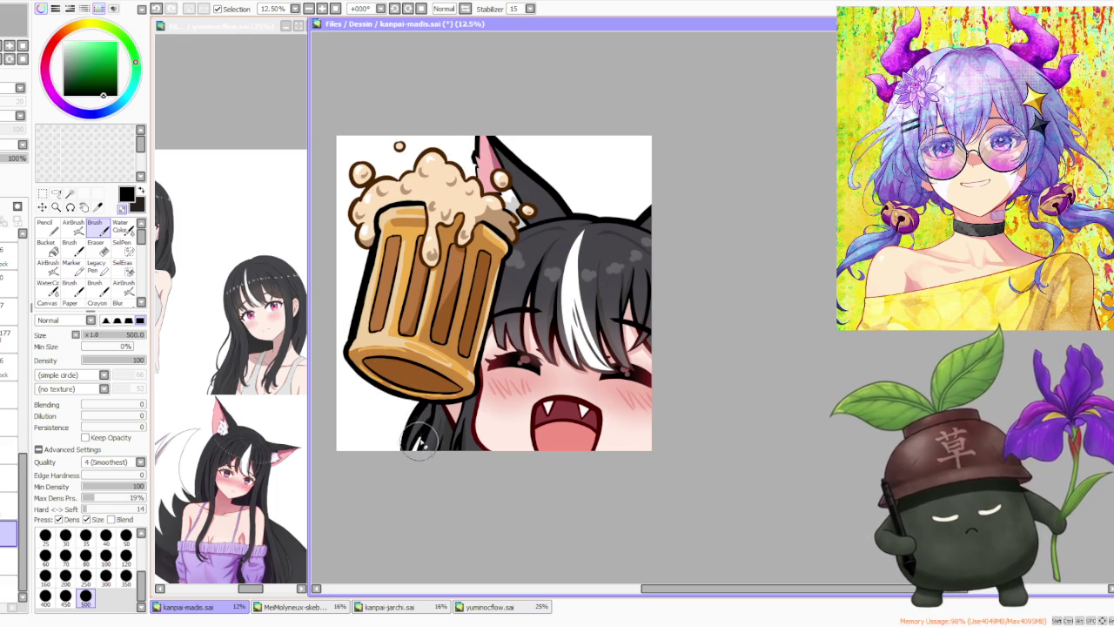
mouse_move(418, 444)
left_mouse_down()
mouse_move(410, 460)
mouse_move(427, 413)
left_mouse_up()
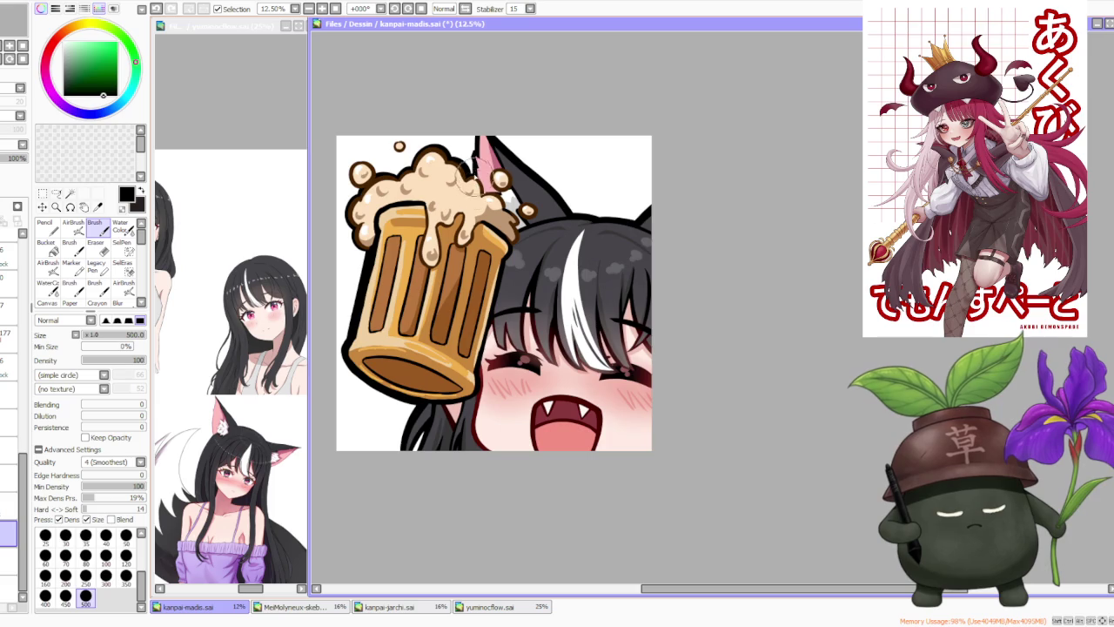
scroll(479, 170, "up", 1)
scroll(479, 174, "up", 1)
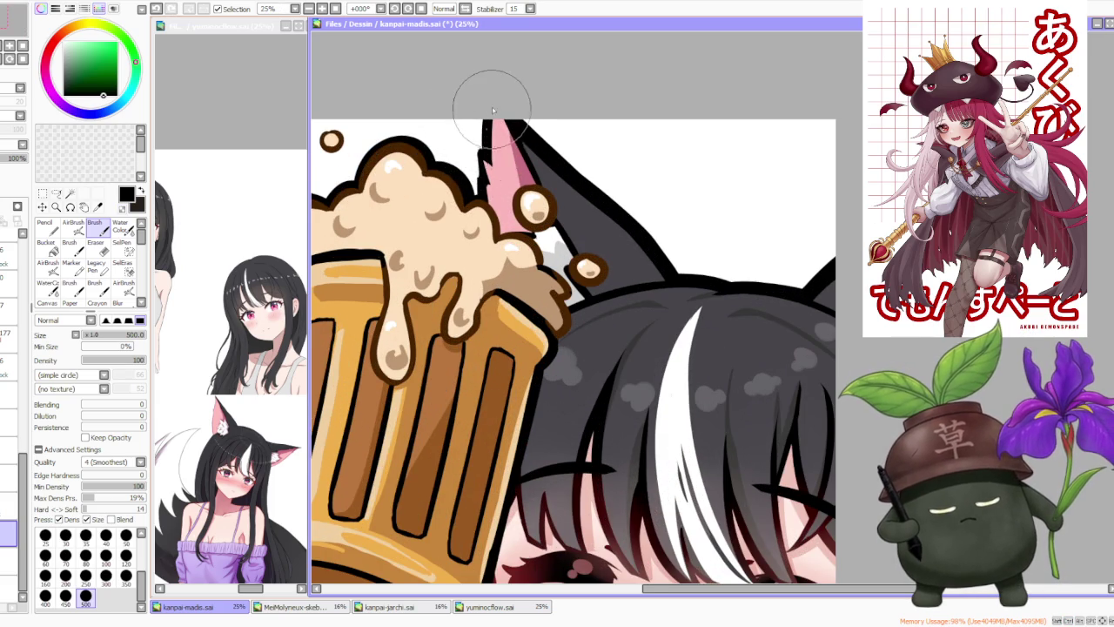
scroll(496, 105, "down", 1)
scroll(514, 92, "down", 1)
scroll(514, 92, "up", 5)
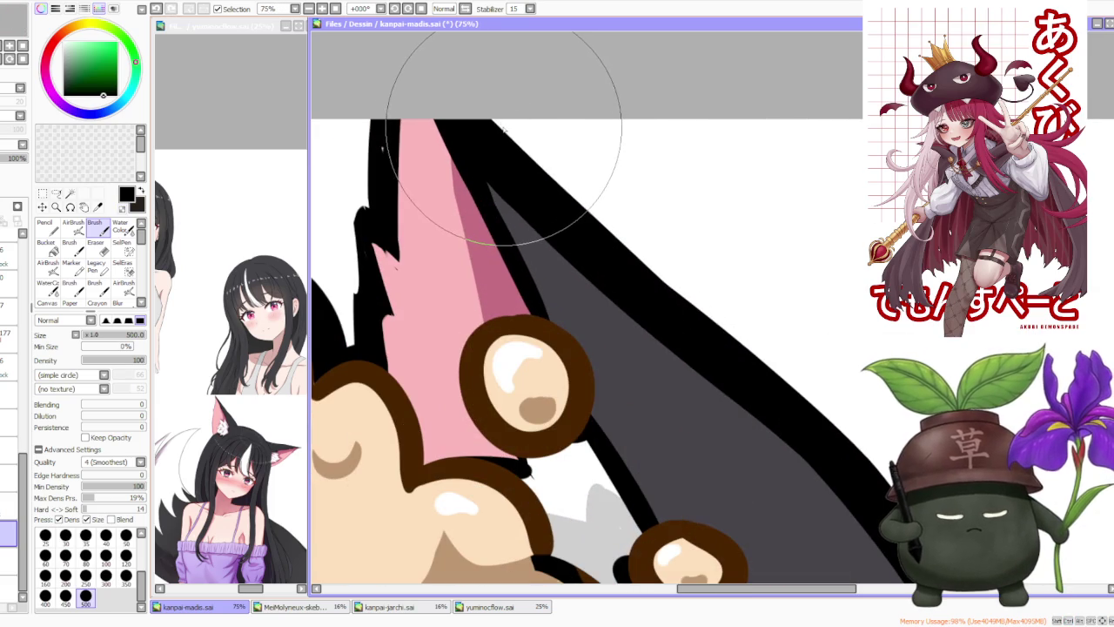
scroll(366, 204, "down", 1)
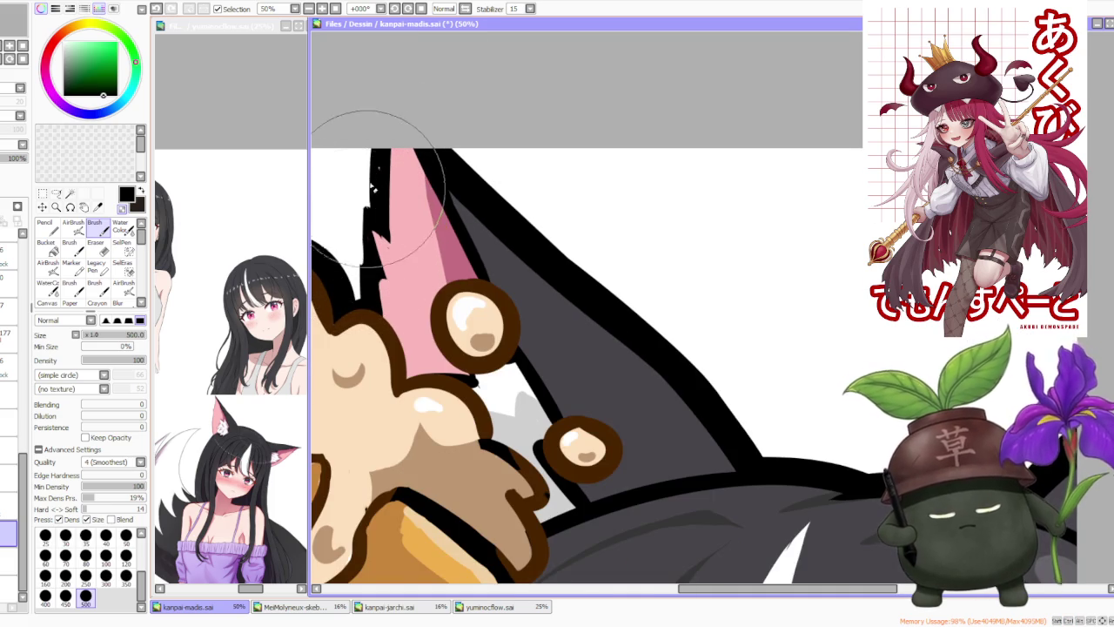
scroll(370, 191, "down", 1)
scroll(379, 185, "up", 1)
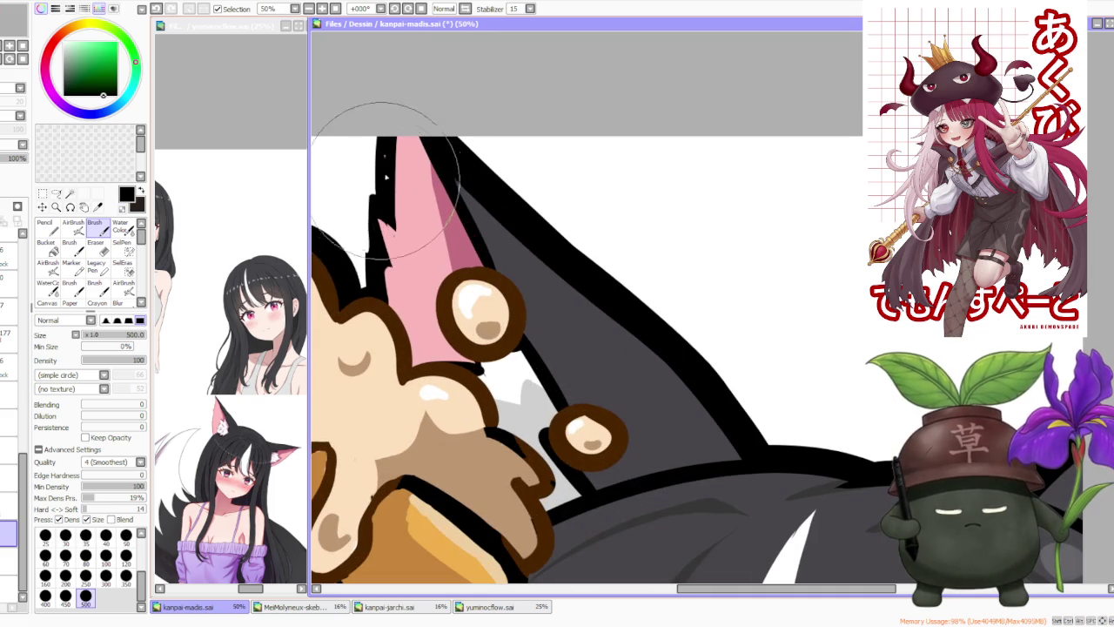
scroll(400, 104, "down", 4)
scroll(452, 108, "down", 2)
scroll(450, 112, "down", 1)
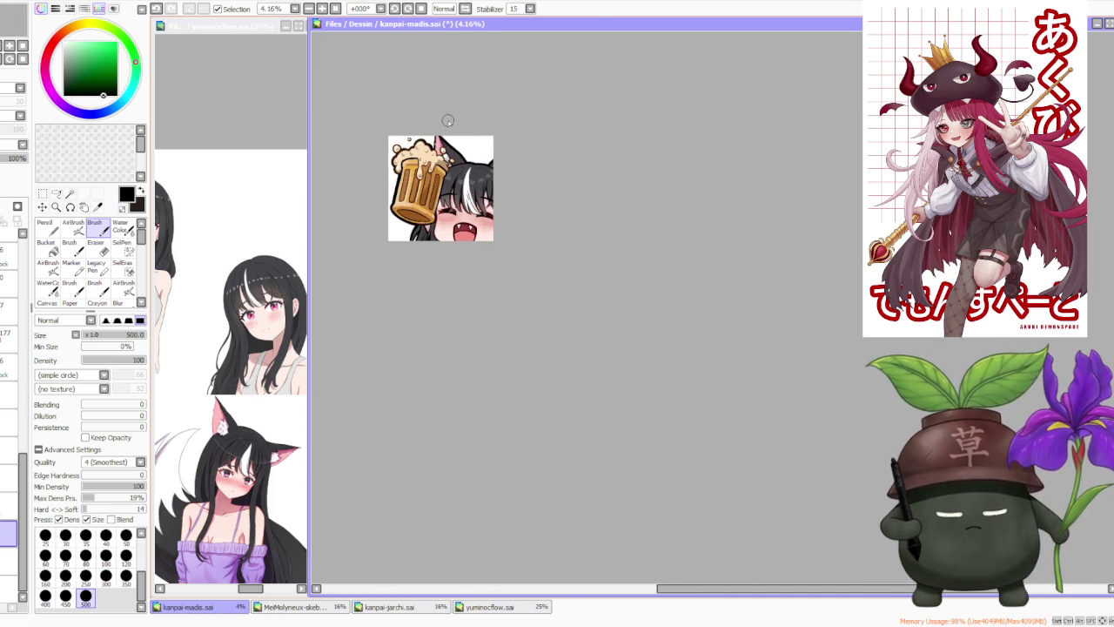
scroll(448, 96, "up", 1)
scroll(440, 113, "up", 1)
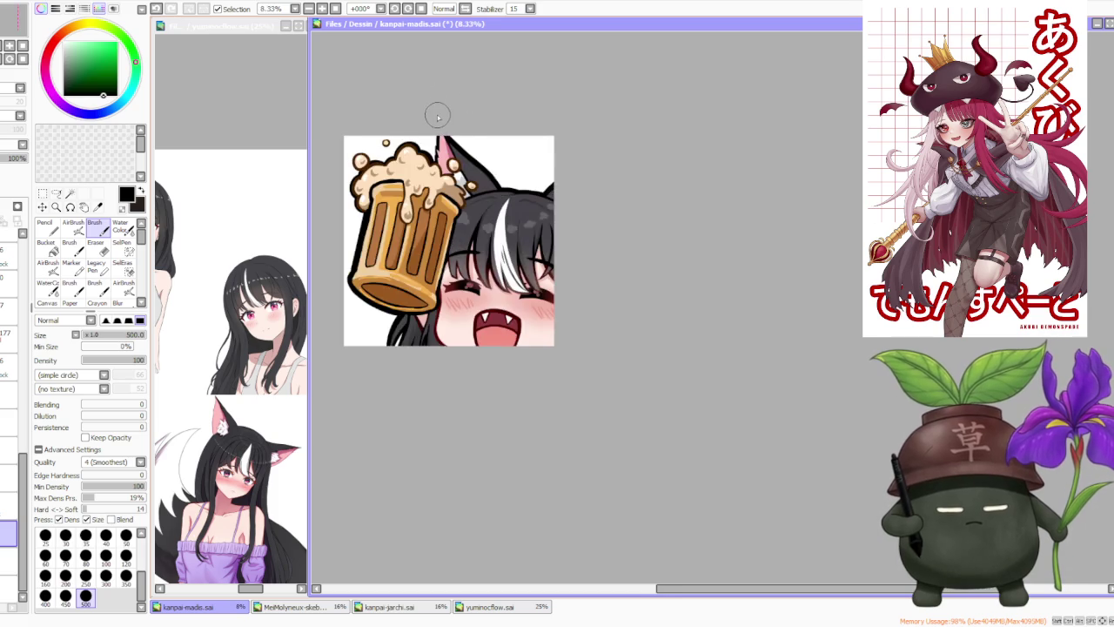
scroll(435, 119, "up", 2)
scroll(427, 122, "down", 1)
scroll(396, 129, "down", 2)
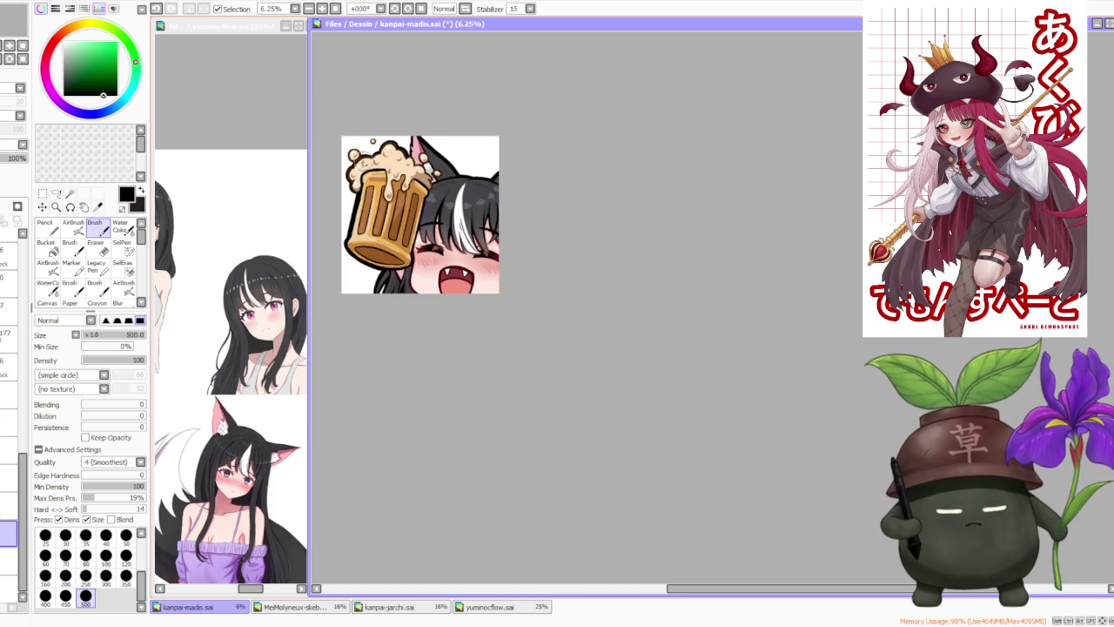
scroll(372, 161, "up", 1)
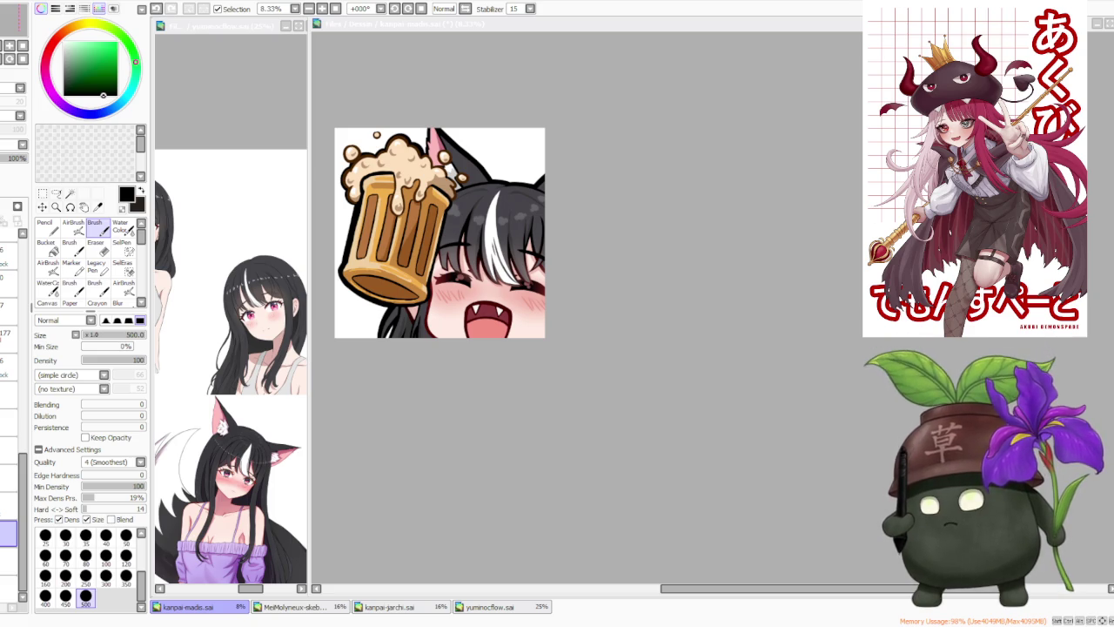
left_click(553, 148)
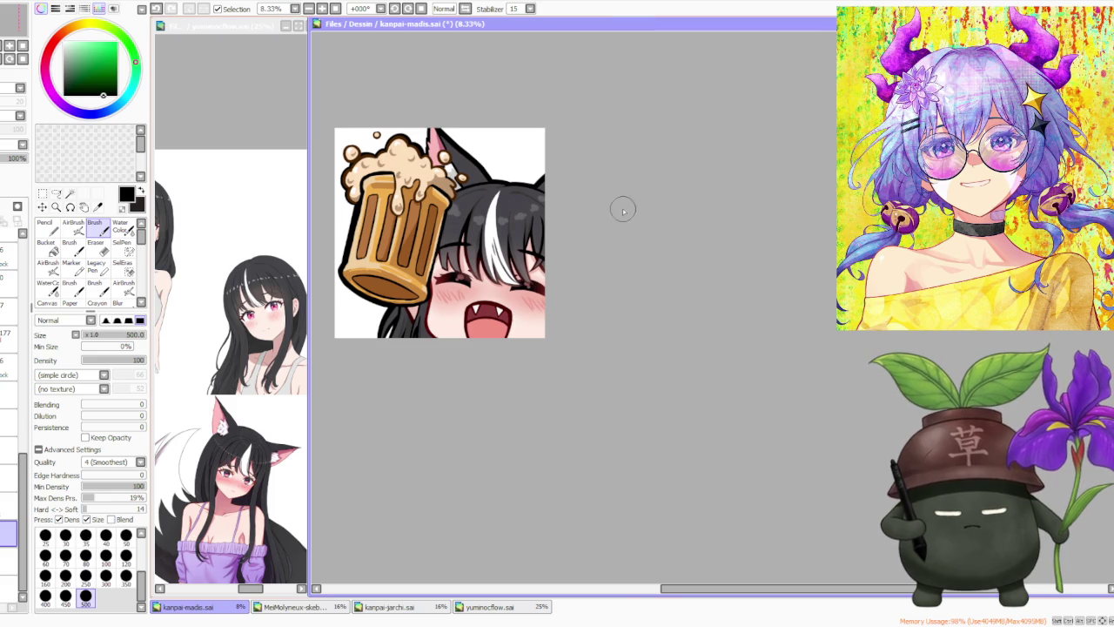
scroll(627, 177, "down", 1)
scroll(424, 191, "up", 2)
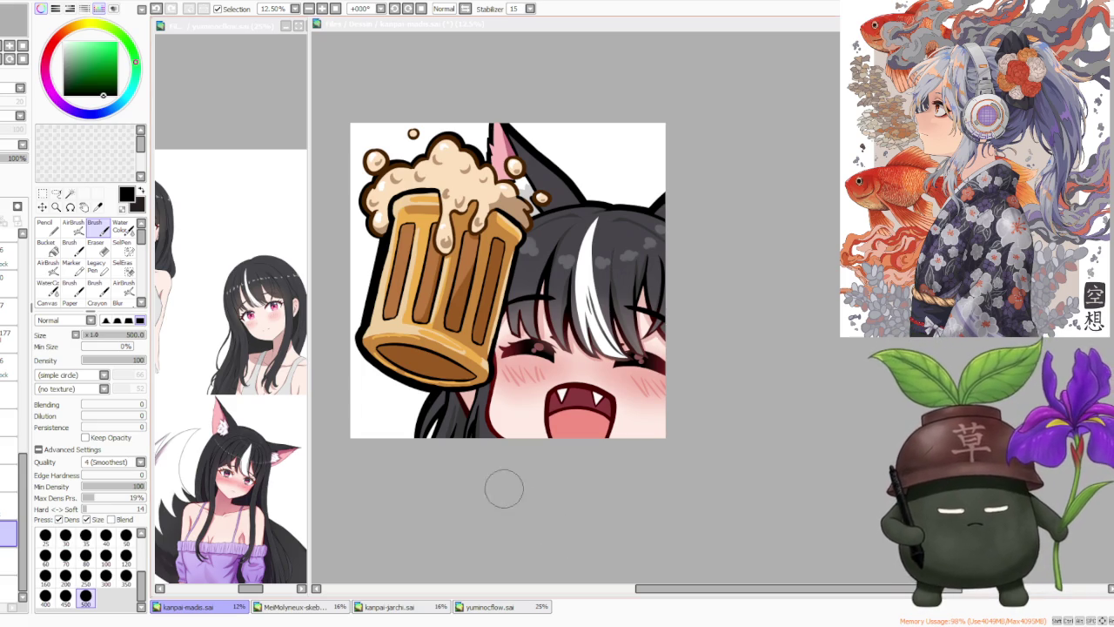
- Make the Monster-can kanpai-jarchi drawing the active canvas
left_click(387, 607)
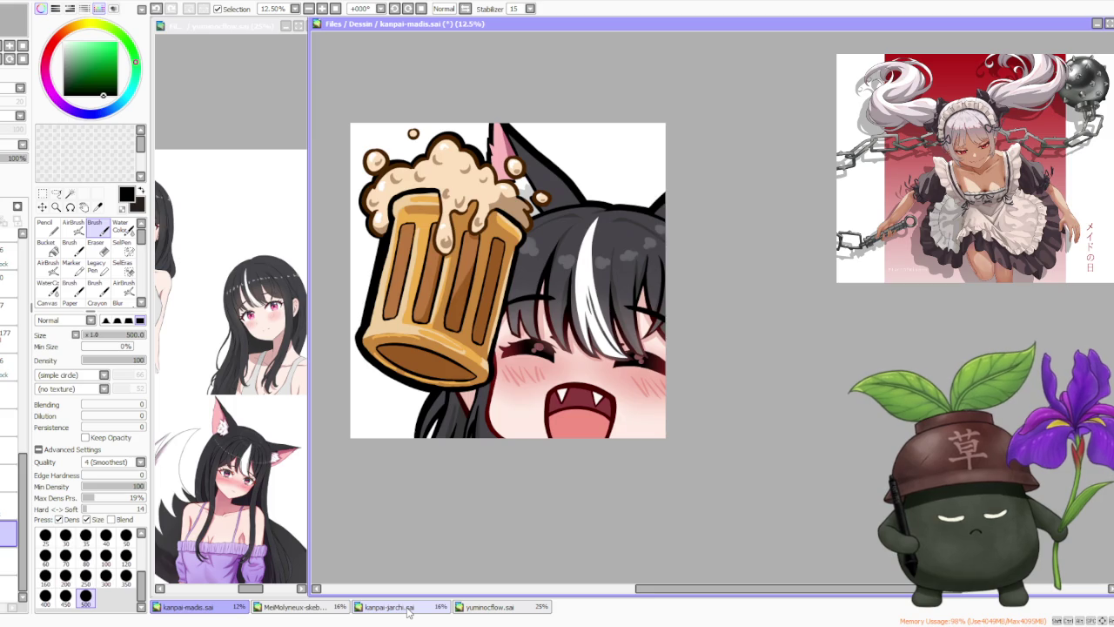
scroll(562, 374, "down", 2)
scroll(557, 377, "up", 1)
scroll(557, 377, "down", 1)
scroll(557, 377, "up", 1)
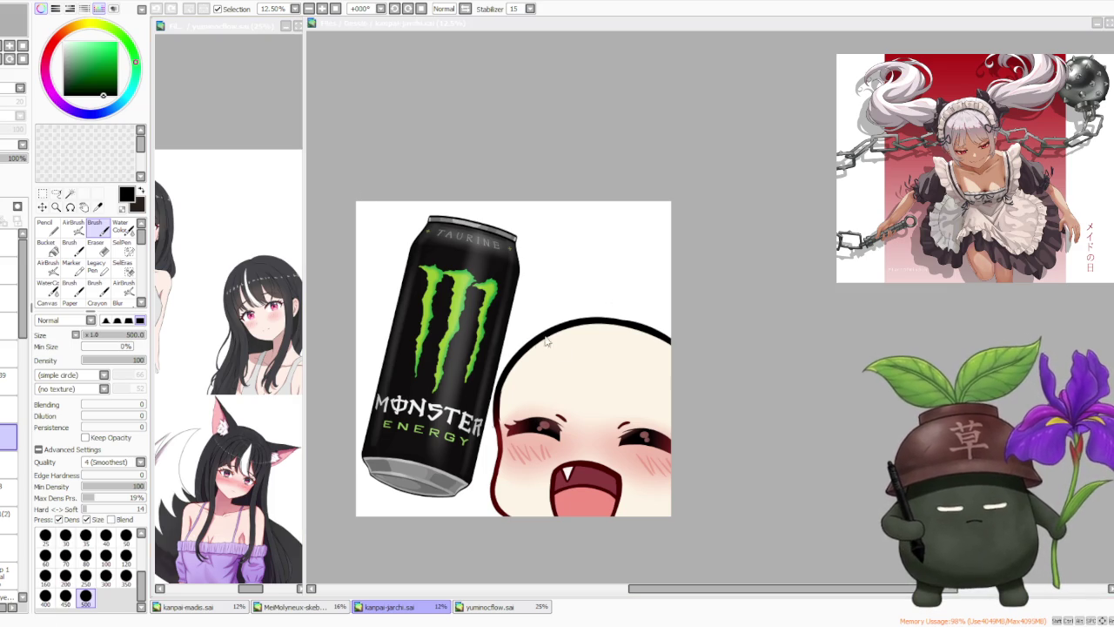
left_click(570, 352)
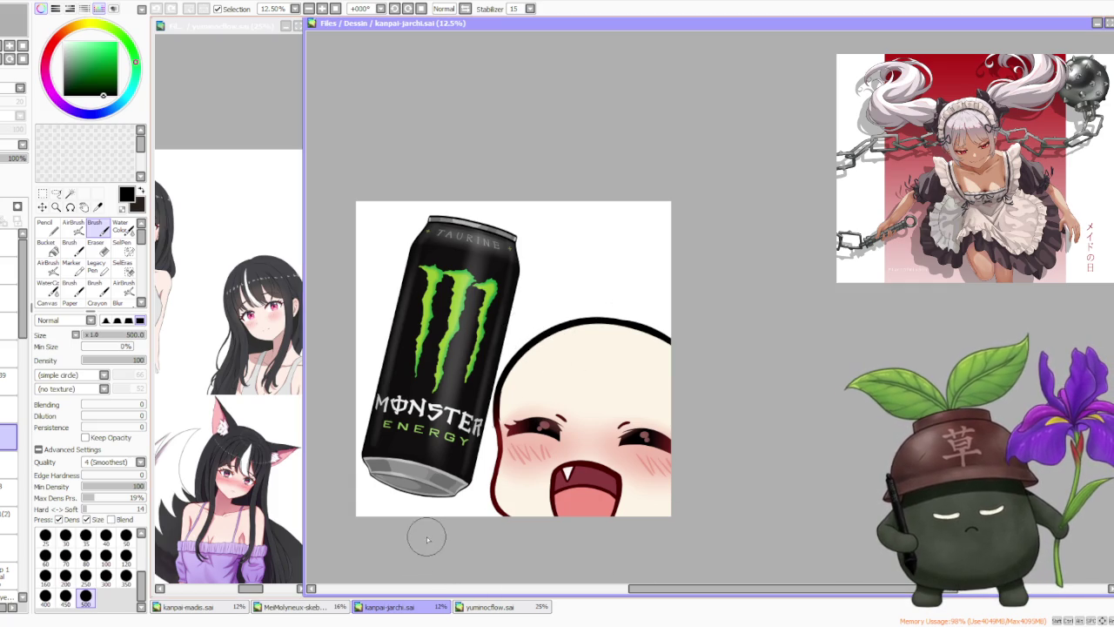
- Close yuminocflow and kanpai-madis, then open the Wawa Model (1).png reference
left_click(490, 606)
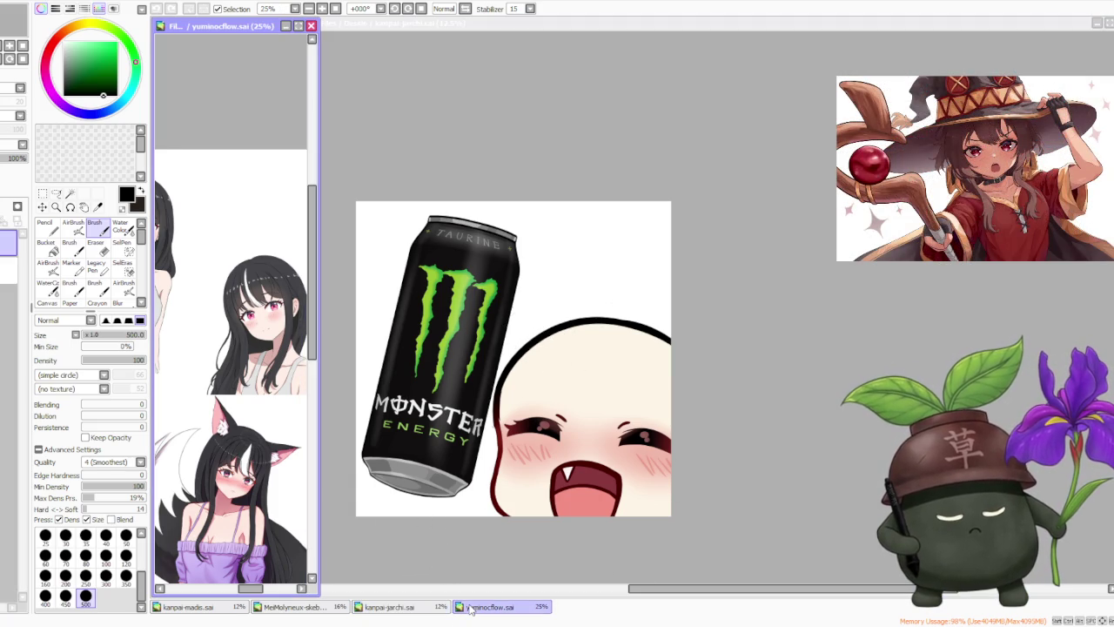
left_click(310, 25)
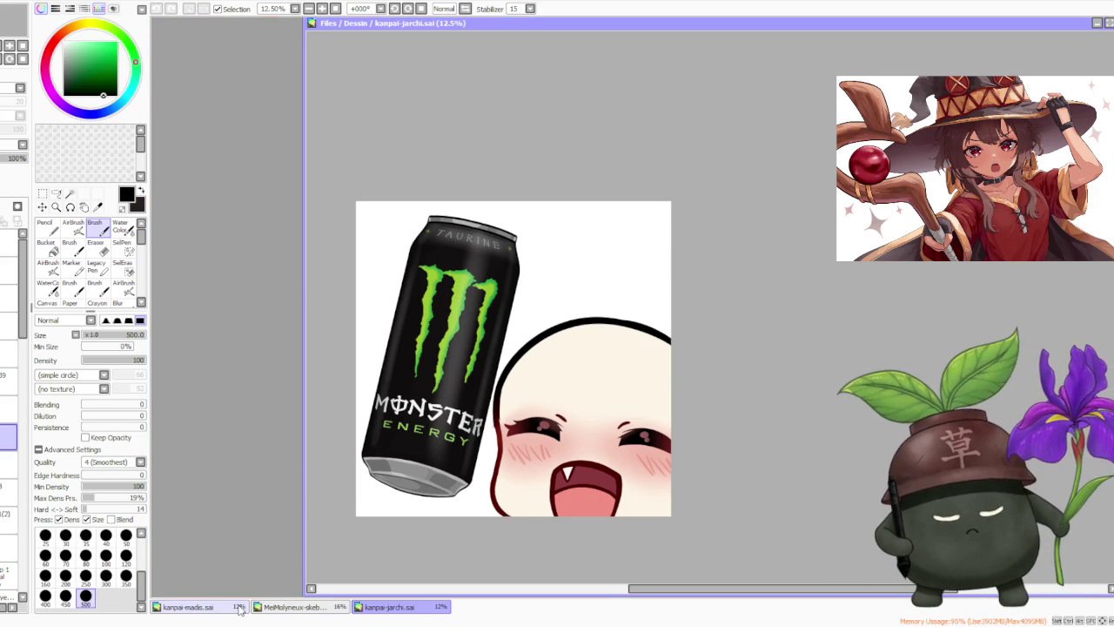
left_click(187, 606)
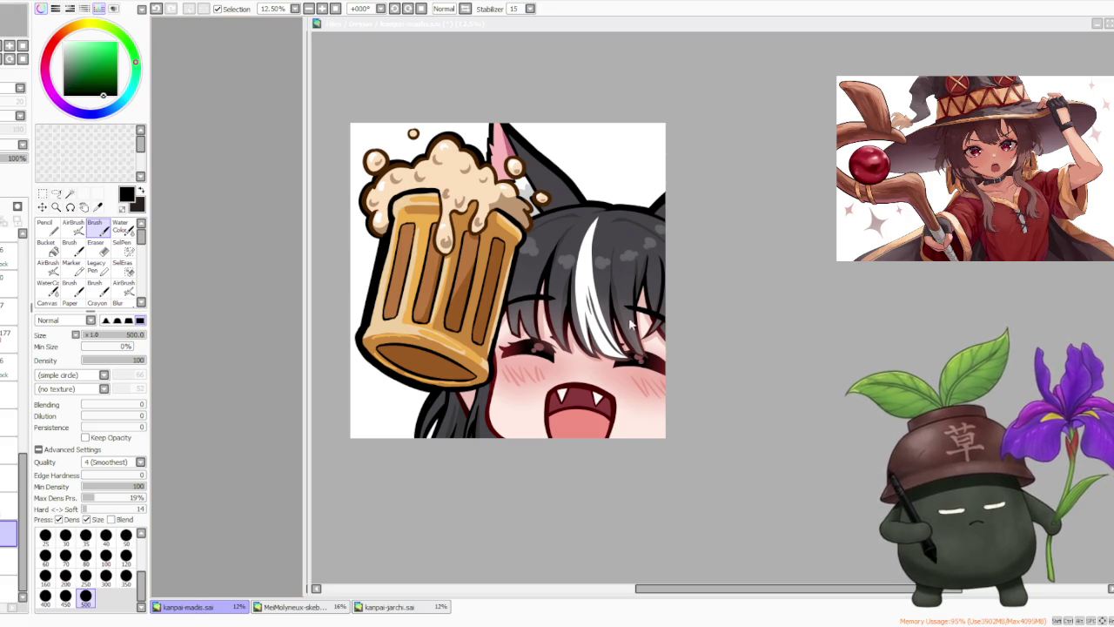
left_click(481, 350)
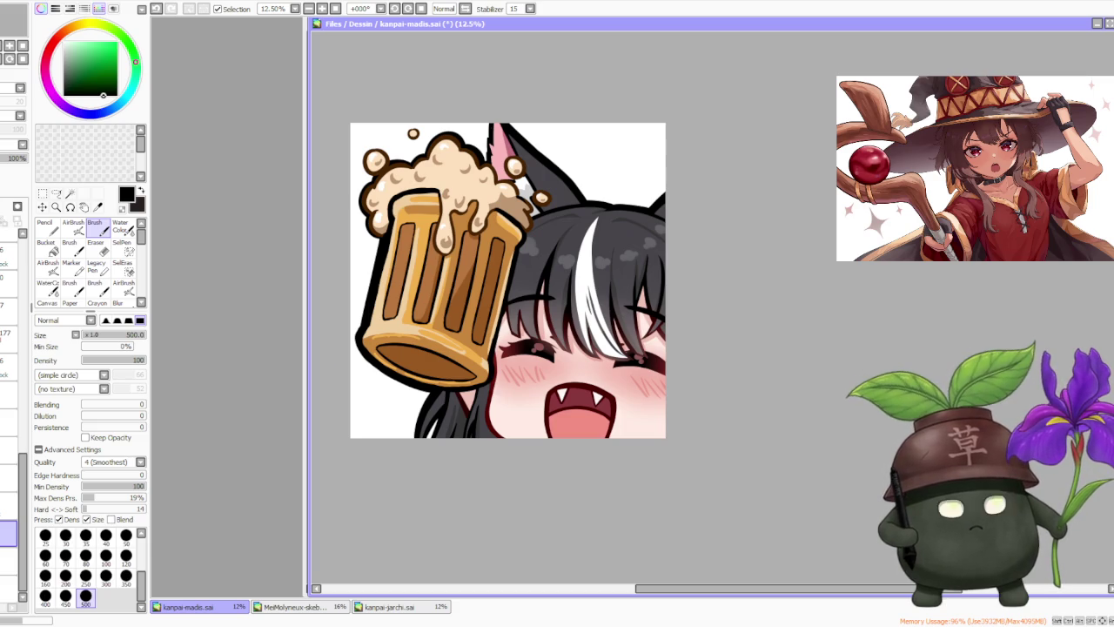
key("ctrl+w")
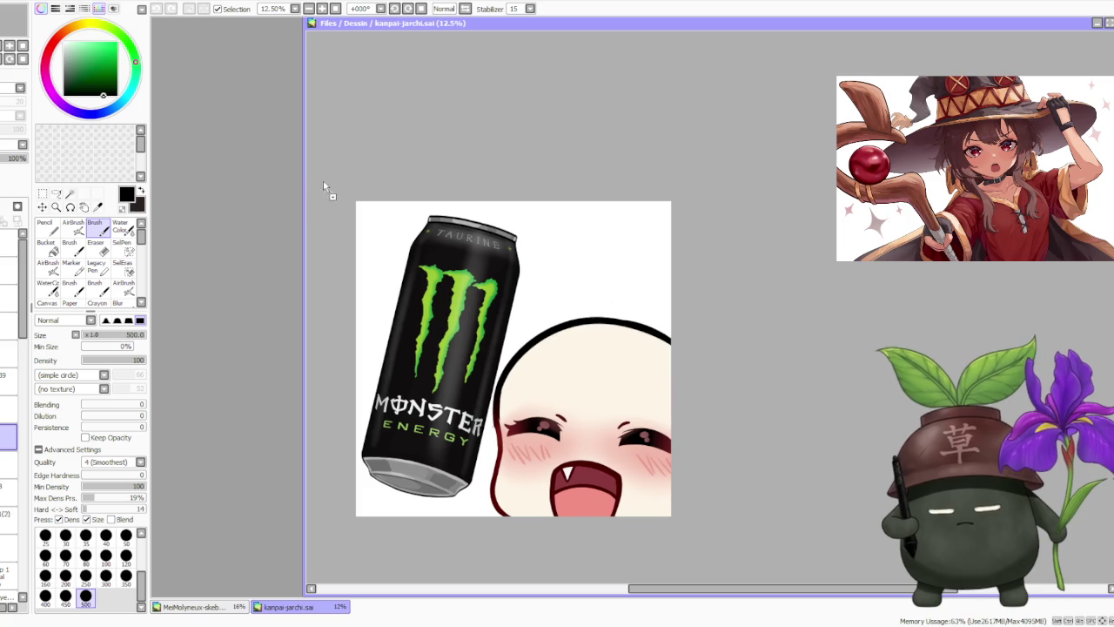
left_click_drag(261, 186, 270, 188)
- Resize the Wawa Model (1).png window into a narrow strip on the left
scroll(270, 188, "down", 2)
scroll(784, 126, "up", 2)
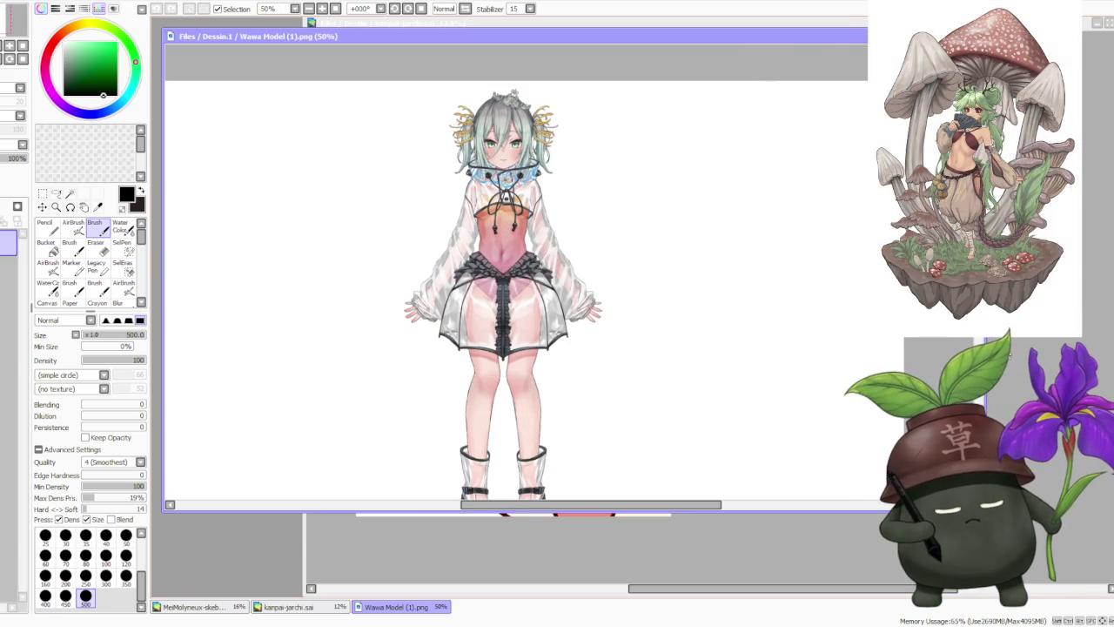
left_click_drag(866, 512, 312, 602)
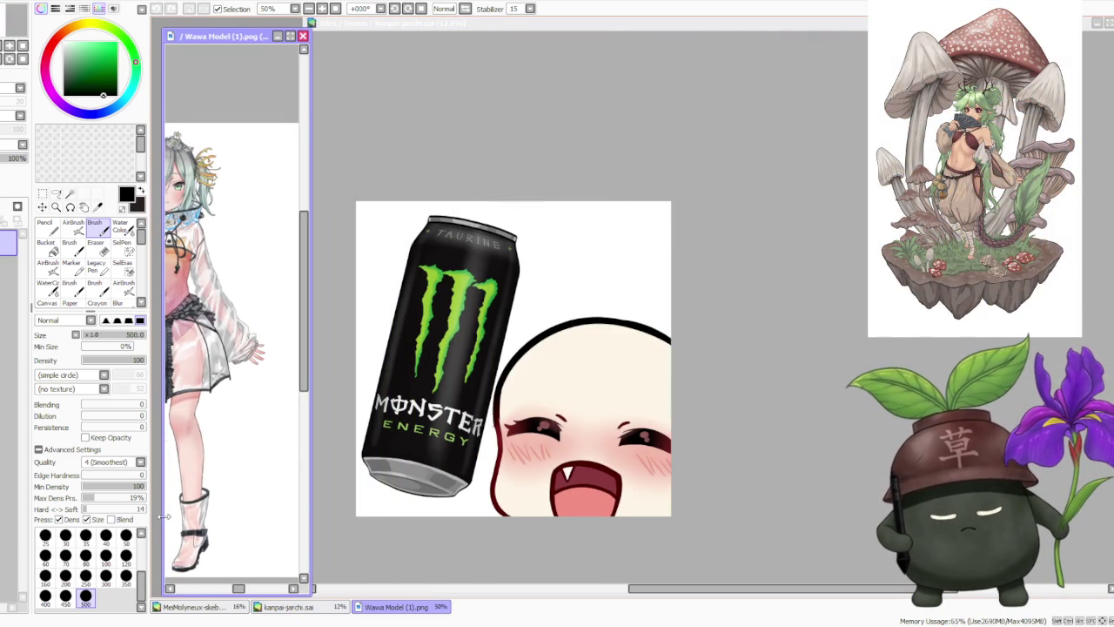
left_click_drag(163, 520, 154, 512)
left_click_drag(199, 30, 198, 21)
- Zoom and pan around the Wawa Model figure to inspect it, then refocus the kanpai-jarchi canvas
scroll(188, 212, "down", 3)
scroll(188, 213, "up", 2)
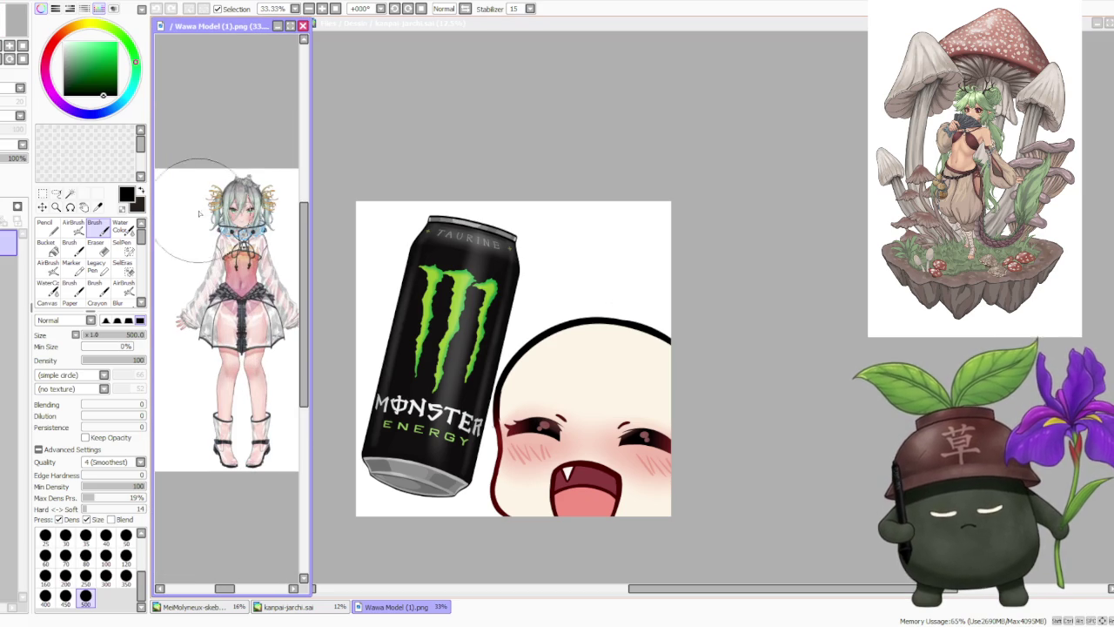
scroll(207, 275, "up", 3)
scroll(207, 275, "down", 1)
scroll(207, 275, "up", 2)
scroll(213, 258, "down", 1)
scroll(214, 258, "up", 1)
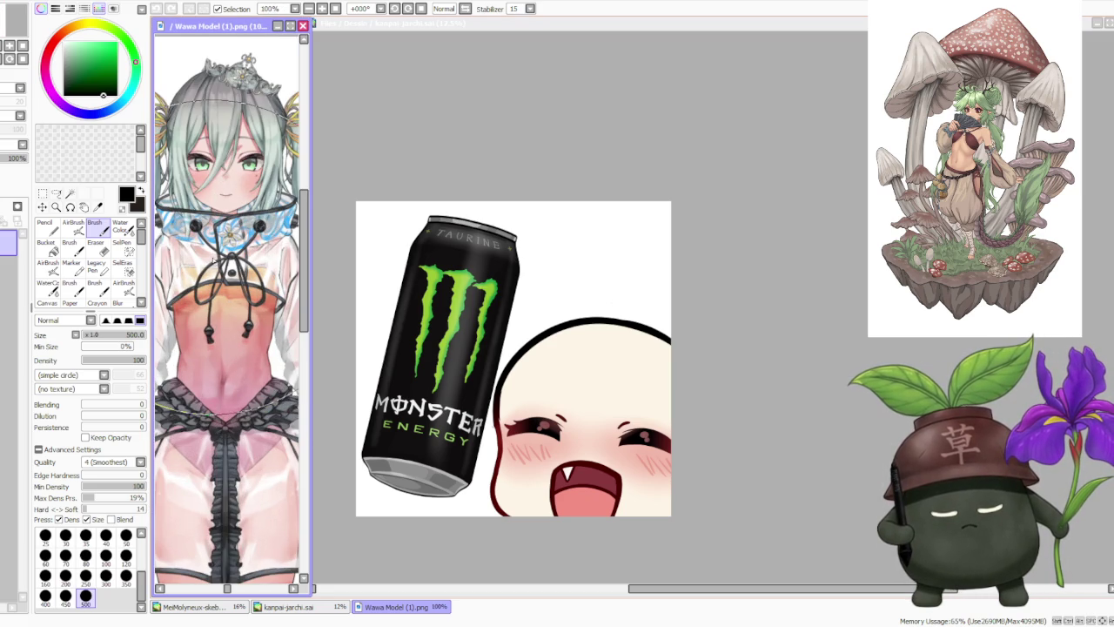
scroll(213, 259, "down", 2)
scroll(218, 248, "down", 1)
scroll(218, 248, "up", 2)
scroll(217, 261, "down", 2)
scroll(224, 416, "down", 1)
scroll(224, 416, "up", 1)
scroll(222, 388, "down", 1)
scroll(212, 305, "up", 1)
scroll(212, 305, "down", 3)
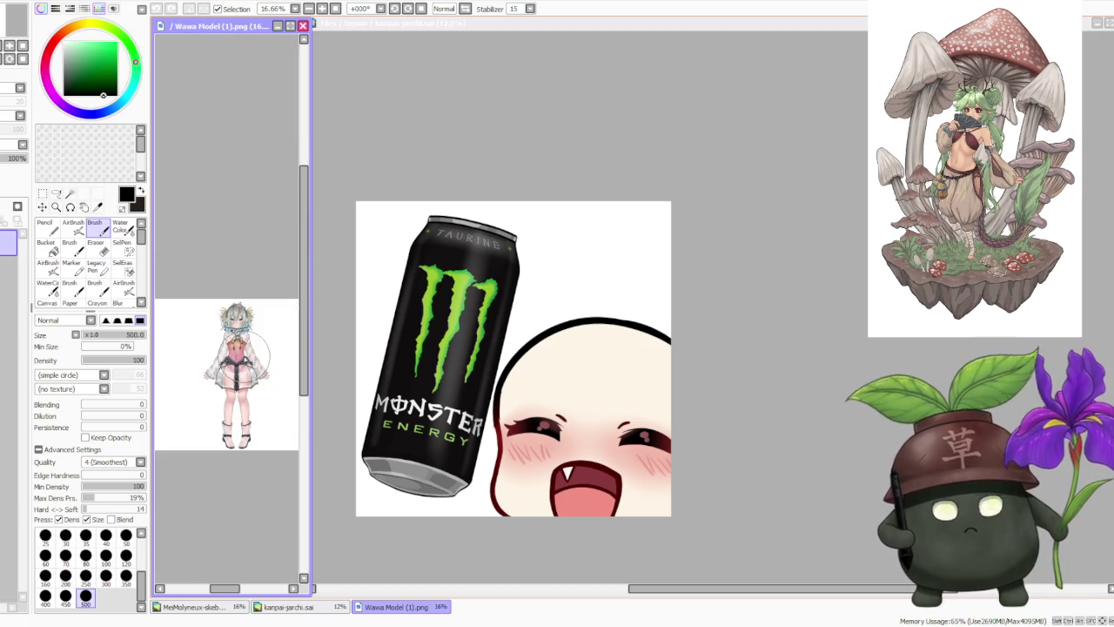
scroll(240, 315, "up", 2)
scroll(240, 312, "up", 1)
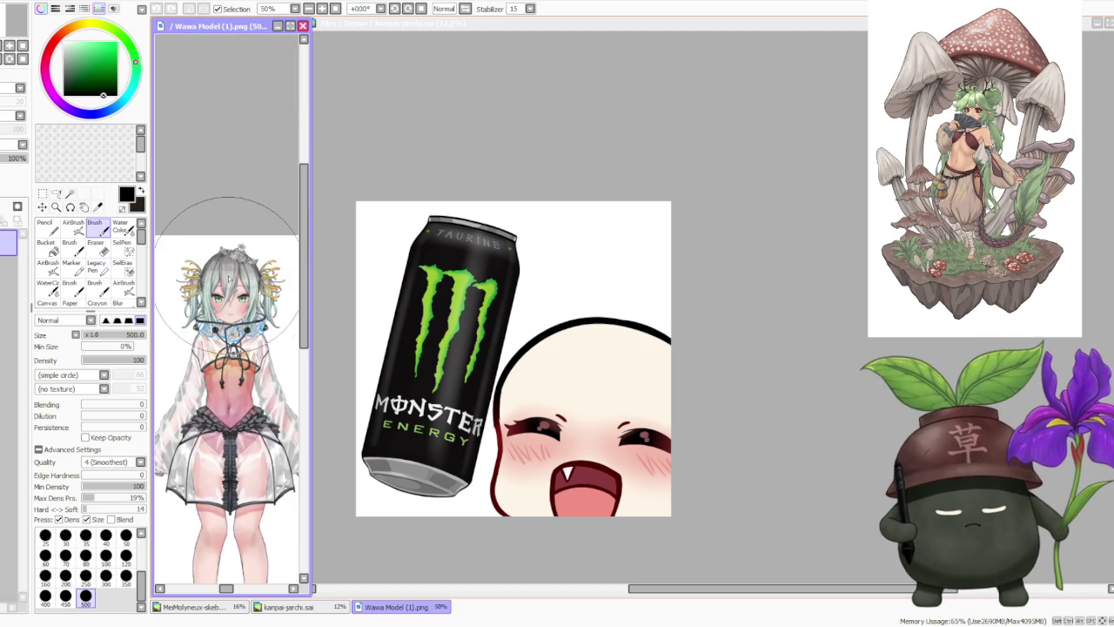
scroll(237, 300, "up", 2)
scroll(236, 301, "up", 1)
scroll(236, 301, "down", 1)
scroll(228, 366, "up", 2)
scroll(228, 366, "down", 2)
scroll(228, 366, "down", 2)
scroll(222, 376, "up", 2)
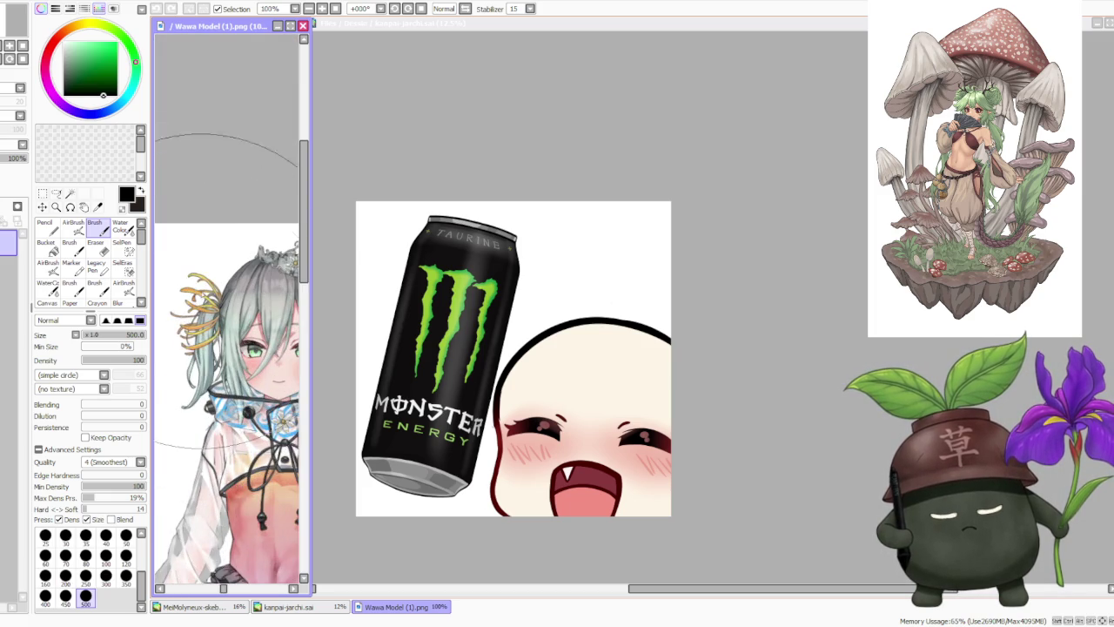
scroll(185, 319, "up", 2)
scroll(185, 319, "down", 2)
scroll(209, 309, "up", 2)
scroll(218, 305, "up", 1)
scroll(222, 301, "down", 1)
scroll(222, 300, "down", 1)
scroll(222, 300, "down", 2)
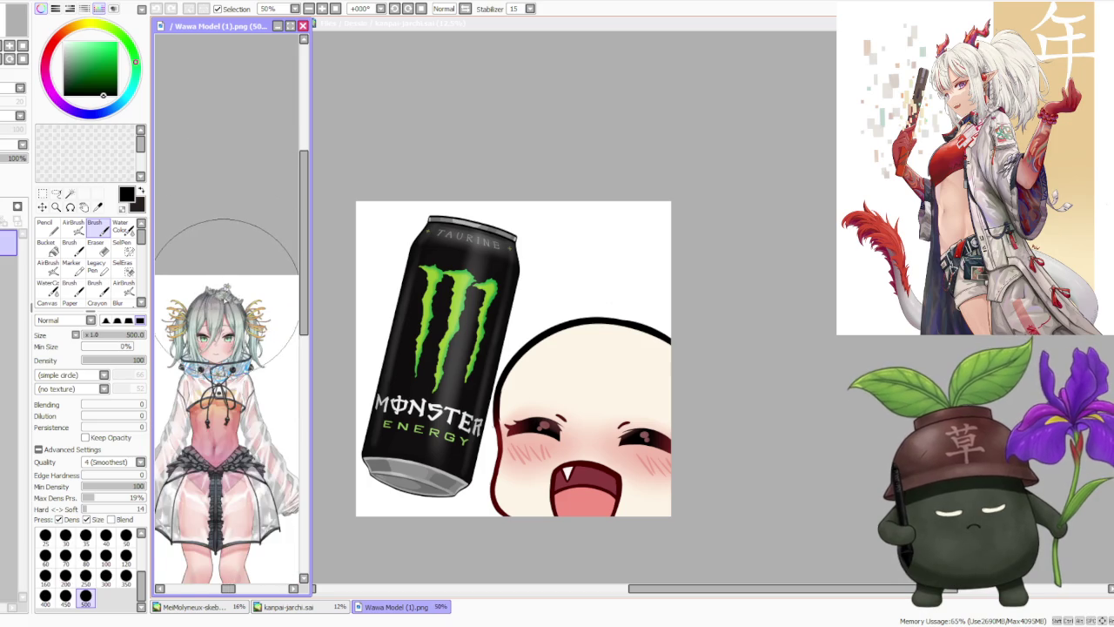
scroll(225, 297, "up", 3)
scroll(225, 298, "down", 1)
scroll(228, 348, "down", 2)
scroll(230, 383, "up", 2)
scroll(235, 407, "down", 2)
scroll(231, 401, "up", 1)
scroll(218, 418, "down", 2)
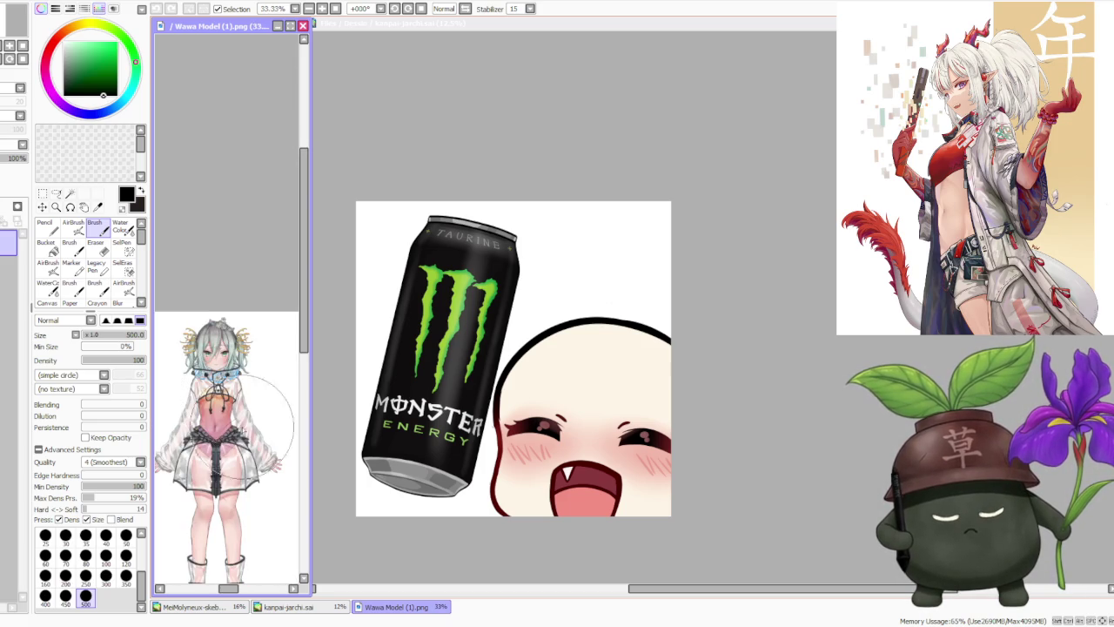
scroll(201, 448, "up", 1)
scroll(200, 454, "down", 1)
scroll(201, 454, "up", 3)
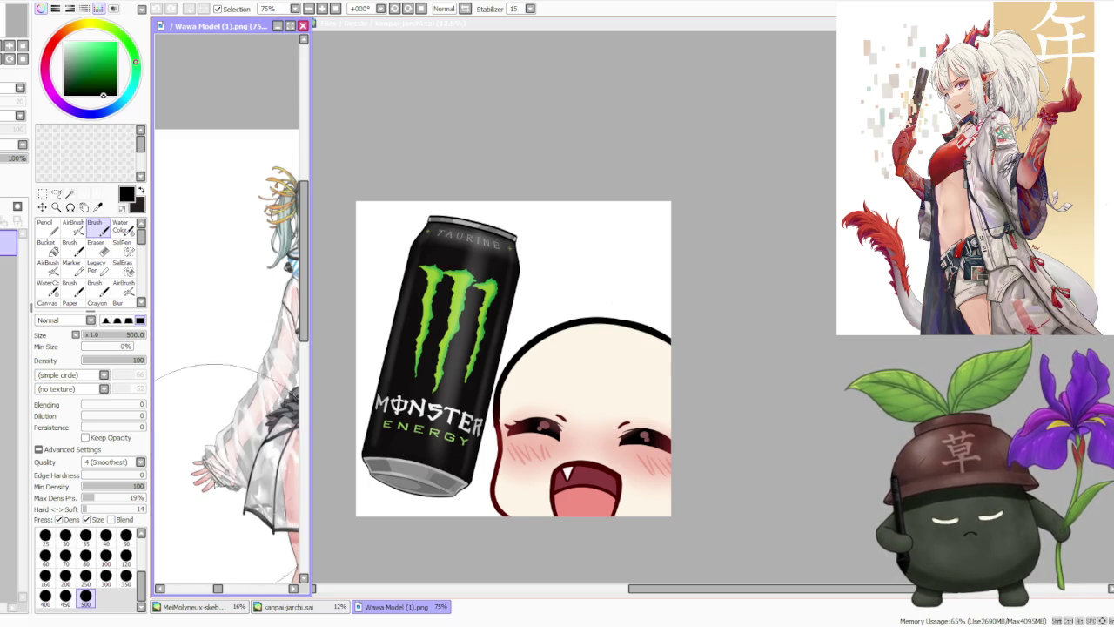
scroll(222, 484, "up", 1)
scroll(223, 485, "down", 3)
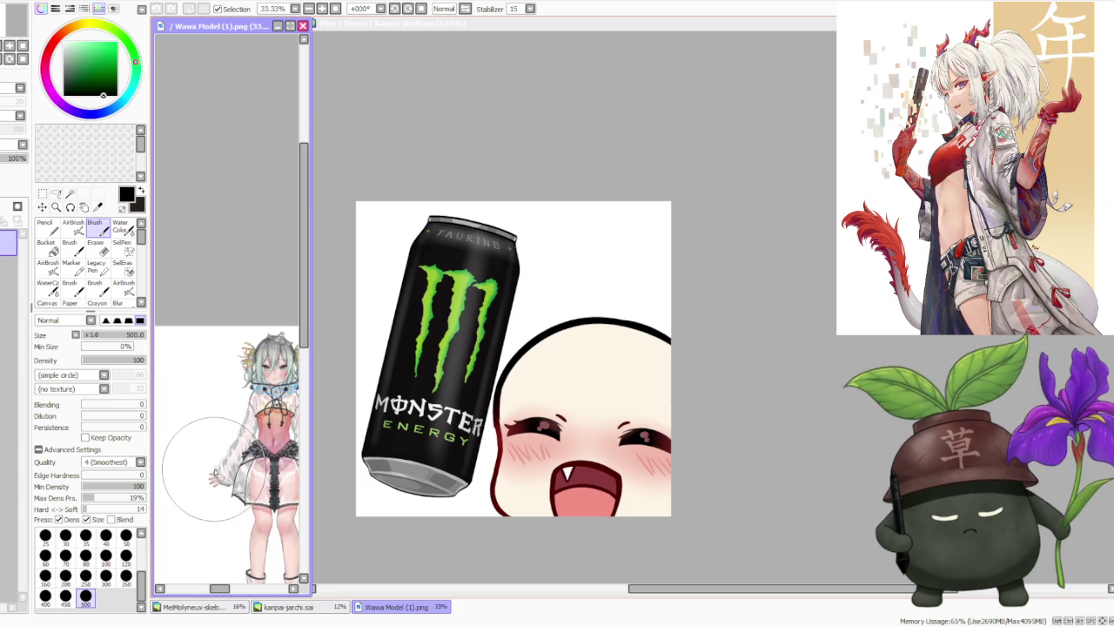
scroll(244, 461, "down", 1)
scroll(265, 439, "down", 1)
scroll(280, 430, "down", 1)
scroll(277, 431, "up", 1)
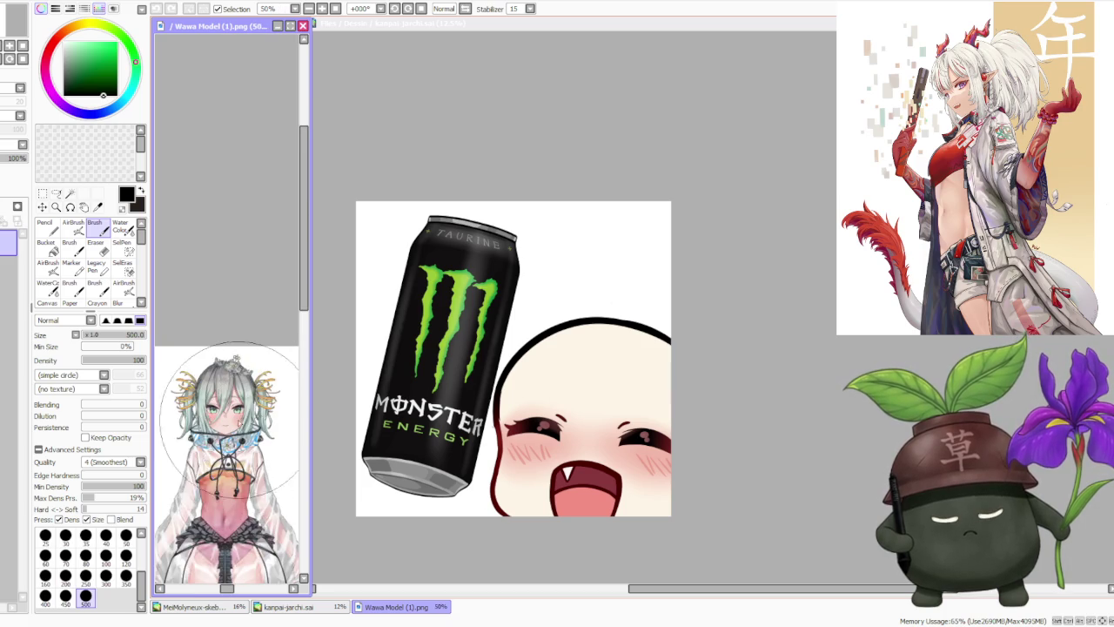
scroll(257, 436, "up", 2)
scroll(235, 438, "down", 1)
scroll(225, 407, "up", 1)
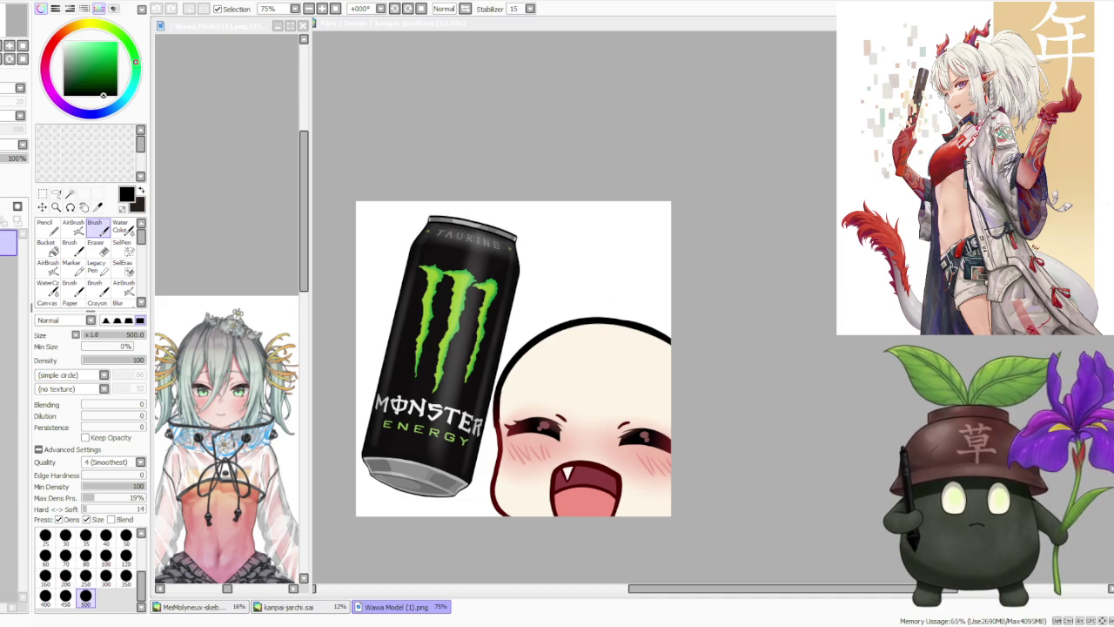
left_click_drag(305, 217, 296, 271)
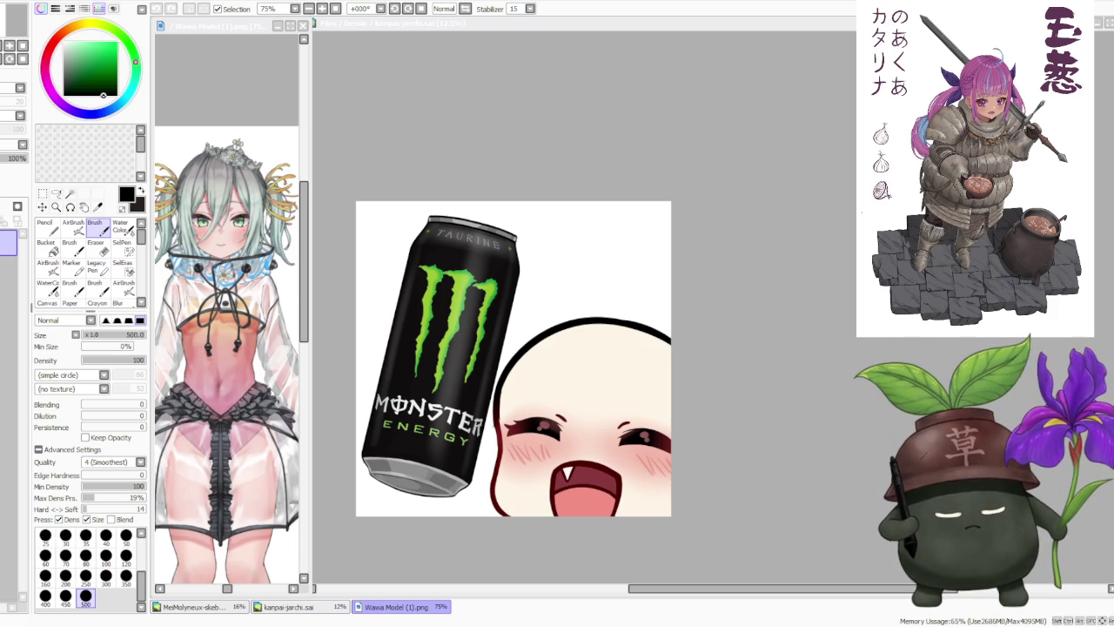
left_click(684, 266)
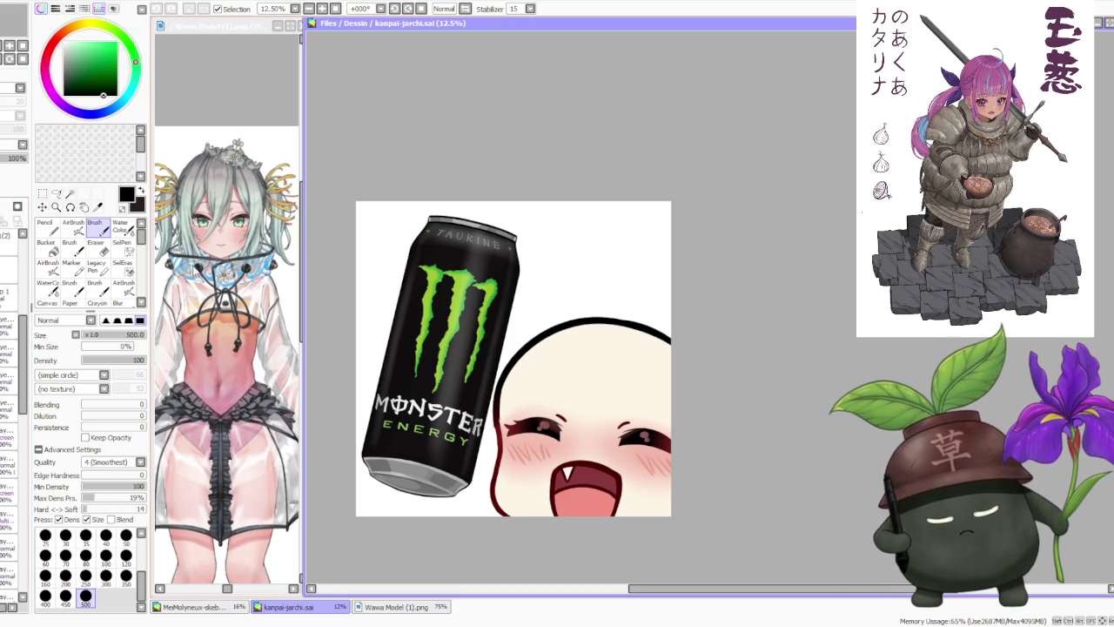
- Sample light pink from the reference and pencil it over the chibi's face
left_click(222, 260, "alt")
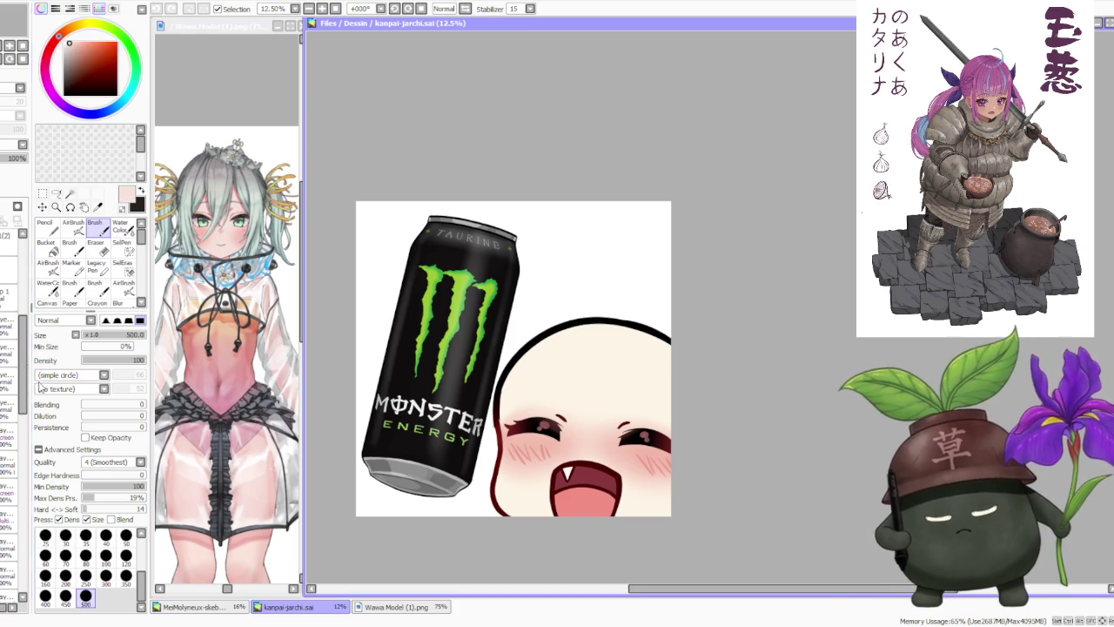
scroll(22, 539, "down", 5)
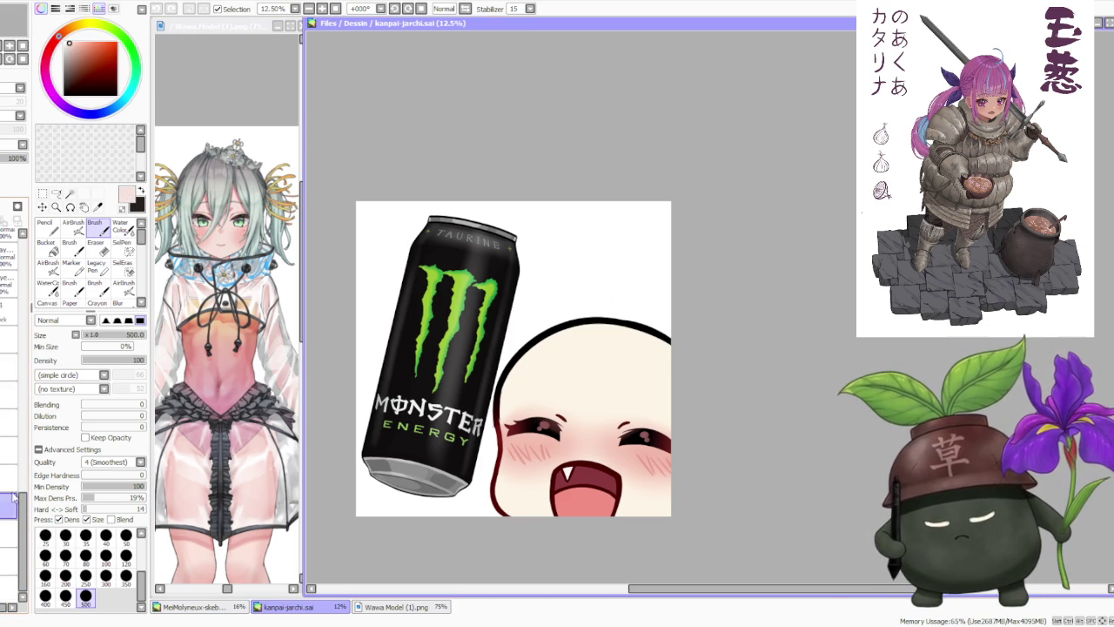
left_click(45, 228)
left_click_drag(557, 345, 603, 509)
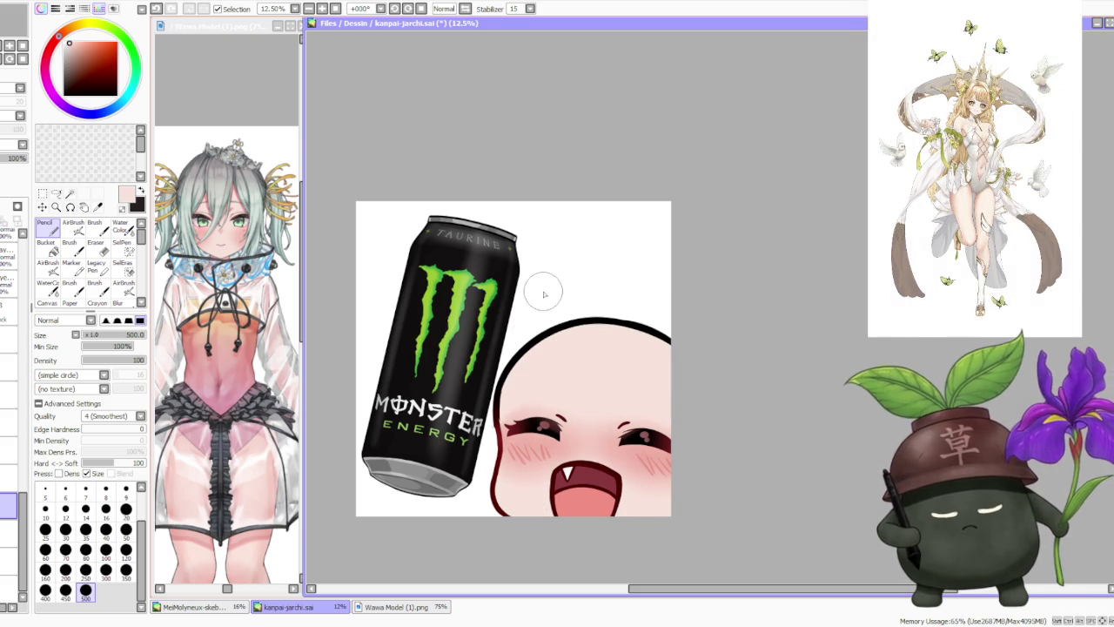
- On the layer above, return to the Brush and pick black from the head outline
left_click(11, 447)
left_click(94, 224)
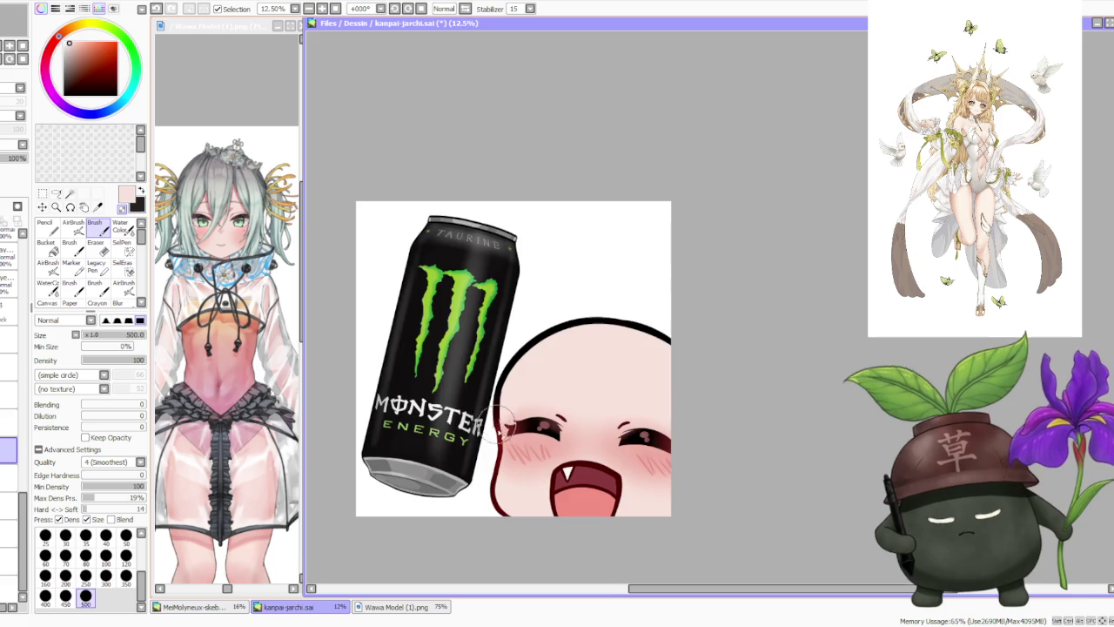
scroll(484, 410, "up", 2)
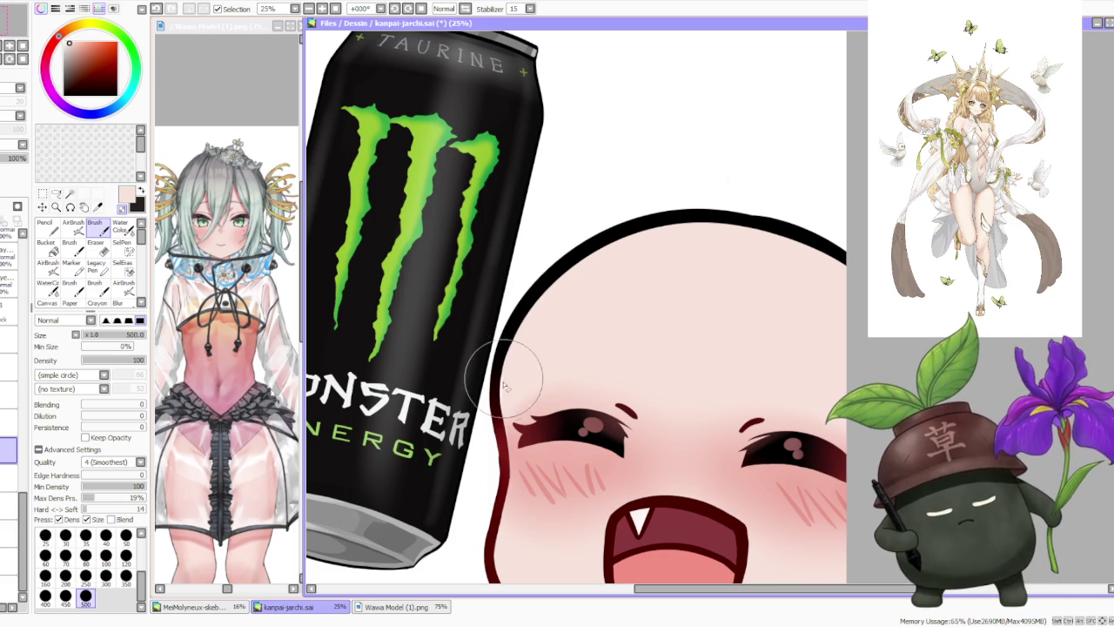
scroll(509, 371, "down", 1)
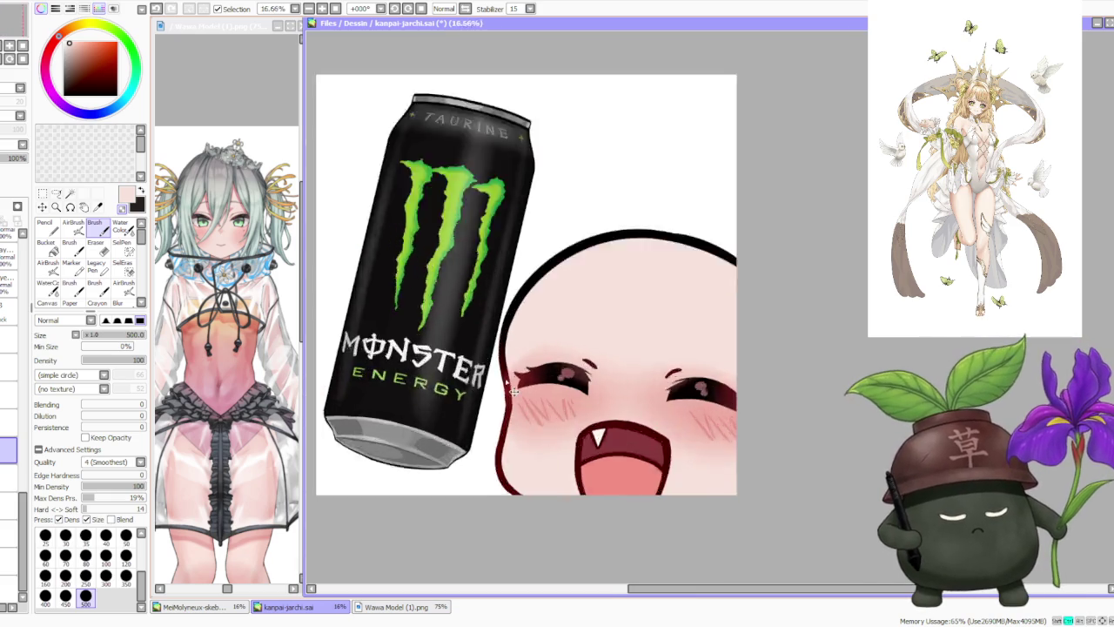
scroll(493, 435, "up", 2)
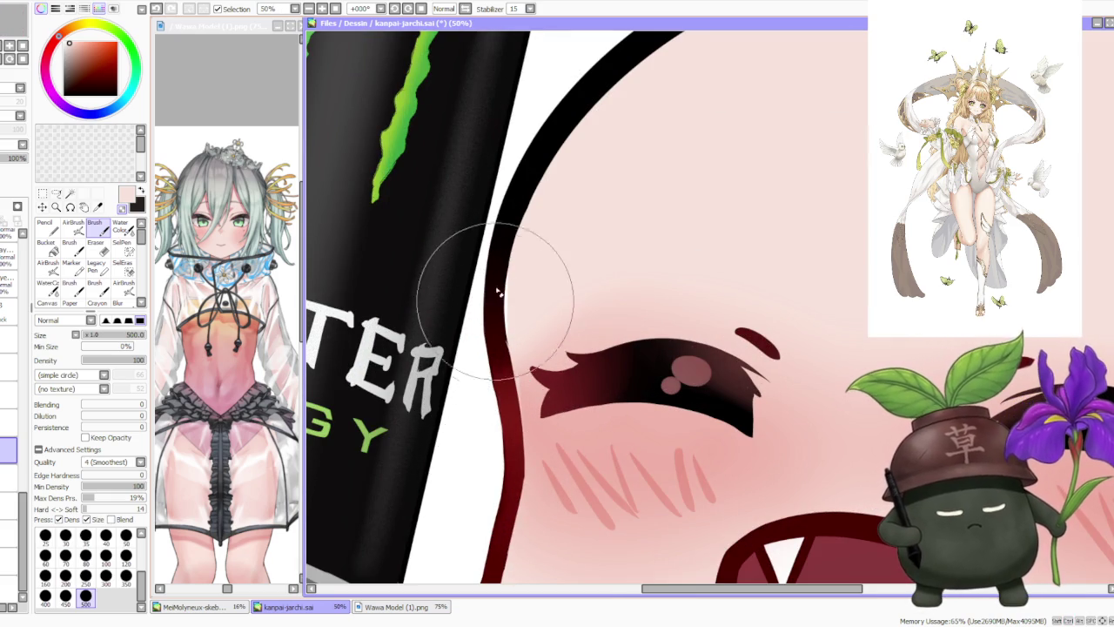
left_click(511, 212, "alt")
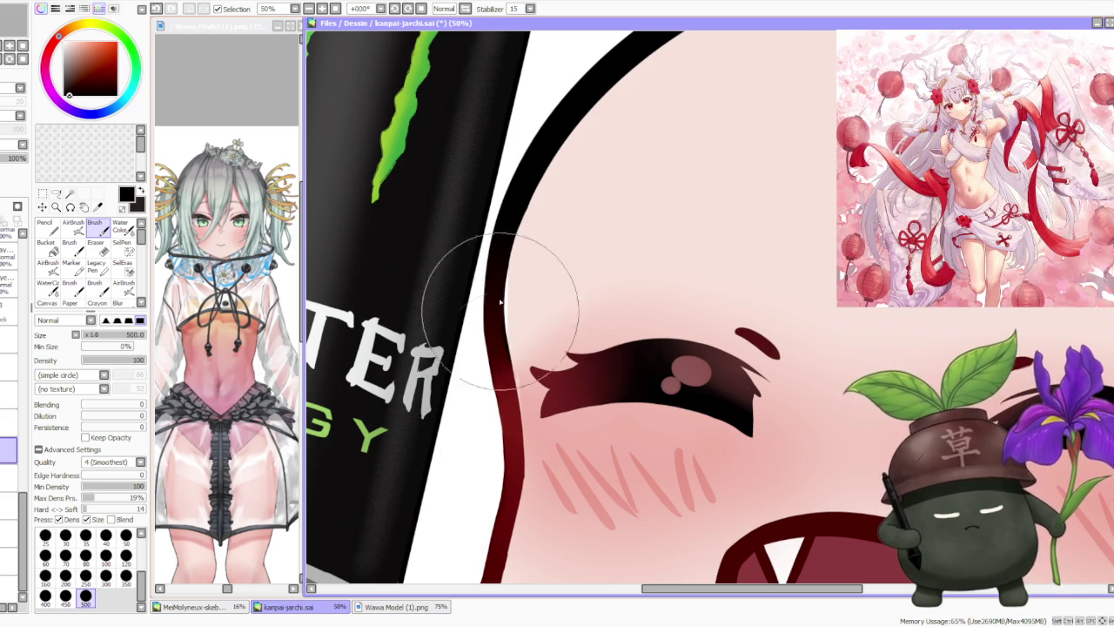
key("c")
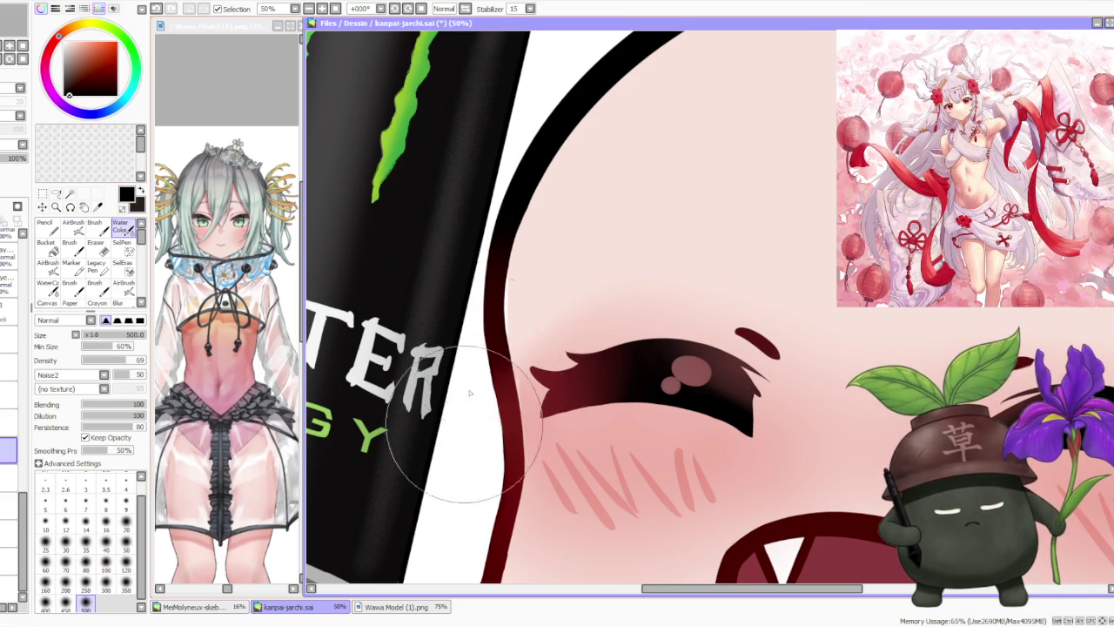
- Select a different layer in the Layer panel
scroll(565, 284, "down", 1)
scroll(565, 284, "down", 2)
scroll(565, 285, "down", 1)
scroll(625, 168, "up", 3)
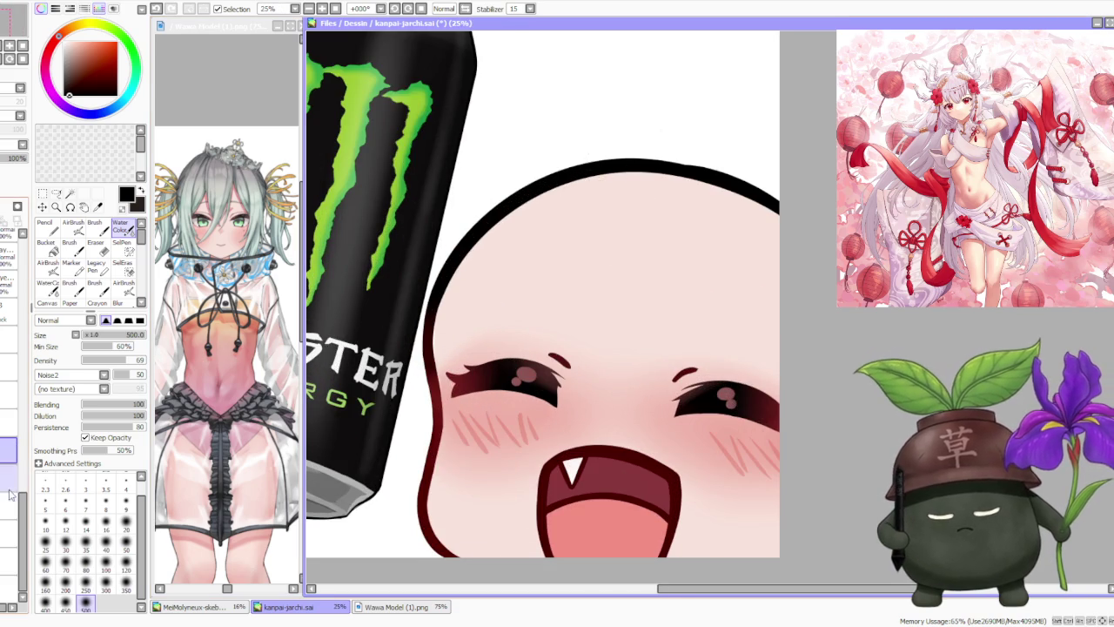
scroll(24, 521, "up", 2)
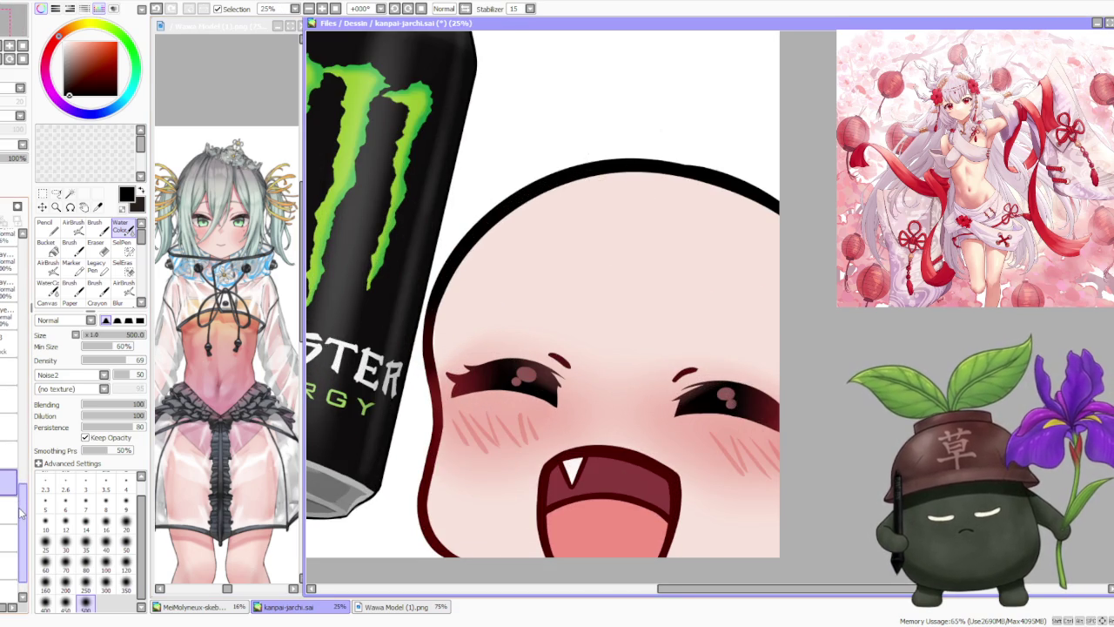
scroll(609, 252, "down", 1)
scroll(613, 248, "down", 1)
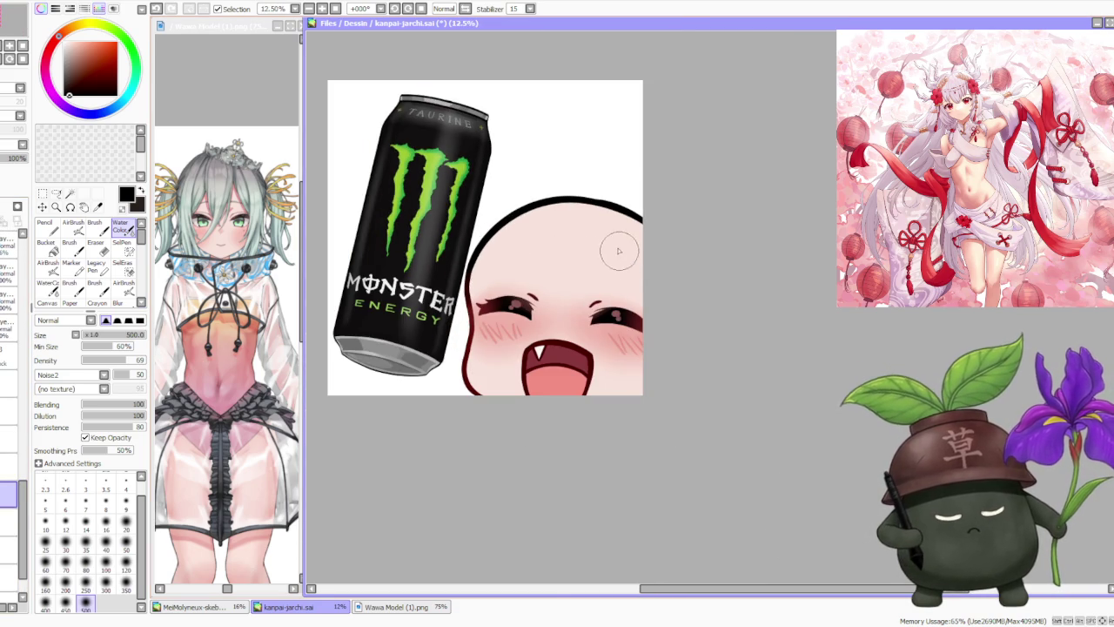
scroll(540, 352, "up", 1)
scroll(540, 352, "down", 2)
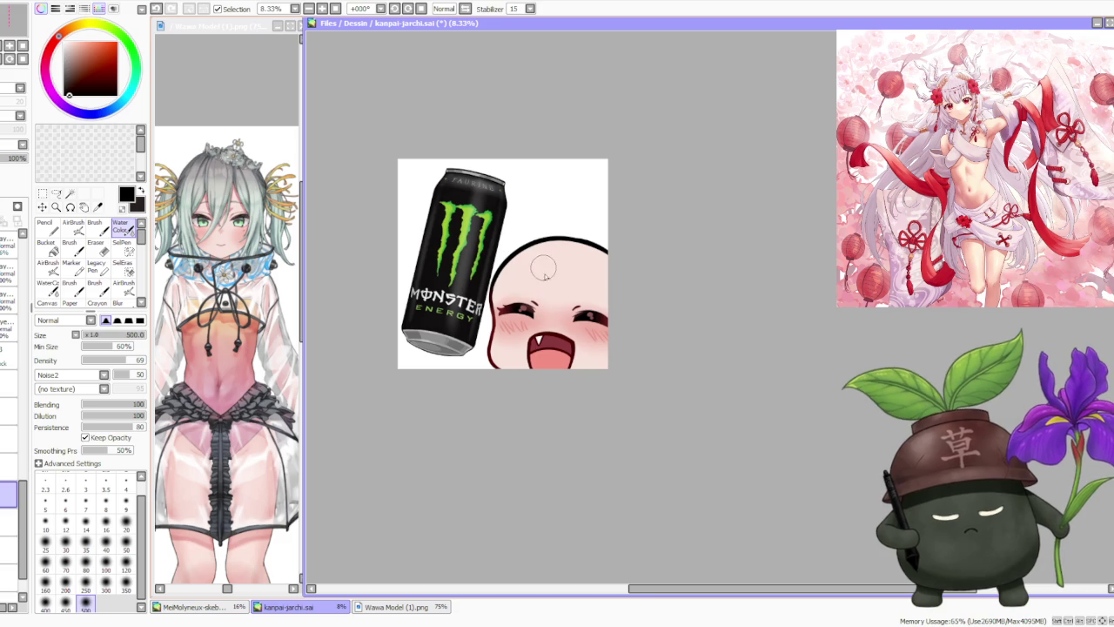
scroll(567, 290, "up", 1)
scroll(566, 297, "down", 1)
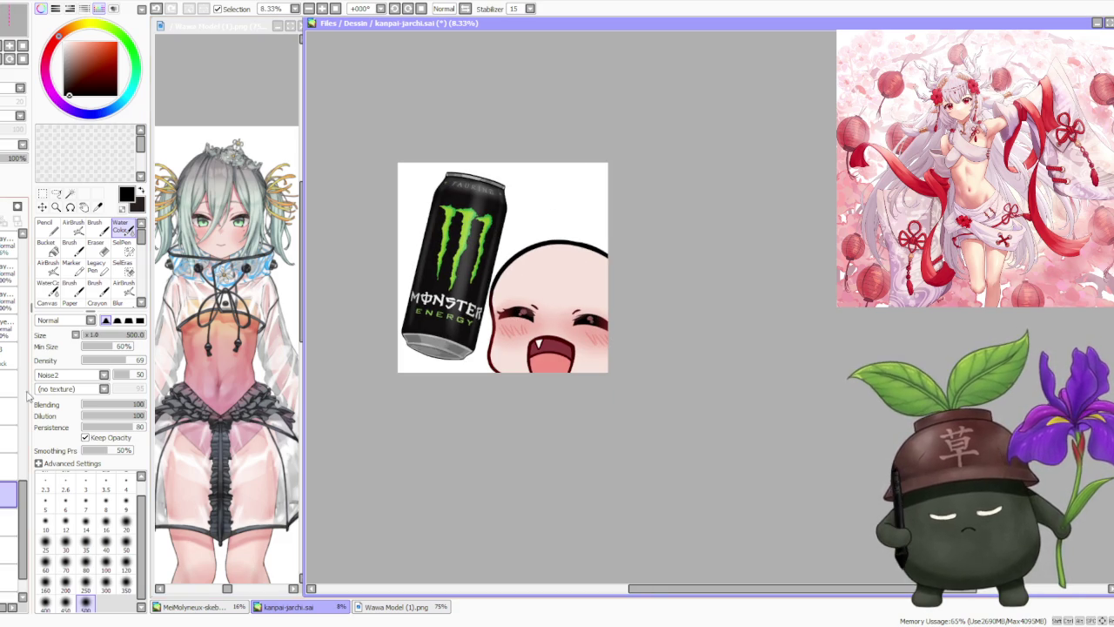
scroll(24, 522, "down", 2)
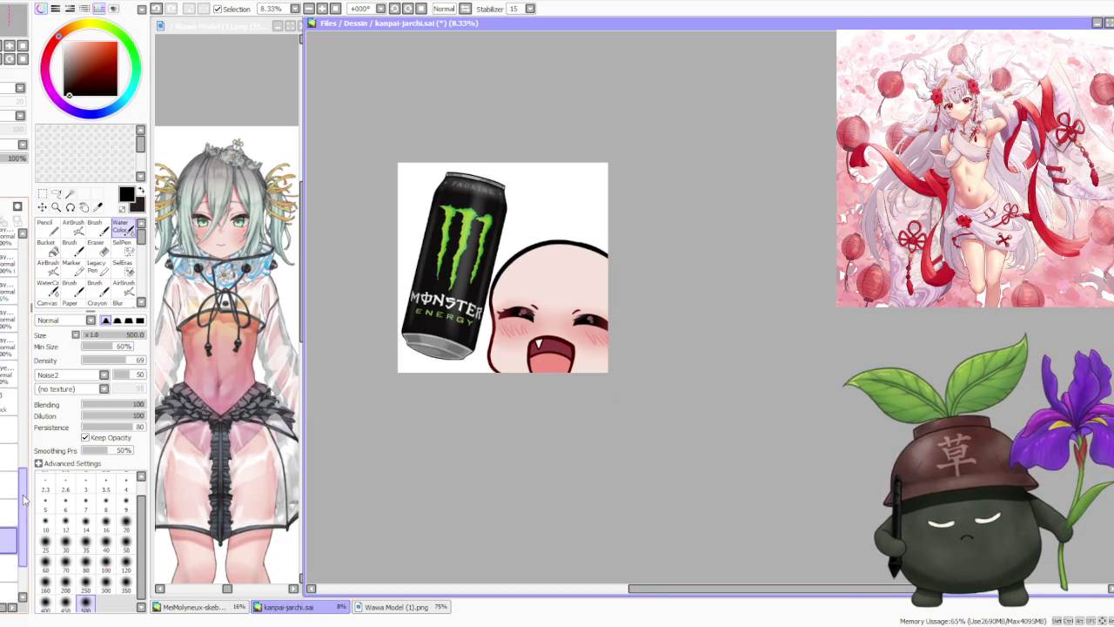
left_click(19, 539)
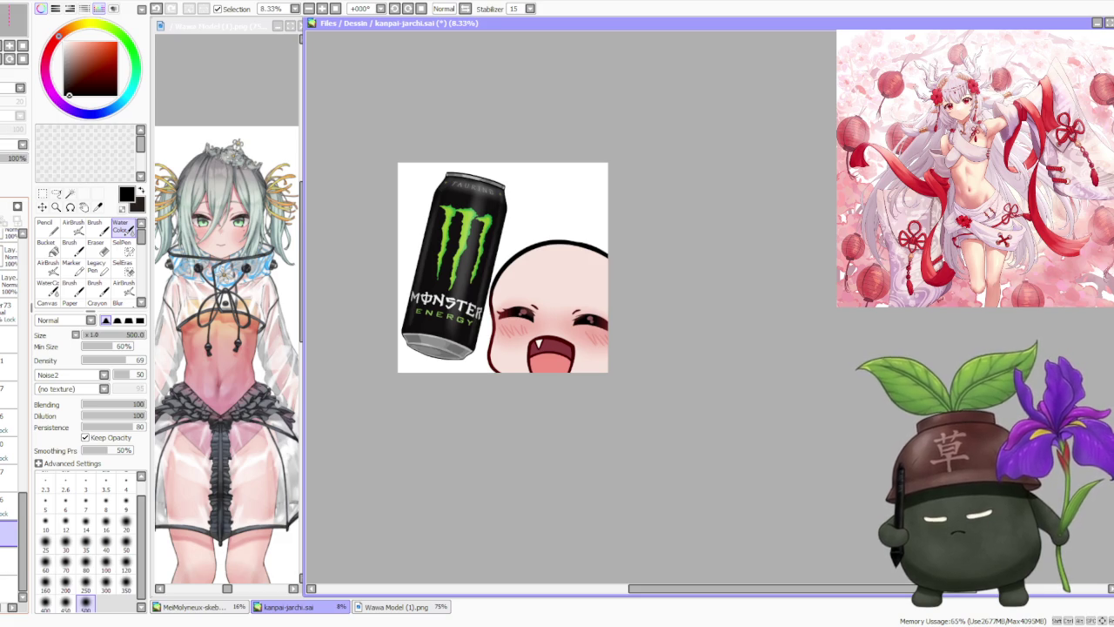
- Glance at the Wawa Model reference and return to the kanpai emote canvas
scroll(13, 522, "up", 1)
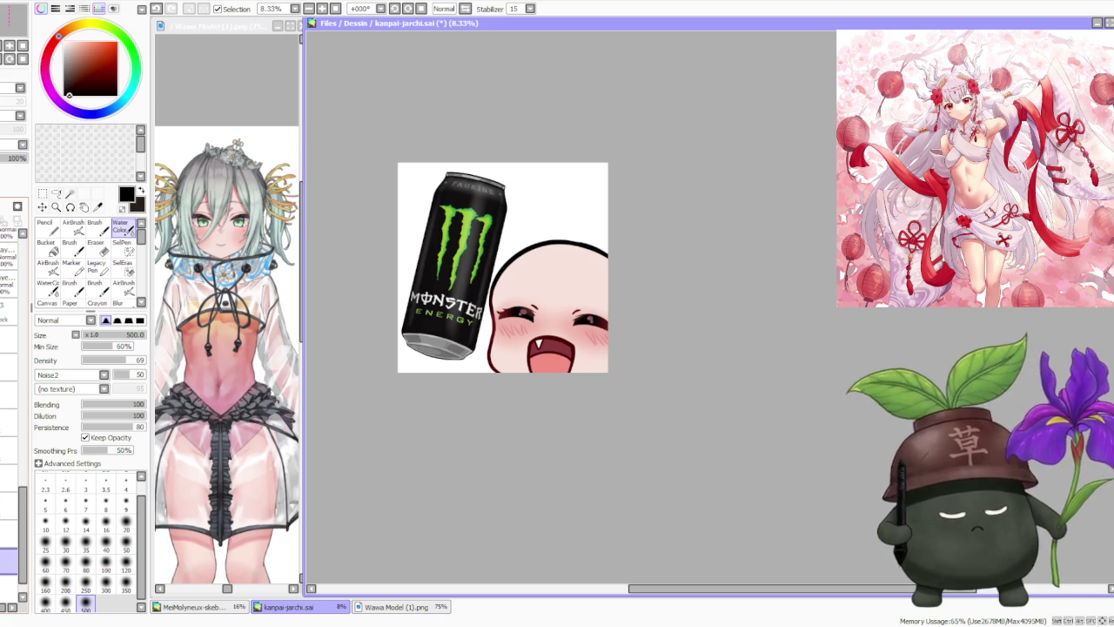
left_click(228, 588)
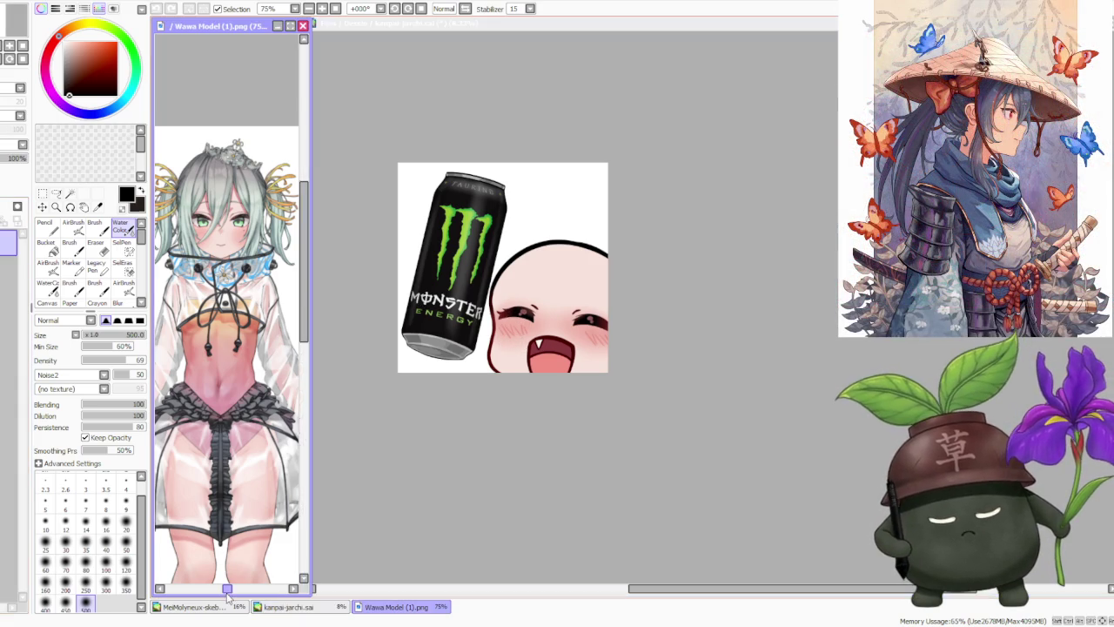
left_click_drag(228, 588, 220, 592)
left_click(463, 435)
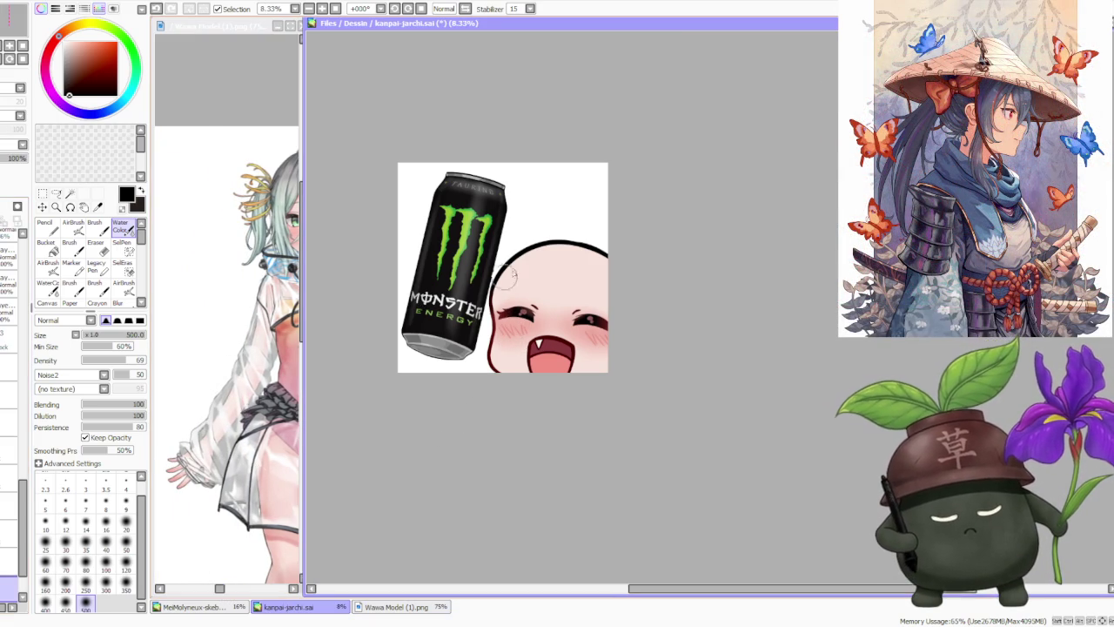
- Brush dark red lines below the can's bottom and down the face's left edge
scroll(527, 300, "up", 2)
left_click(450, 391, "alt")
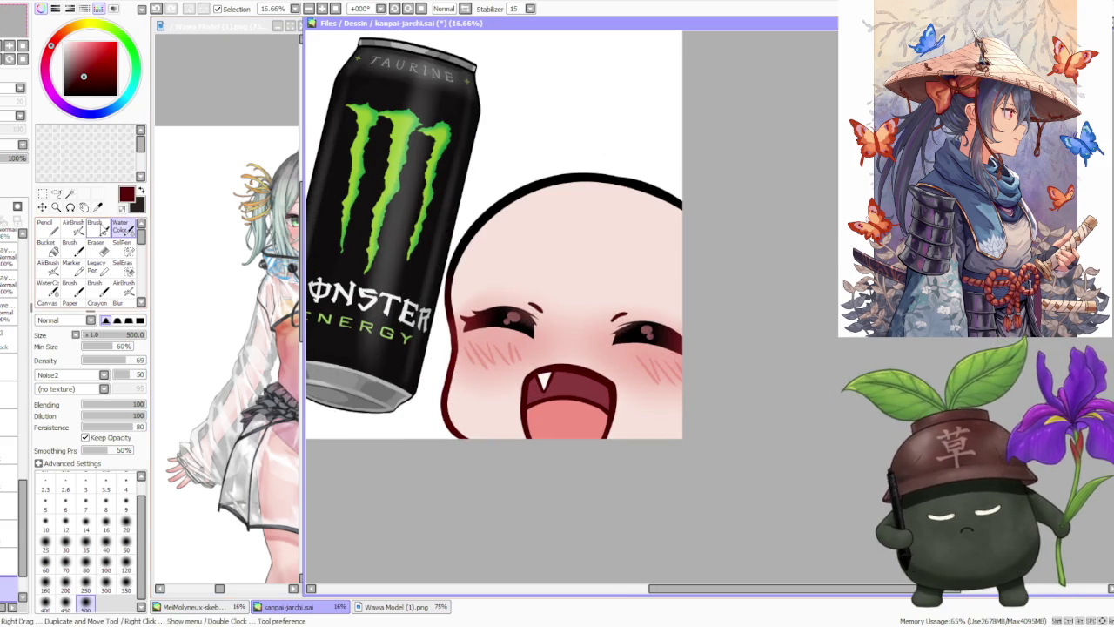
key("b")
left_click_drag(416, 391, 463, 435)
left_click_drag(448, 287, 446, 418)
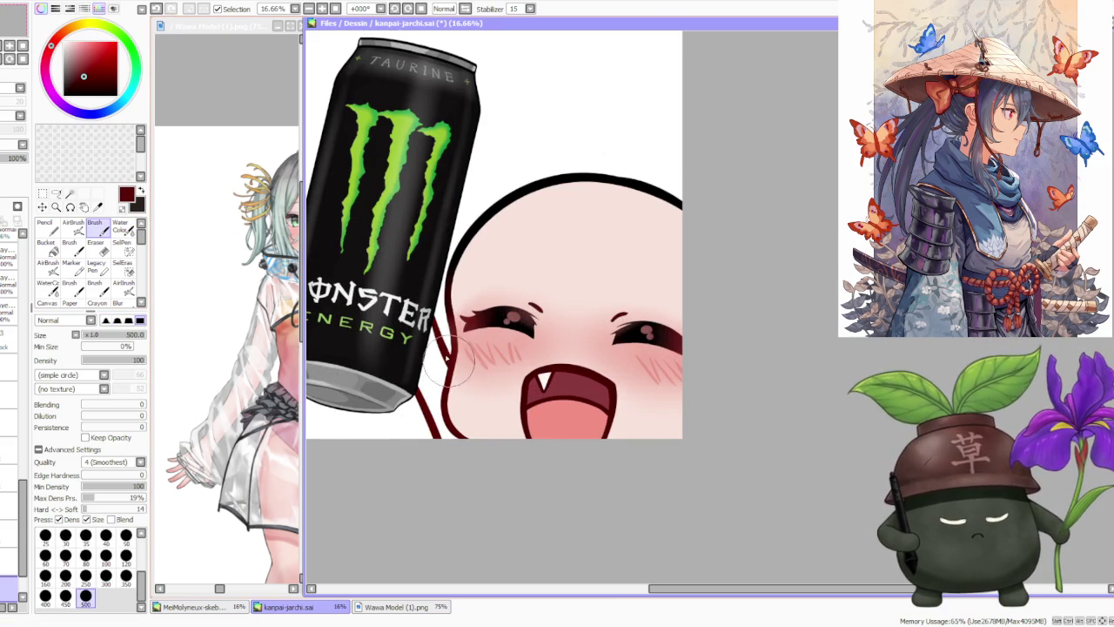
- Add more dark red strokes below the can and along the face's left edge, checking the reference
scroll(448, 272, "down", 1)
left_click_drag(421, 364, 435, 406)
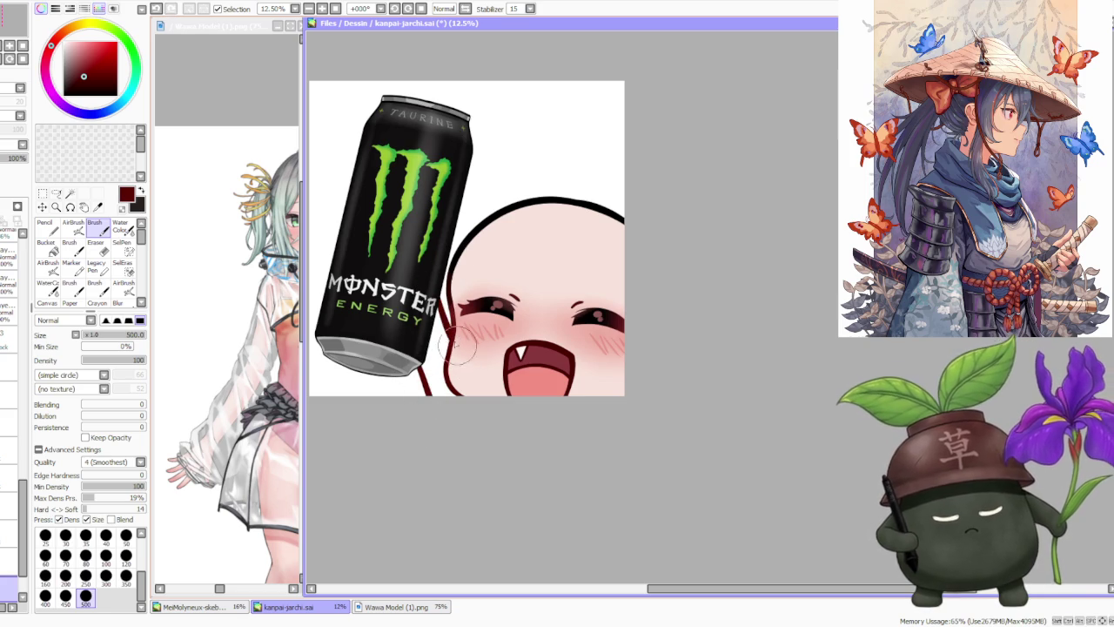
left_click_drag(446, 390, 440, 294)
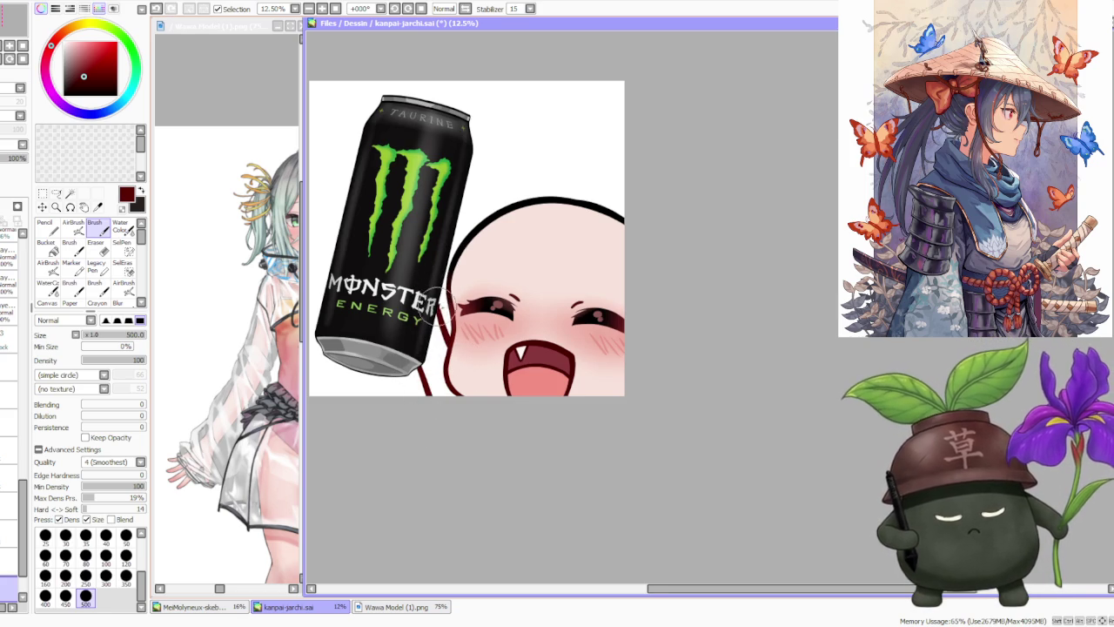
scroll(492, 215, "down", 1)
scroll(489, 231, "up", 1)
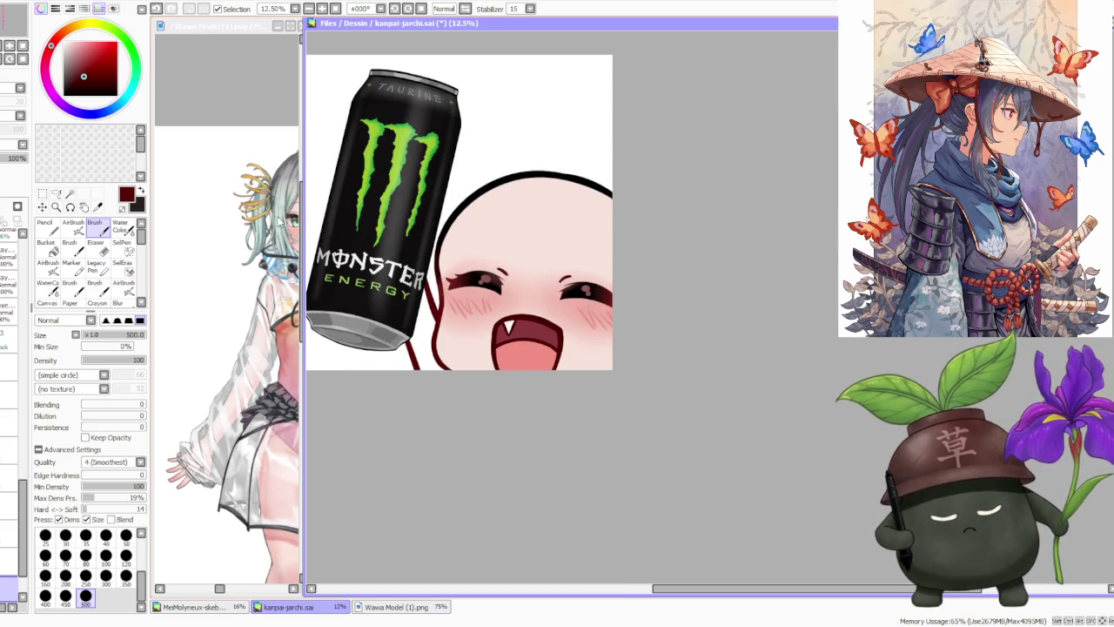
left_click(219, 590)
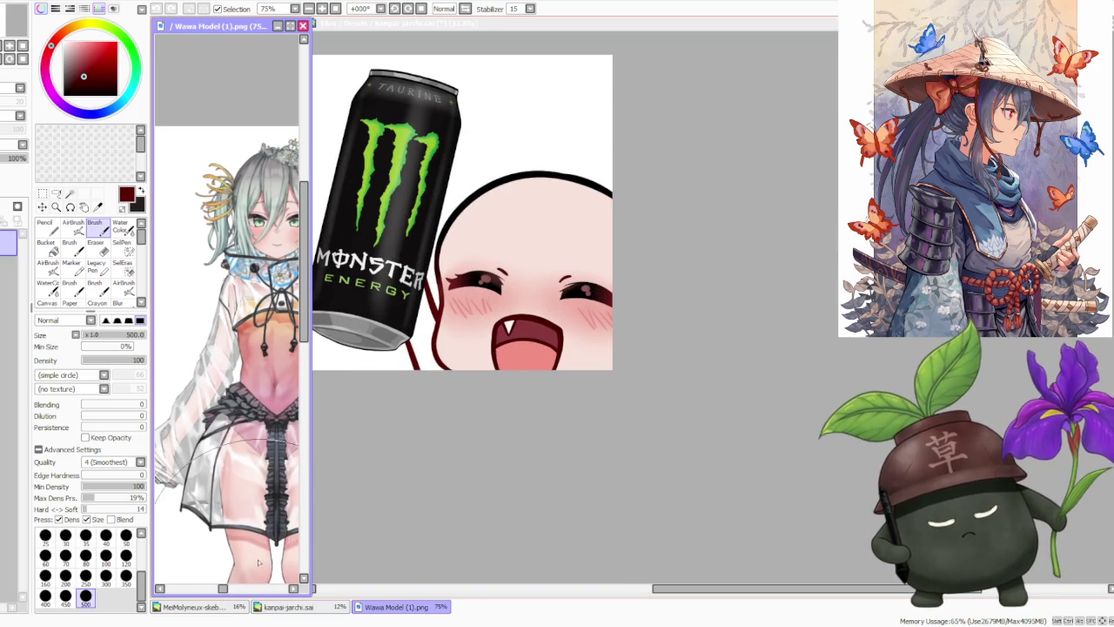
left_click(414, 475)
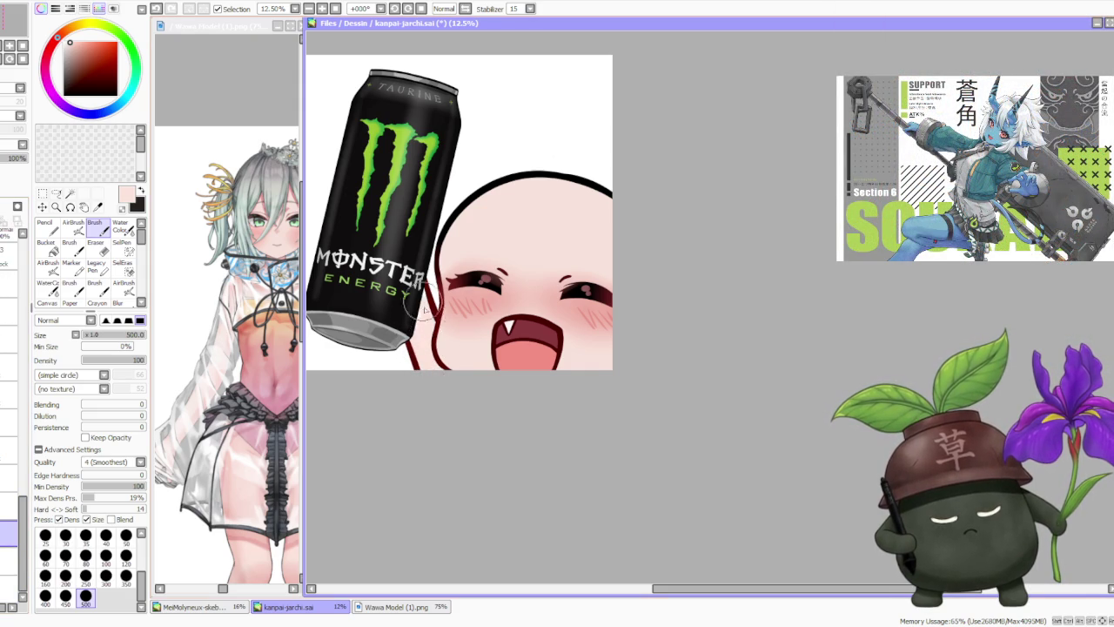
scroll(471, 203, "down", 3)
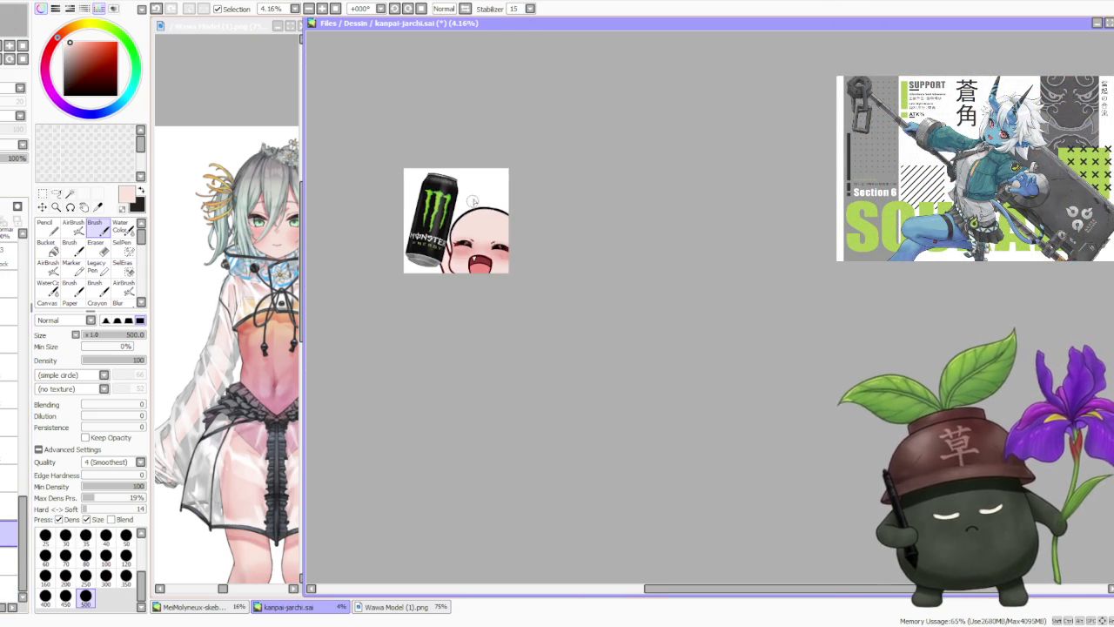
- Drag a layer lower in the Layer panel stack
scroll(472, 203, "up", 2)
scroll(475, 203, "up", 1)
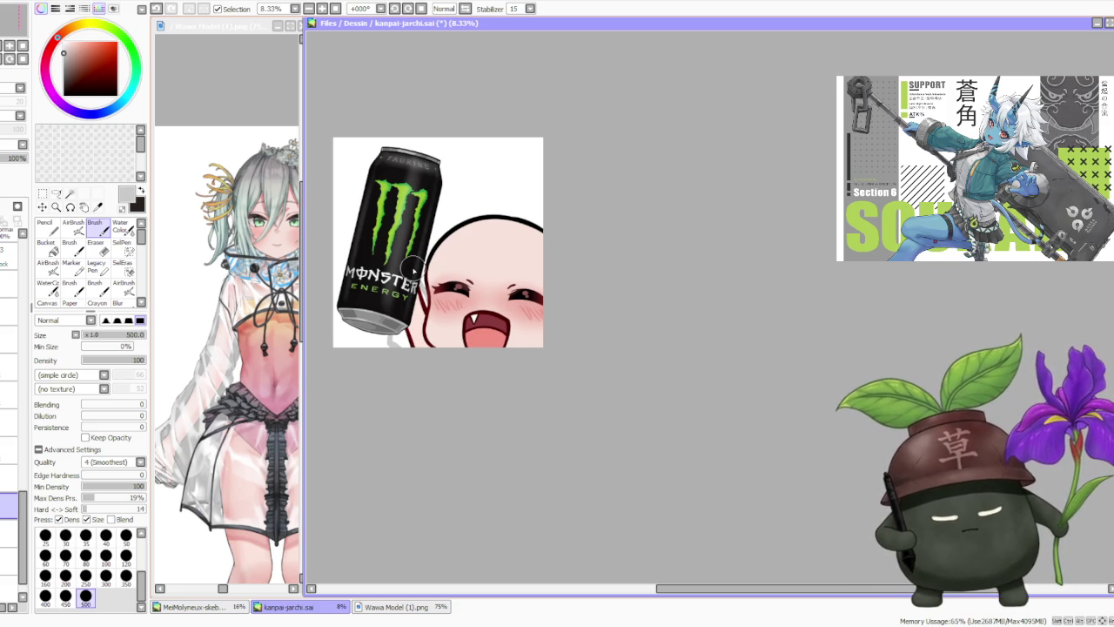
left_click_drag(7, 508, 7, 567)
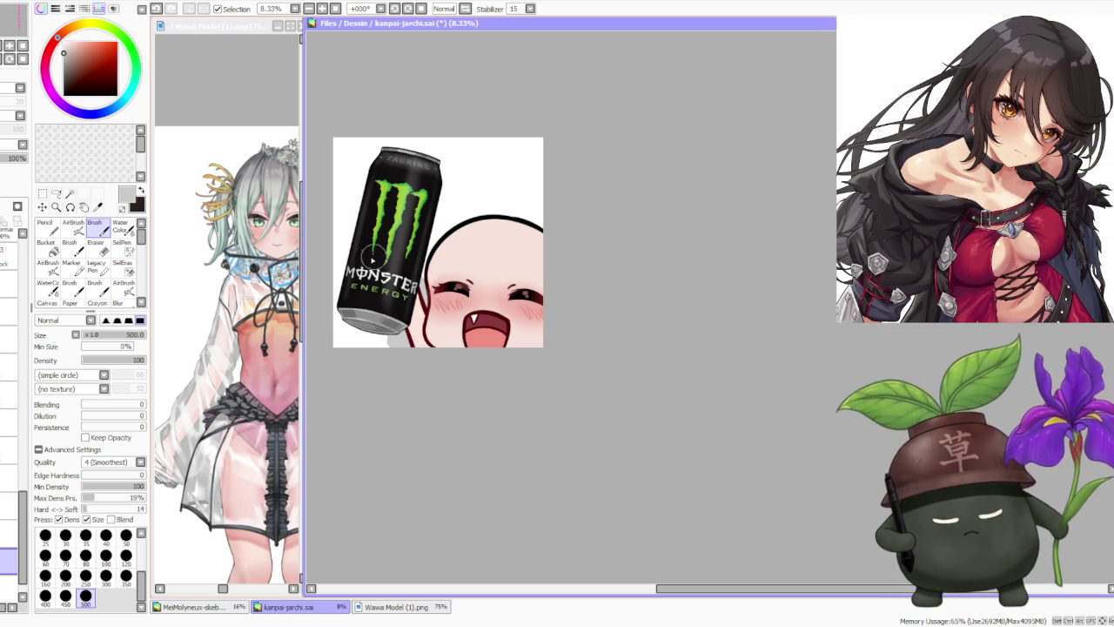
- Select another layer, pick white, and undo the stray mark near the can's bottom
left_click(9, 505)
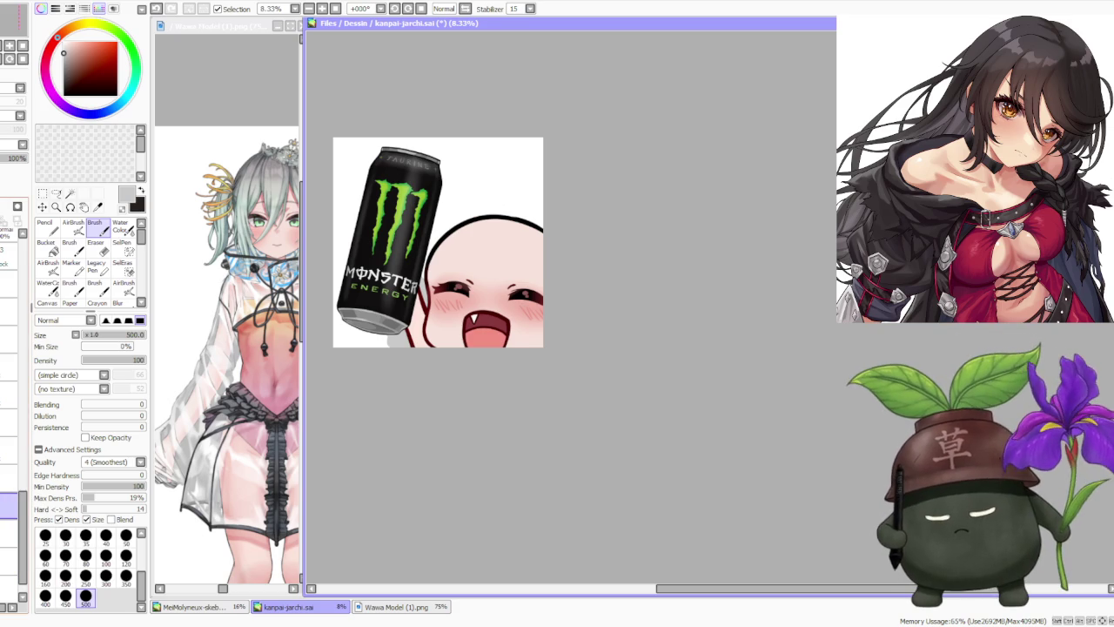
left_click(396, 266, "alt")
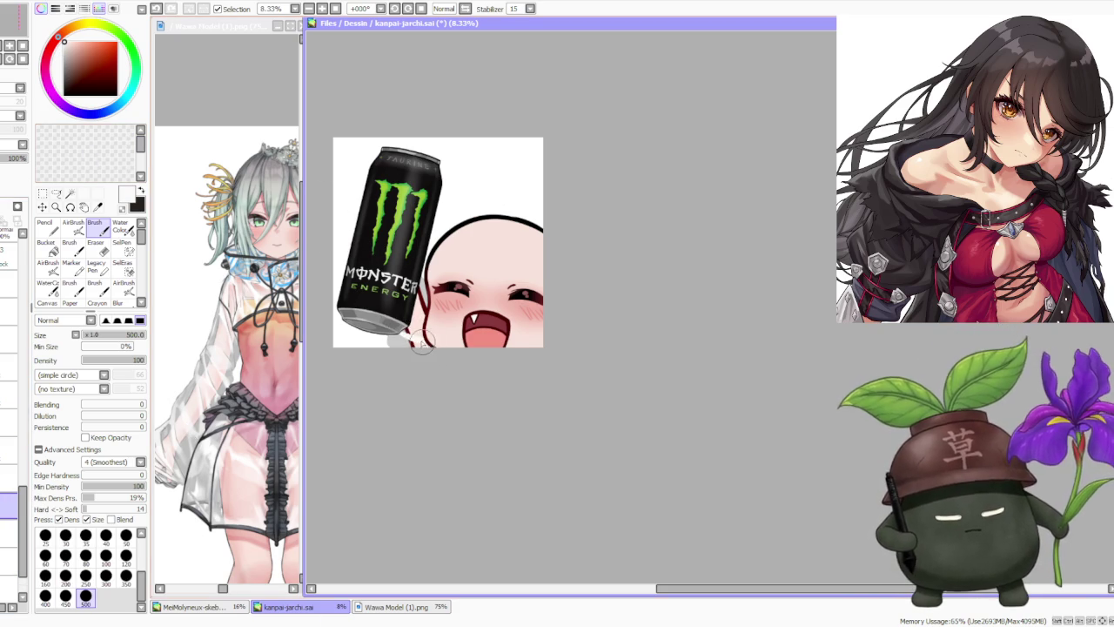
key("ctrl+z")
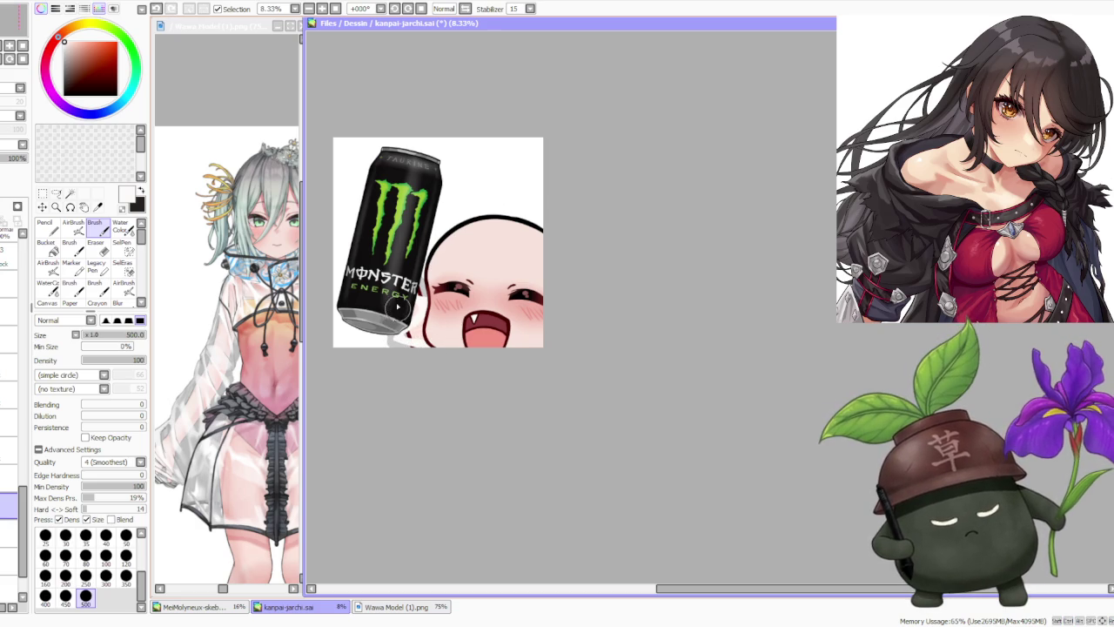
scroll(403, 239, "down", 1)
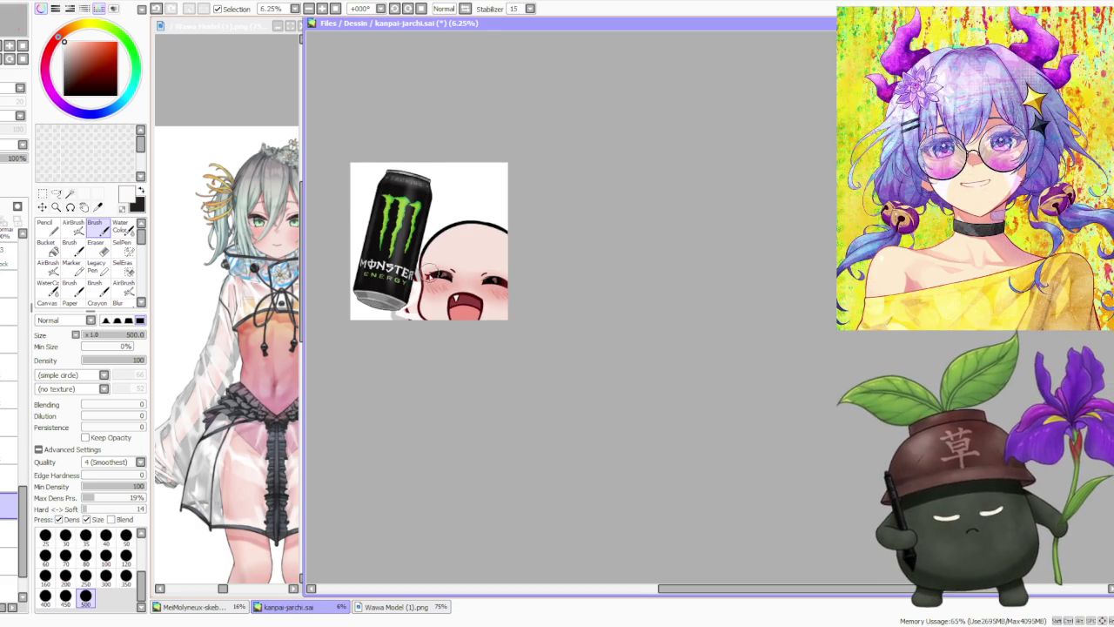
- Swap the drawing colour to white and back to black, then undo the last stroke
scroll(428, 279, "up", 1)
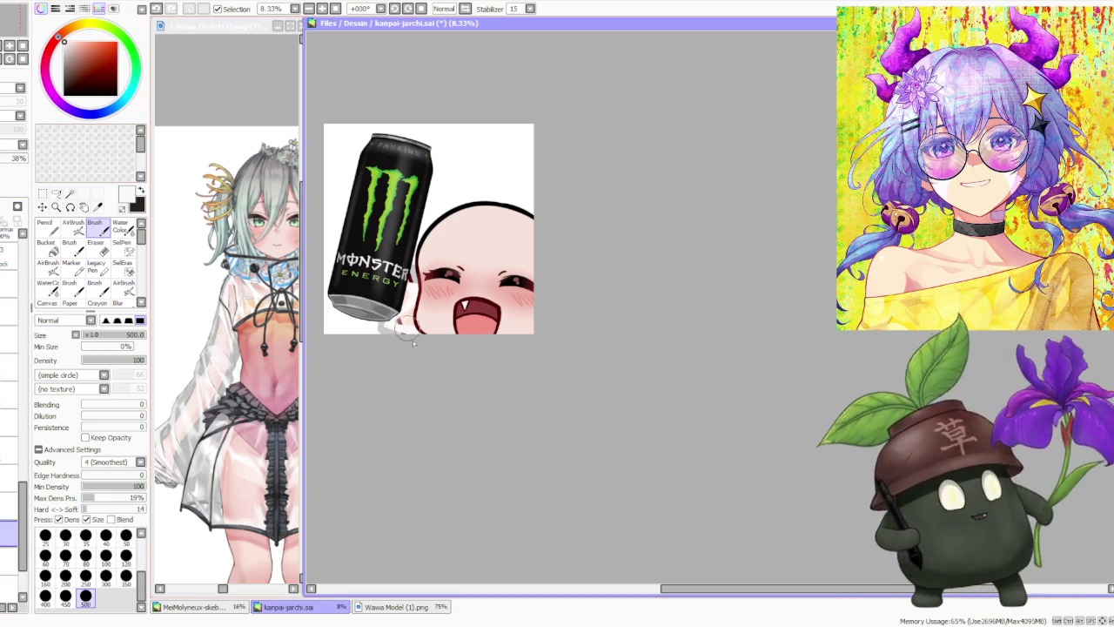
scroll(409, 225, "down", 1)
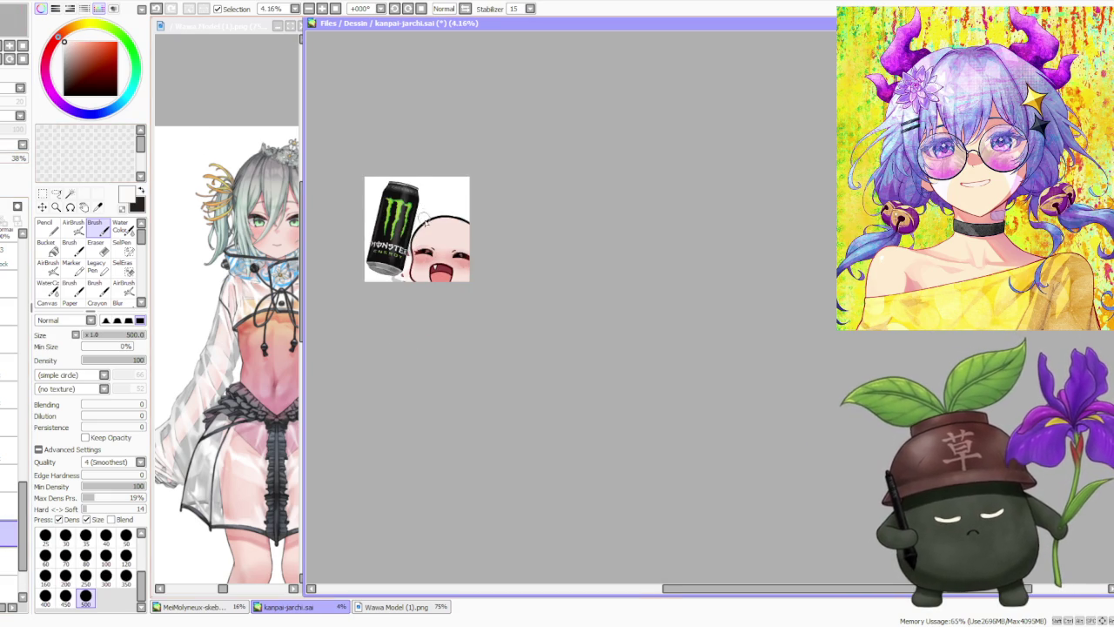
scroll(423, 219, "up", 1)
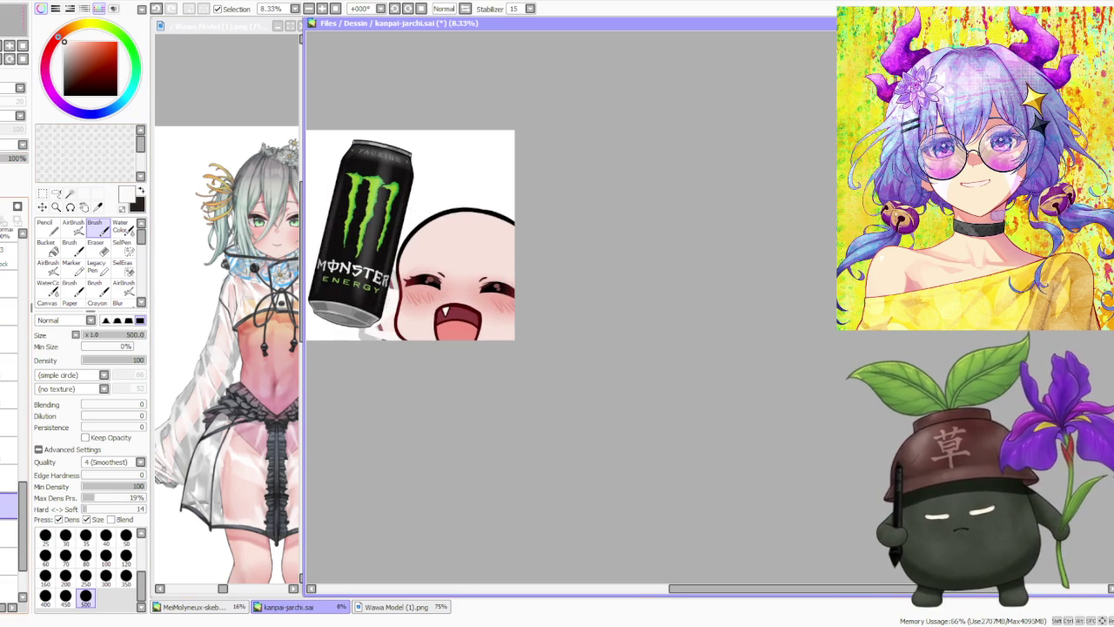
scroll(350, 320, "up", 1)
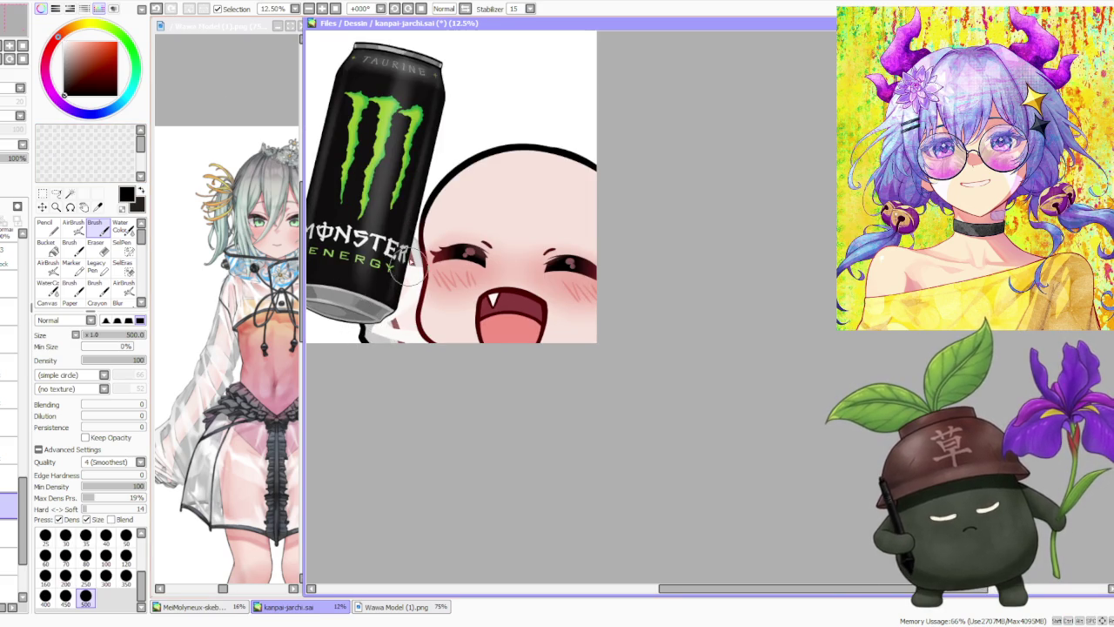
scroll(426, 191, "down", 1)
scroll(444, 156, "down", 2)
scroll(456, 154, "up", 1)
scroll(455, 158, "up", 1)
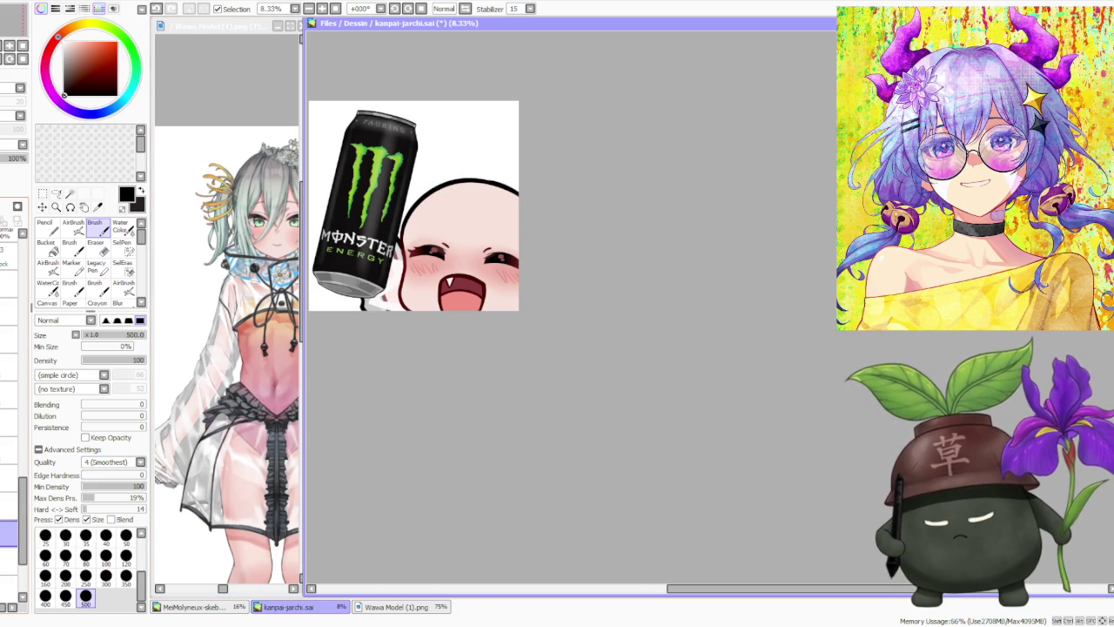
key("x")
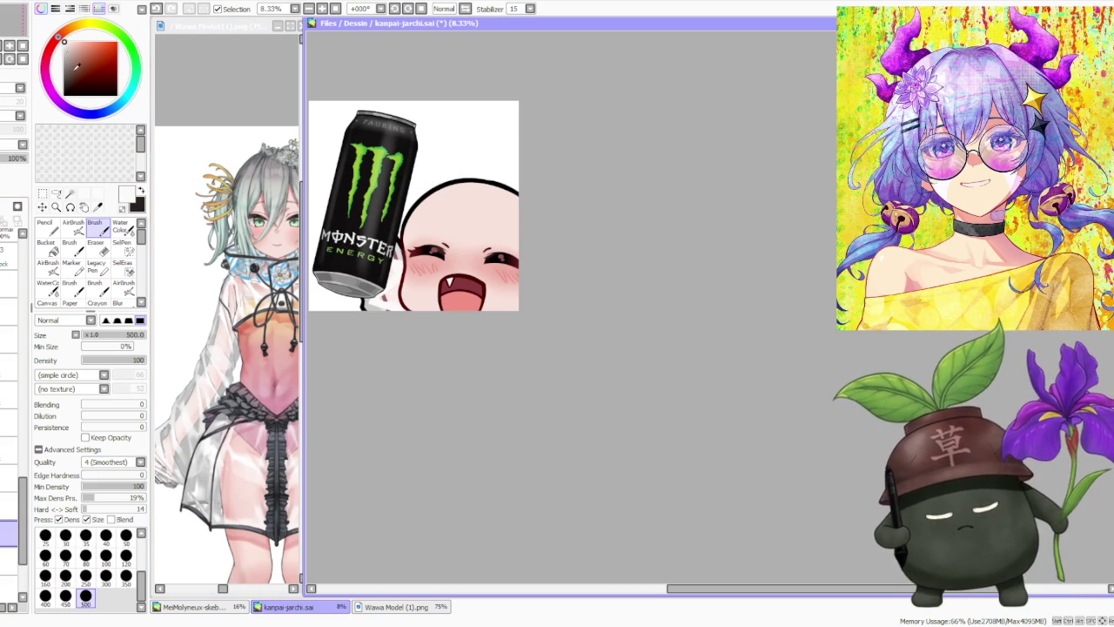
key("x")
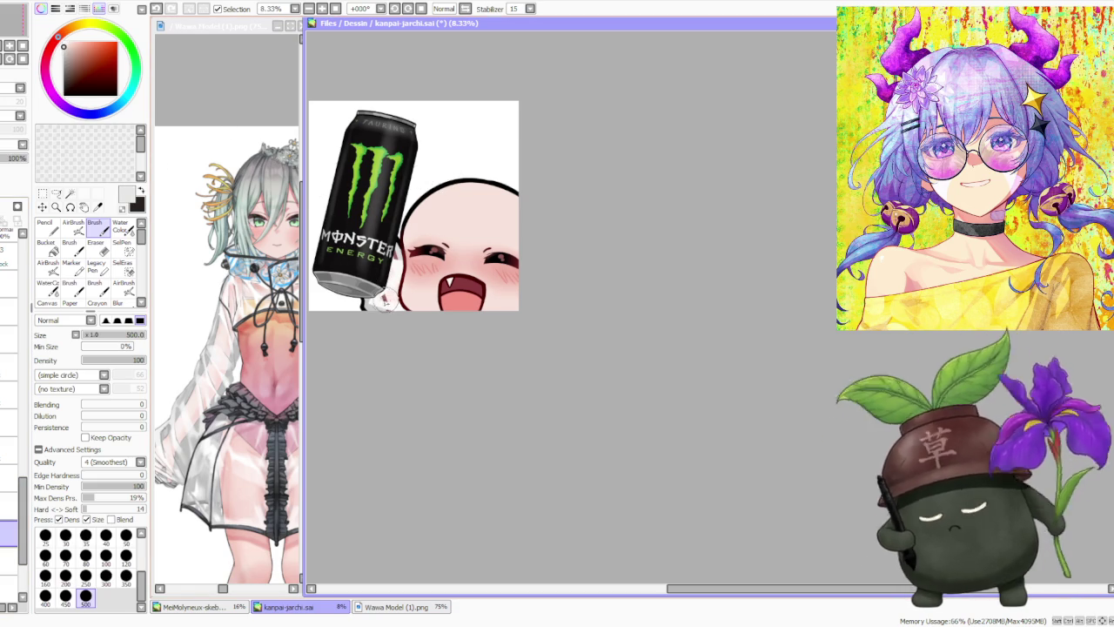
key("ctrl+z")
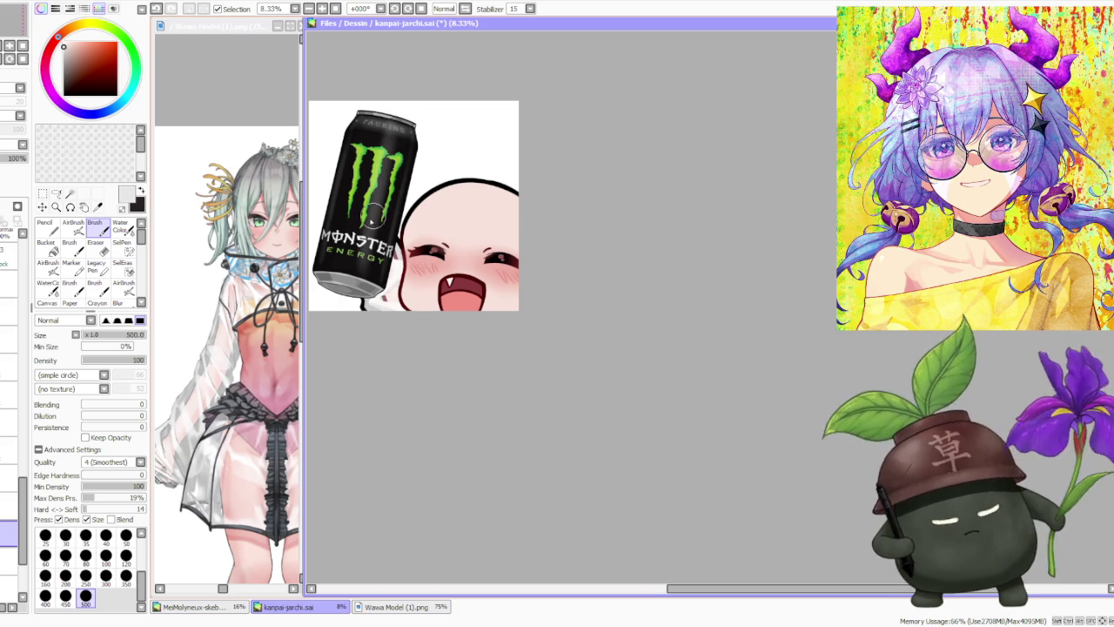
- Brush a faint light-grey stroke on the left cheek, then select the AirBrush
key("x")
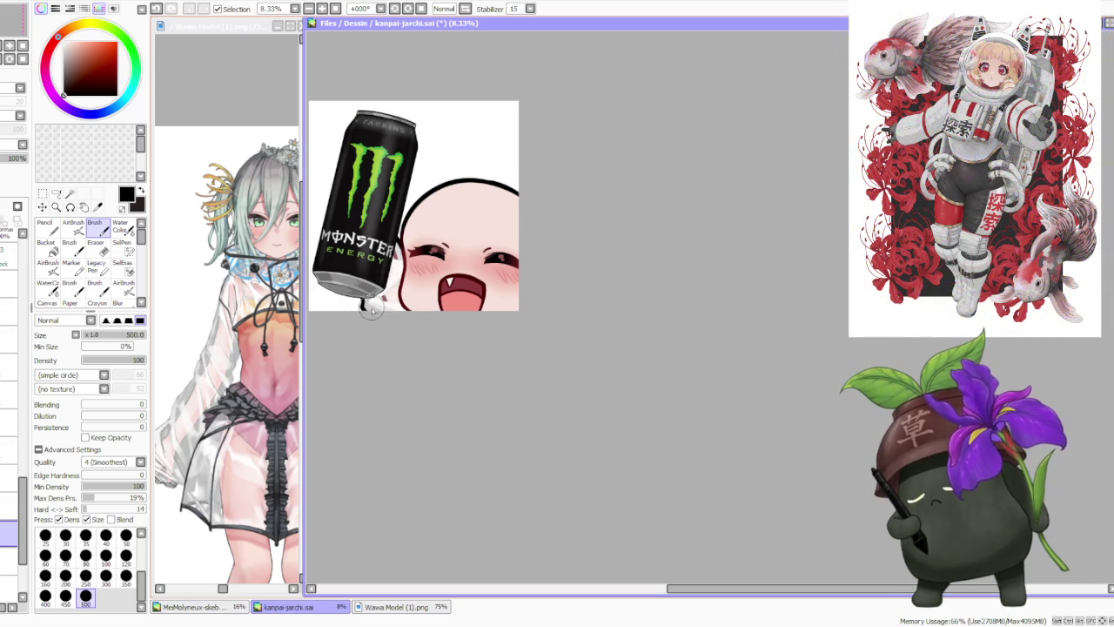
left_click(66, 61)
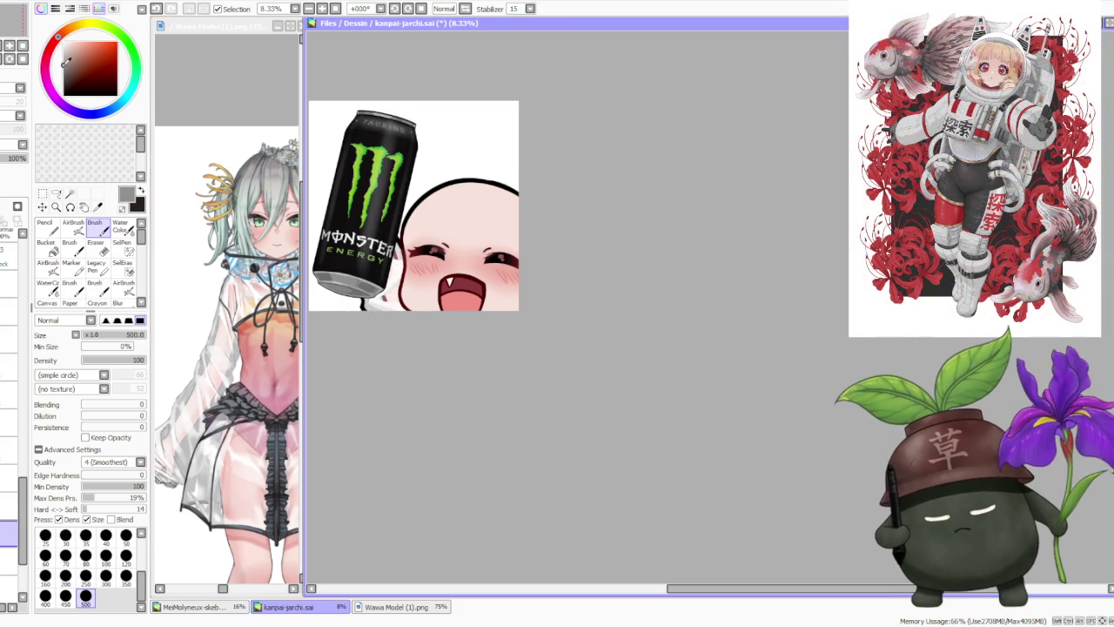
left_click_drag(383, 298, 402, 273)
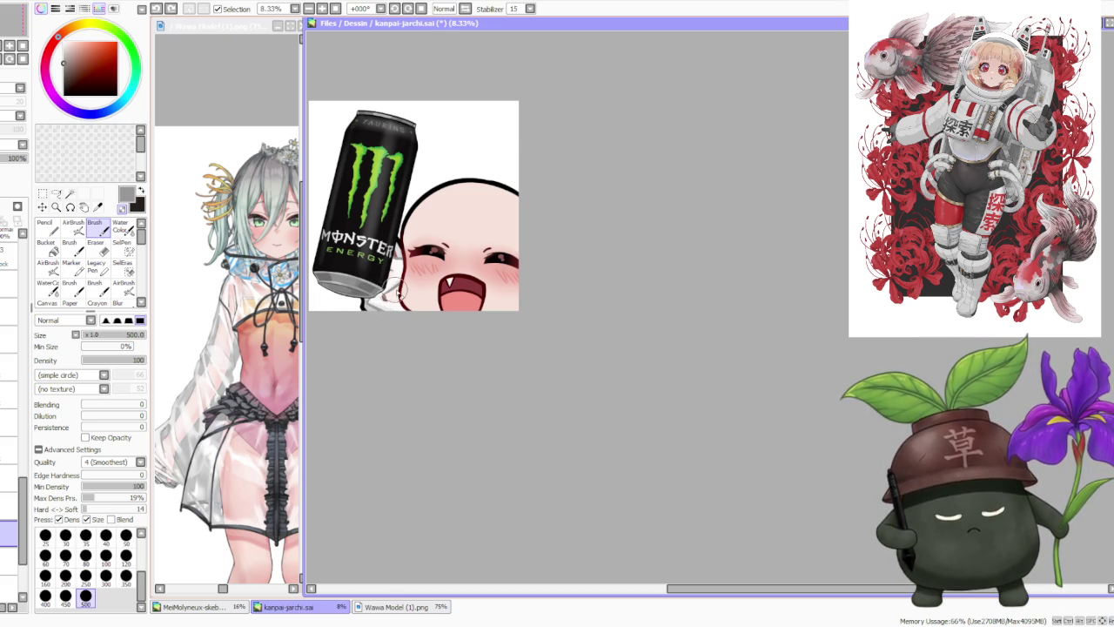
scroll(388, 276, "down", 1)
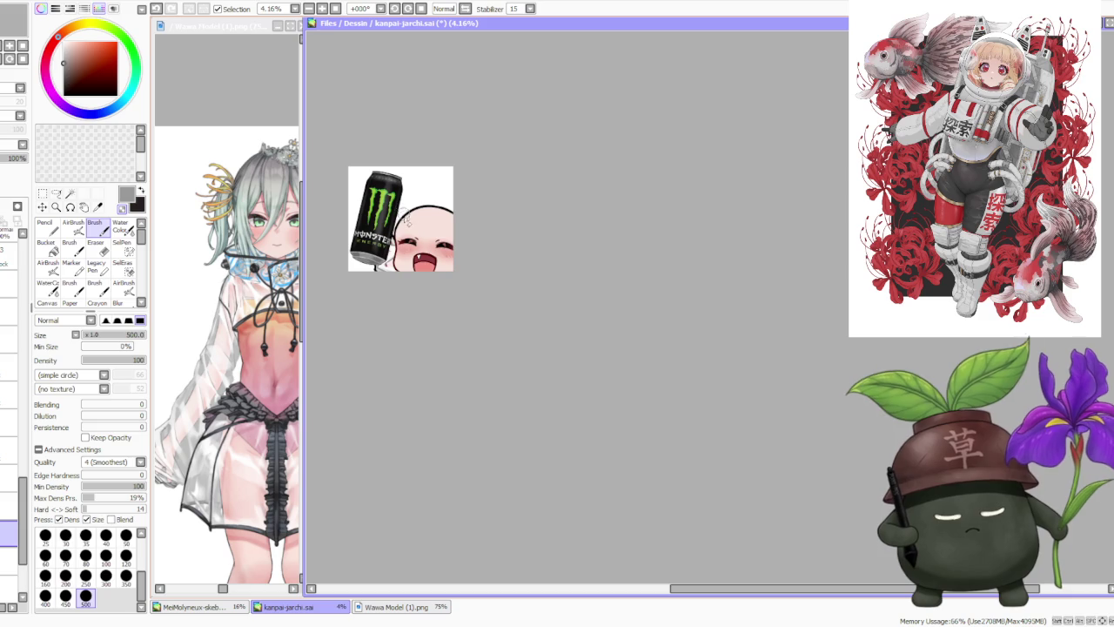
scroll(405, 219, "up", 1)
scroll(387, 234, "up", 1)
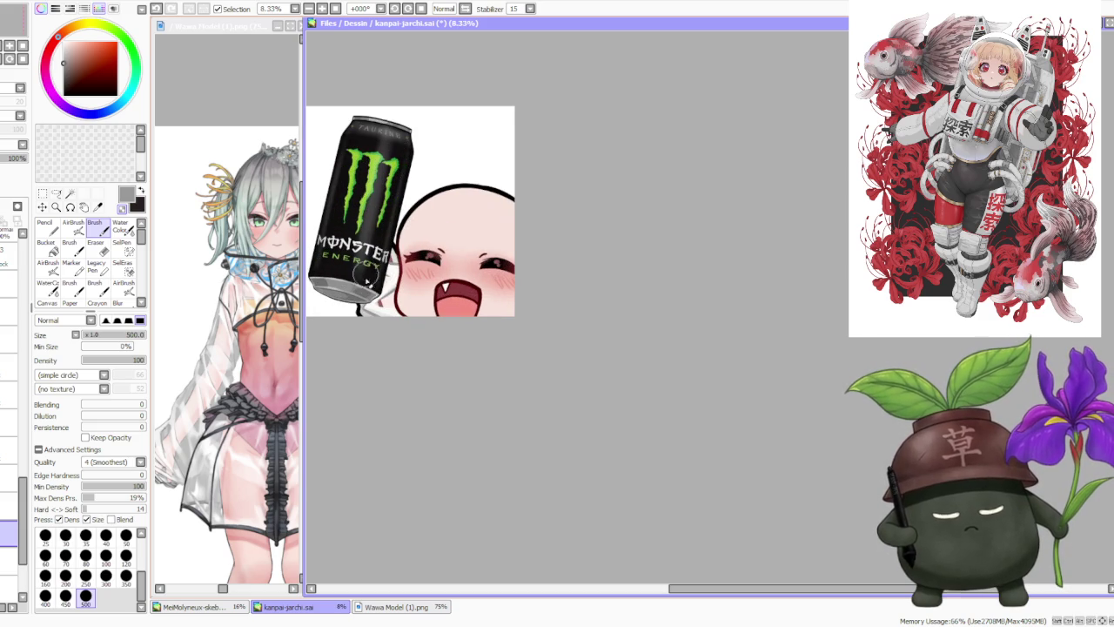
scroll(366, 275, "up", 1)
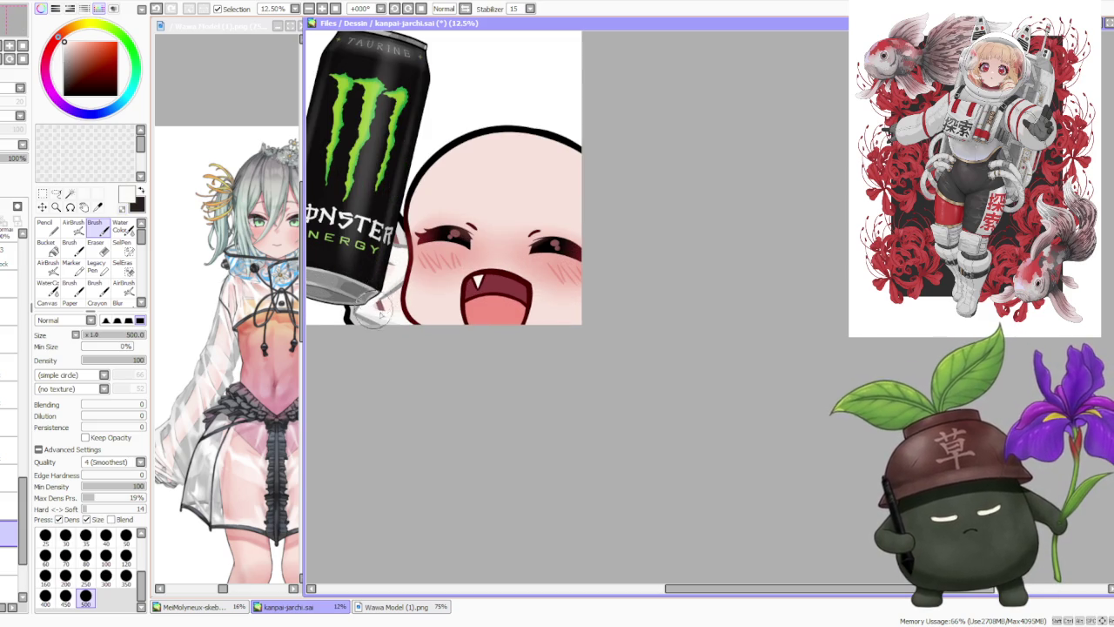
scroll(371, 304, "down", 1)
scroll(374, 292, "down", 1)
scroll(376, 276, "up", 1)
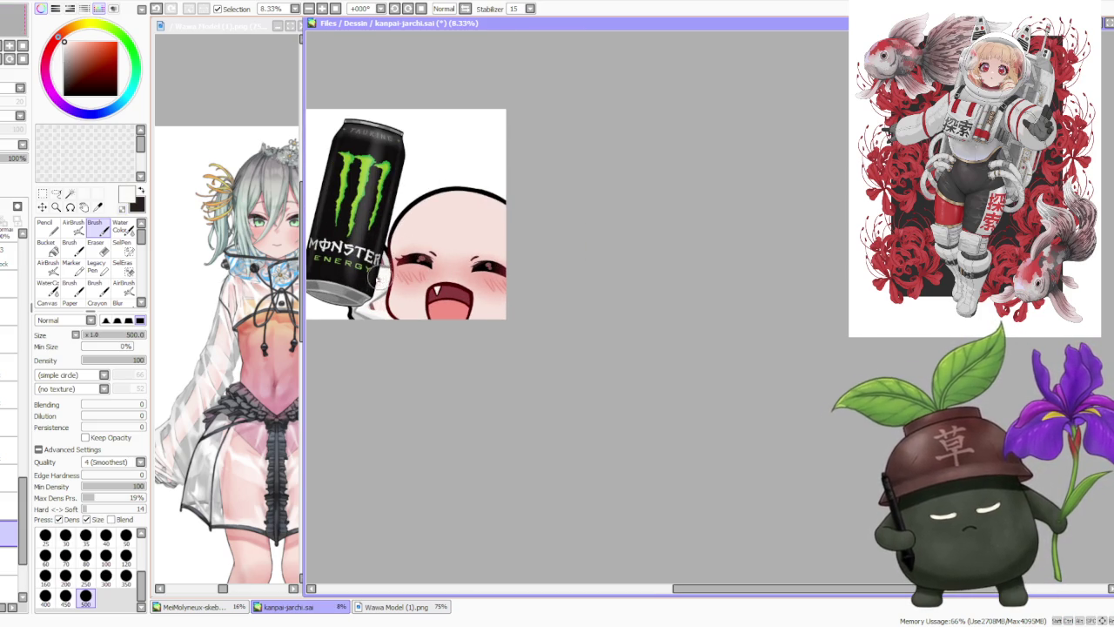
left_click(73, 224)
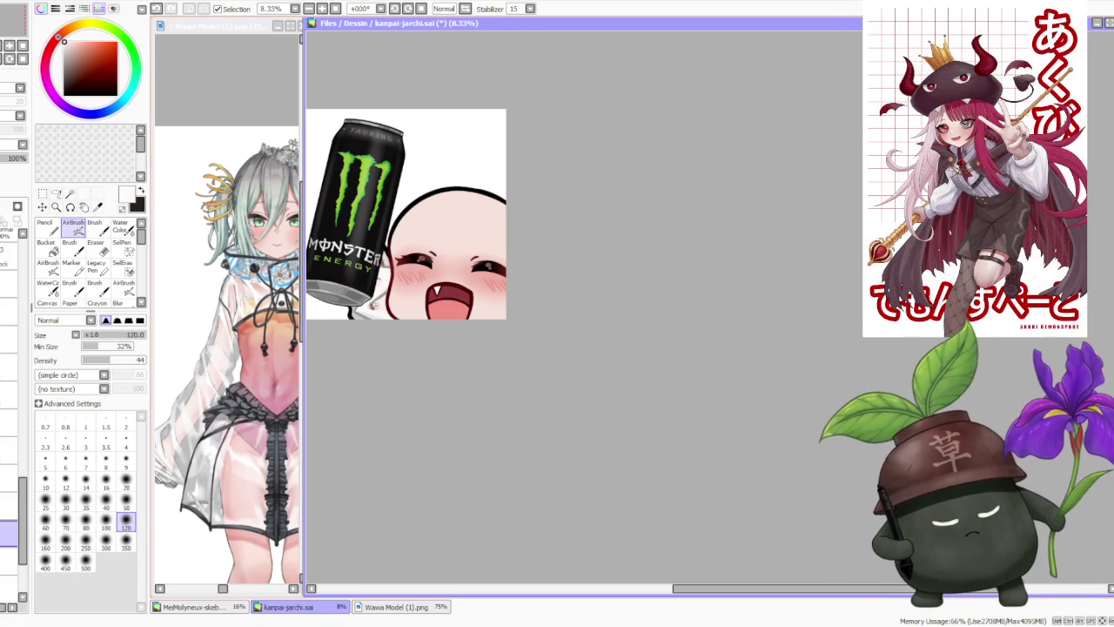
- Set the AirBrush size to 350, then switch back to the regular Brush
left_click(126, 546)
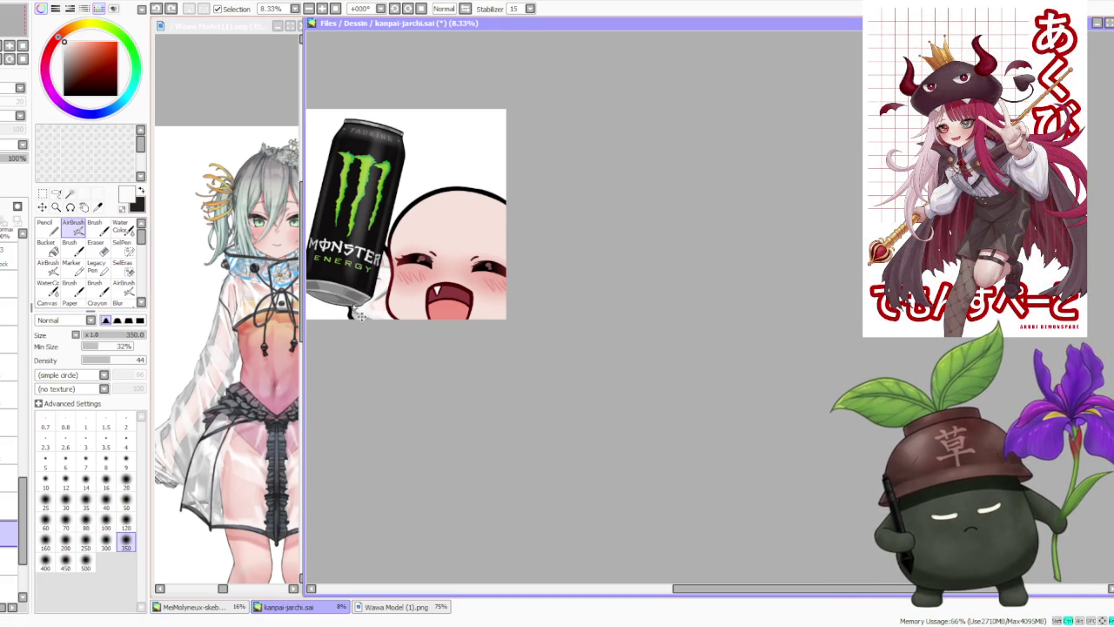
scroll(357, 302, "down", 1)
scroll(403, 185, "down", 2)
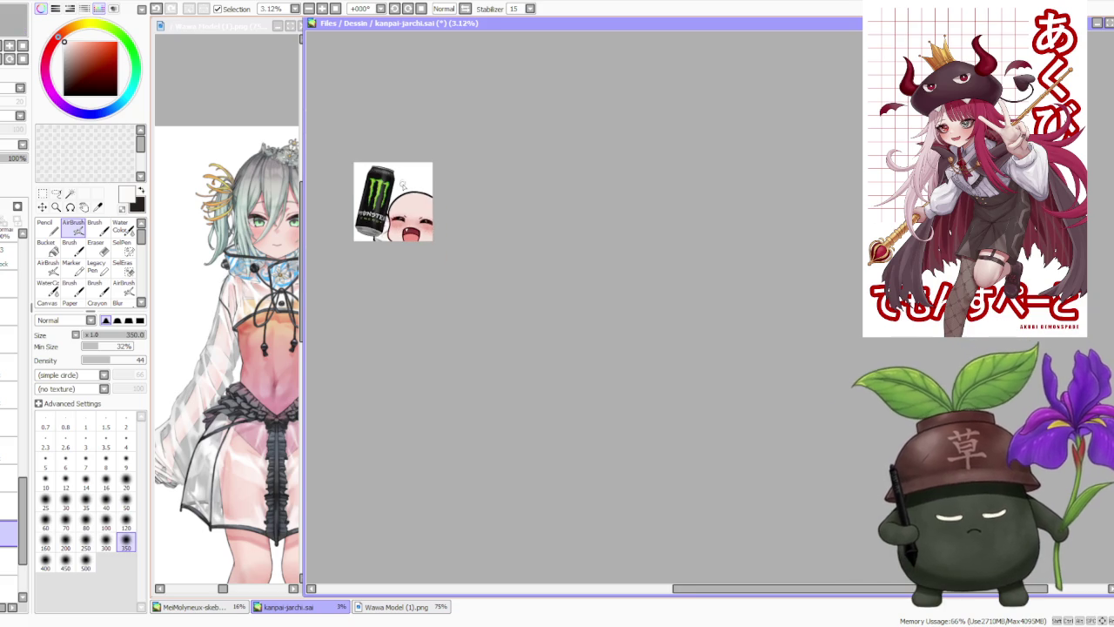
scroll(390, 193, "up", 2)
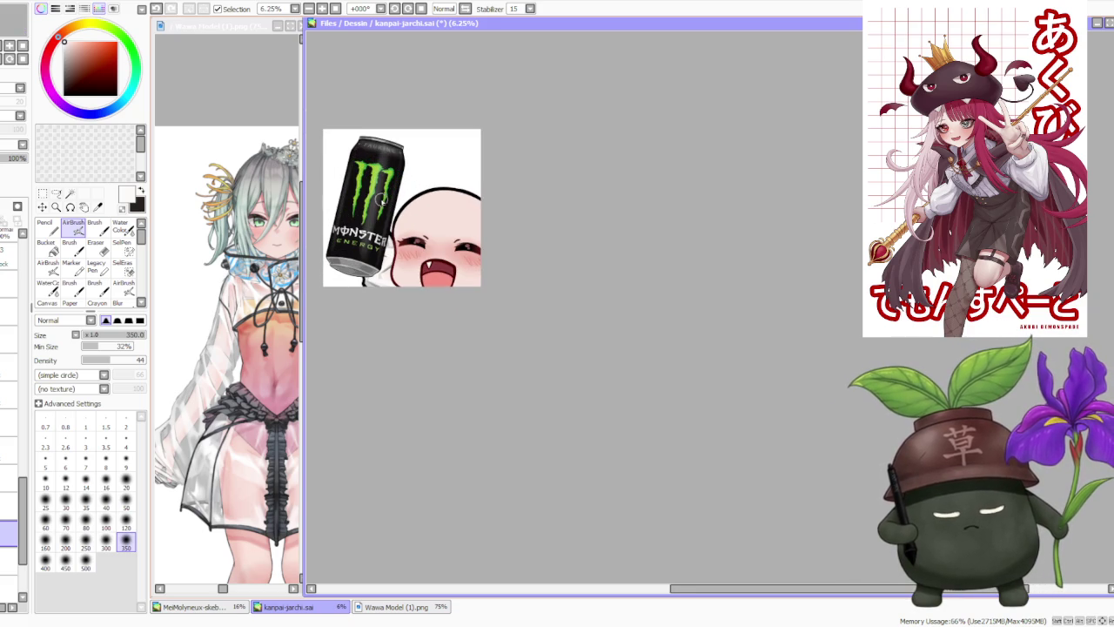
scroll(384, 196, "up", 1)
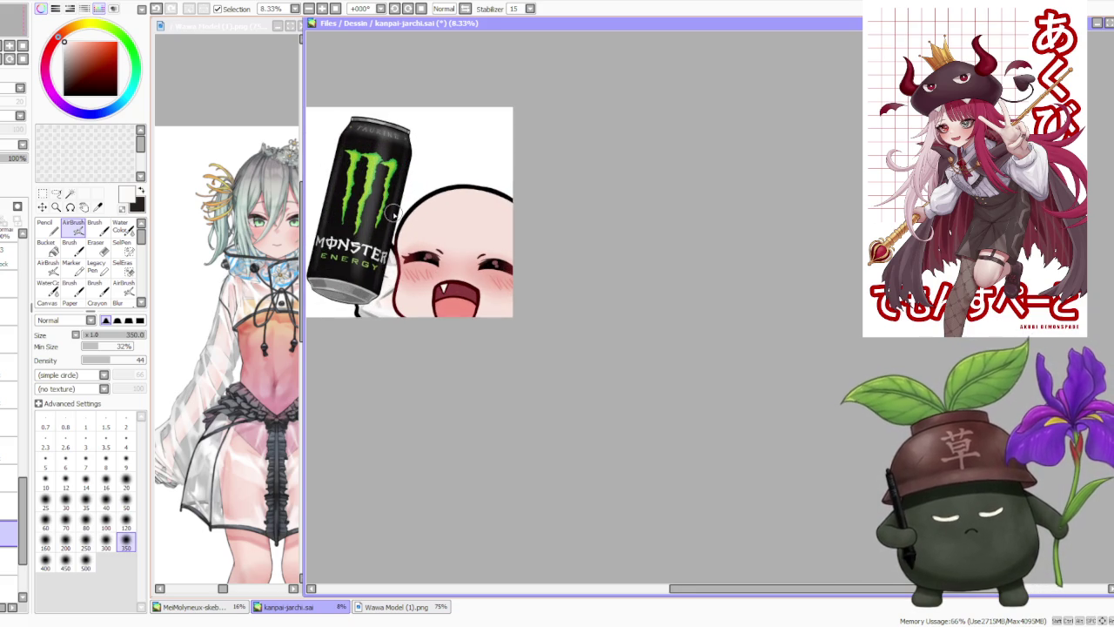
scroll(391, 215, "down", 1)
scroll(393, 179, "down", 1)
scroll(399, 179, "up", 2)
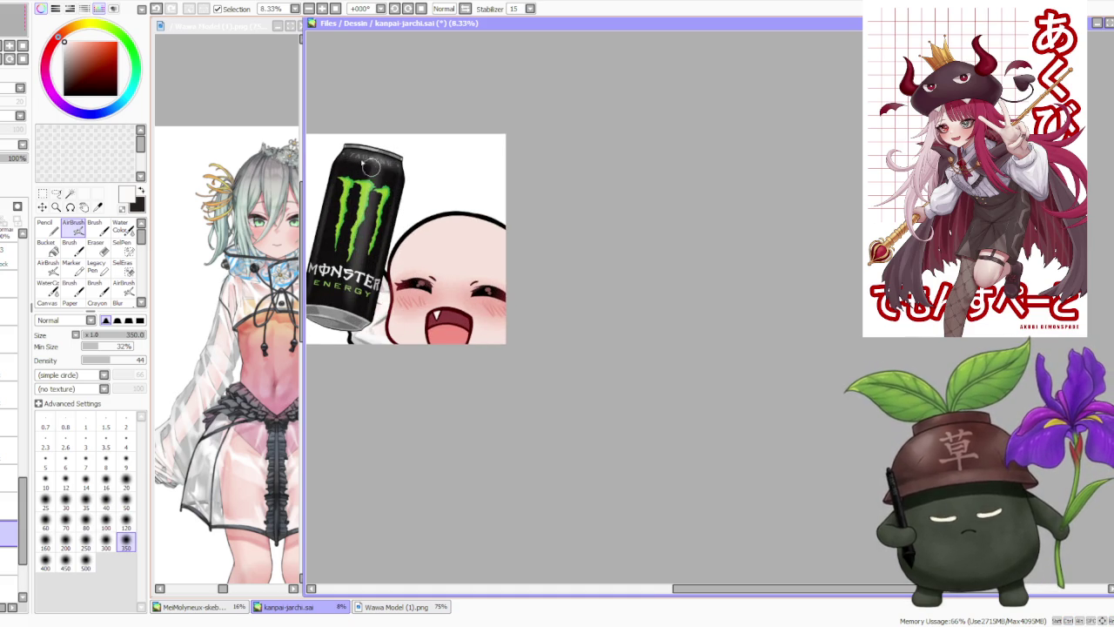
key("b")
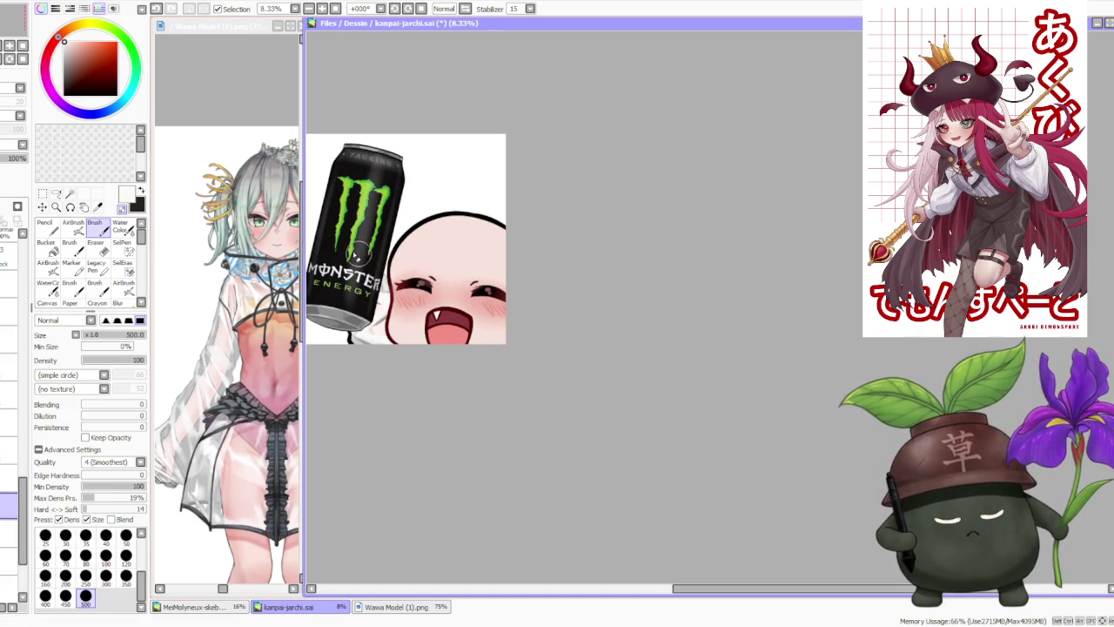
- Make black the drawing colour and leave the latest stroke undone
key("x")
key("ctrl+z")
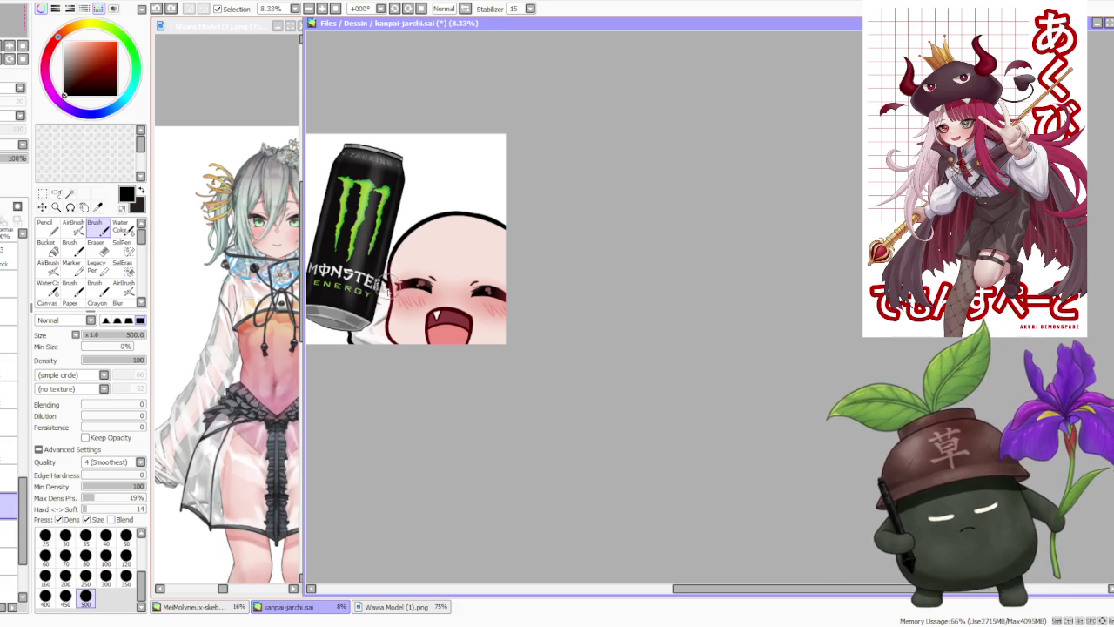
key("ctrl+y")
key("ctrl+z")
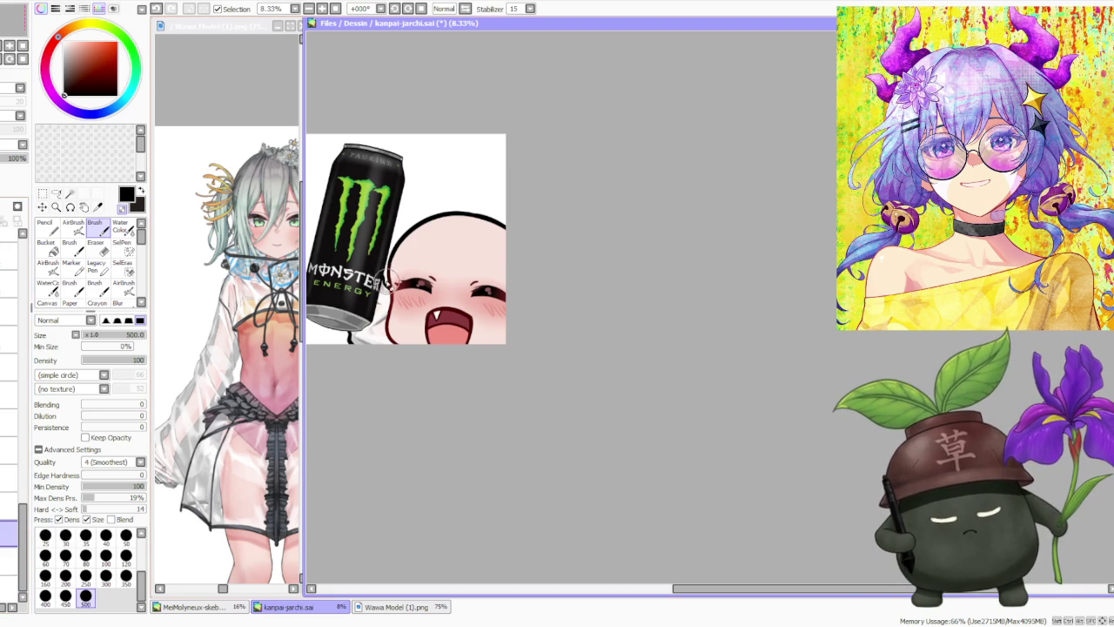
- Scroll through the layer list and select a different layer to work on
scroll(386, 277, "down", 1)
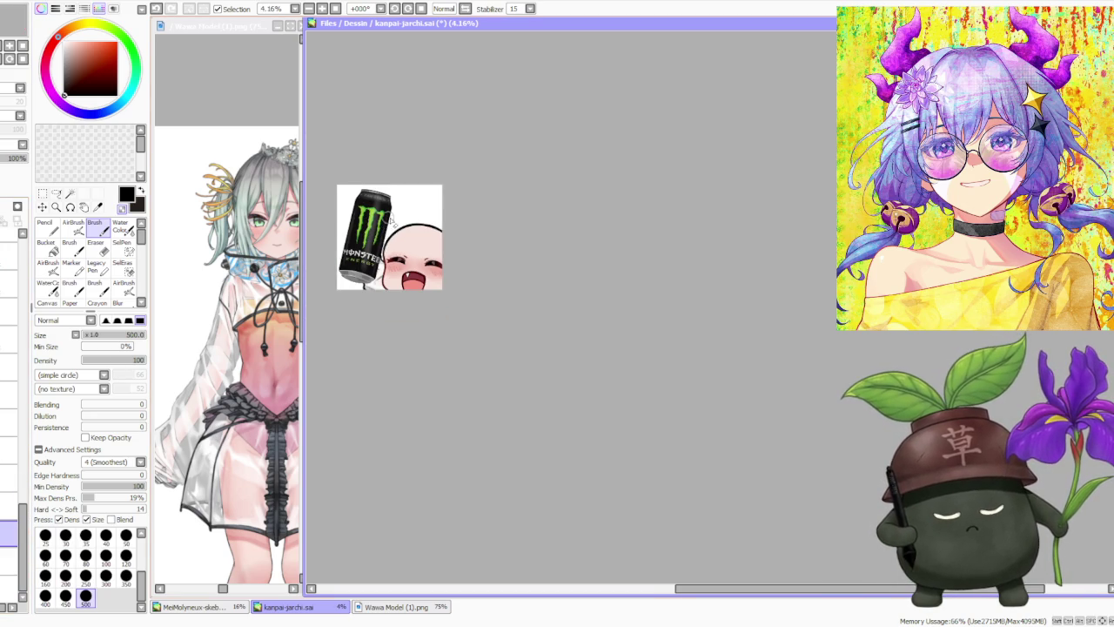
scroll(396, 254, "up", 1)
scroll(348, 287, "down", 1)
scroll(331, 301, "down", 1)
scroll(316, 310, "down", 1)
scroll(316, 310, "up", 1)
scroll(324, 313, "up", 1)
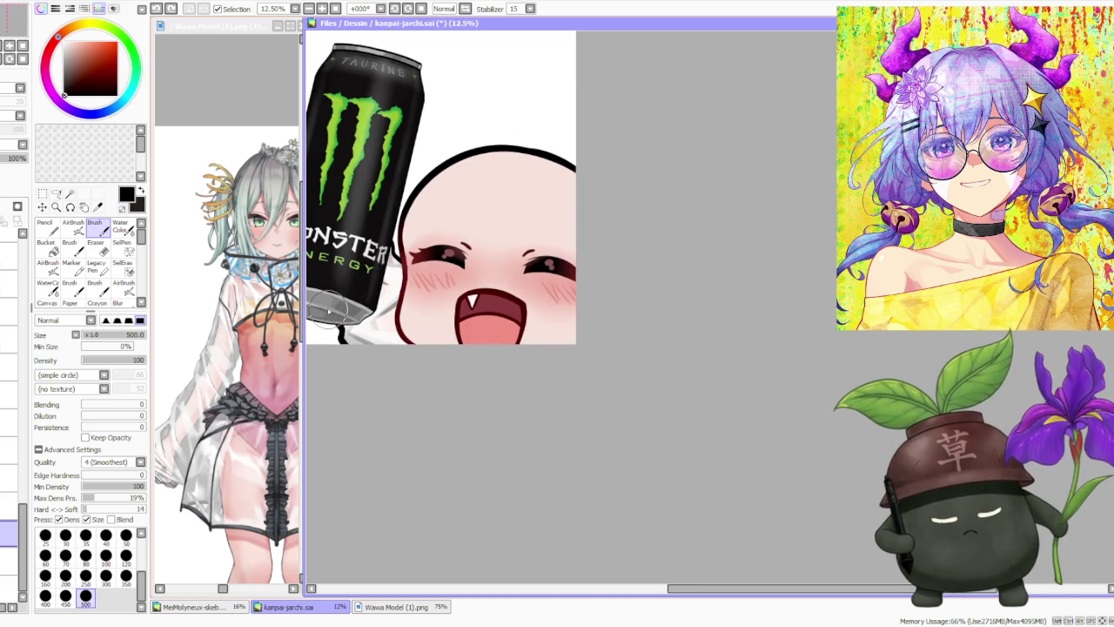
left_click(9, 396)
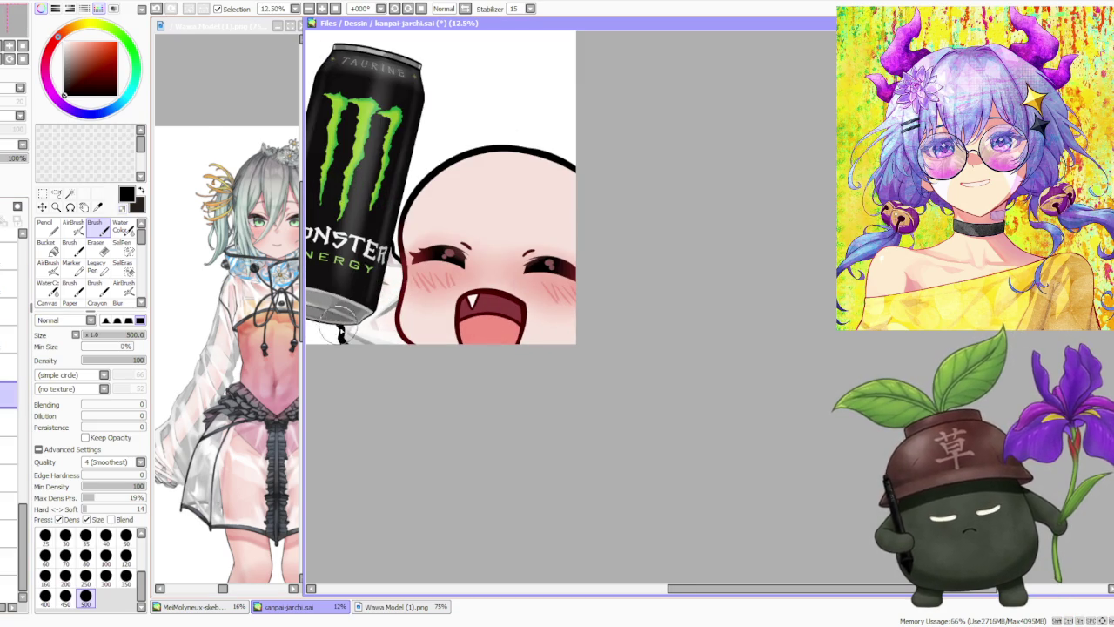
- Keep browsing the layer stack, dragging in the layer panel to inspect other layers
scroll(340, 327, "up", 1)
scroll(337, 320, "up", 1)
scroll(391, 300, "down", 2)
scroll(426, 287, "down", 2)
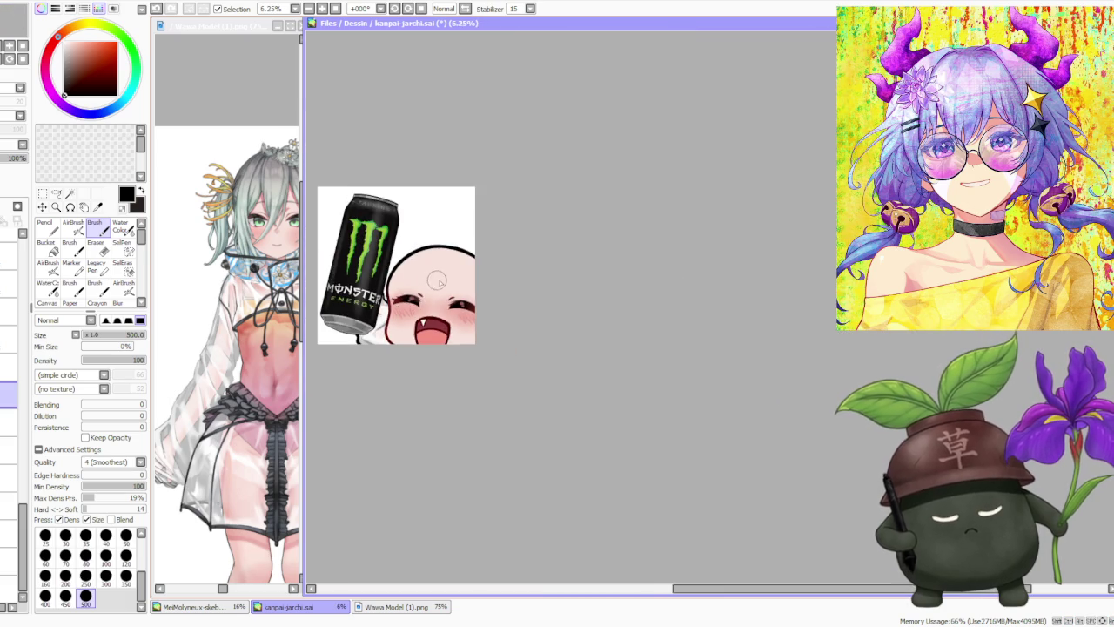
scroll(429, 285, "down", 1)
scroll(448, 272, "up", 1)
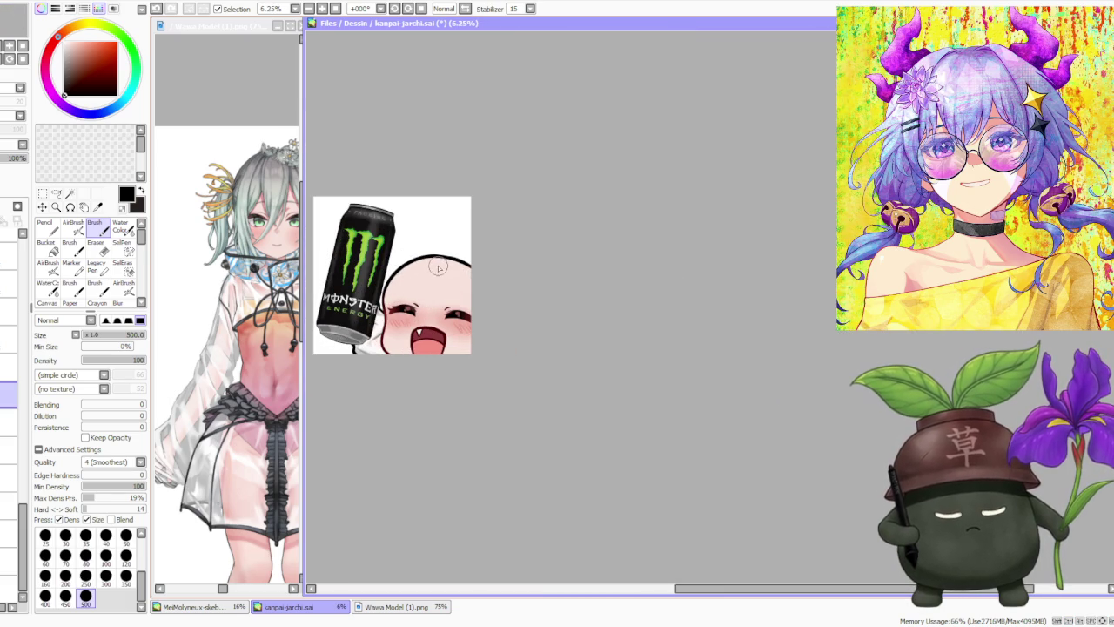
scroll(391, 344, "up", 1)
scroll(392, 340, "up", 1)
scroll(413, 305, "down", 2)
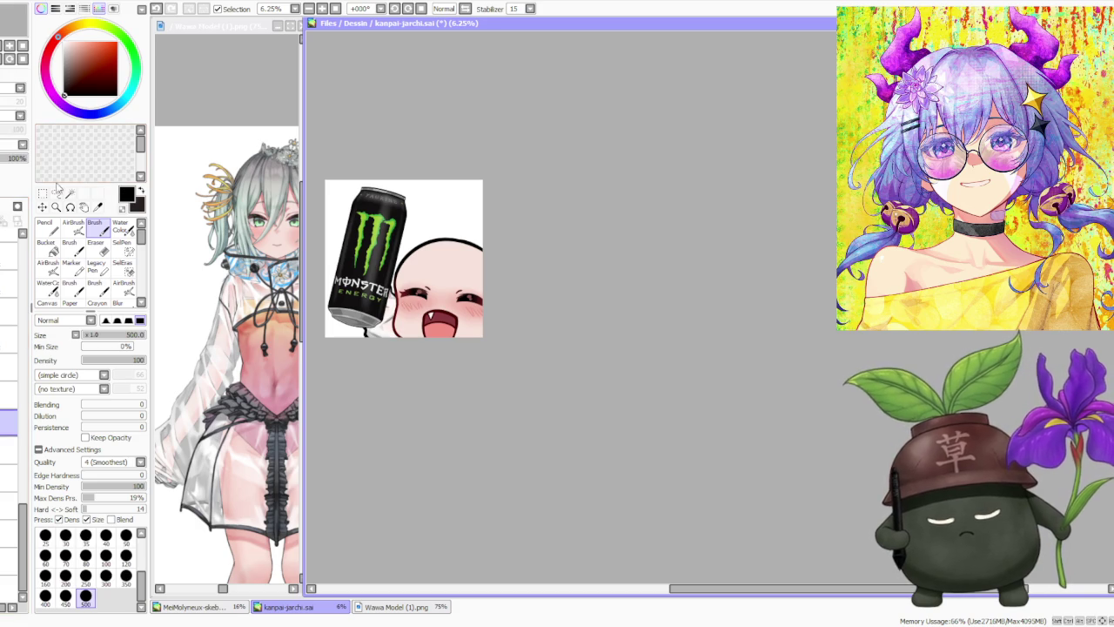
scroll(391, 310, "up", 1)
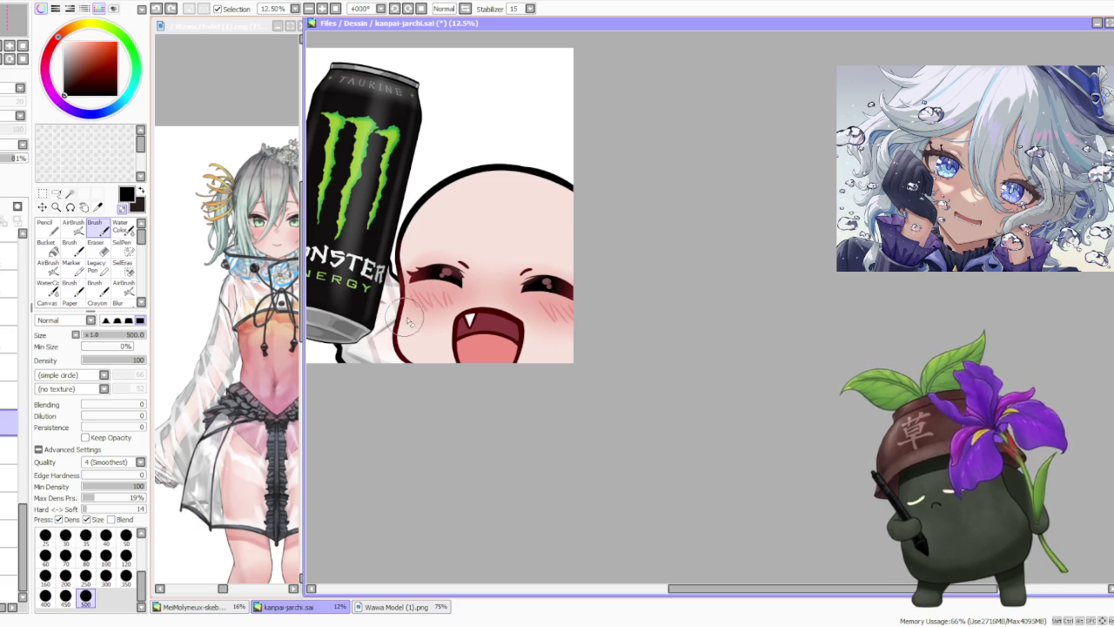
scroll(387, 296, "down", 1)
scroll(369, 253, "down", 1)
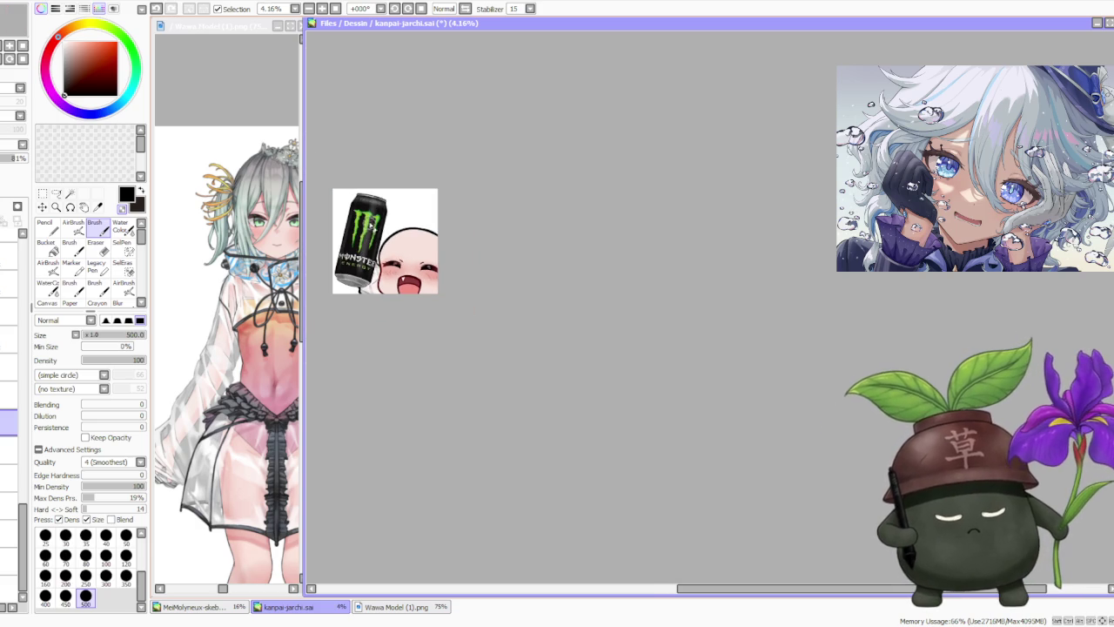
scroll(370, 224, "up", 1)
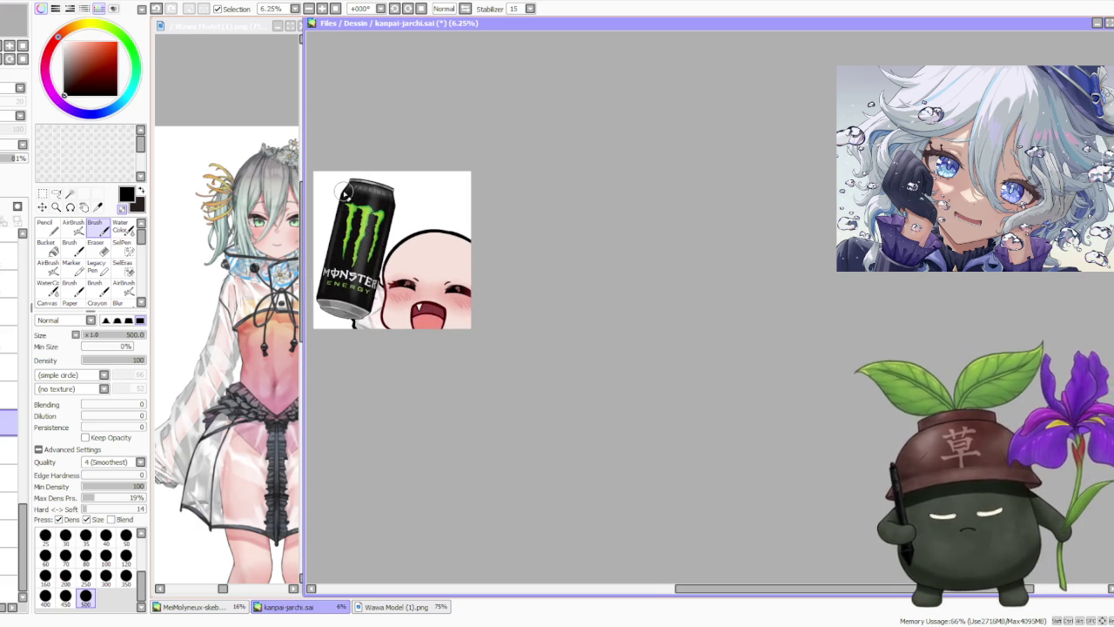
left_click_drag(378, 202, 383, 207)
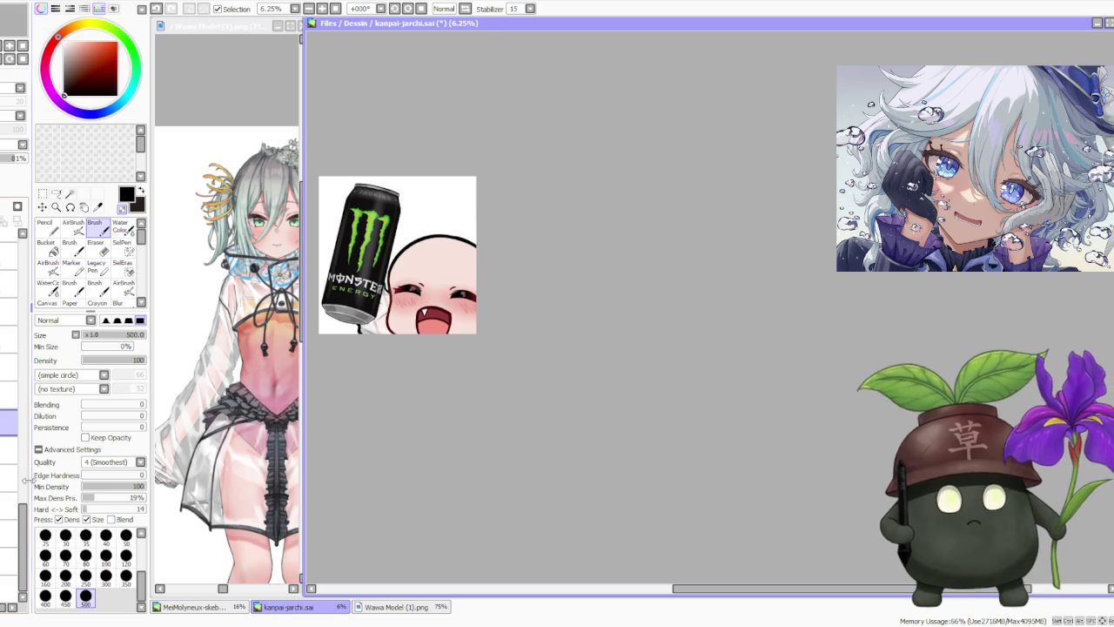
mouse_move(24, 522)
left_mouse_down()
mouse_move(41, 337)
mouse_move(23, 409)
left_mouse_up()
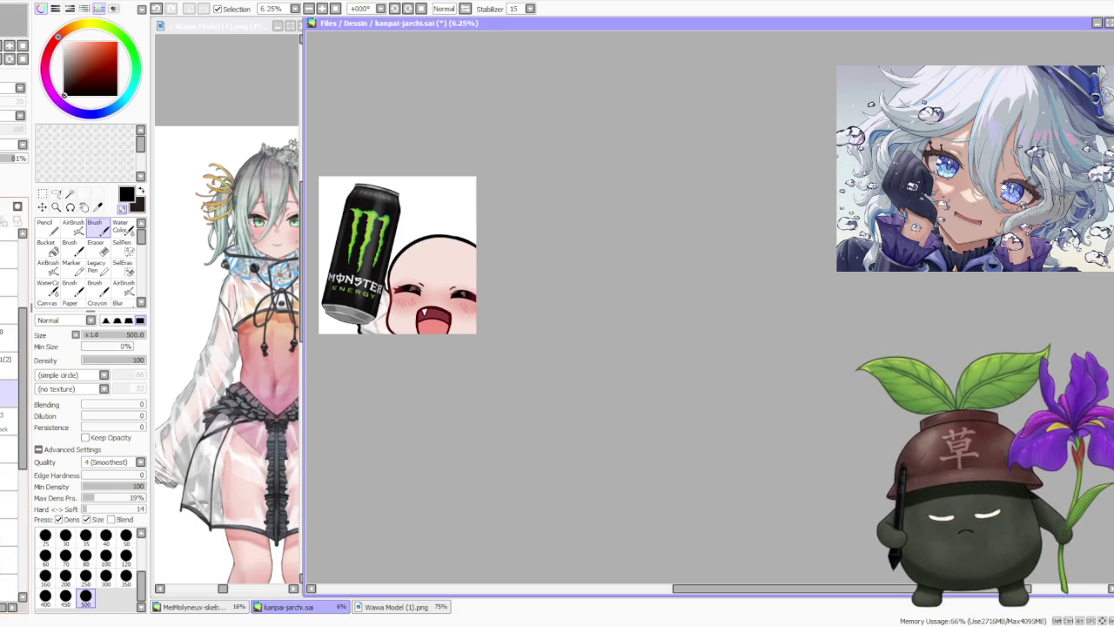
- Toggle drink layer visibility, hiding the Monster can and soju bottle to reveal the beer mug
left_click(9, 357)
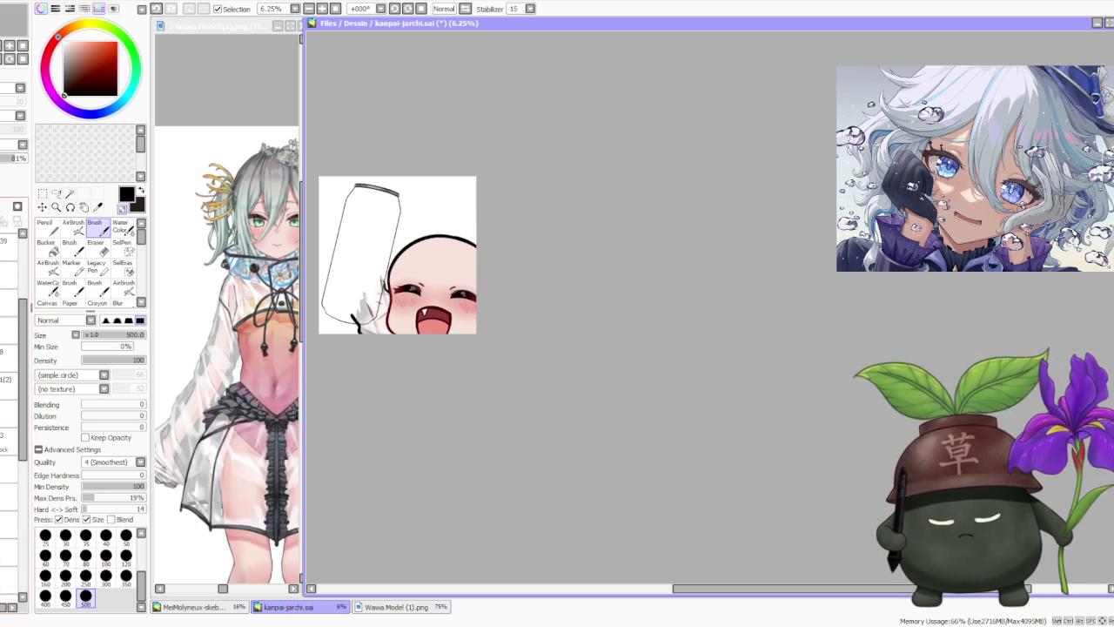
left_click(9, 413)
left_click(8, 331)
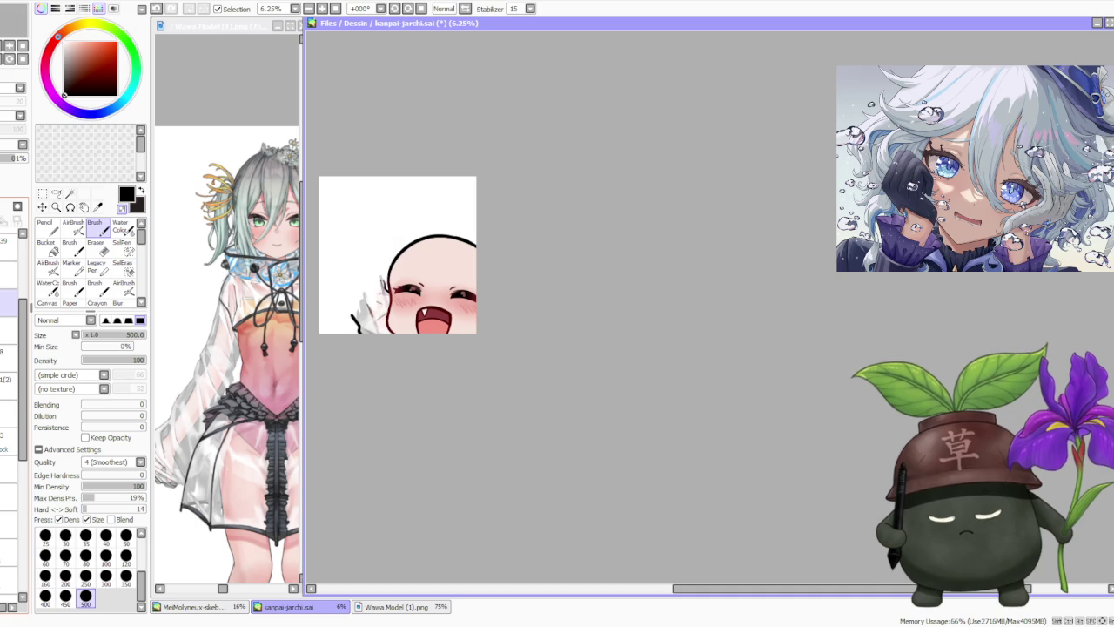
left_click(8, 580)
left_click(9, 580)
left_click(8, 303)
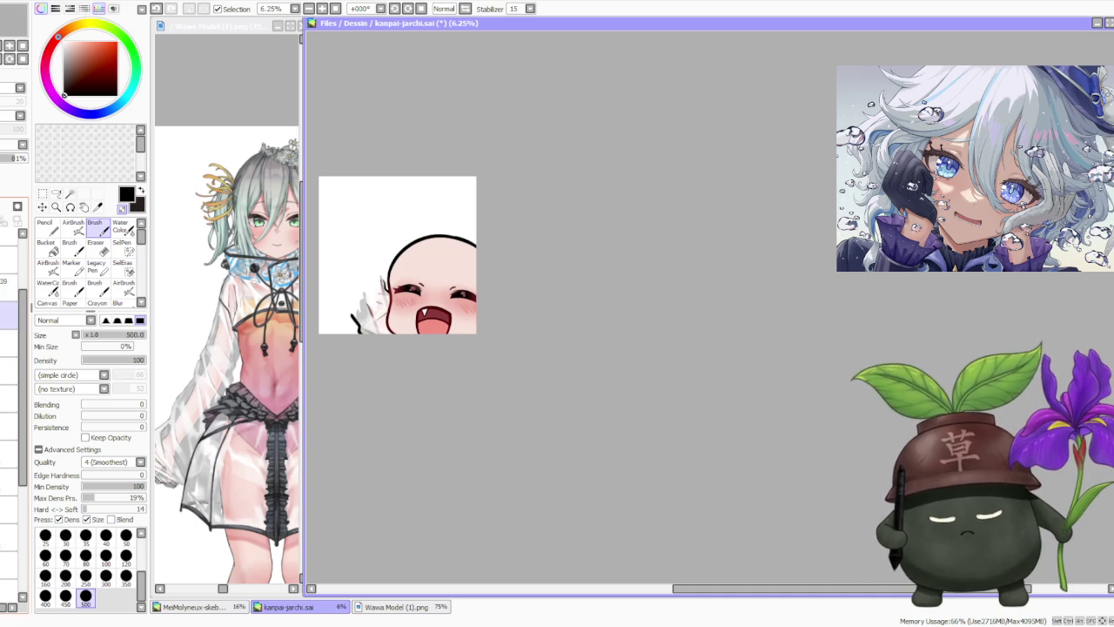
left_click(9, 341)
left_click(9, 331)
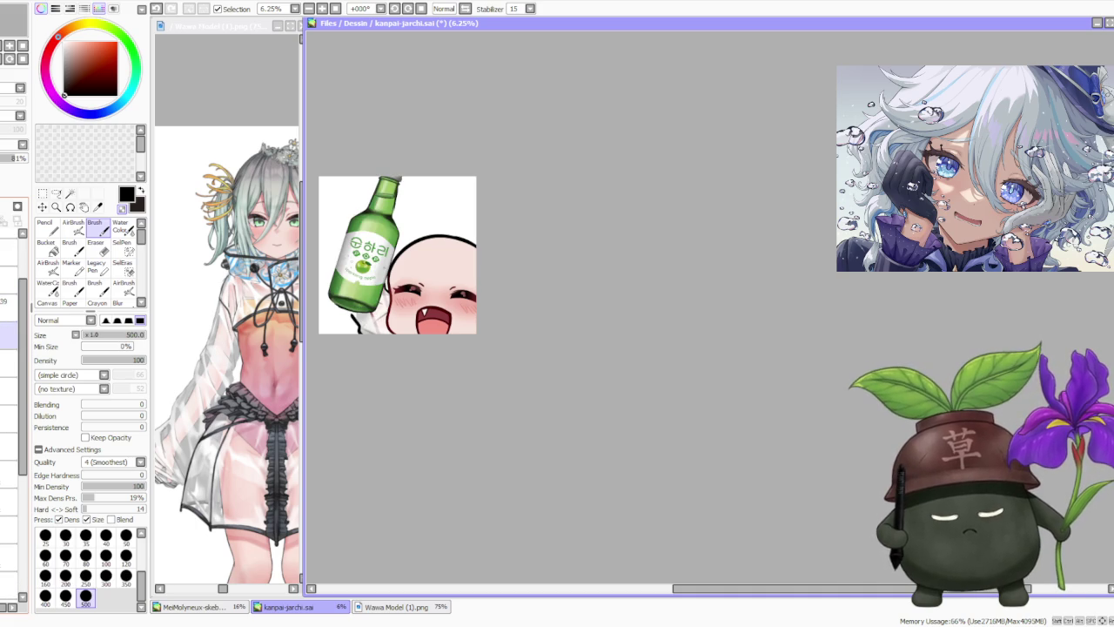
left_click(9, 390)
left_click(8, 390)
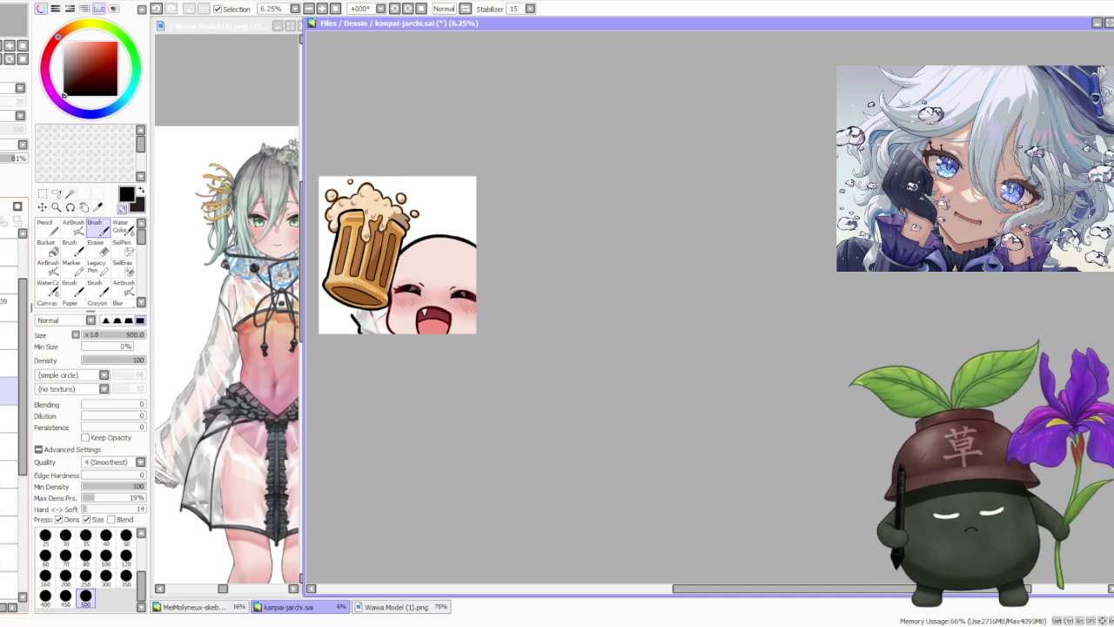
- Select the sleeve layer and pick a white, then slightly different light, drawing colour
scroll(27, 450, "up", 4)
scroll(27, 451, "down", 3)
left_click(9, 393)
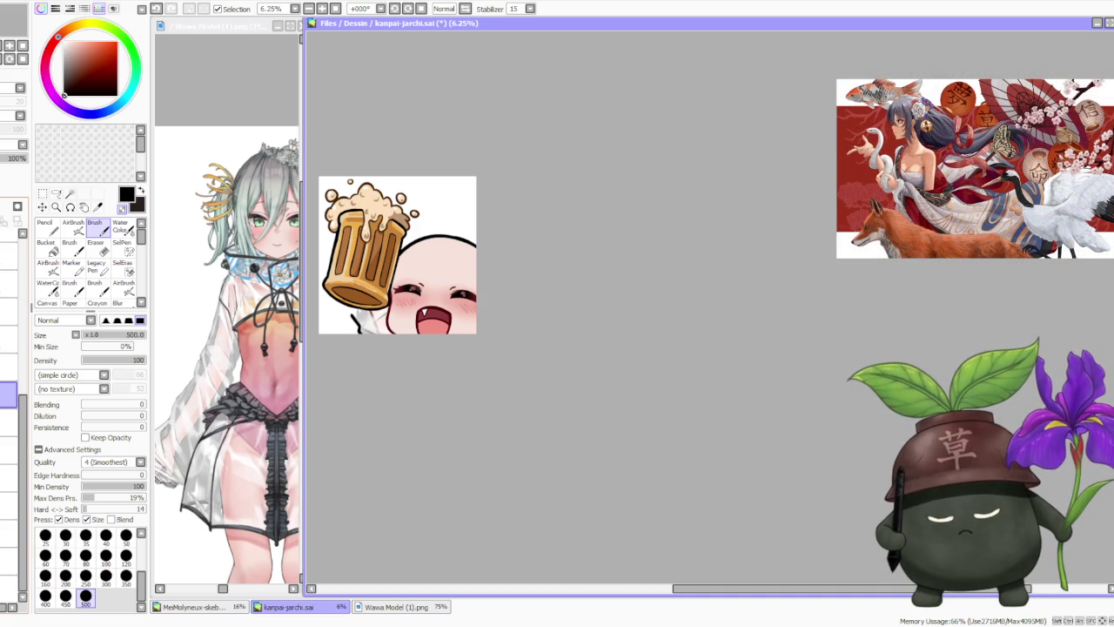
scroll(313, 368, "up", 2)
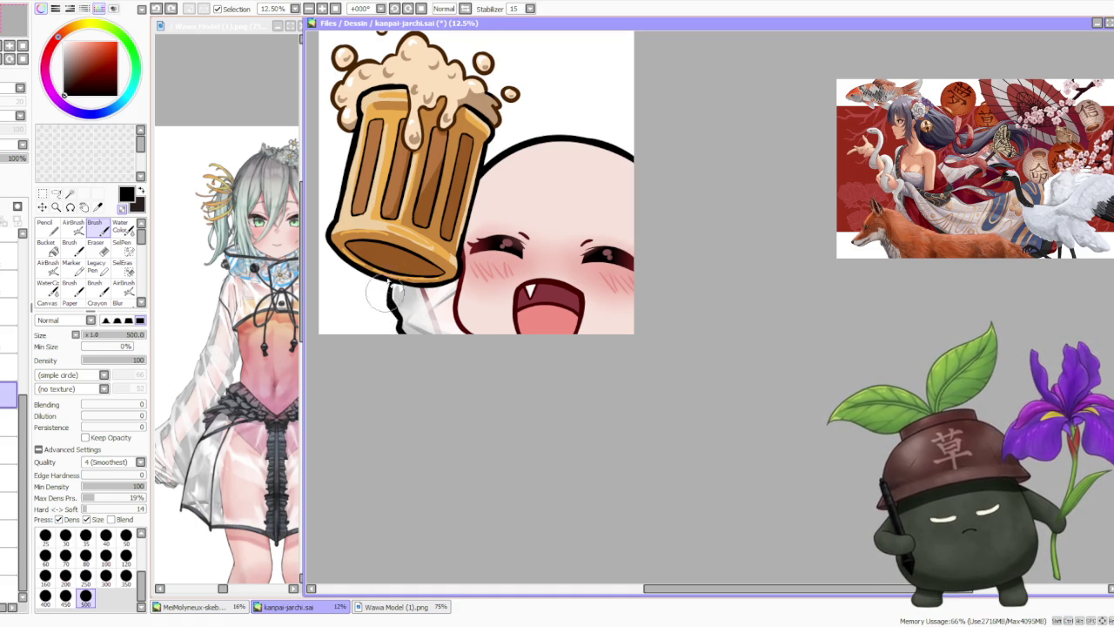
left_click(400, 300, "alt")
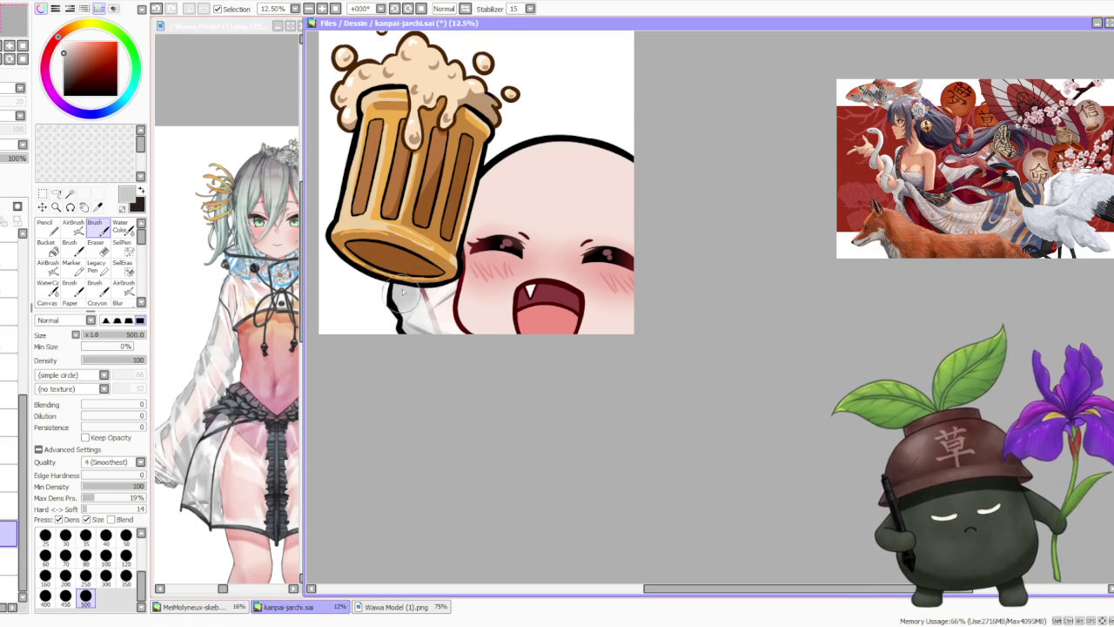
left_click(9, 421)
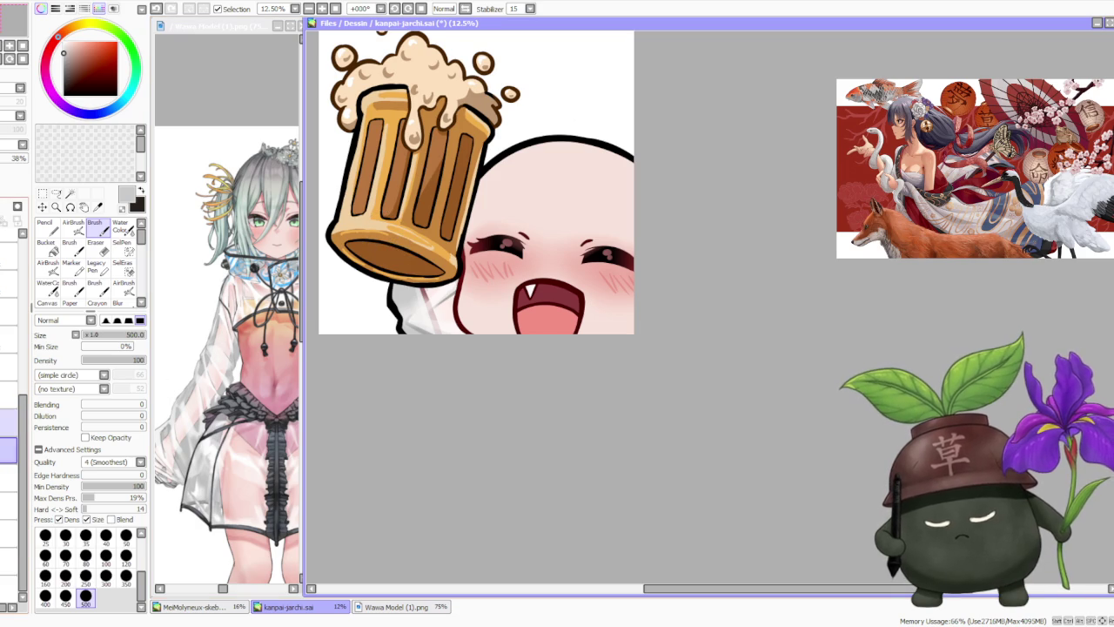
left_click(433, 278, "alt")
- Undo two failed attempts, redraw the sleeve line at the mug's lower-left edge, and pick grey
key("ctrl+z")
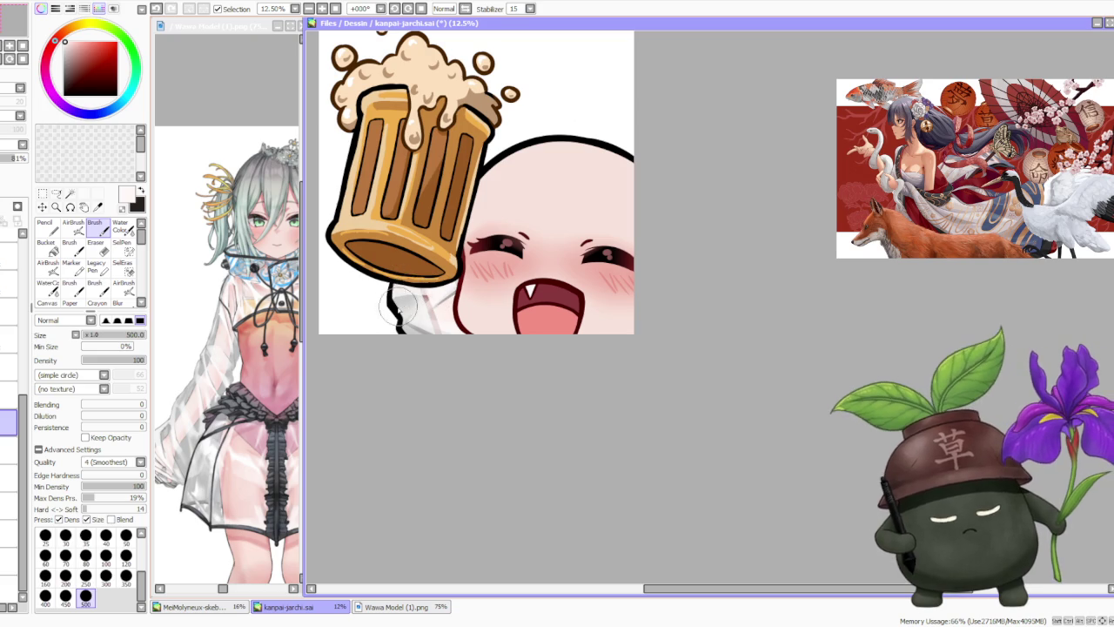
key("ctrl+z")
left_click_drag(396, 309, 374, 288)
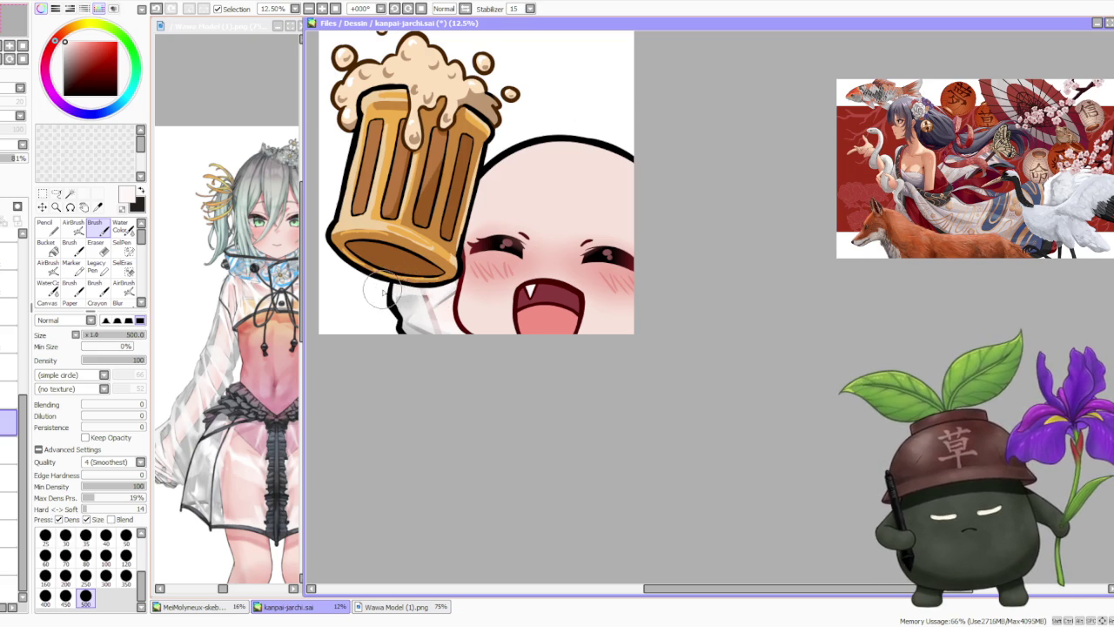
left_click(400, 299, "alt")
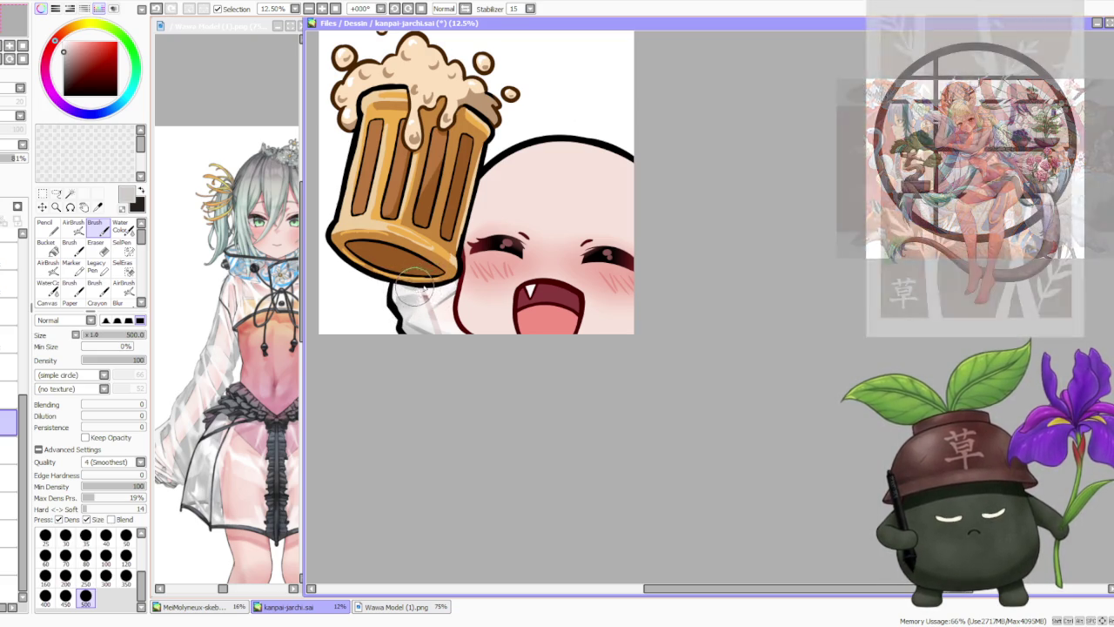
scroll(422, 257, "down", 1)
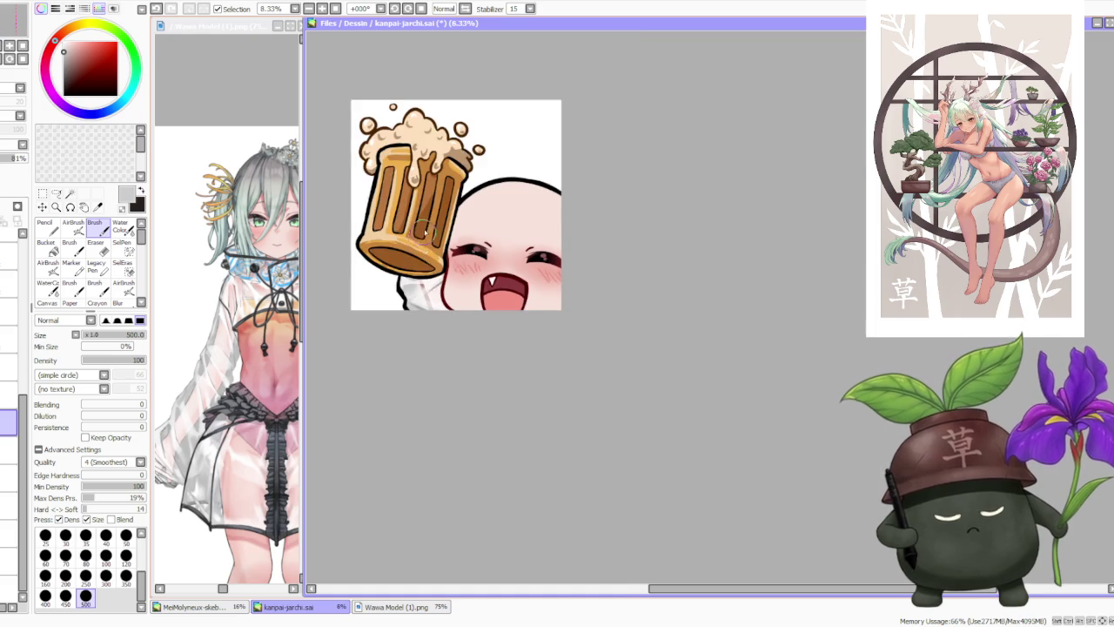
scroll(431, 231, "down", 1)
scroll(453, 255, "up", 1)
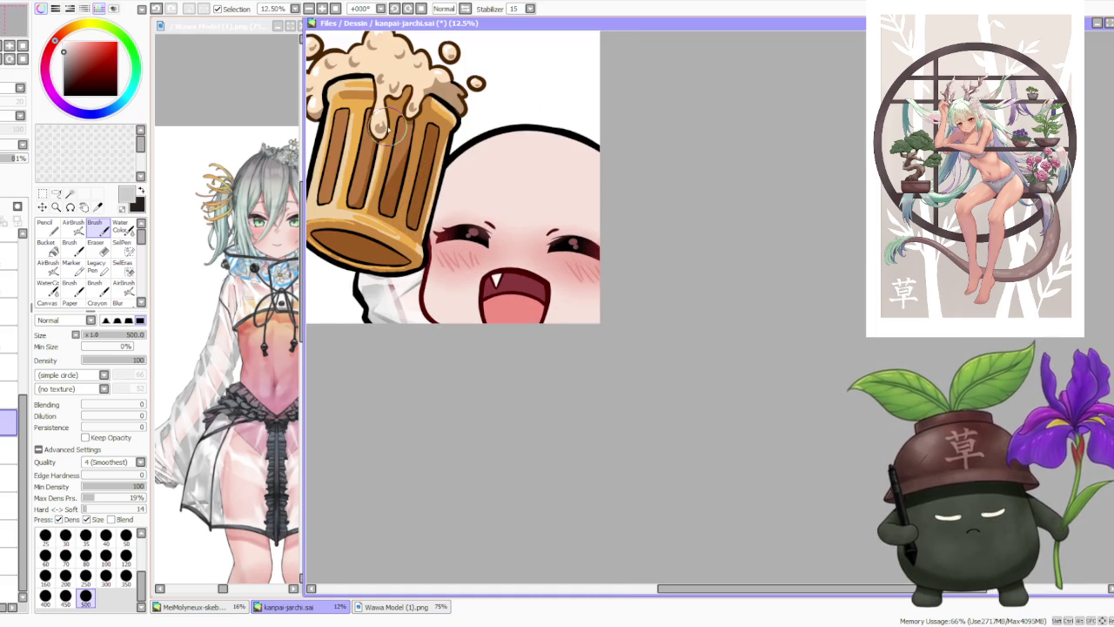
scroll(391, 126, "down", 1)
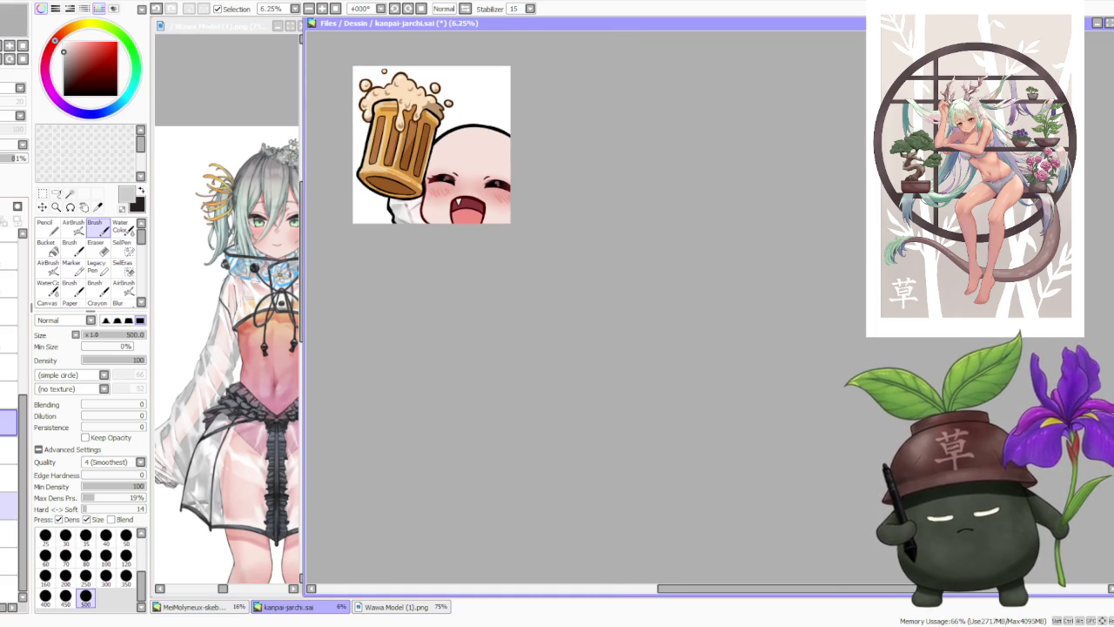
scroll(17, 409, "up", 3)
scroll(17, 409, "up", 3)
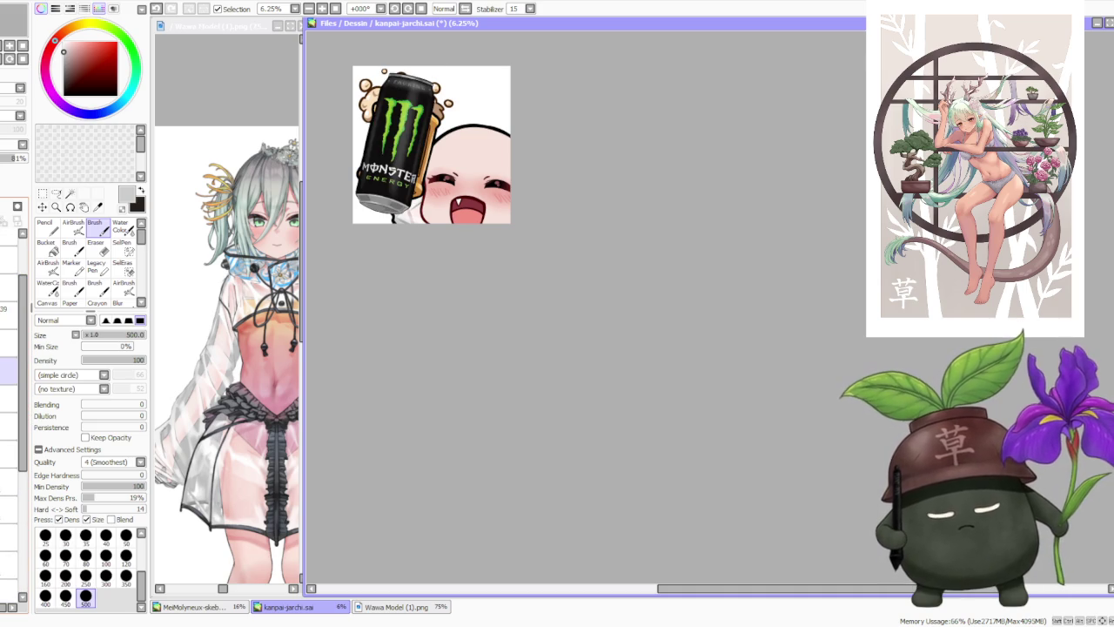
- Re-show the Monster can layers and hide the beer-foam sketch behind the can
left_click(8, 285)
left_click(9, 252)
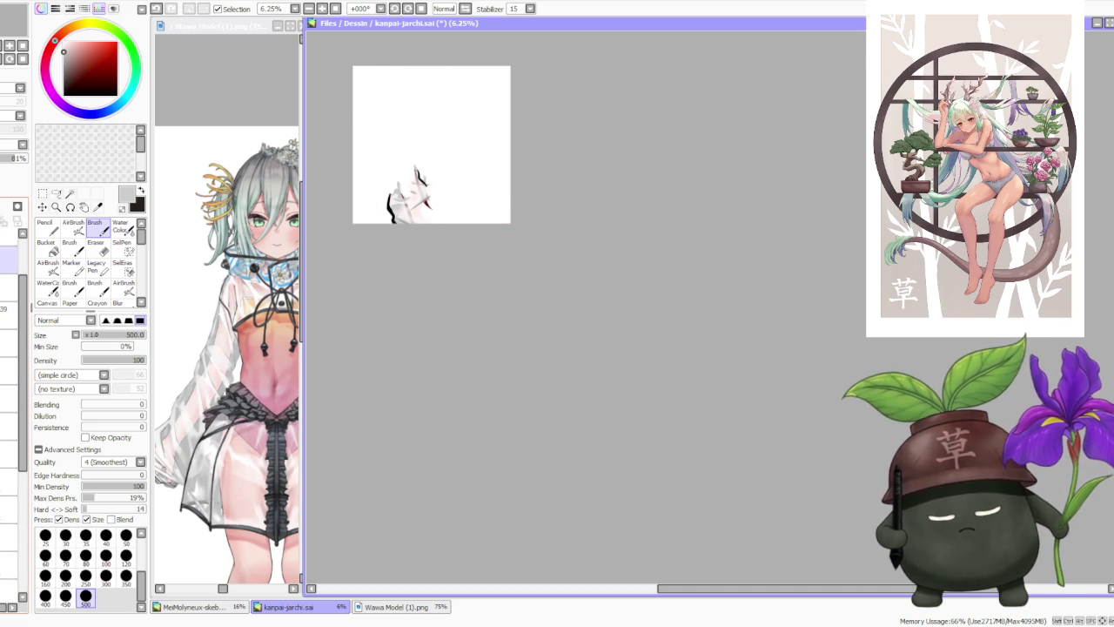
left_click(9, 286)
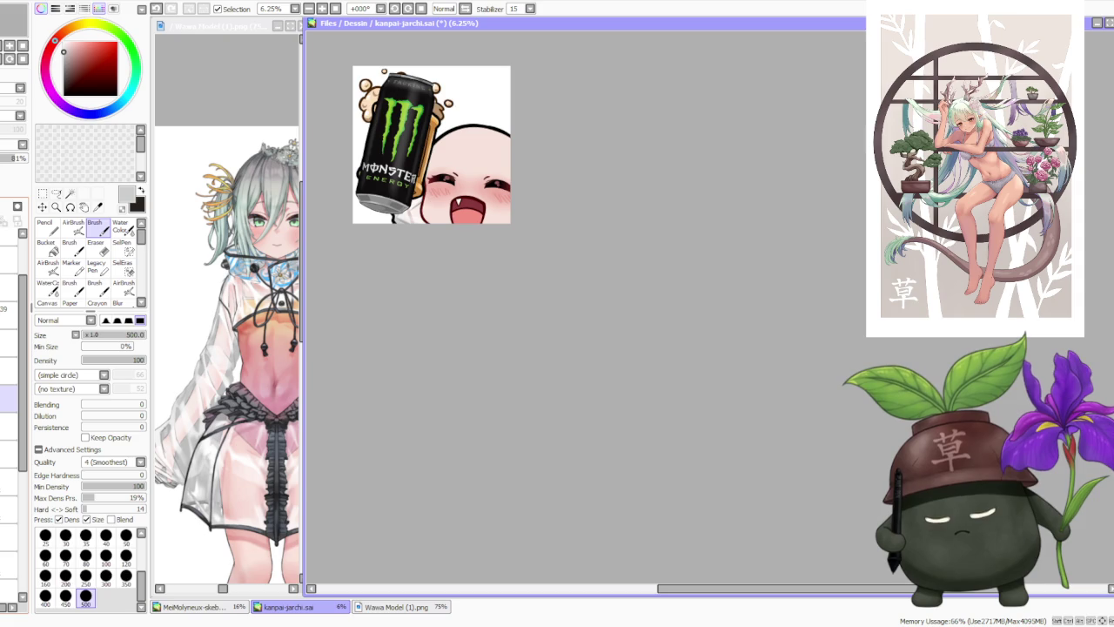
key("ctrl+z")
scroll(474, 106, "down", 2)
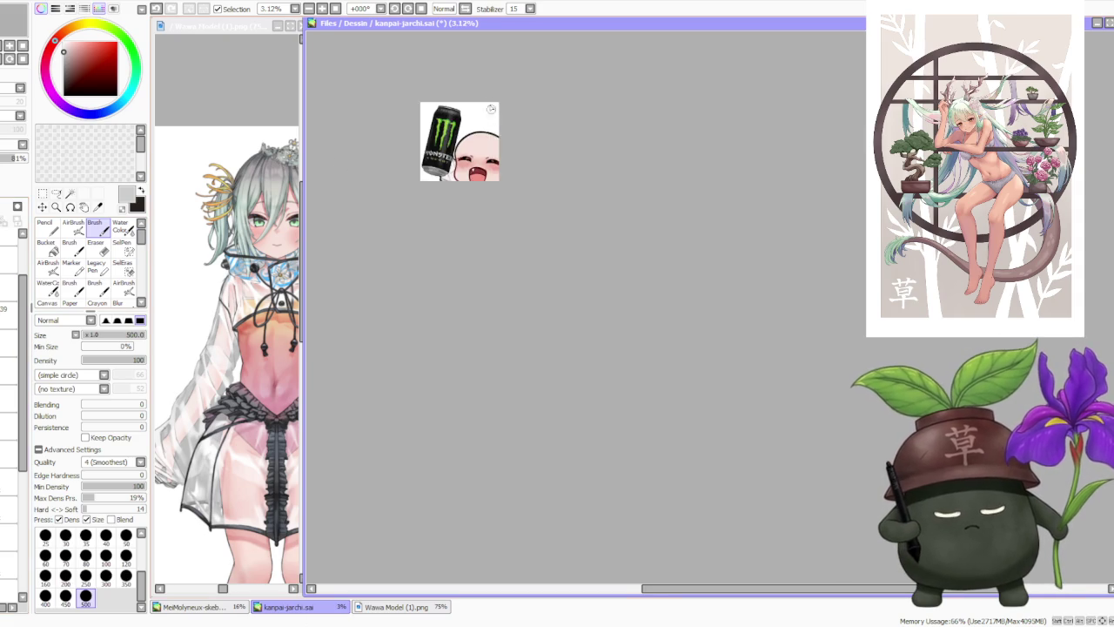
scroll(470, 83, "up", 3)
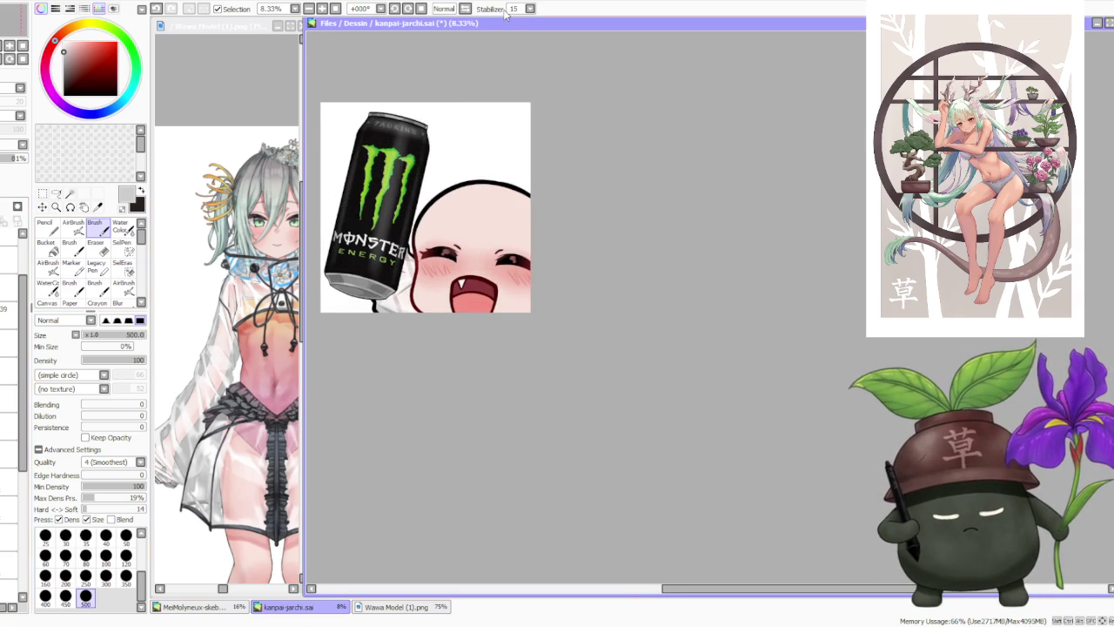
- Bring the reference character into view, pick a dark red colour and select a higher layer
left_click_drag(223, 590, 229, 589)
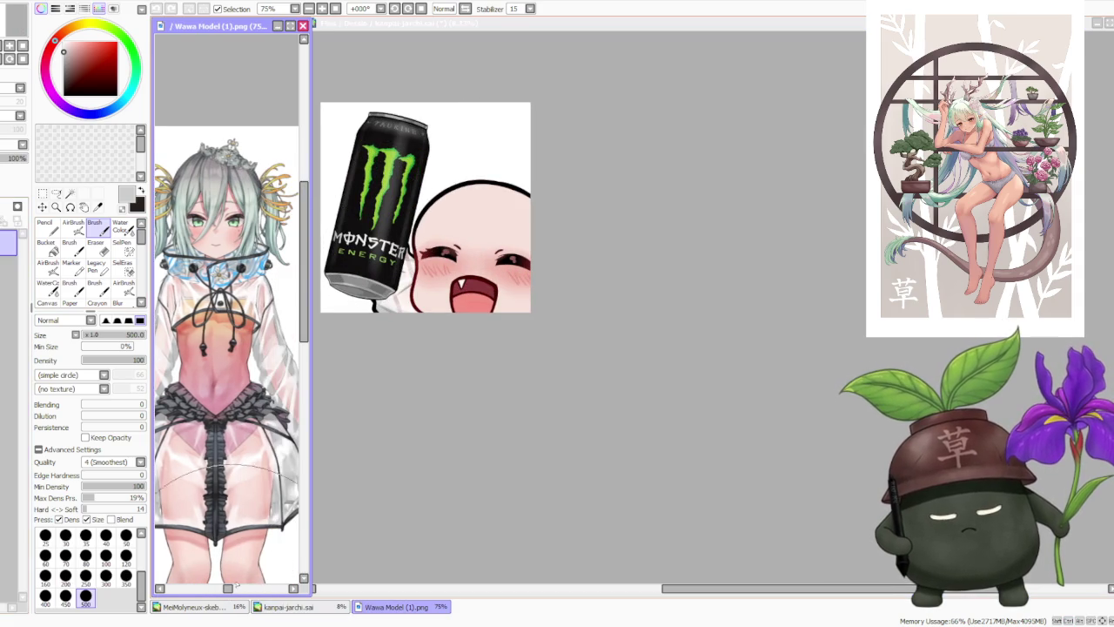
left_click(361, 443)
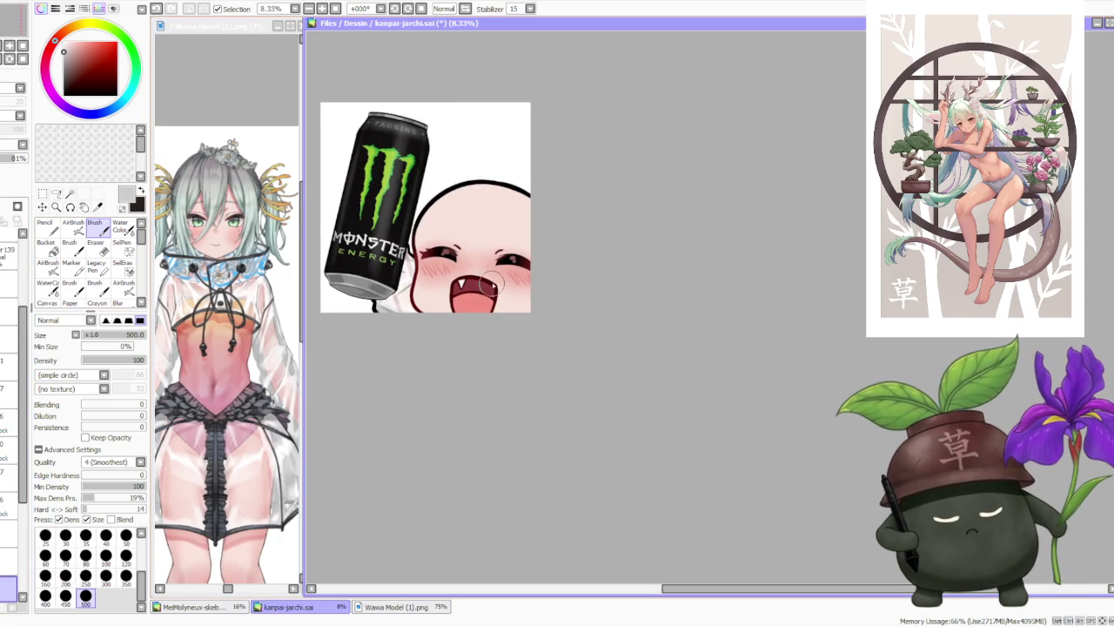
left_click(483, 282, "alt")
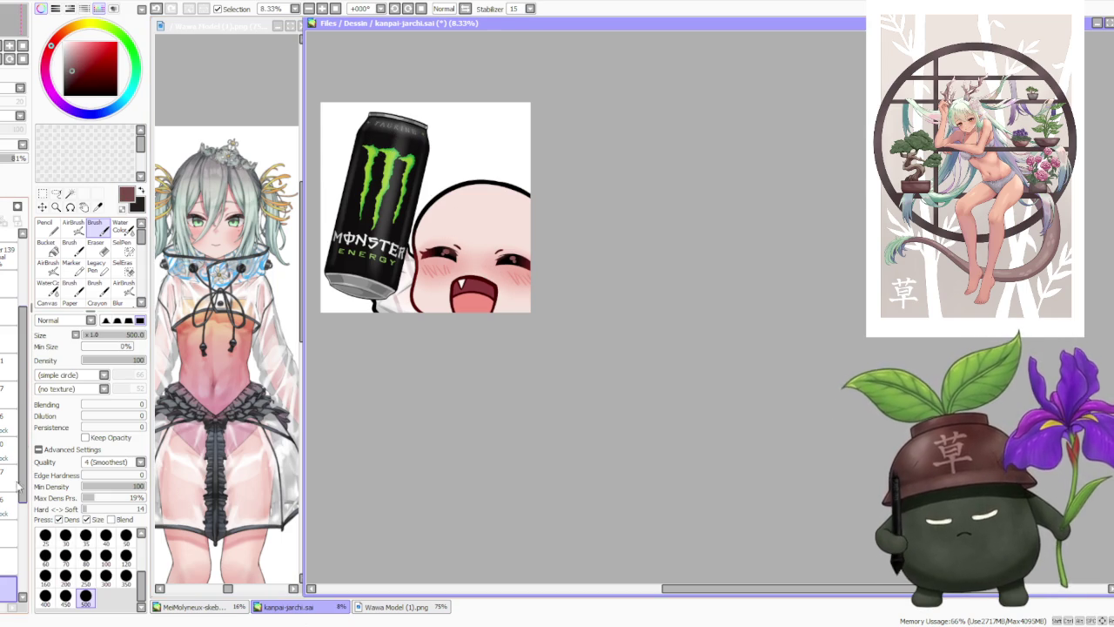
left_click(11, 505)
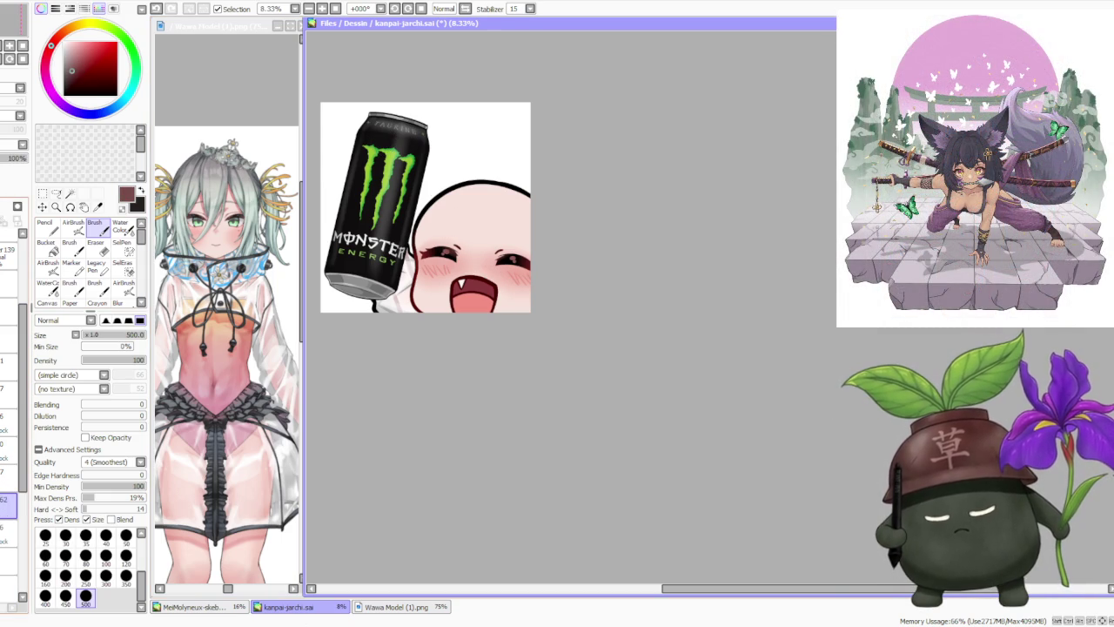
scroll(522, 277, "up", 1)
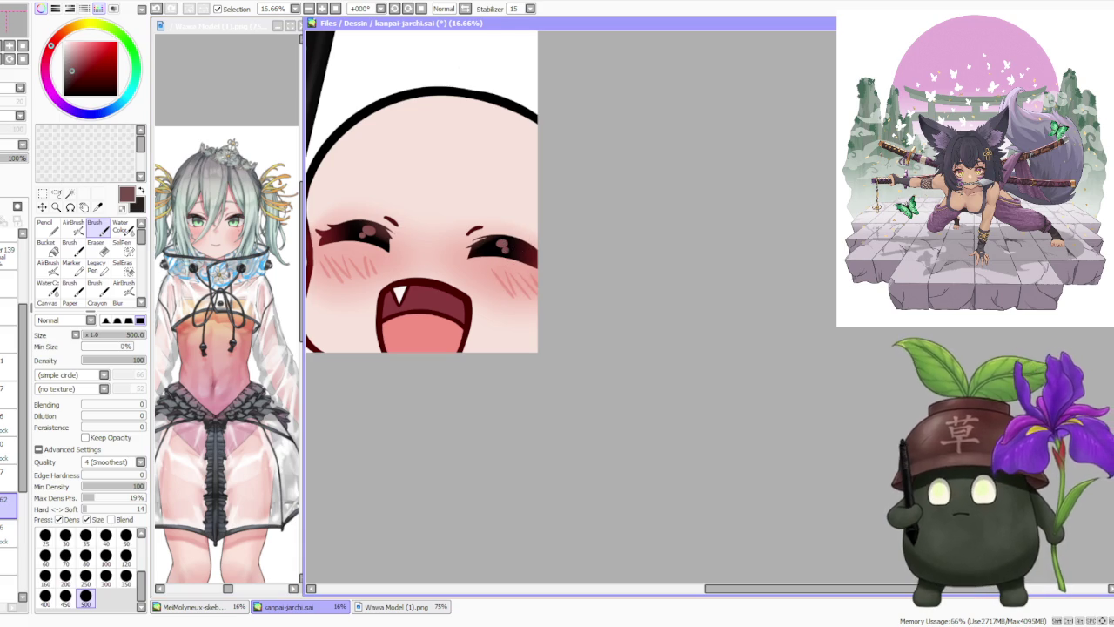
key("alt+Tab")
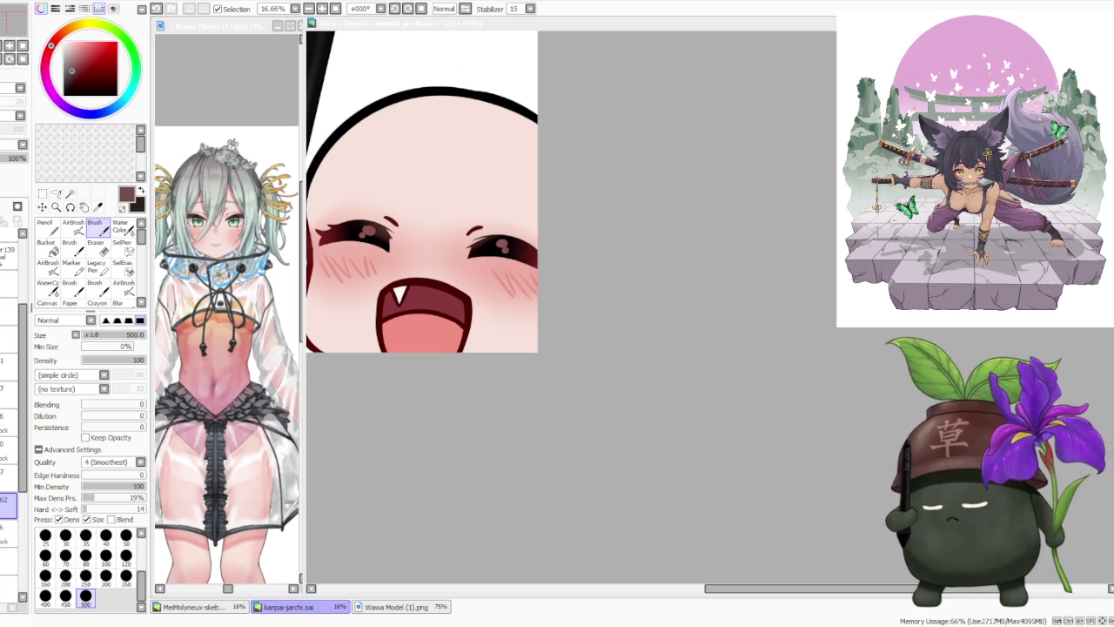
- Scroll-zoom out to view the whole emote
scroll(627, 400, "down", 1)
scroll(610, 348, "down", 1)
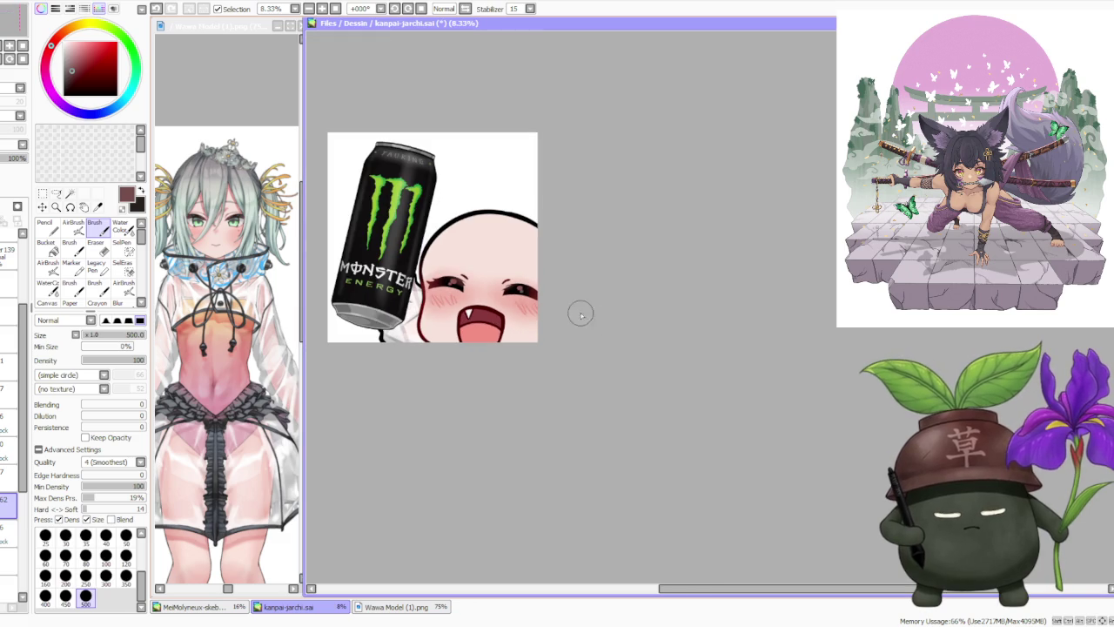
scroll(536, 250, "up", 1)
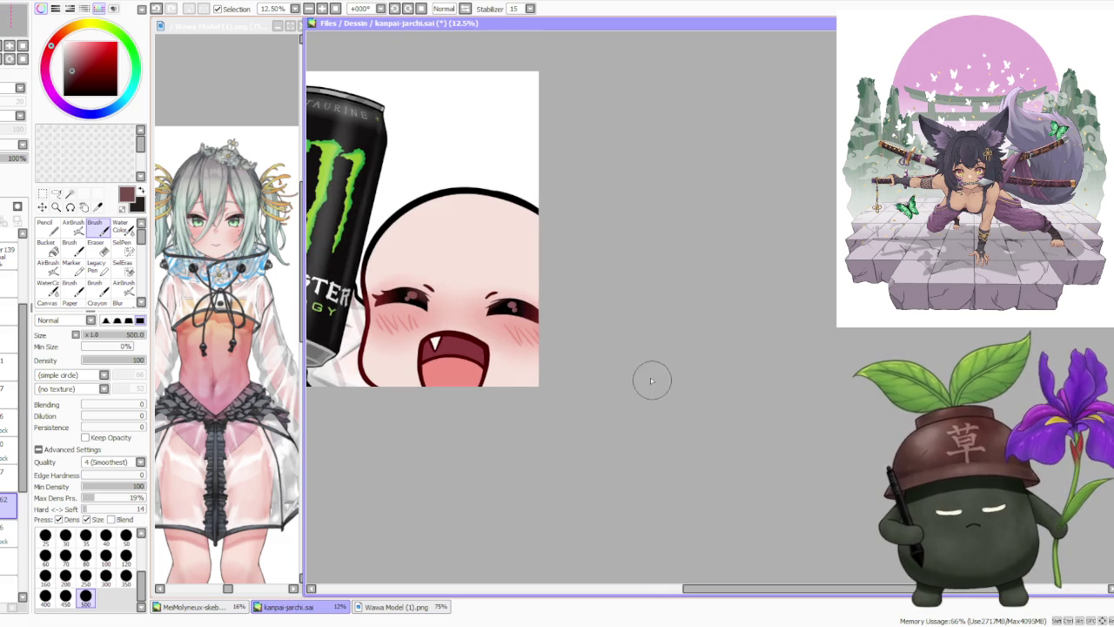
scroll(534, 332, "up", 2)
scroll(534, 331, "up", 1)
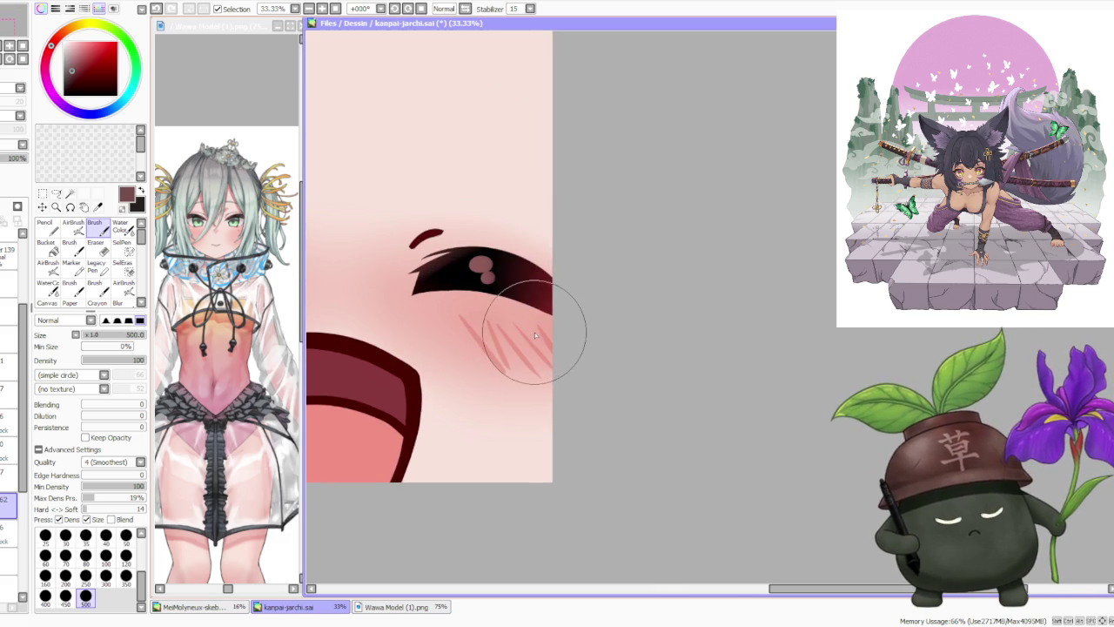
scroll(559, 258, "down", 3)
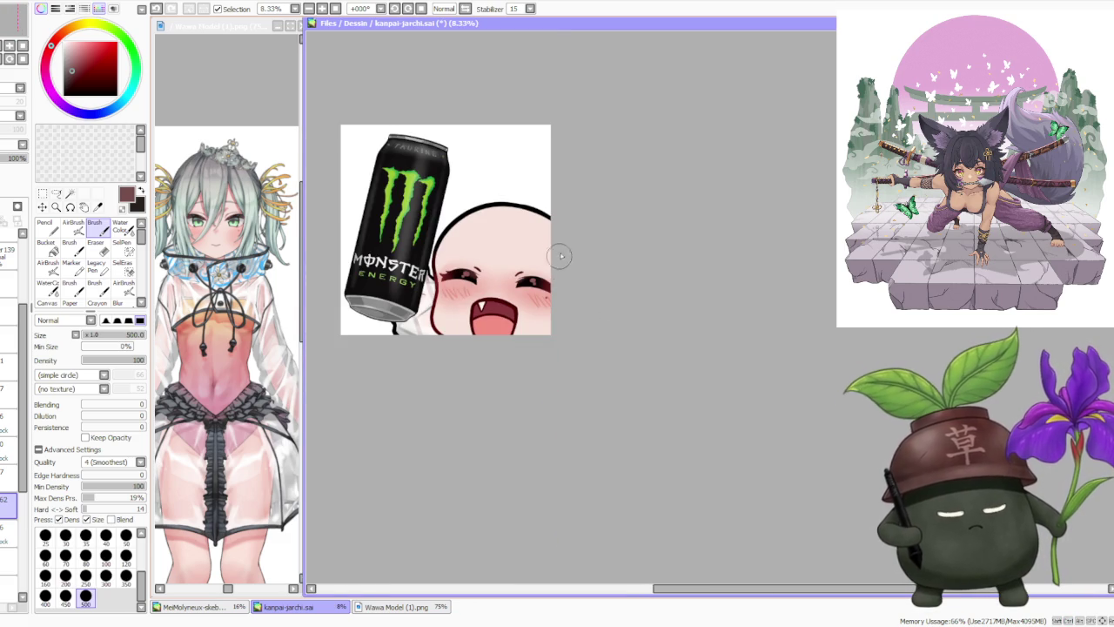
scroll(561, 257, "down", 1)
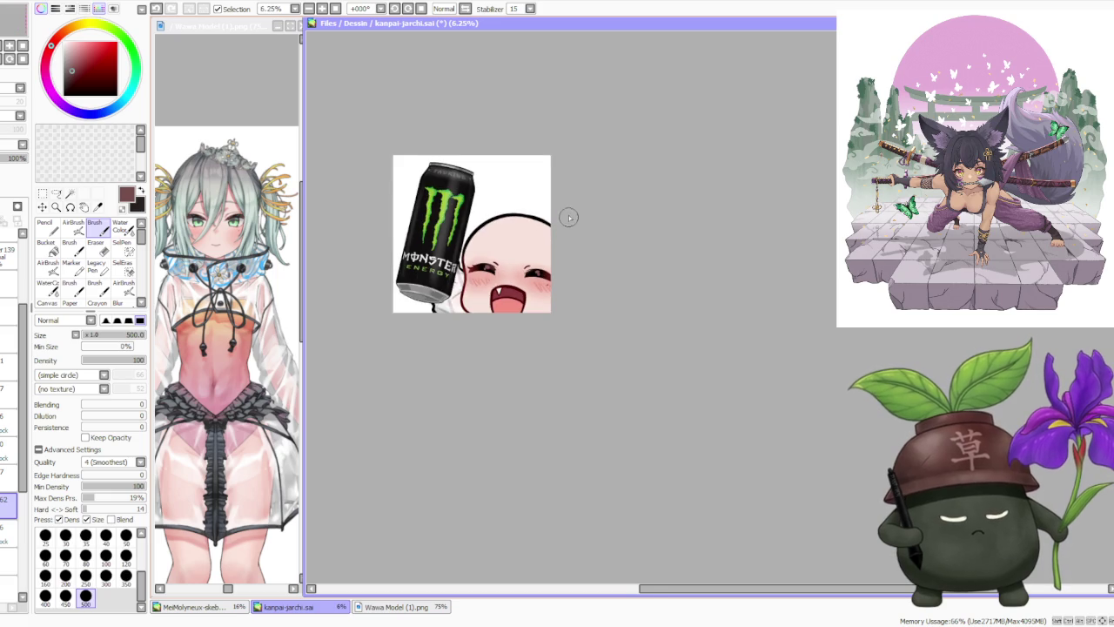
- Pick black and try an eyebrow above the right eye, undoing the straight stroke
scroll(569, 207, "down", 1)
scroll(571, 196, "up", 2)
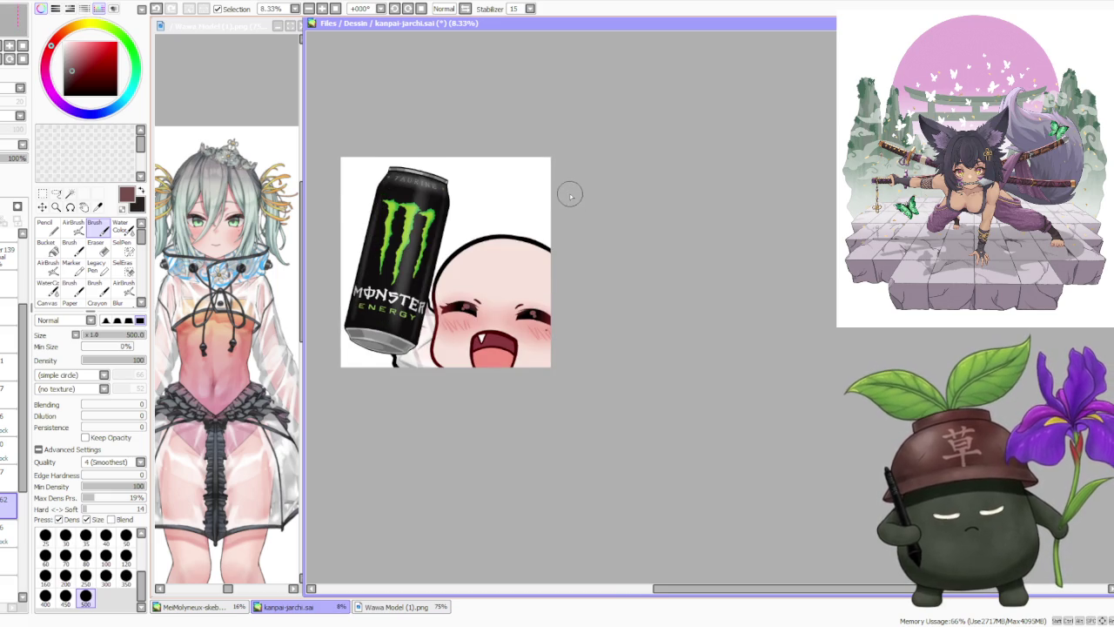
scroll(571, 195, "up", 1)
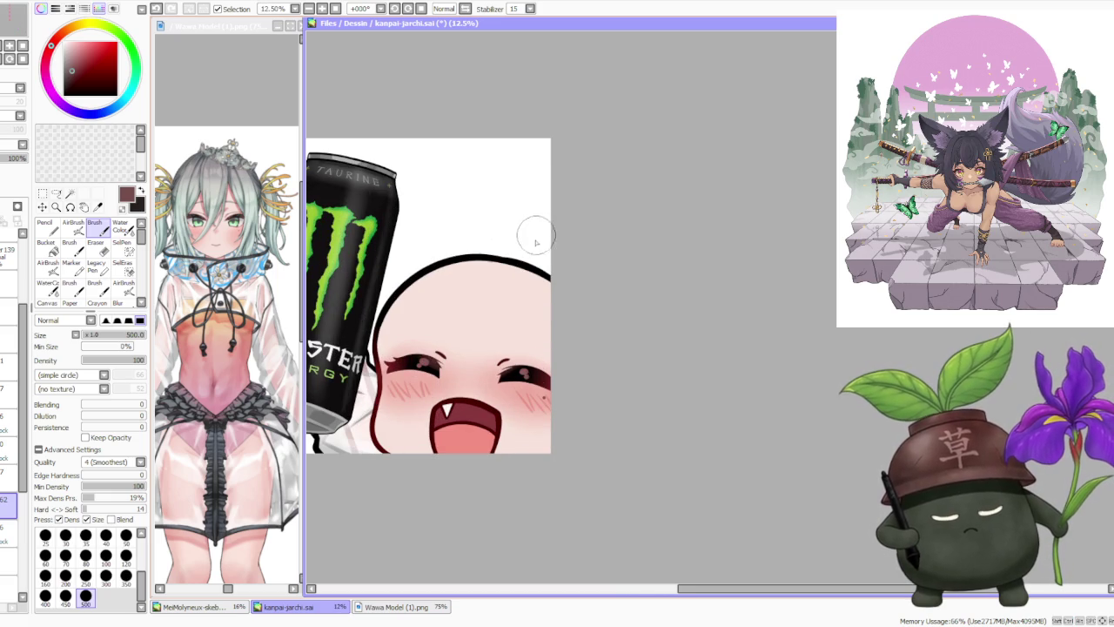
left_click(526, 266, "alt")
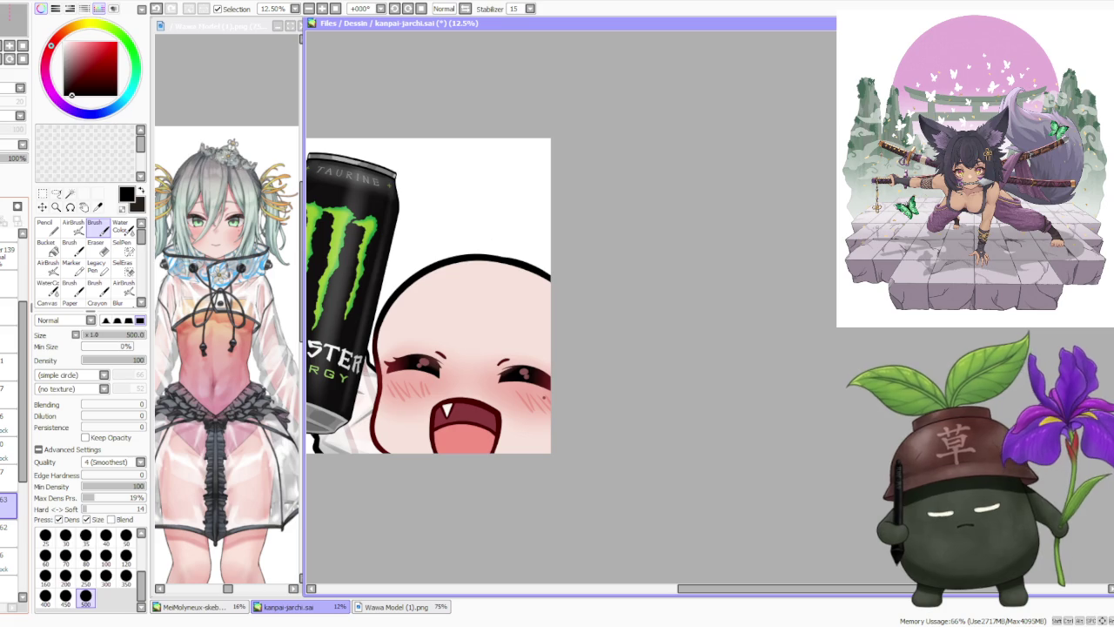
left_click_drag(510, 325, 550, 348)
key("ctrl+z")
key("ctrl+z")
key("ctrl+z")
key("ctrl+z")
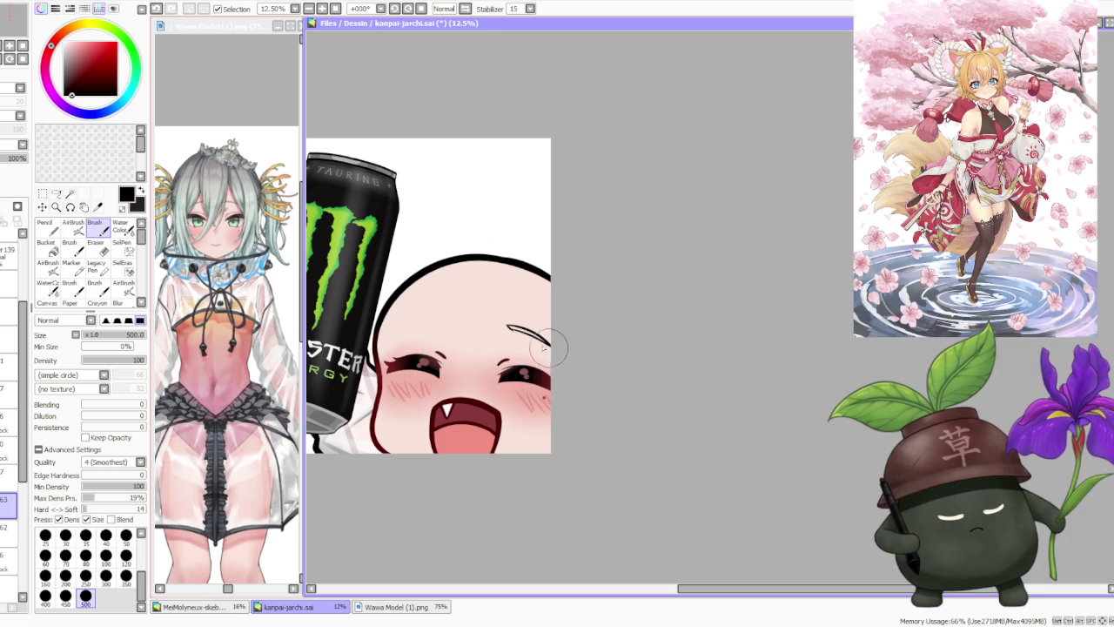
scroll(523, 340, "up", 1)
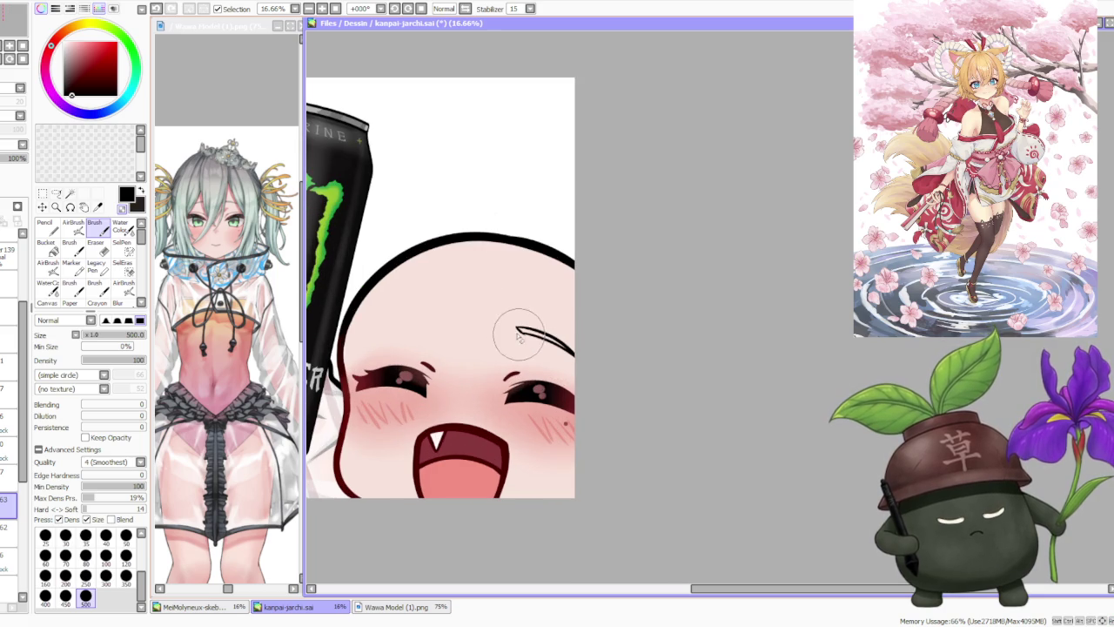
scroll(503, 300, "down", 1)
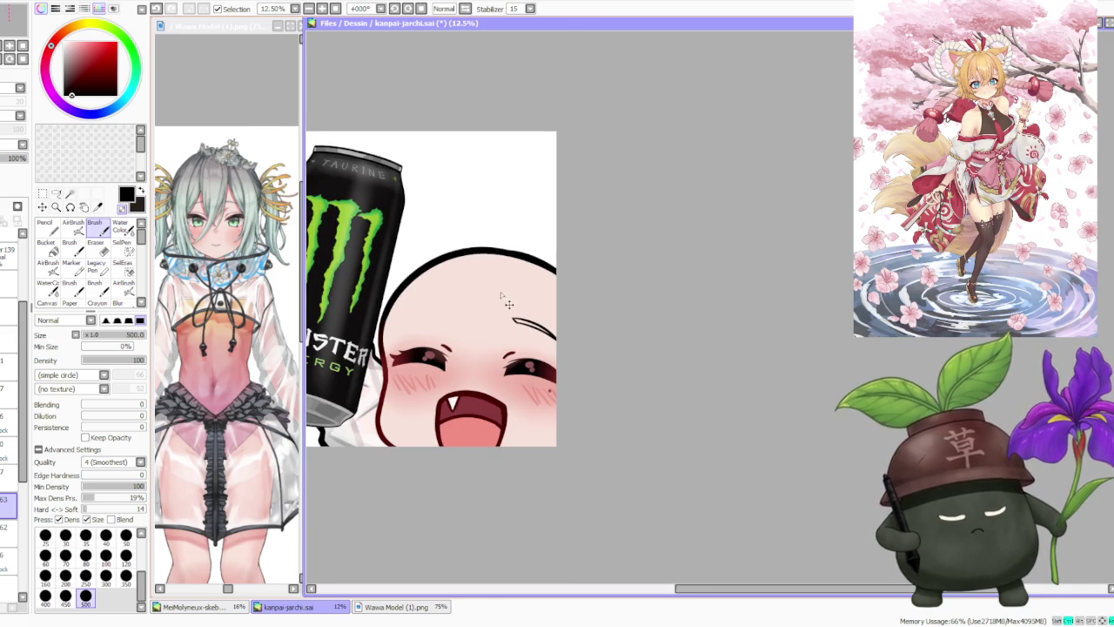
- Draw a black eyebrow above the left eye and retrace it to a tapered right end
left_click_drag(396, 321, 448, 314)
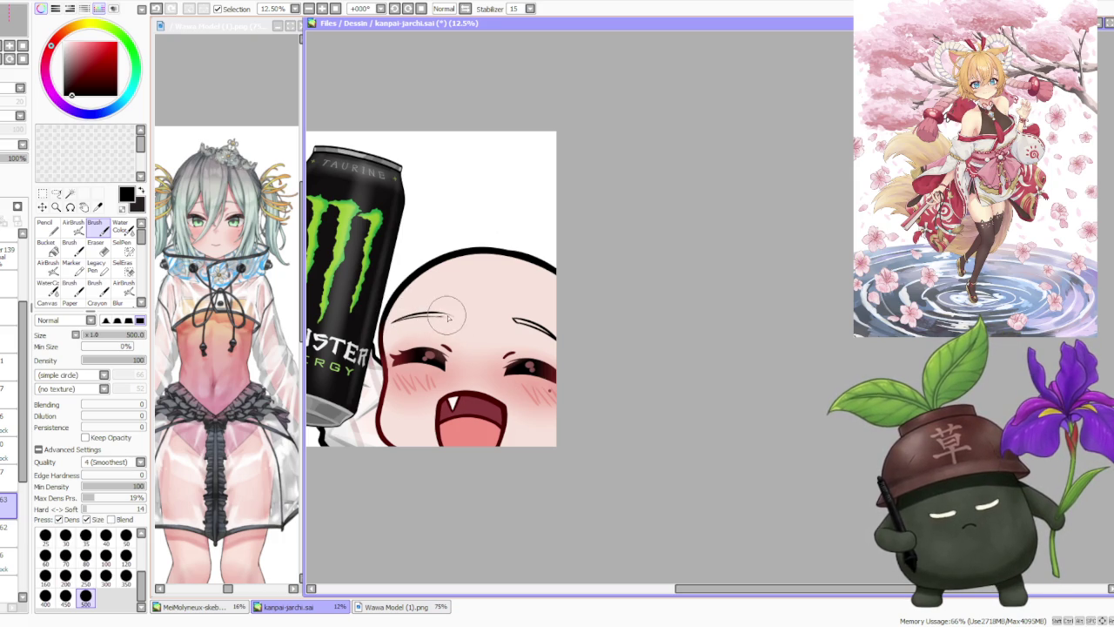
scroll(441, 315, "up", 1)
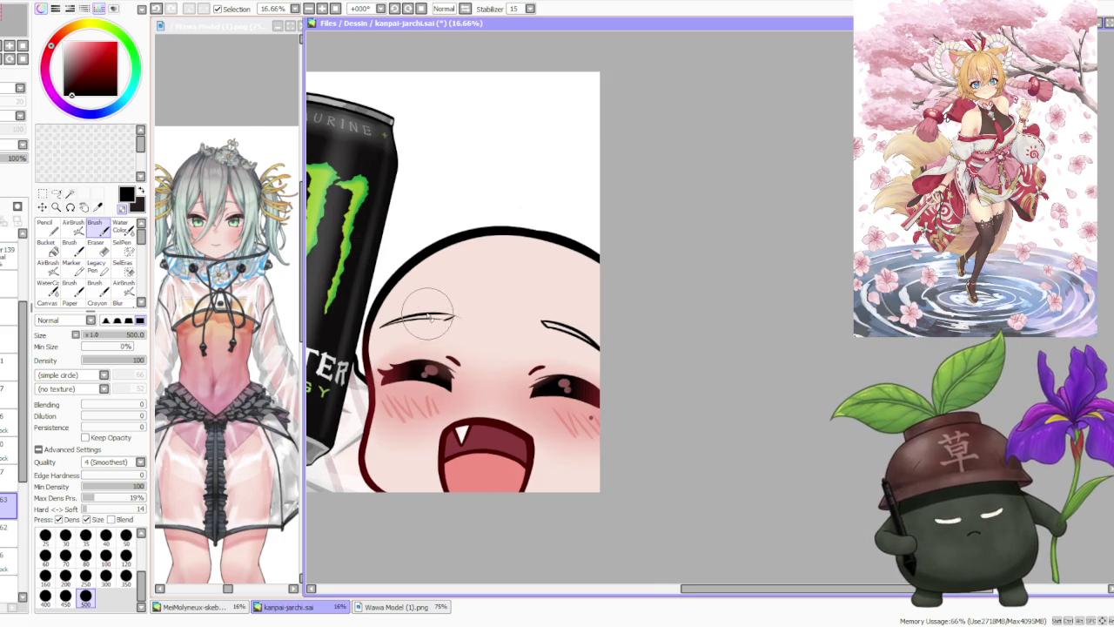
scroll(428, 316, "up", 1)
left_click_drag(453, 335, 453, 325)
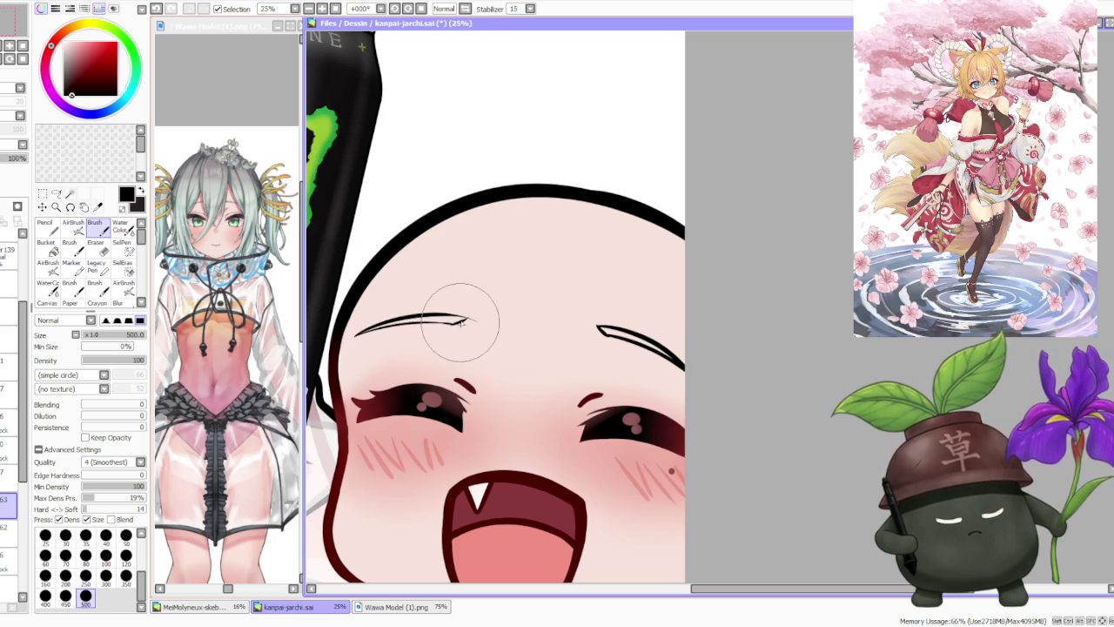
left_click_drag(462, 319, 468, 321)
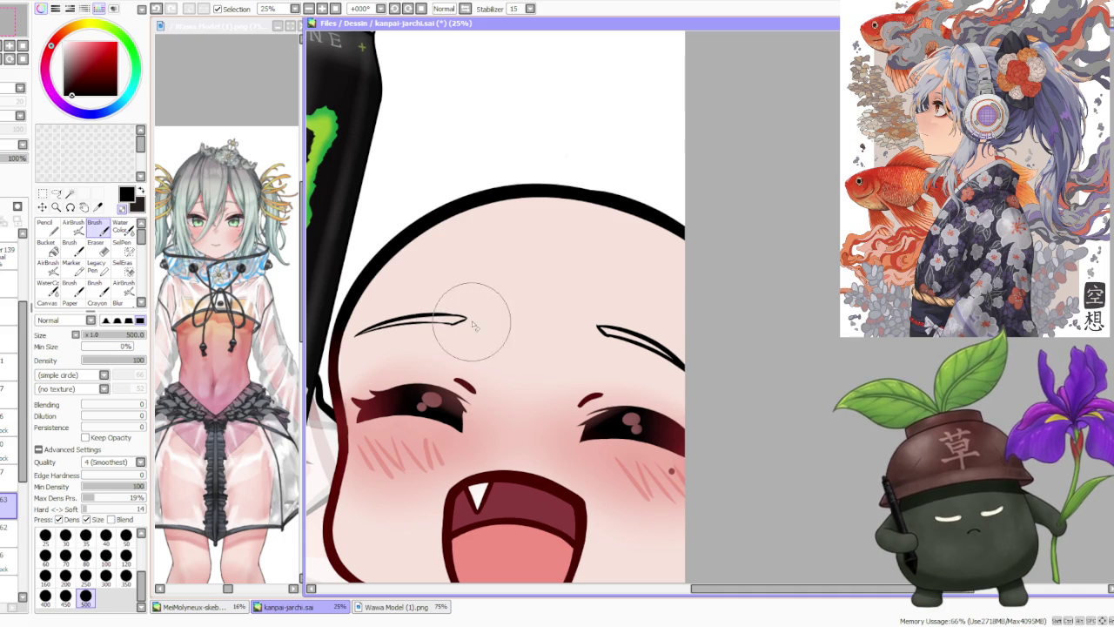
scroll(463, 331, "down", 2)
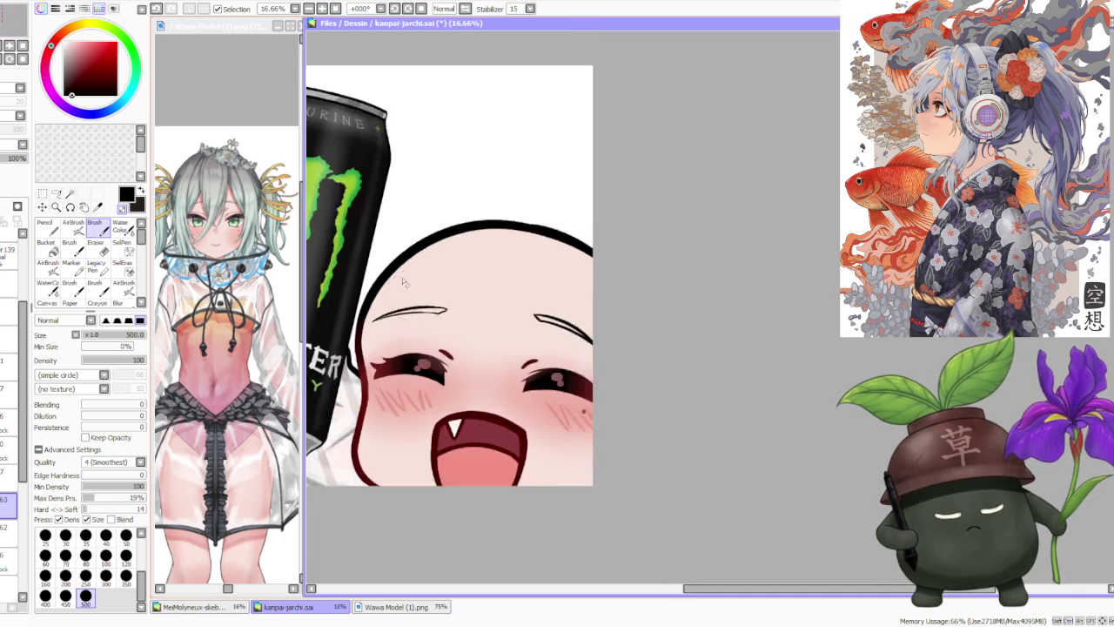
scroll(395, 251, "down", 1)
left_click(44, 195)
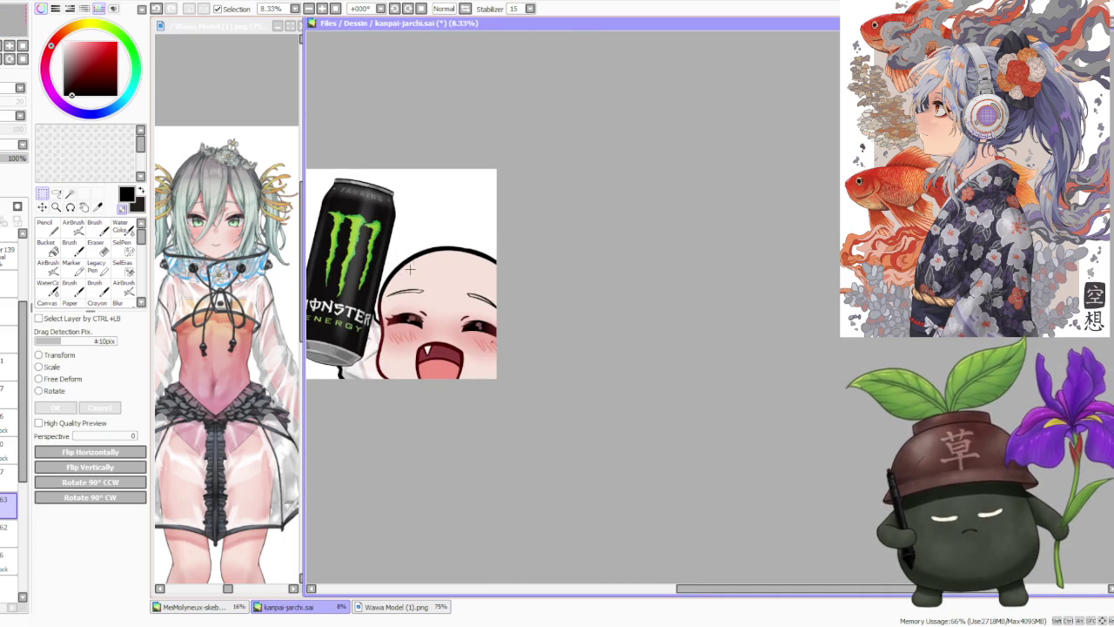
- Rectangle-select the left eyebrow and rotate it to a new tilt
left_click_drag(435, 305, 433, 302)
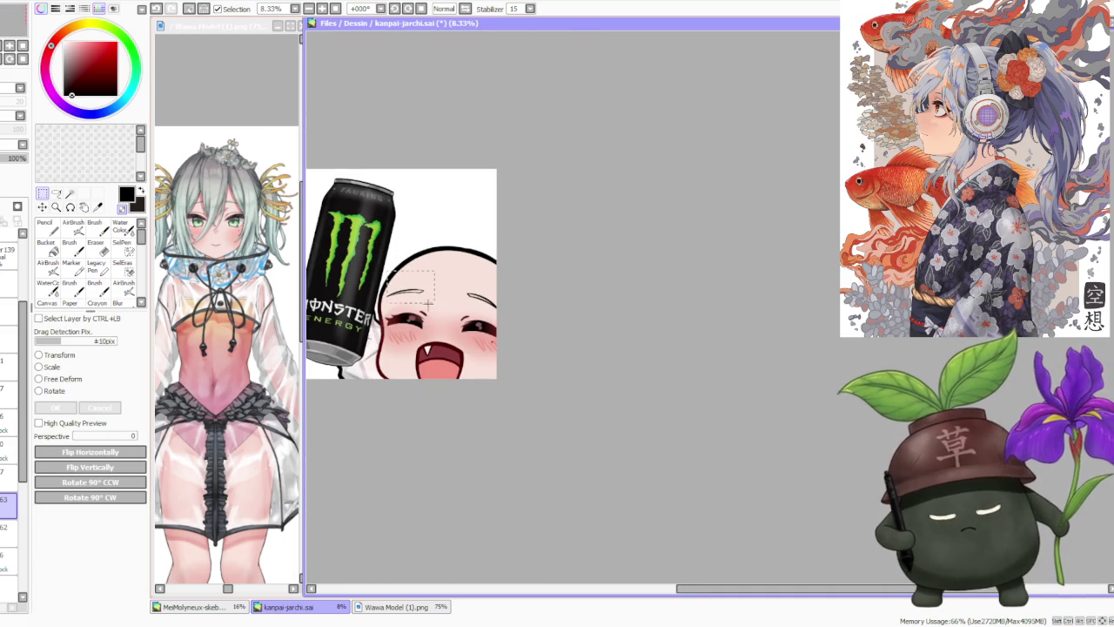
left_click(62, 396)
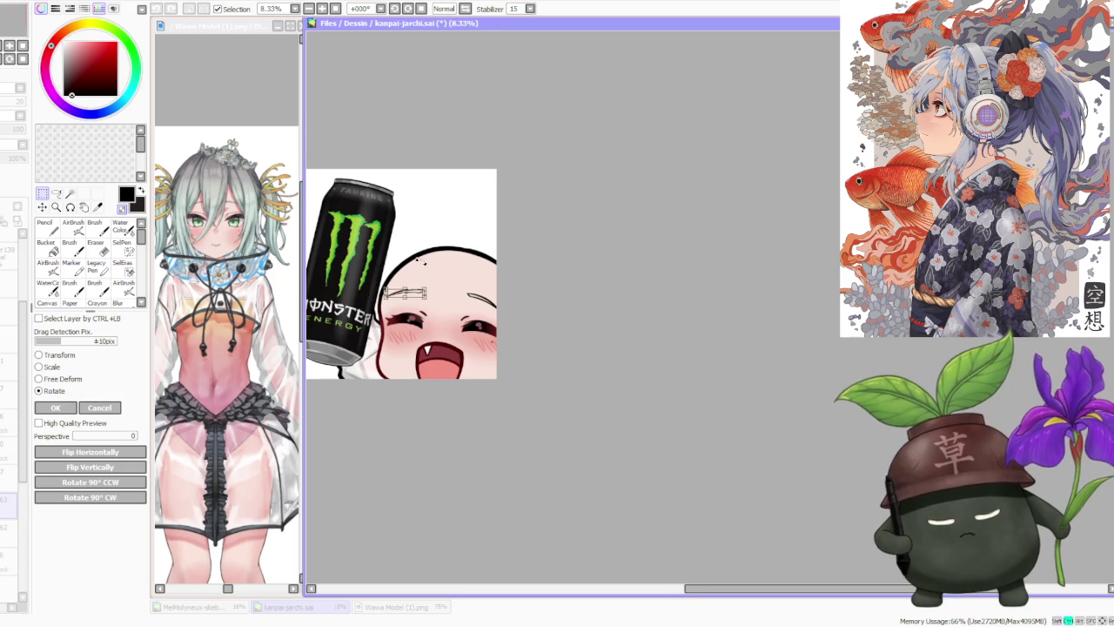
scroll(416, 260, "up", 1)
left_click_drag(419, 298, 432, 330)
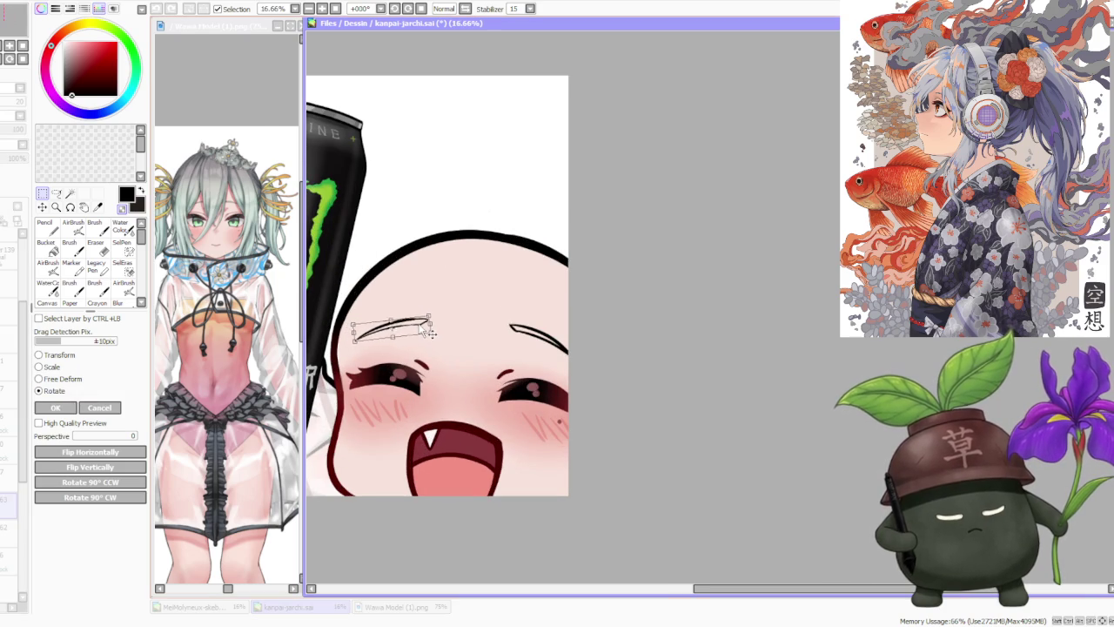
key("Return")
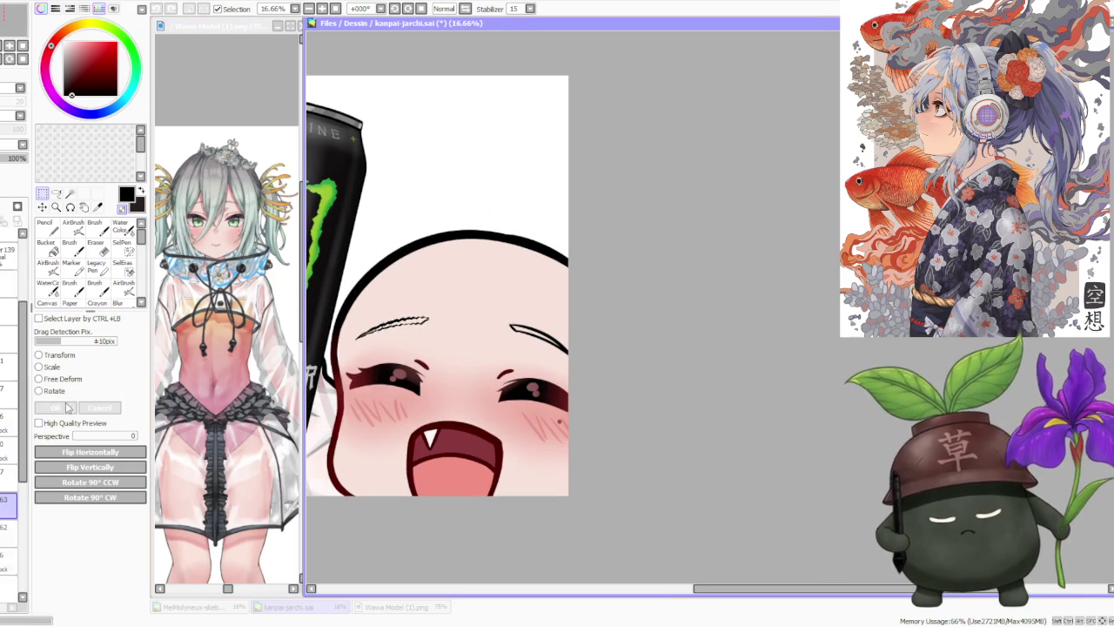
scroll(639, 191, "down", 1)
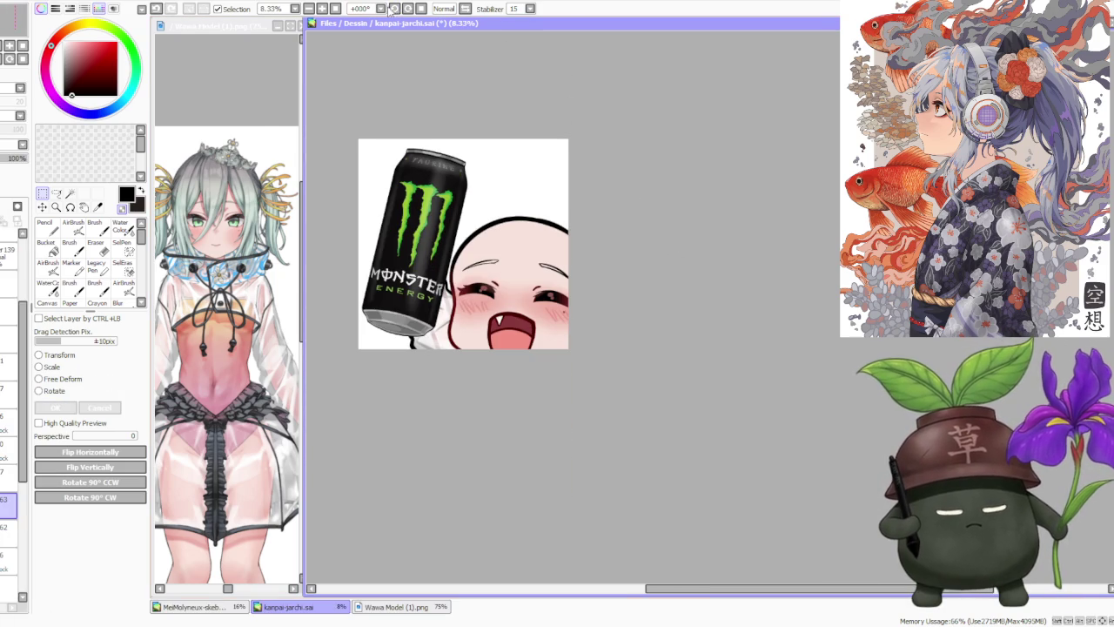
- With the canvas tilted, retrace the right eyebrow thicker and darker using a size-120 brush, then reset the view
left_click(394, 7)
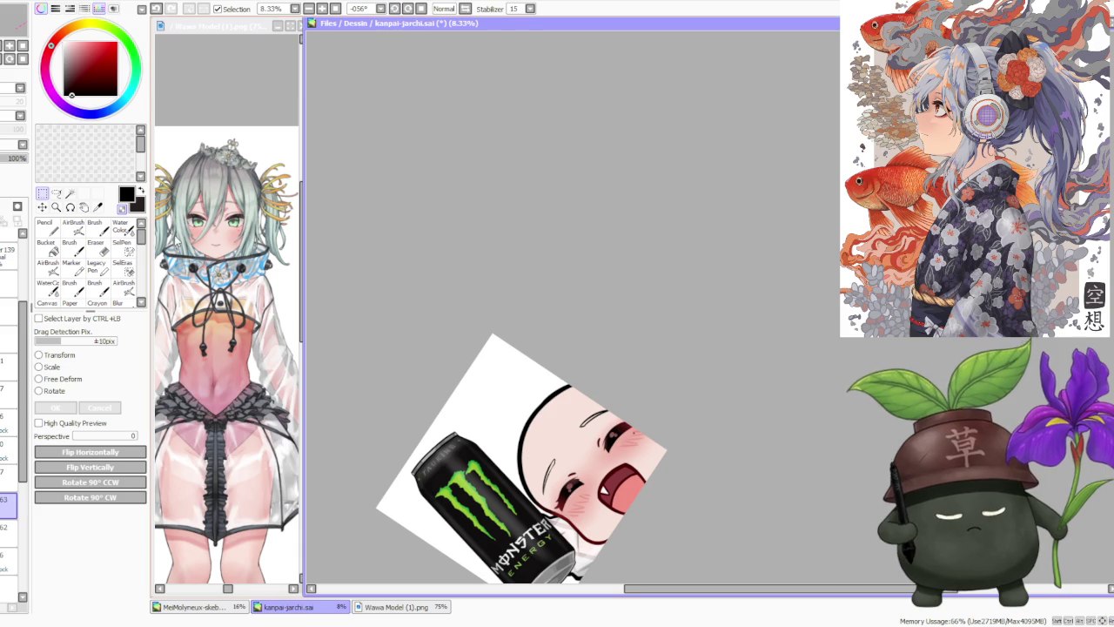
left_click(103, 229)
left_click(126, 556)
scroll(503, 385, "down", 1)
scroll(513, 409, "up", 3)
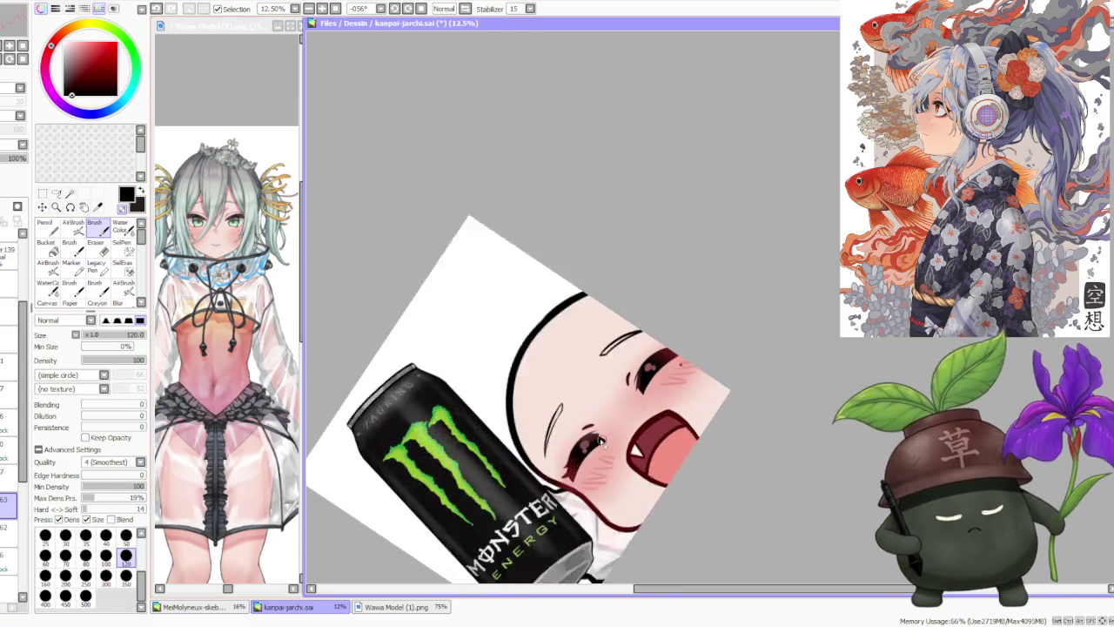
scroll(524, 425, "up", 1)
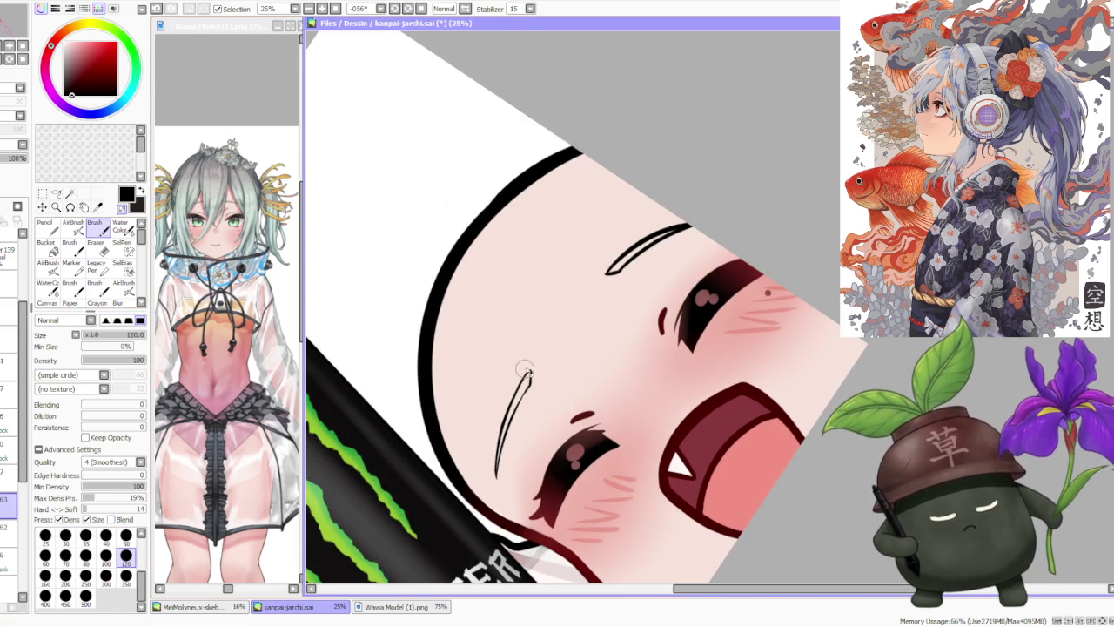
left_click_drag(675, 244, 616, 272)
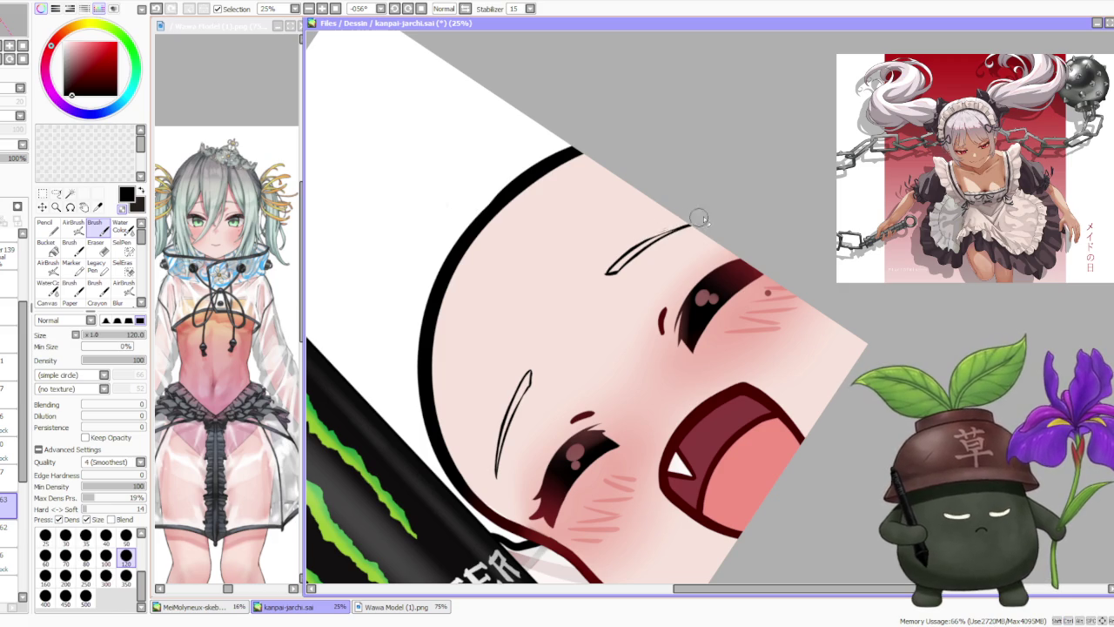
scroll(599, 252, "up", 1)
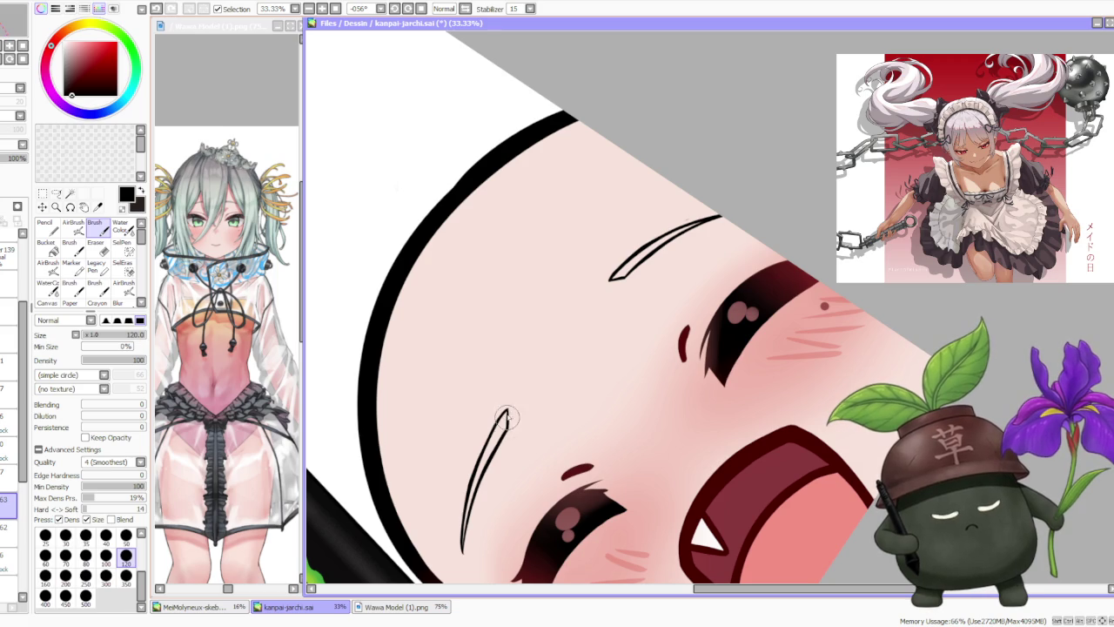
scroll(507, 428, "down", 2)
scroll(565, 348, "down", 2)
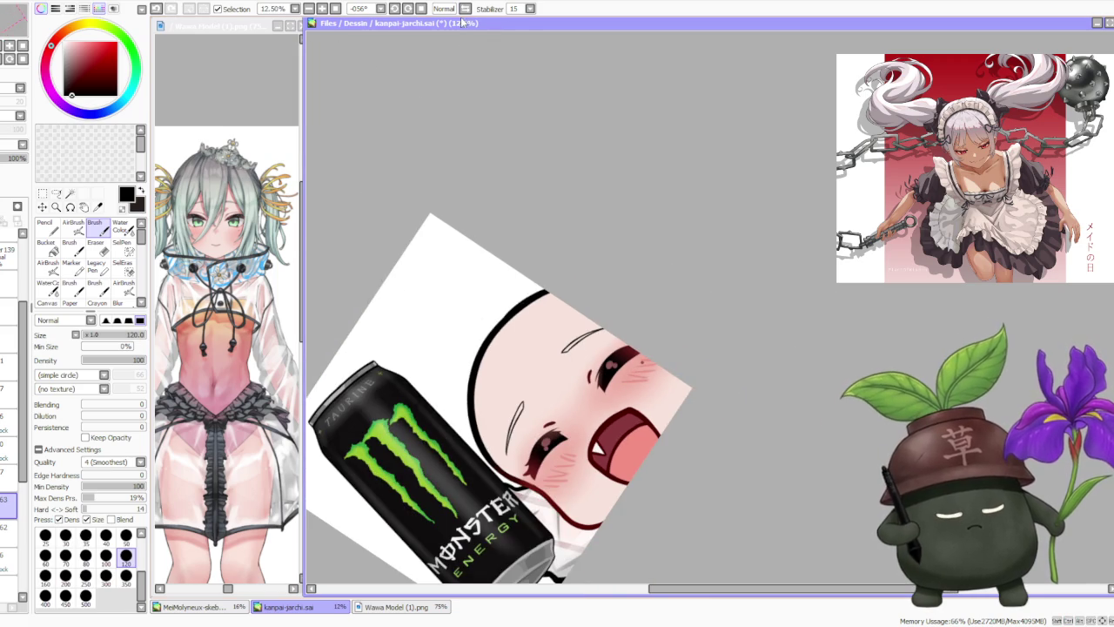
left_click(422, 9)
scroll(610, 131, "down", 2)
scroll(684, 113, "up", 3)
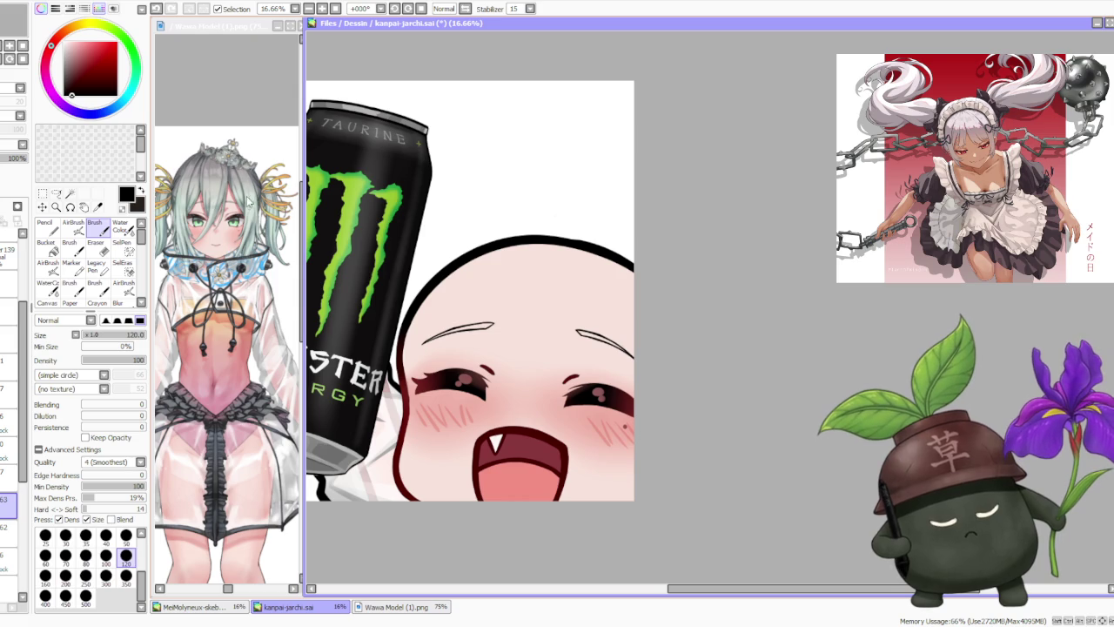
- Eyedrop light grey-green from the reference hair and fill the right eyebrow with it
left_click(251, 235, "alt")
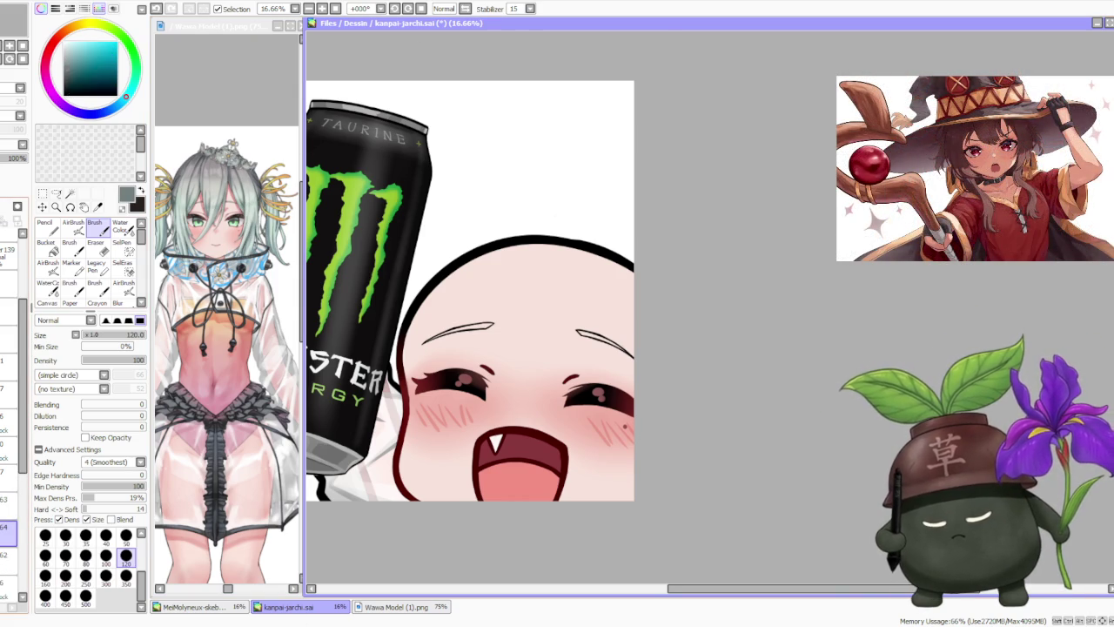
scroll(589, 335, "up", 2)
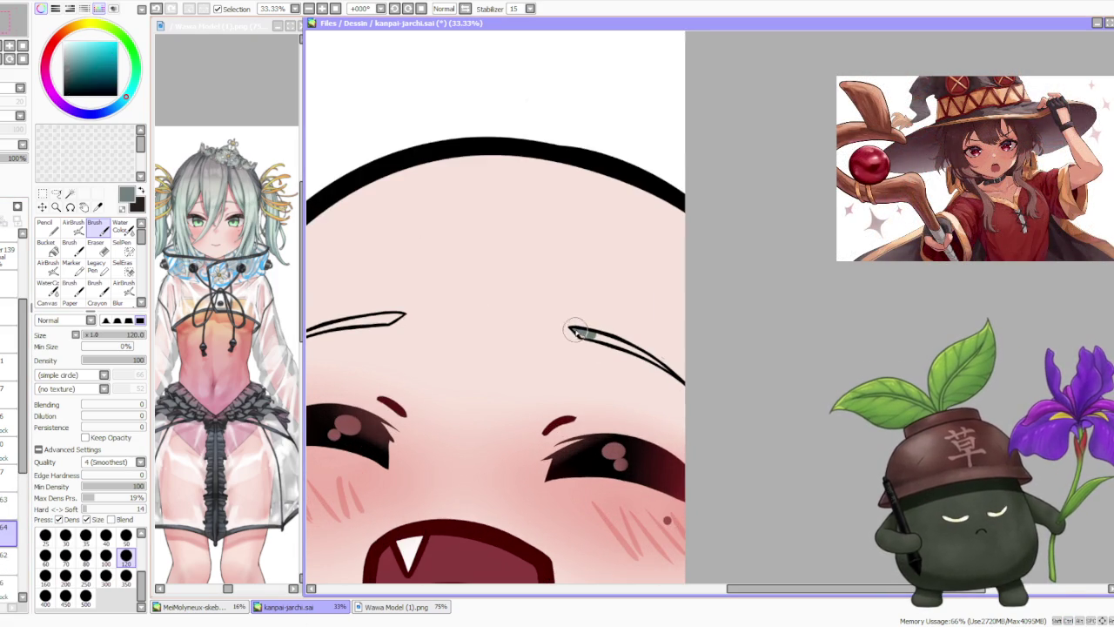
mouse_move(579, 335)
left_mouse_down()
mouse_move(614, 344)
mouse_move(600, 341)
left_mouse_up()
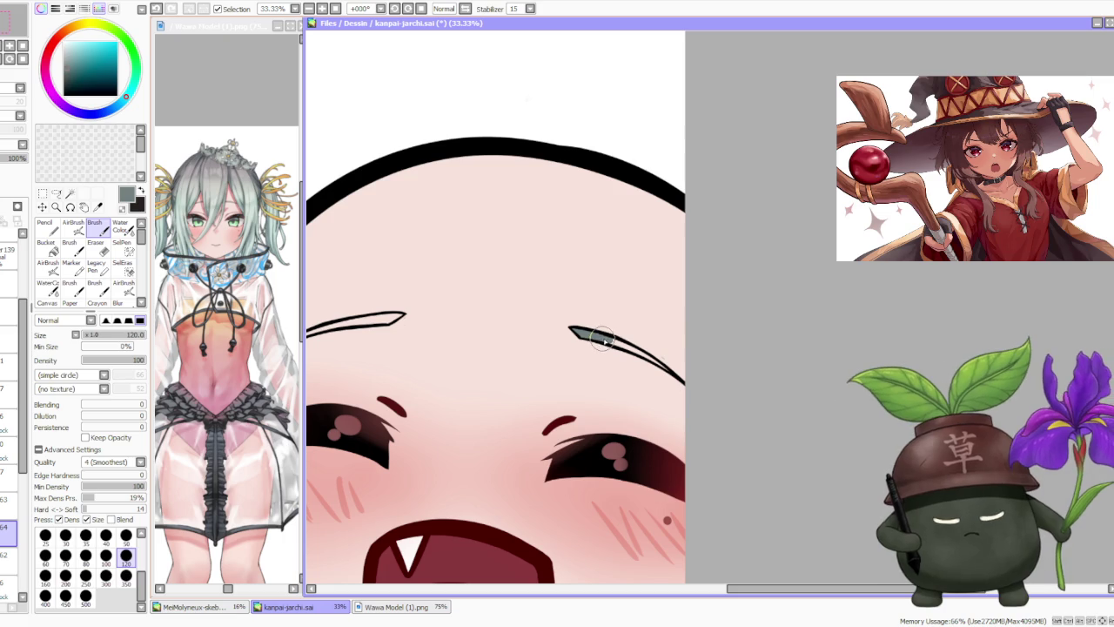
left_click(256, 199, "alt")
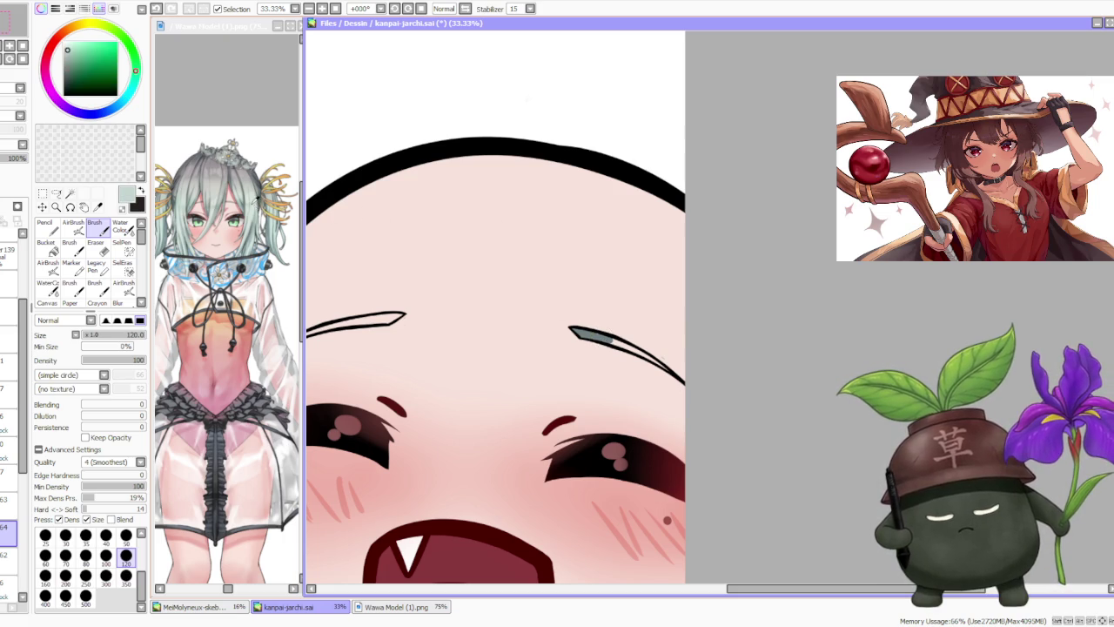
left_click_drag(605, 337, 576, 331)
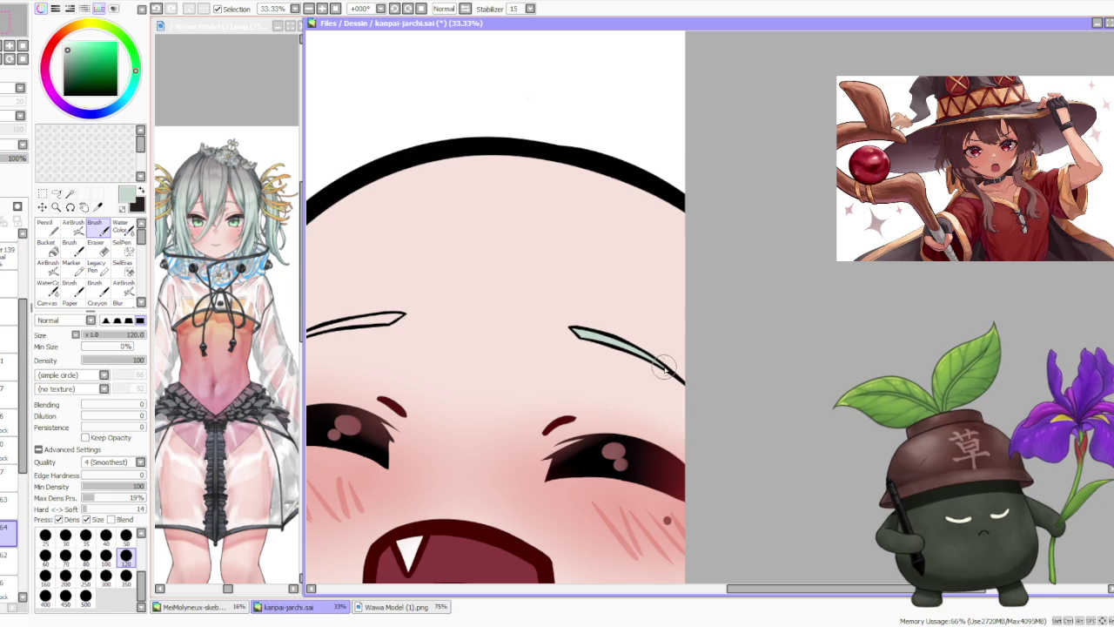
- Rotate the canvas view to -45° and -90° to reach the other eyebrow, then return it upright
scroll(670, 374, "down", 2)
scroll(609, 348, "up", 2)
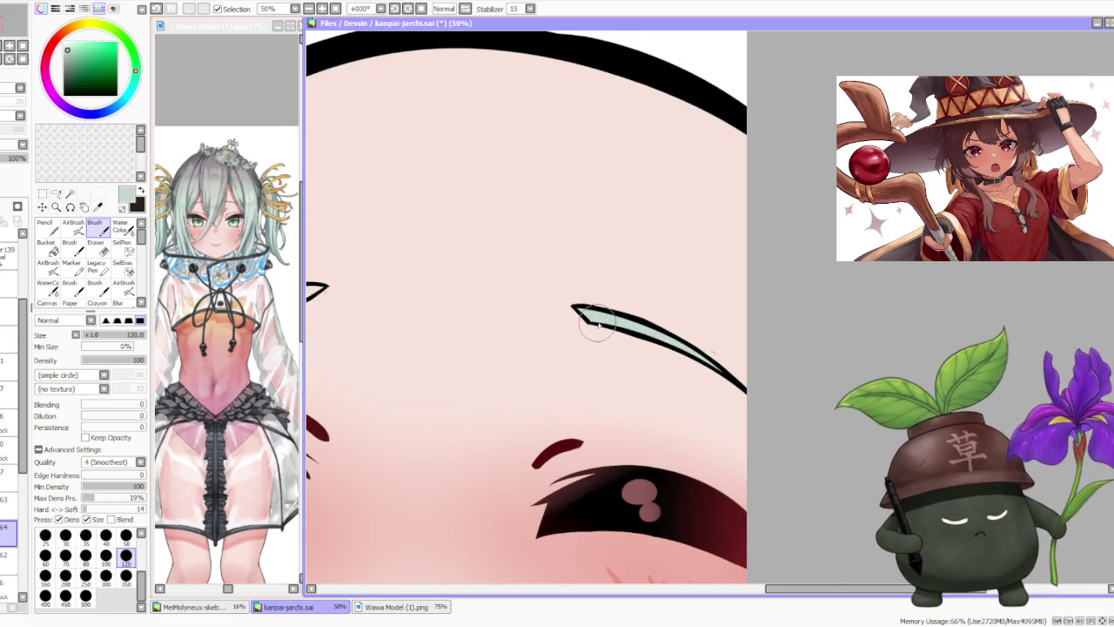
scroll(570, 244, "down", 2)
scroll(570, 245, "down", 1)
key("Delete")
key("Delete")
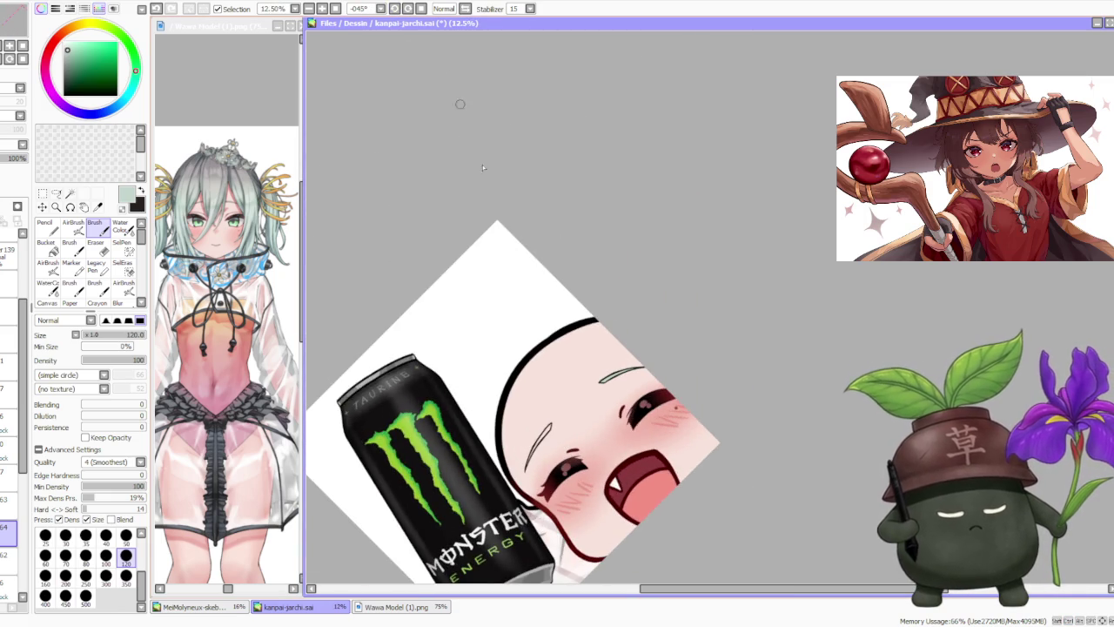
key("Delete")
scroll(528, 460, "up", 2)
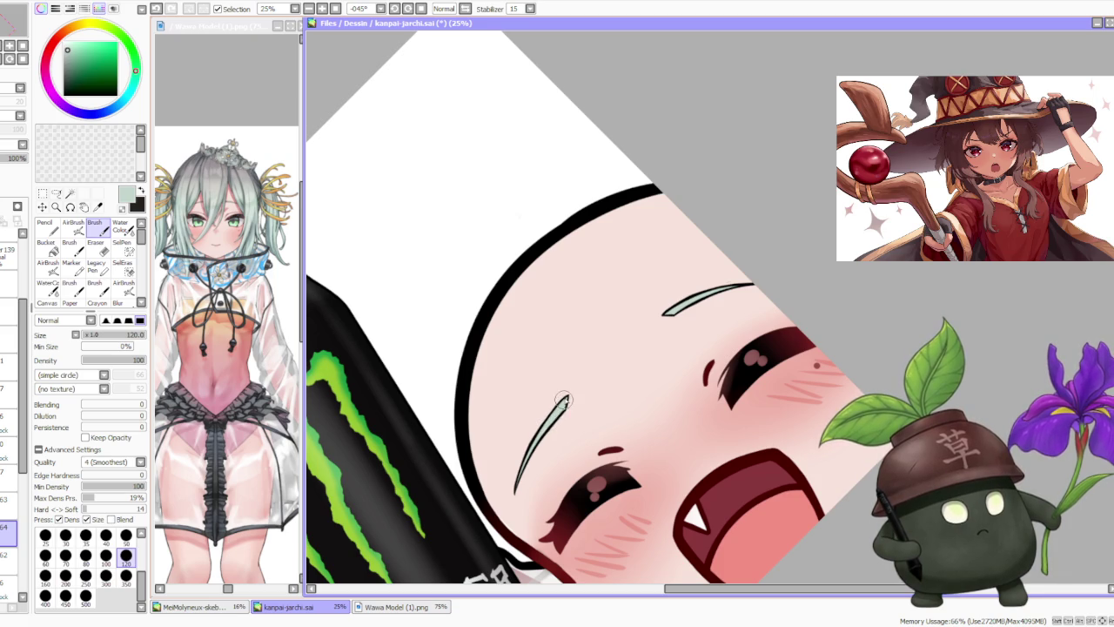
scroll(546, 427, "up", 2)
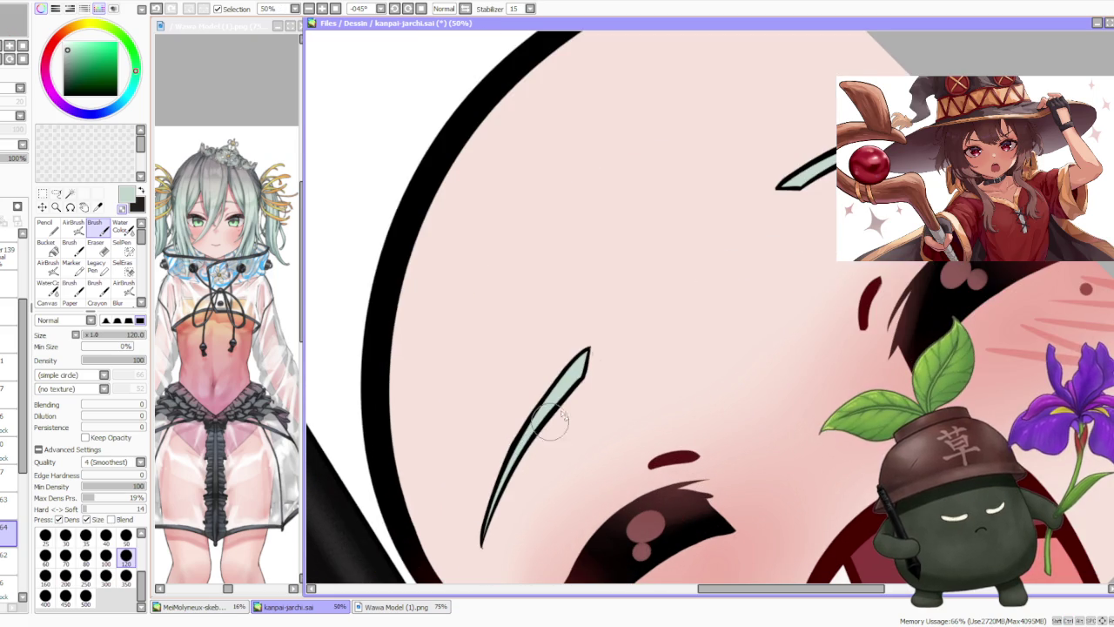
scroll(553, 422, "down", 2)
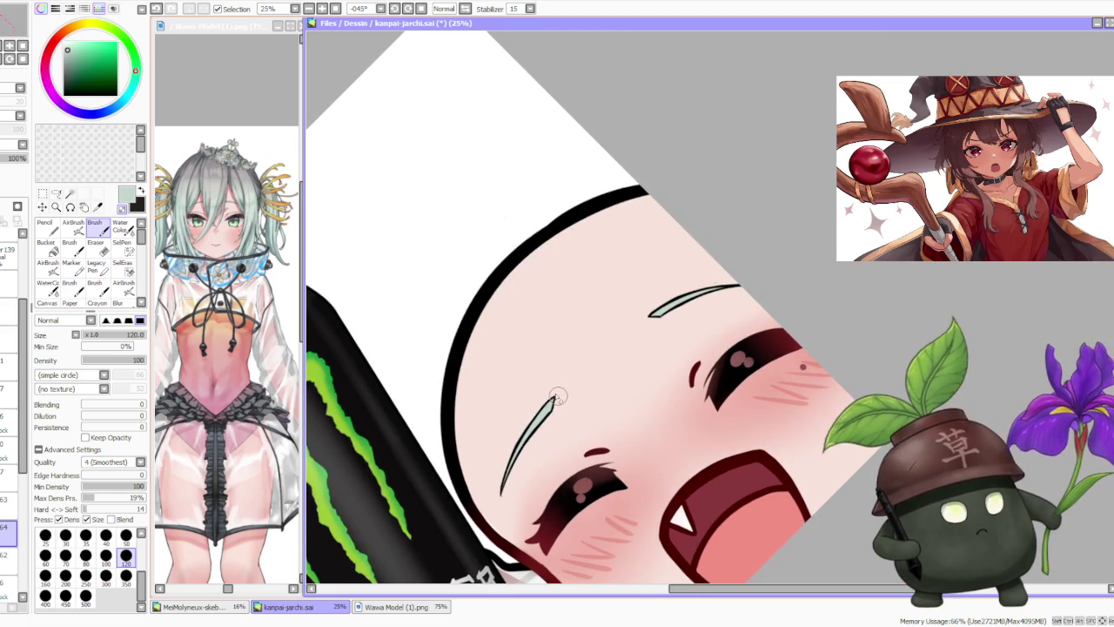
scroll(557, 392, "up", 2)
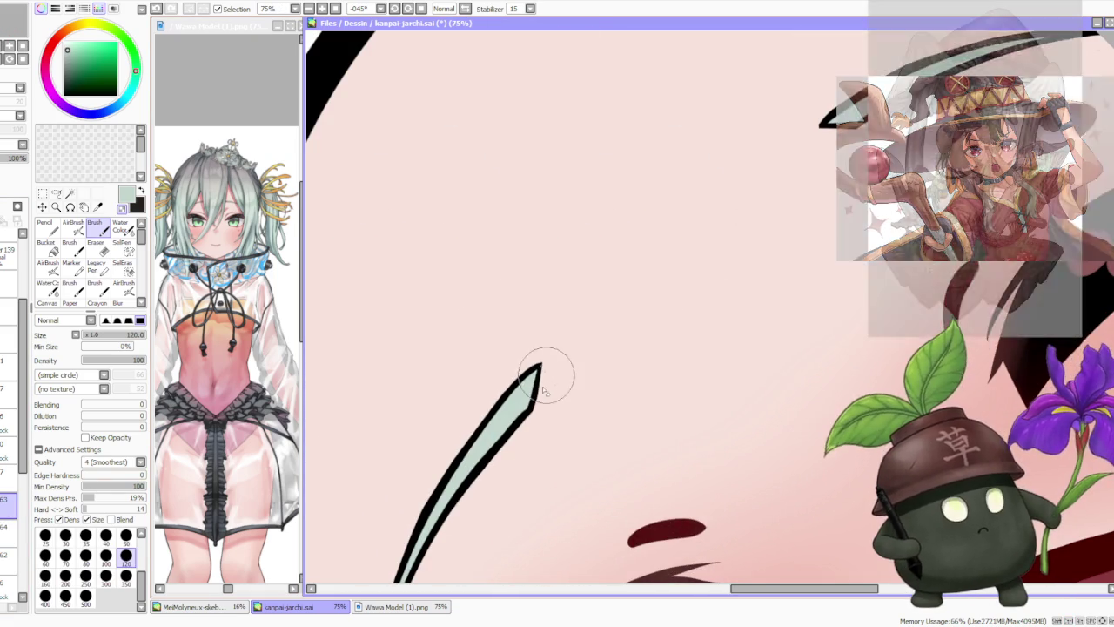
scroll(559, 378, "down", 1)
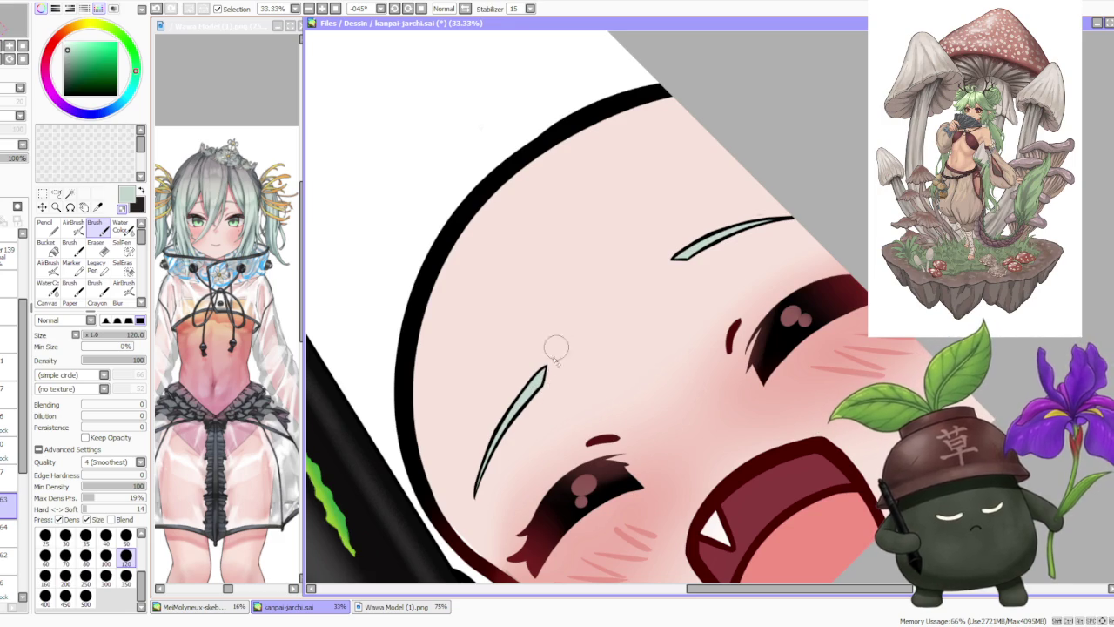
scroll(490, 468, "up", 1)
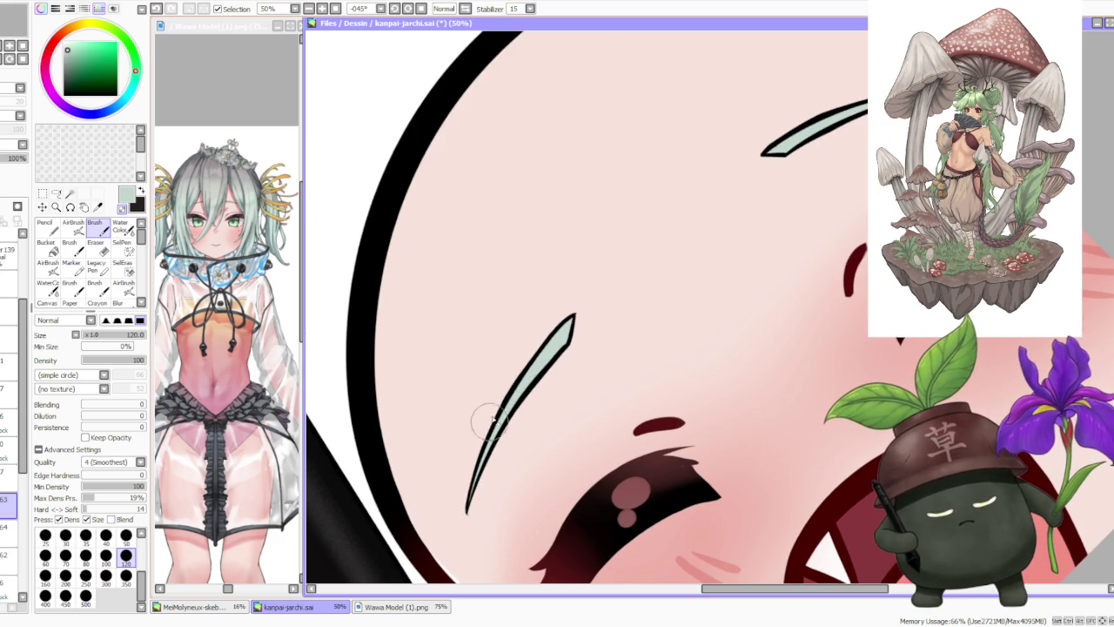
scroll(621, 323, "down", 2)
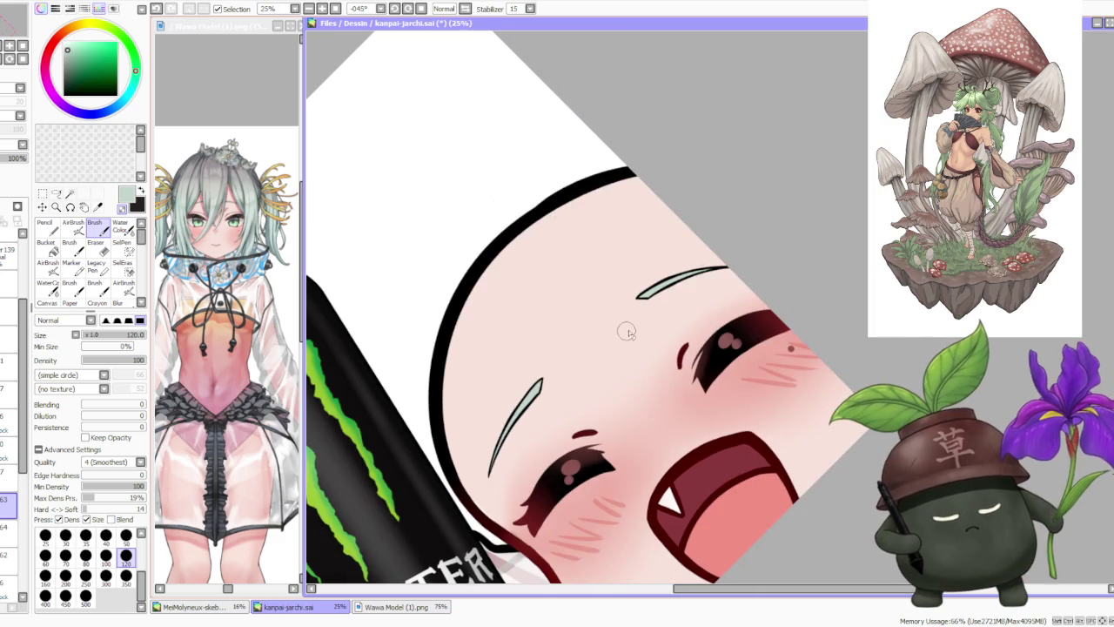
scroll(703, 261, "up", 1)
scroll(720, 268, "up", 1)
scroll(680, 226, "down", 2)
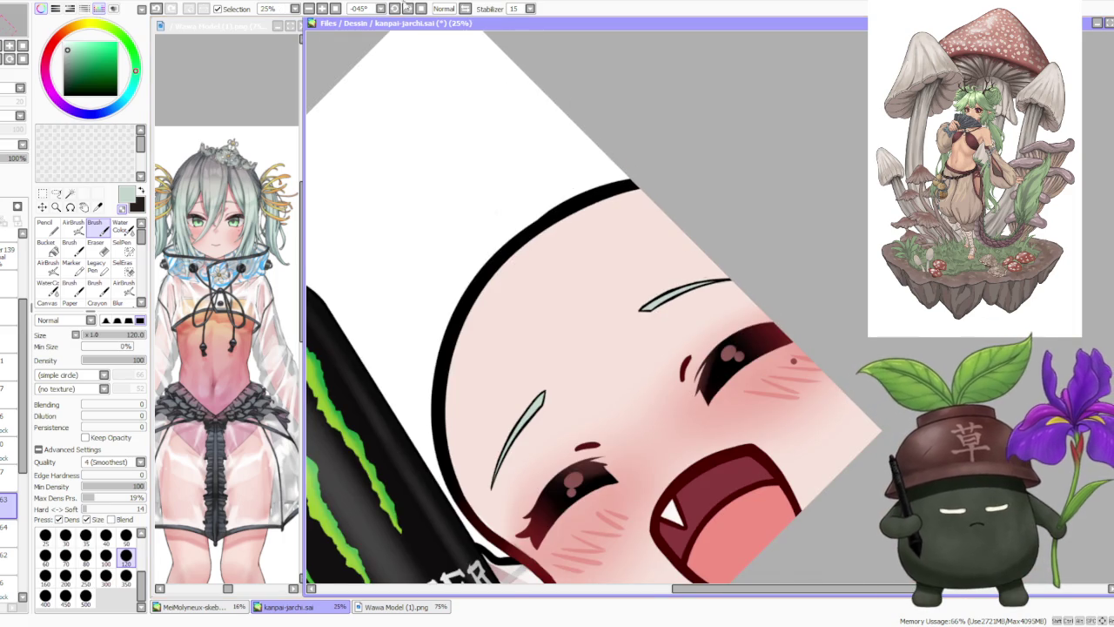
left_click(408, 8)
scroll(673, 336, "up", 1)
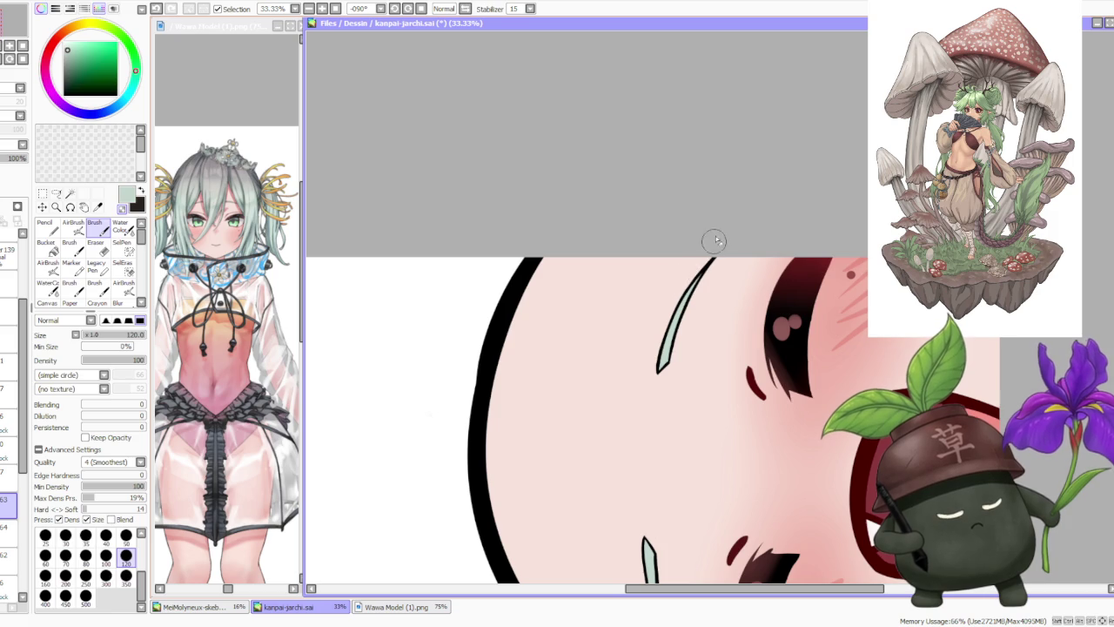
key("Delete")
scroll(756, 175, "down", 2)
scroll(756, 175, "down", 2)
- Zoom out, briefly show then re-hide the beer-mug layer, and select the layer below
scroll(756, 175, "up", 1)
scroll(755, 175, "up", 3)
scroll(726, 166, "down", 1)
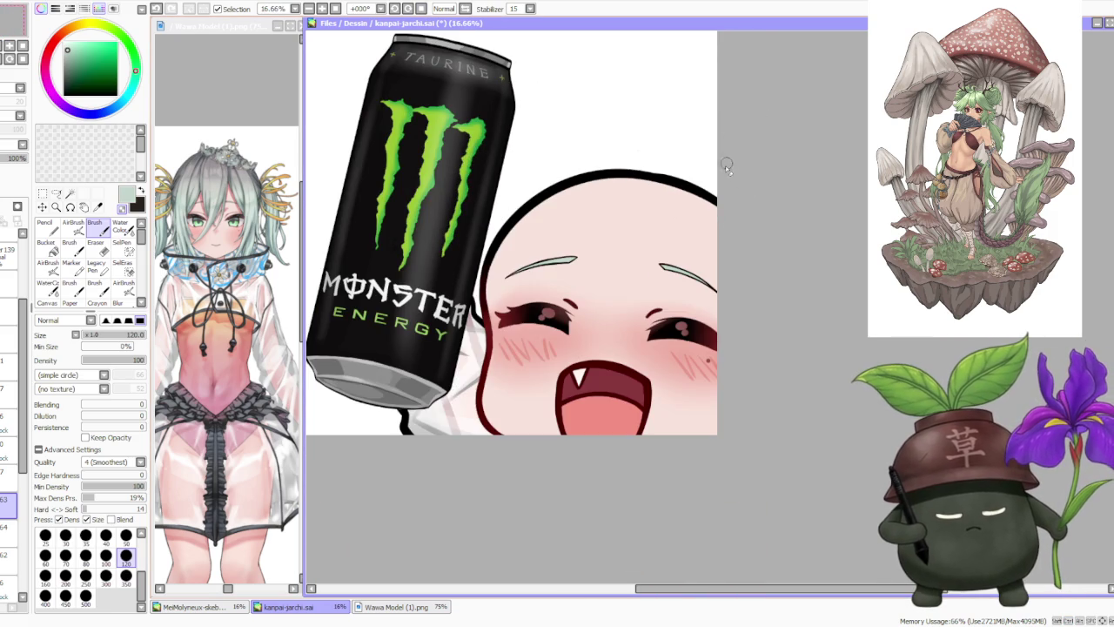
scroll(714, 217, "down", 1)
scroll(730, 186, "down", 1)
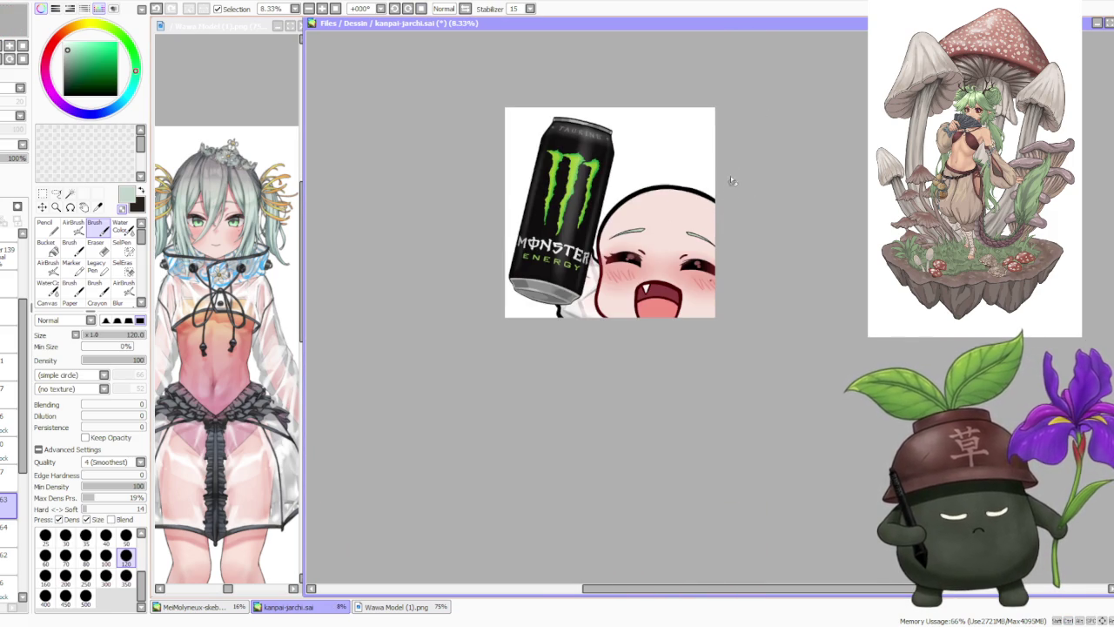
scroll(760, 132, "down", 1)
scroll(775, 229, "up", 3)
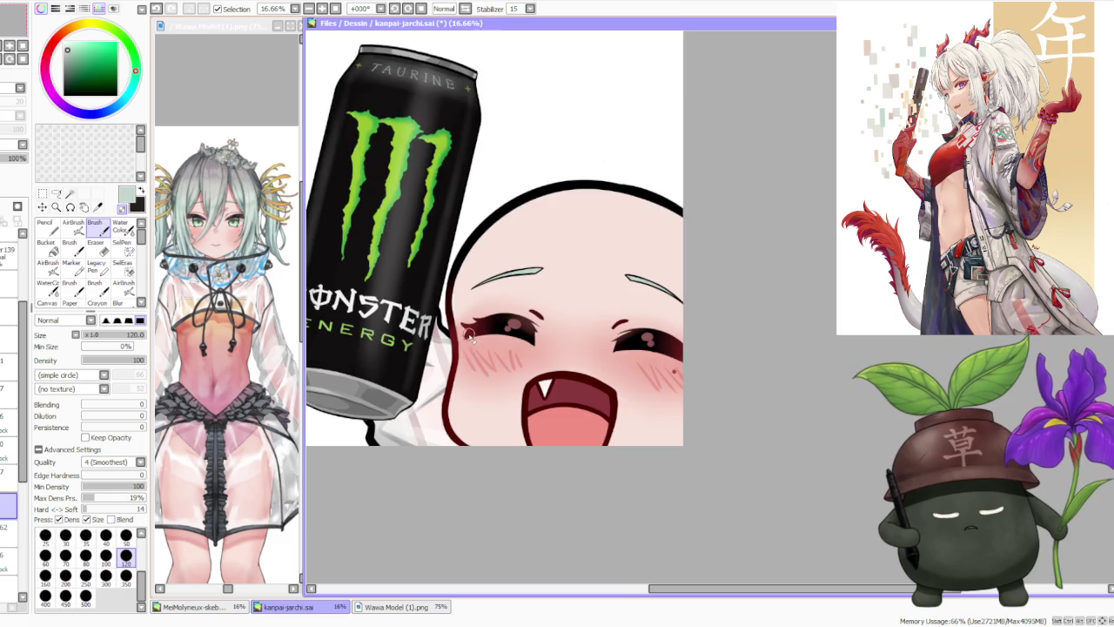
key("ctrl+minus")
key("ctrl+minus")
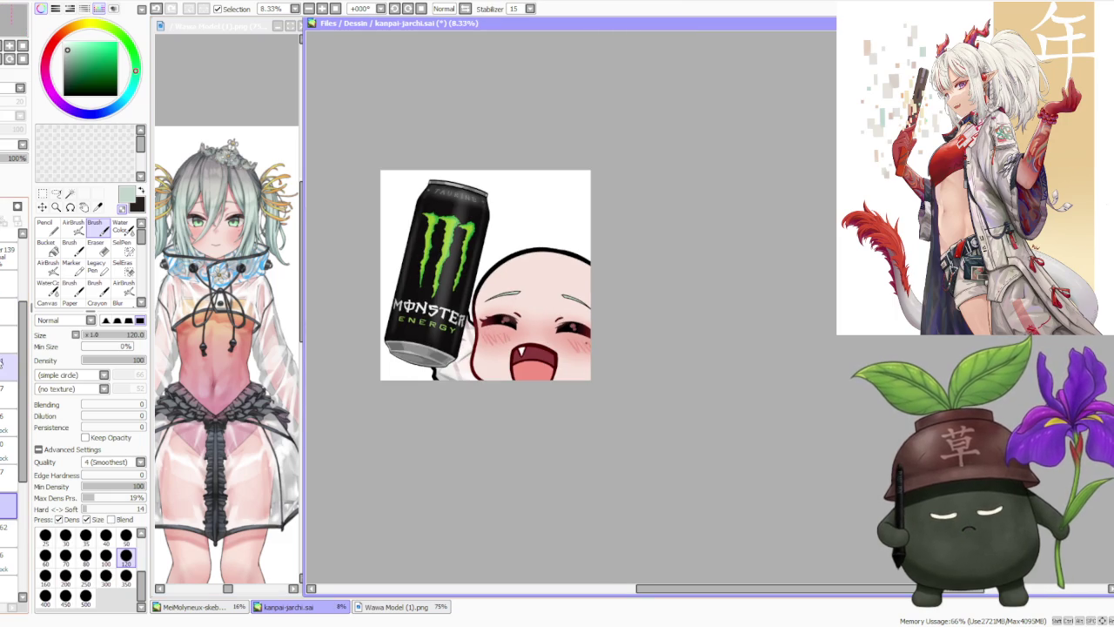
left_click(6, 366)
left_click(7, 365)
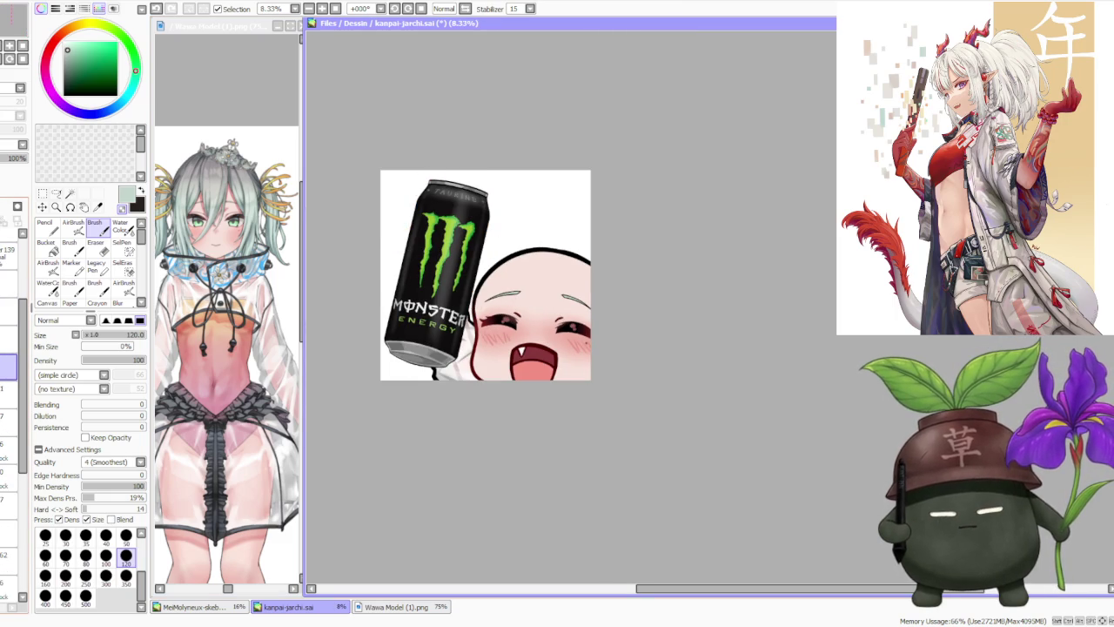
left_click(7, 394)
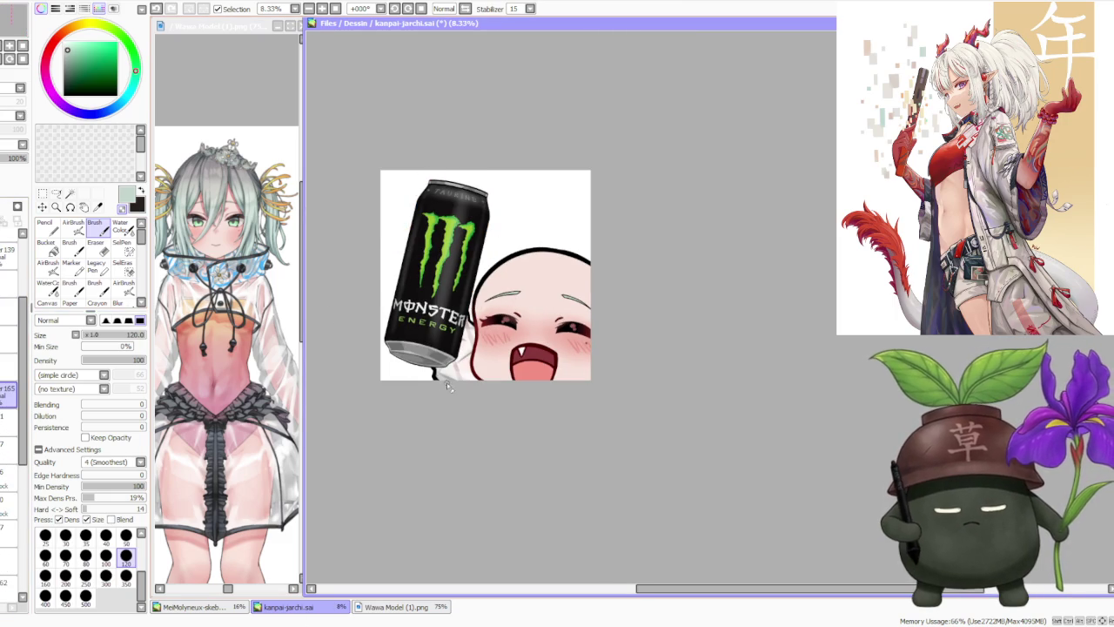
- Set the paint colour to black and the brush size to 250
scroll(621, 252, "up", 2)
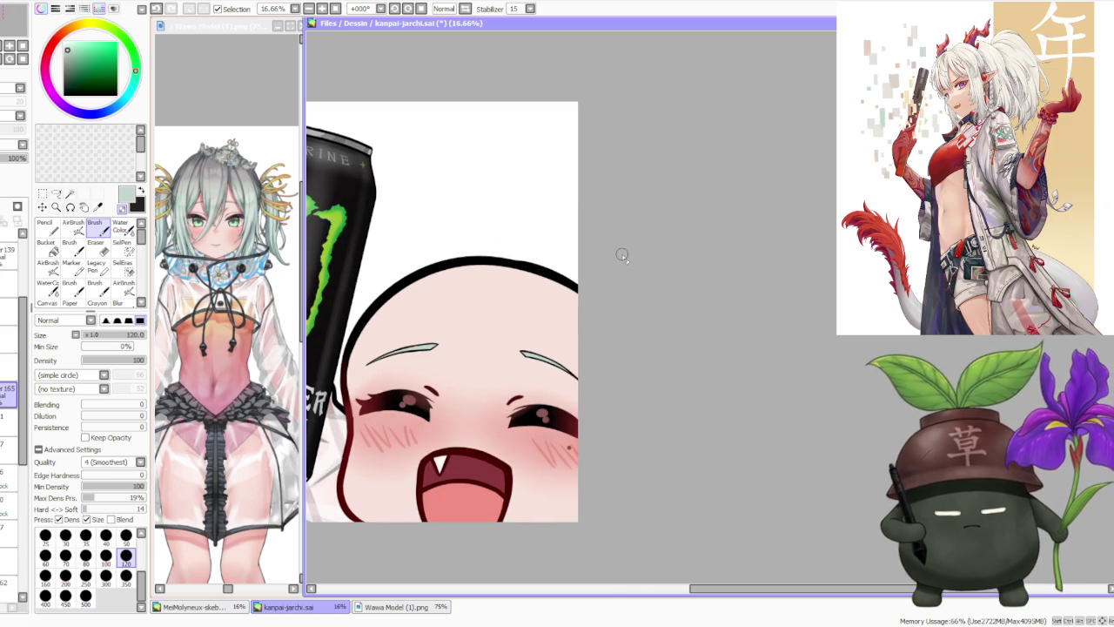
key("x")
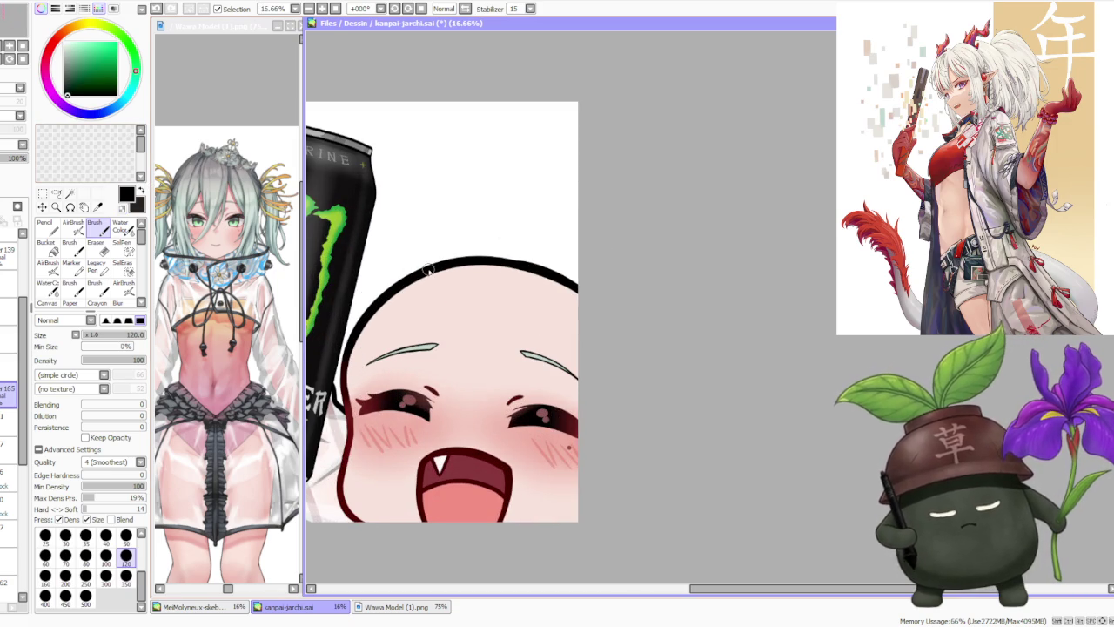
left_click(85, 574)
- Draw a black hair strand from the cheek up to the hairline, retrying until it looks right
key("ctrl+minus")
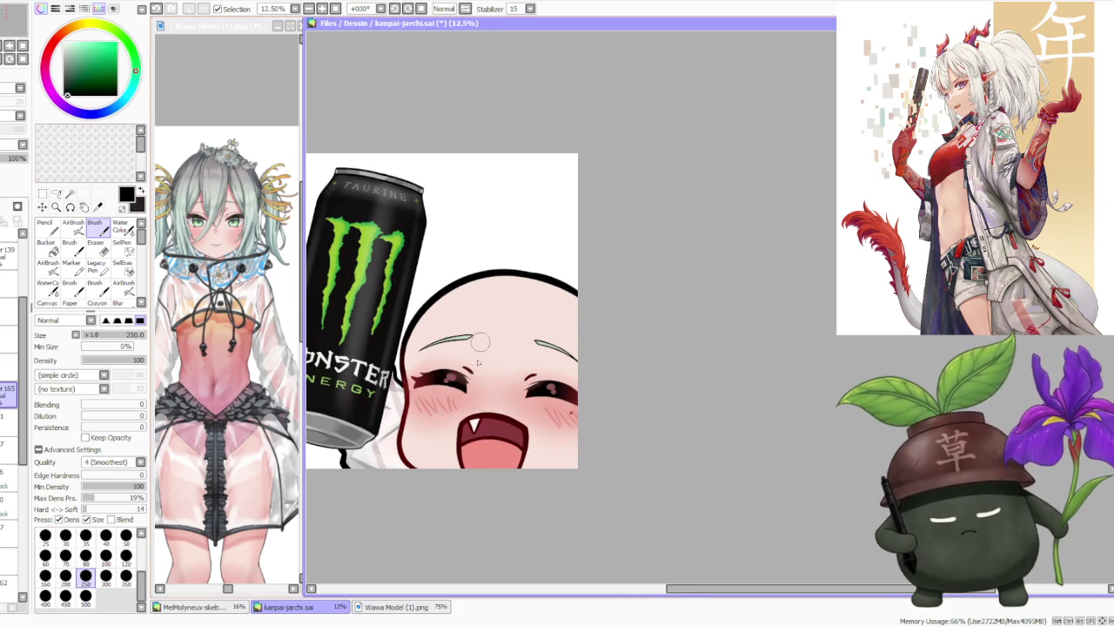
left_click_drag(427, 440, 506, 337)
key("ctrl+z")
left_click_drag(422, 440, 505, 340)
key("ctrl+z")
left_click_drag(411, 445, 516, 279)
key("ctrl+z")
left_click_drag(411, 446, 515, 290)
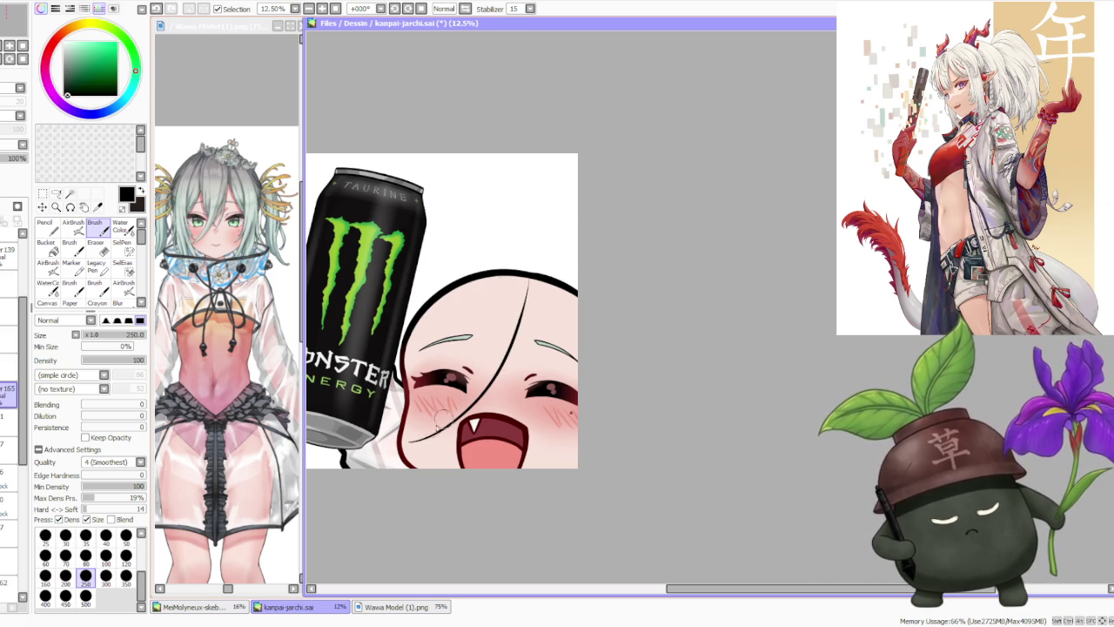
- Try several versions of a second hair strand beside the first, undoing each
left_click_drag(409, 440, 495, 301)
key("ctrl+z")
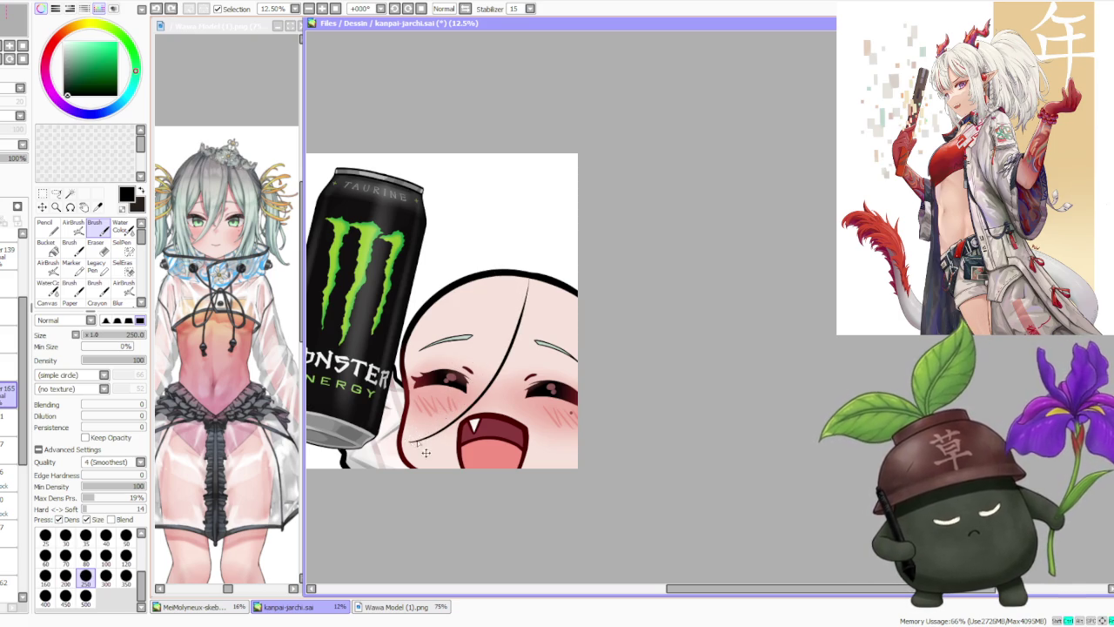
left_click_drag(411, 440, 503, 293)
key("ctrl+z")
left_click_drag(411, 441, 509, 280)
key("ctrl+z")
left_click_drag(411, 439, 510, 279)
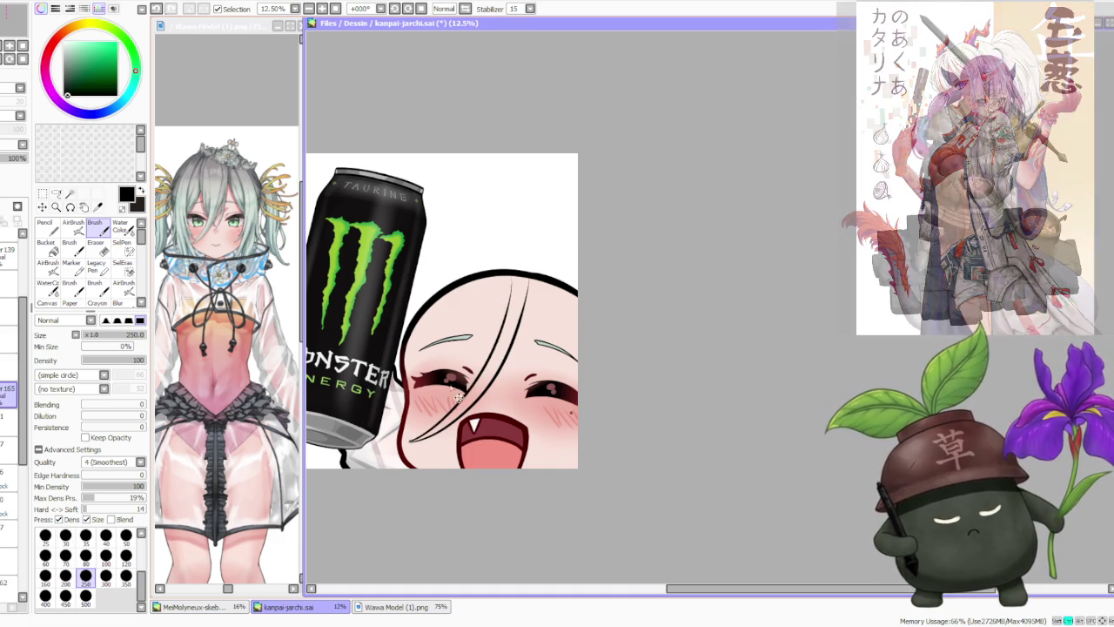
key("ctrl+z")
- Finish the second strand in two strokes from the lower-left cheek to the hairline
left_click_drag(467, 388, 498, 273)
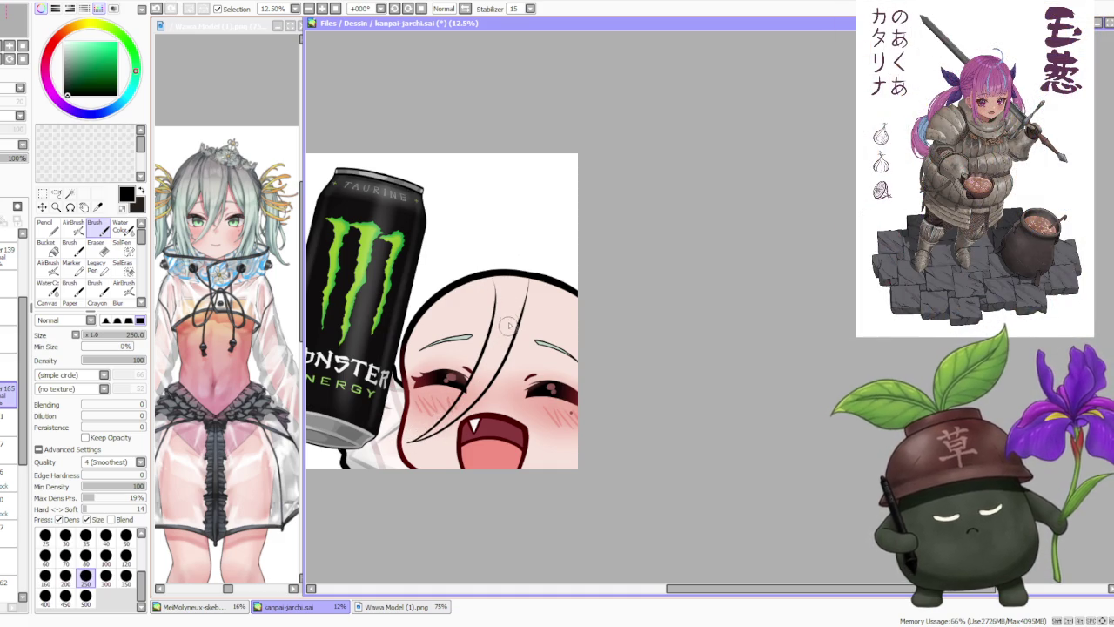
key("ctrl+z")
left_click_drag(411, 442, 514, 270)
key("ctrl+z")
left_click_drag(411, 442, 524, 276)
key("ctrl+z")
left_click_drag(409, 442, 446, 411)
left_click_drag(478, 372, 503, 275)
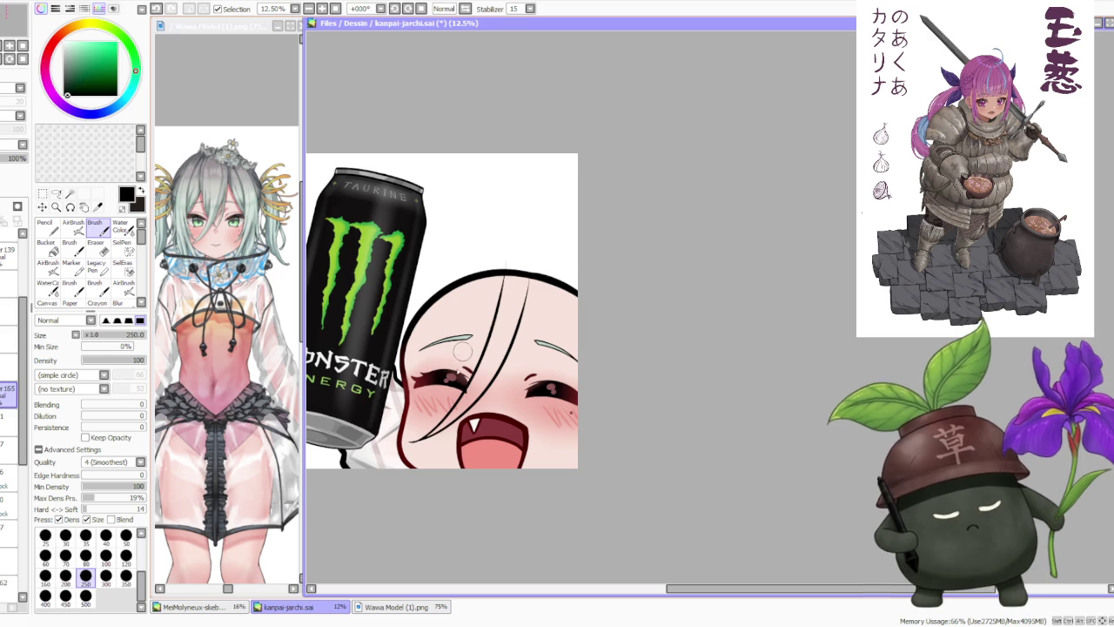
scroll(509, 332, "down", 1)
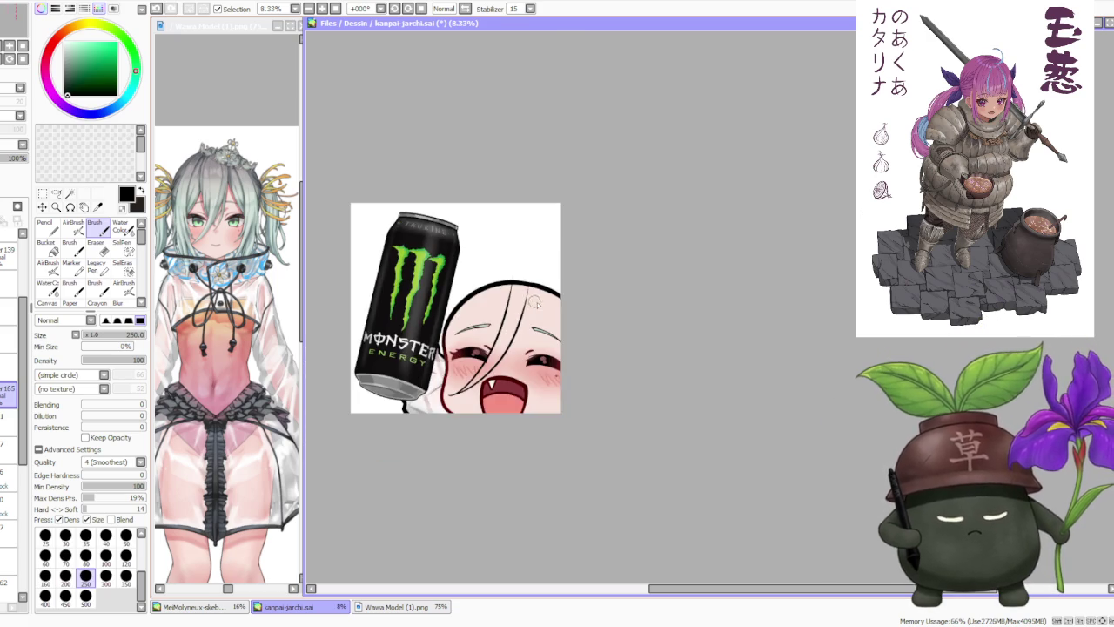
scroll(545, 305, "up", 1)
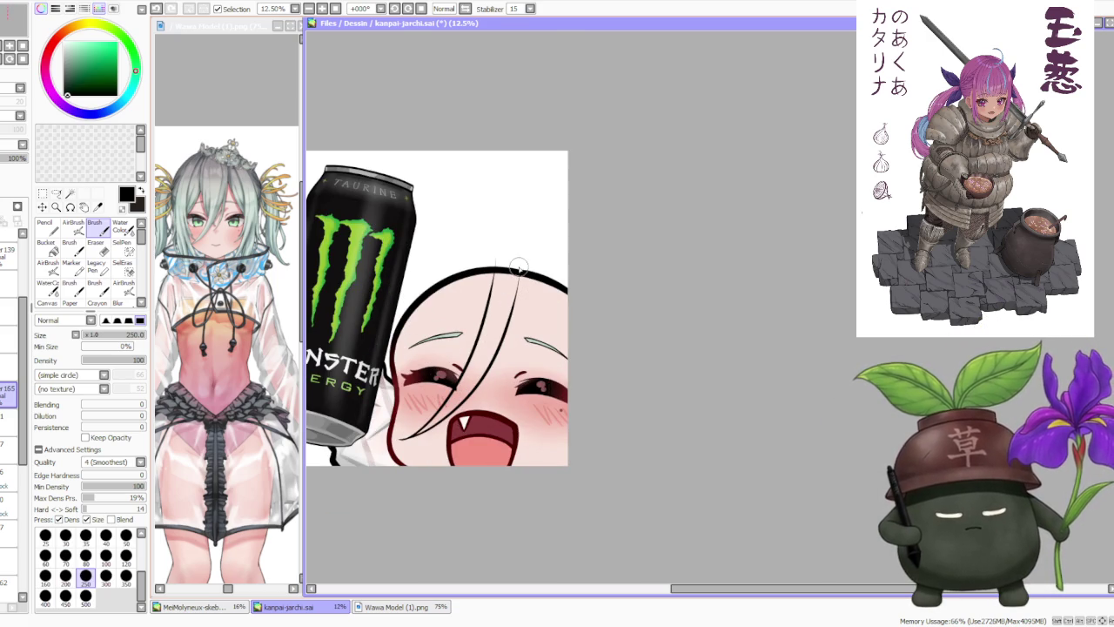
key("ctrl+t")
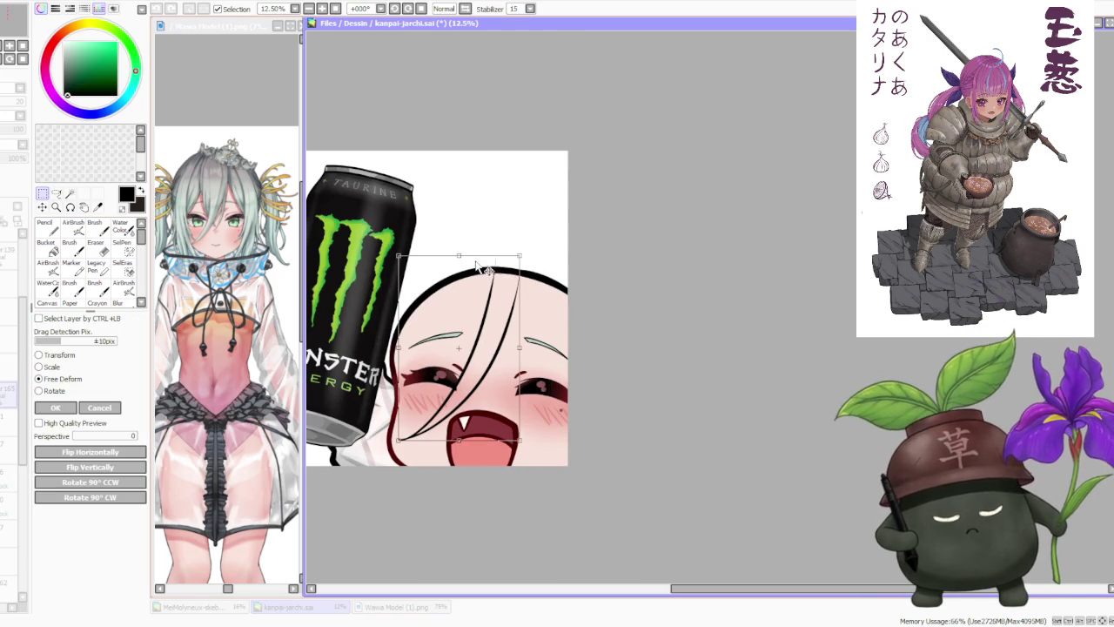
- Nudge and stretch the hair strands with Free Deform and apply the change
left_click_drag(492, 272, 500, 273)
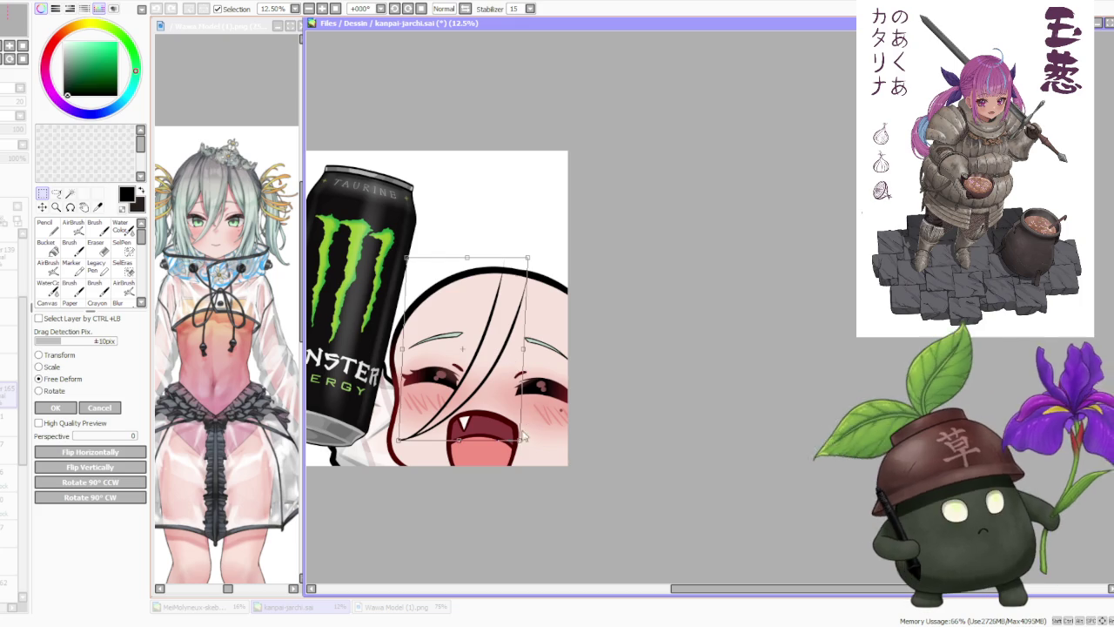
left_click_drag(523, 435, 525, 440)
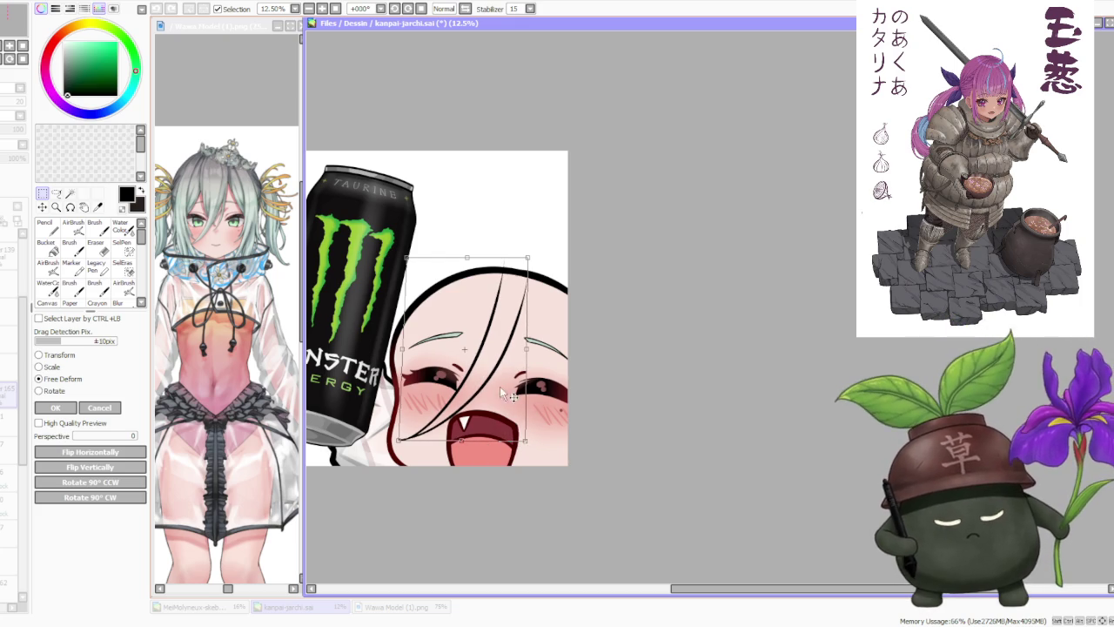
key("Return")
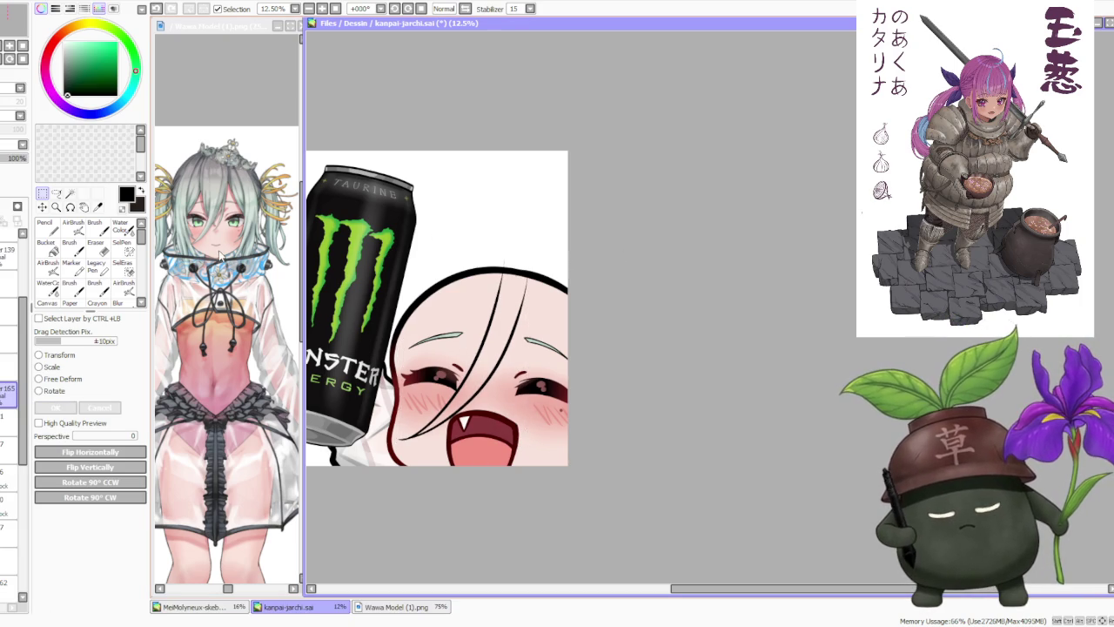
- Lasso the left-side hair strands and skew their top with Free Deform
key("b")
left_click(55, 193)
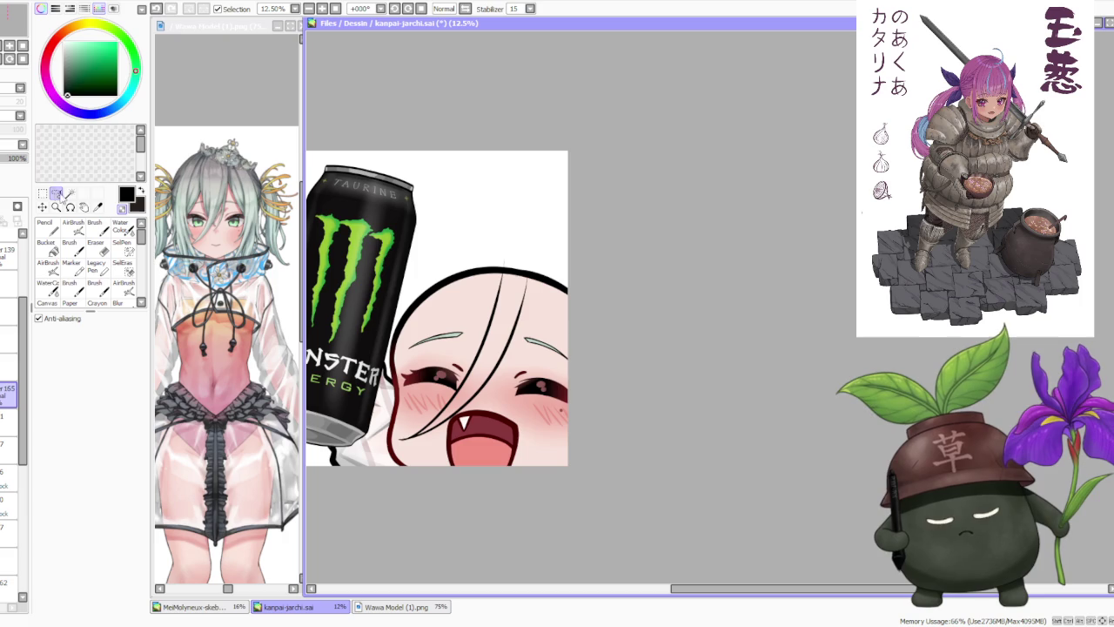
left_click_drag(515, 252, 393, 442)
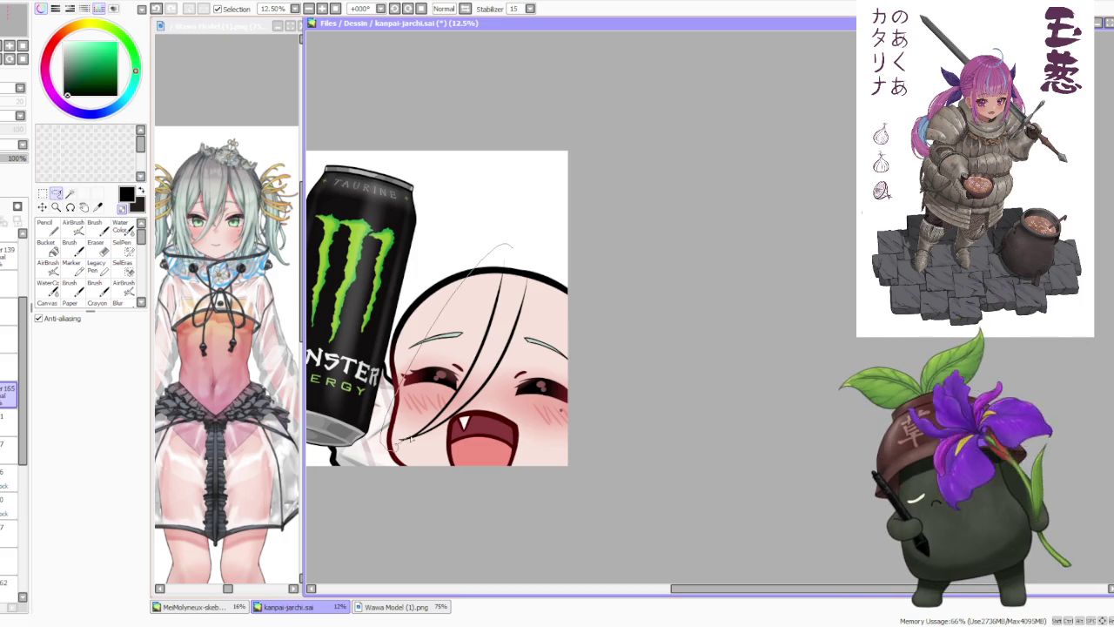
key("ctrl+t")
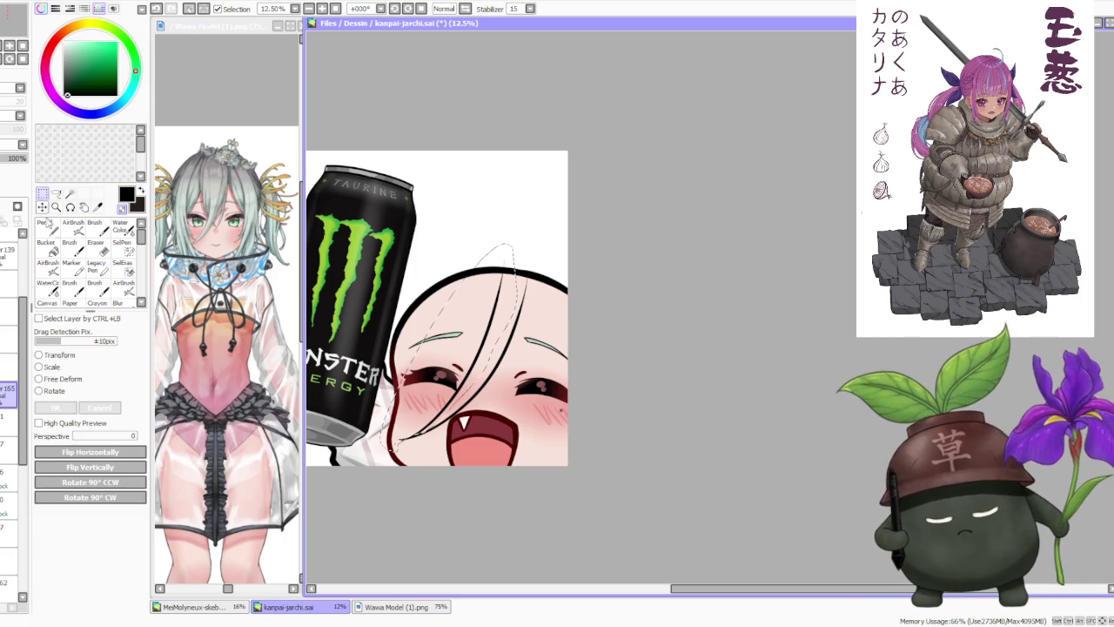
left_click_drag(503, 259, 496, 260)
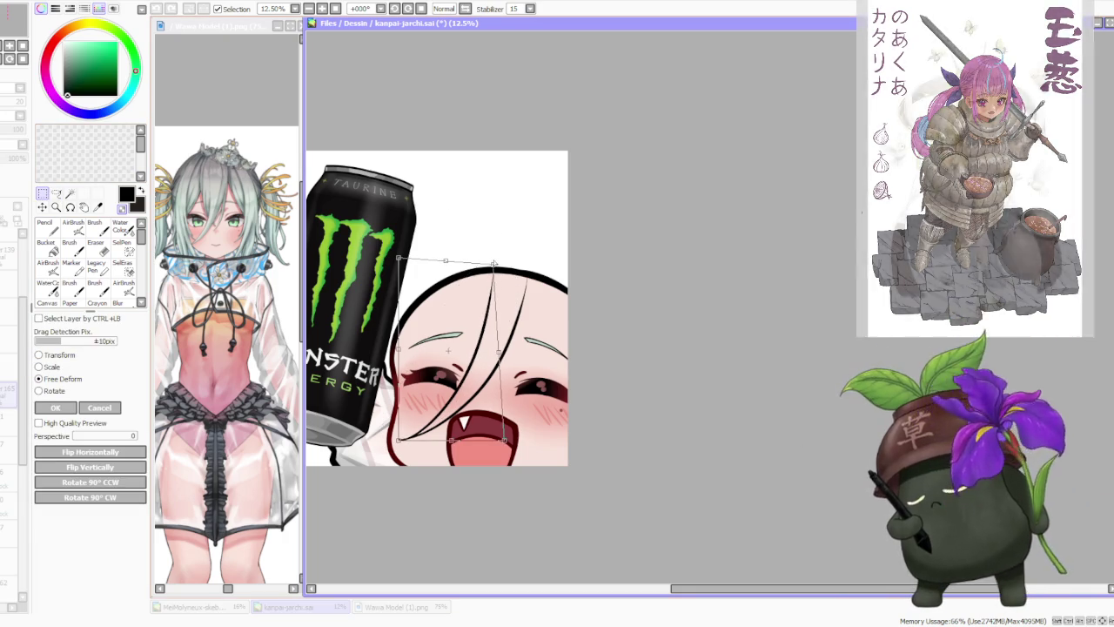
scroll(495, 251, "up", 1)
- Apply the skew and draw a black hair strand rising up the face, retrying it
key("Return")
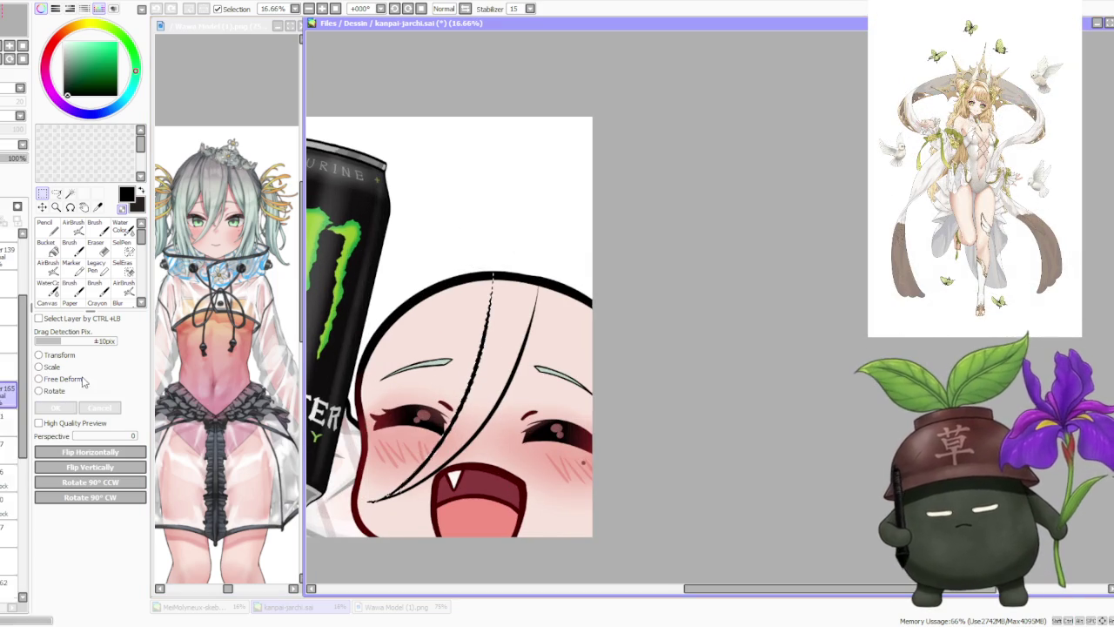
key("b")
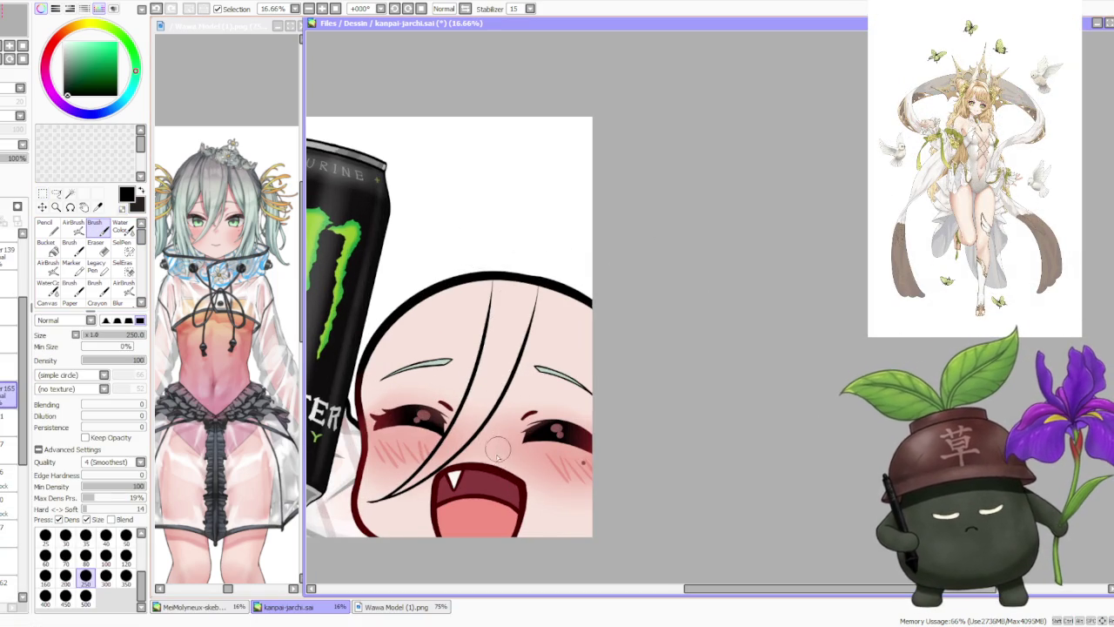
left_click_drag(488, 465, 522, 357)
key("ctrl+z")
left_click_drag(483, 457, 535, 335)
key("ctrl+z")
left_click_drag(490, 440, 522, 324)
key("ctrl+z")
left_click_drag(485, 457, 527, 331)
- Add strands reaching the head outline, one down the left, and one rising above the head
left_click_drag(490, 442, 532, 323)
key("ctrl+z")
left_click_drag(474, 461, 535, 294)
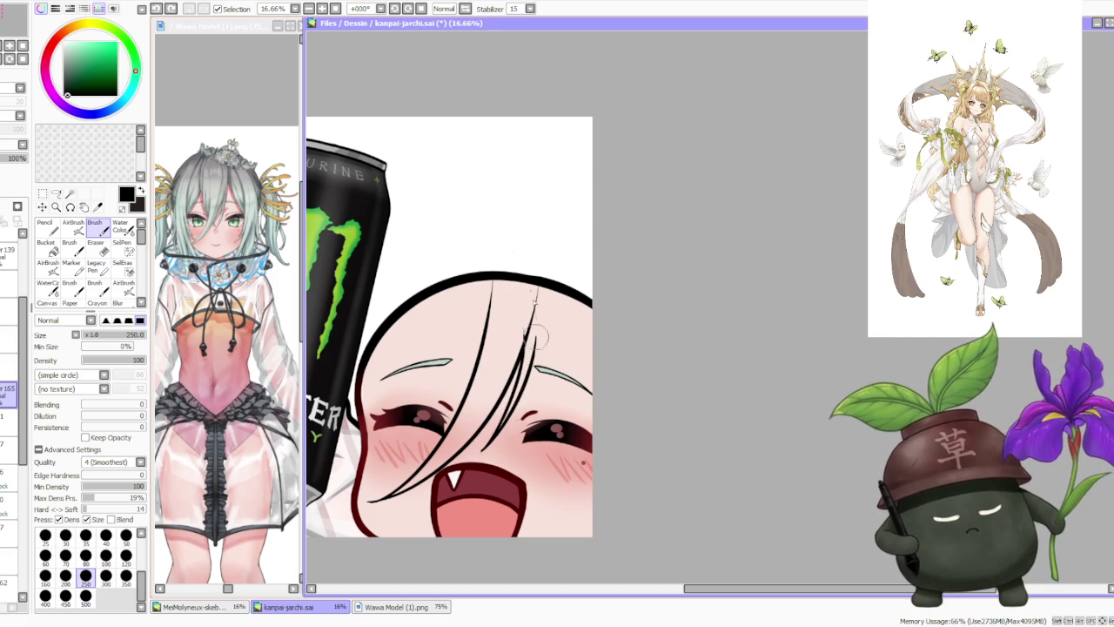
left_click_drag(524, 364, 539, 277)
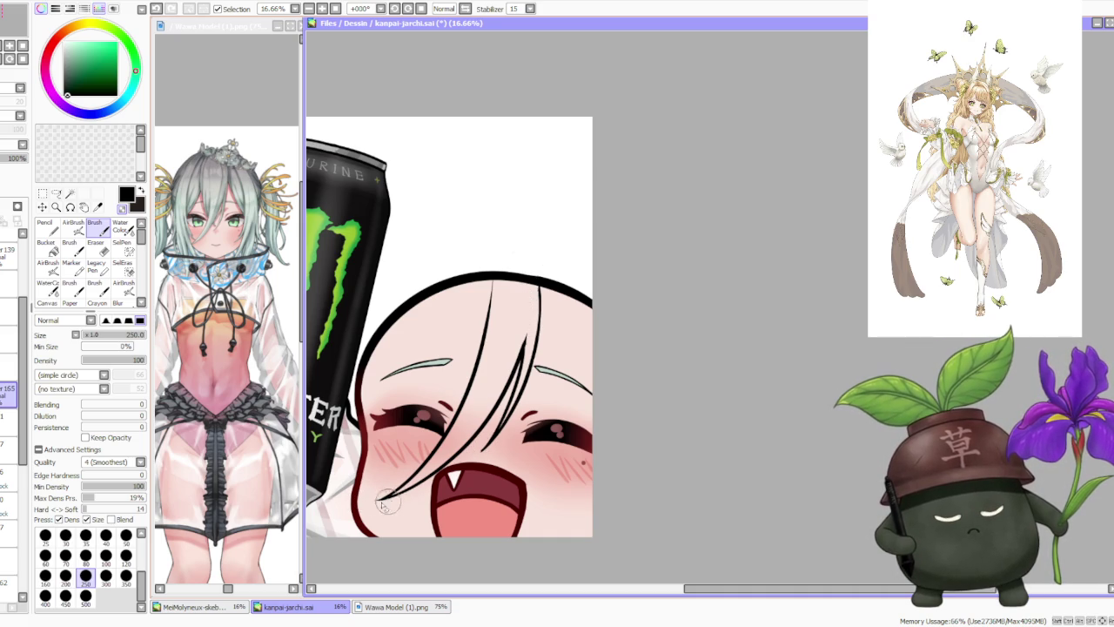
scroll(387, 459, "down", 3)
scroll(453, 313, "up", 1)
scroll(448, 313, "up", 1)
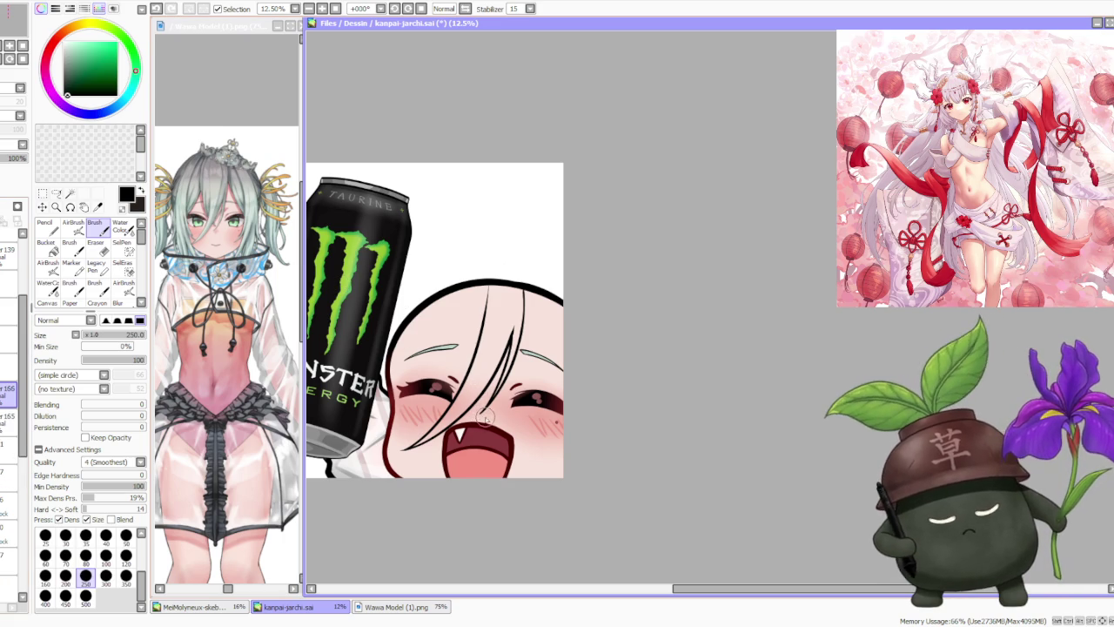
left_click_drag(477, 416, 450, 319)
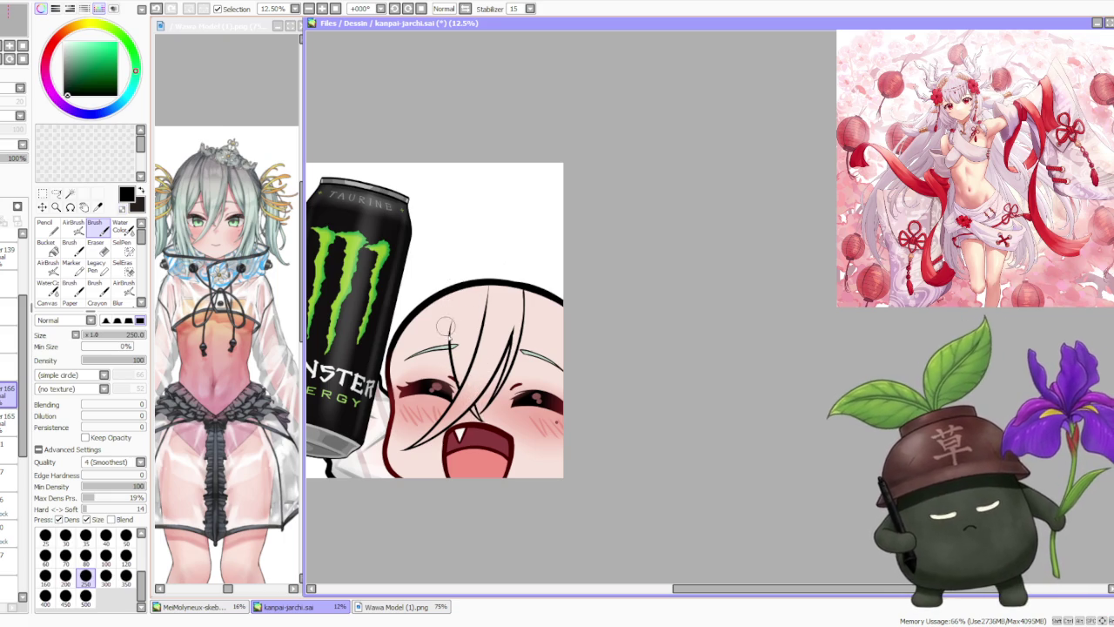
left_click_drag(453, 383, 456, 266)
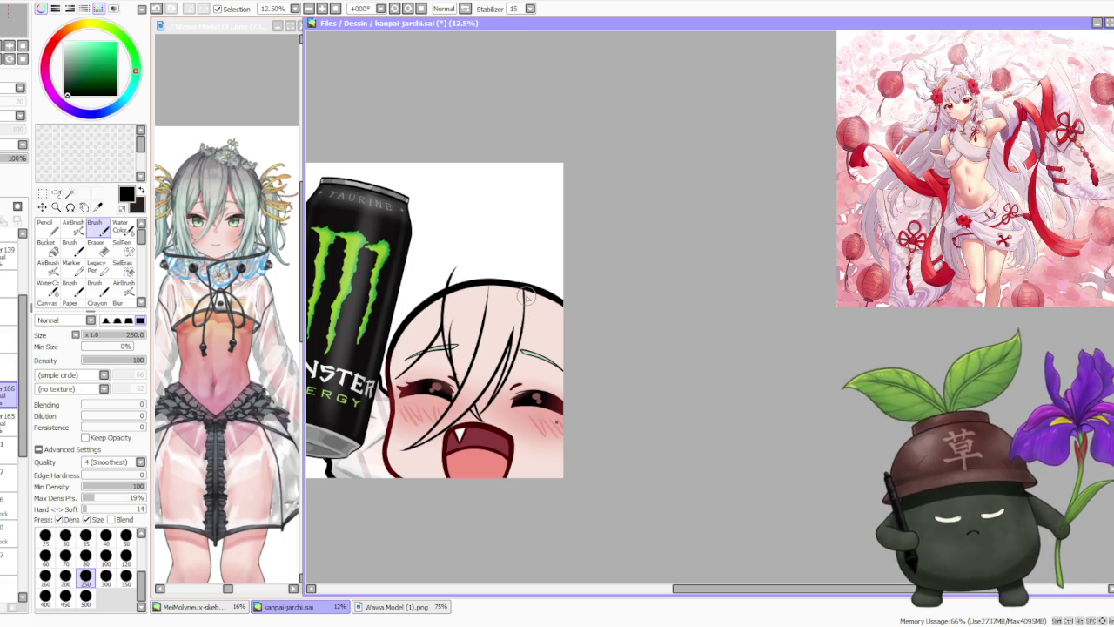
- Draw a hair strand down the right side of the face, redrawing it several times
left_click_drag(519, 285, 564, 396)
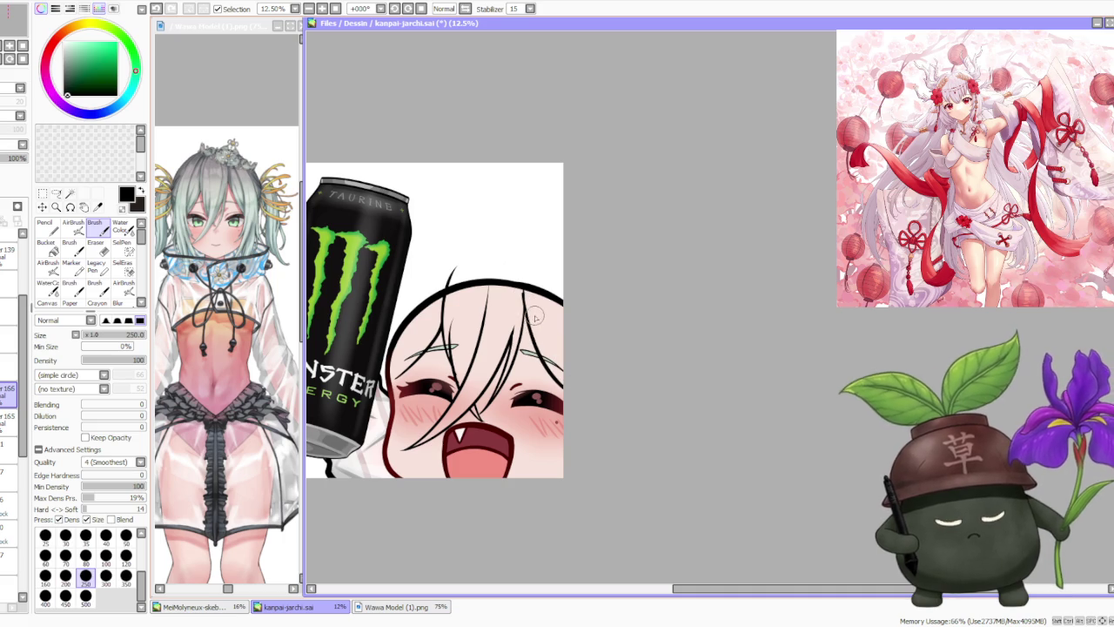
key("ctrl+z")
left_click_drag(519, 285, 567, 388)
key("ctrl+z")
left_click_drag(517, 281, 576, 391)
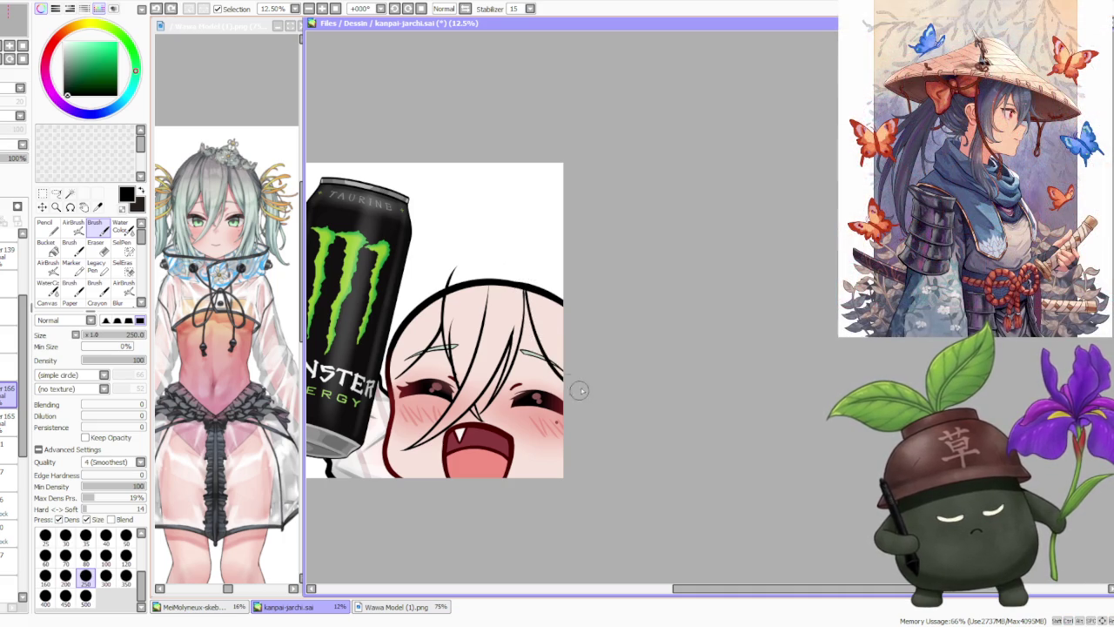
key("ctrl+z")
left_click_drag(523, 293, 577, 401)
- Replace the right-side strand with a short strand dropping from the head top
key("ctrl+z")
left_click_drag(524, 287, 592, 396)
key("ctrl+z")
left_click_drag(528, 297, 513, 369)
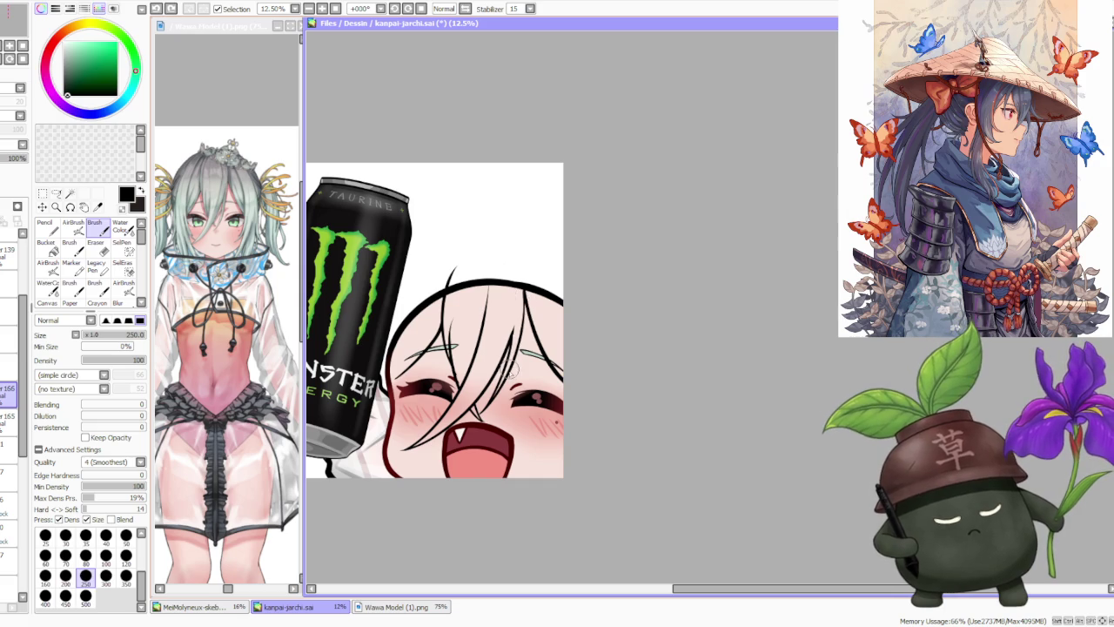
key("ctrl+z")
left_click_drag(524, 298, 526, 319)
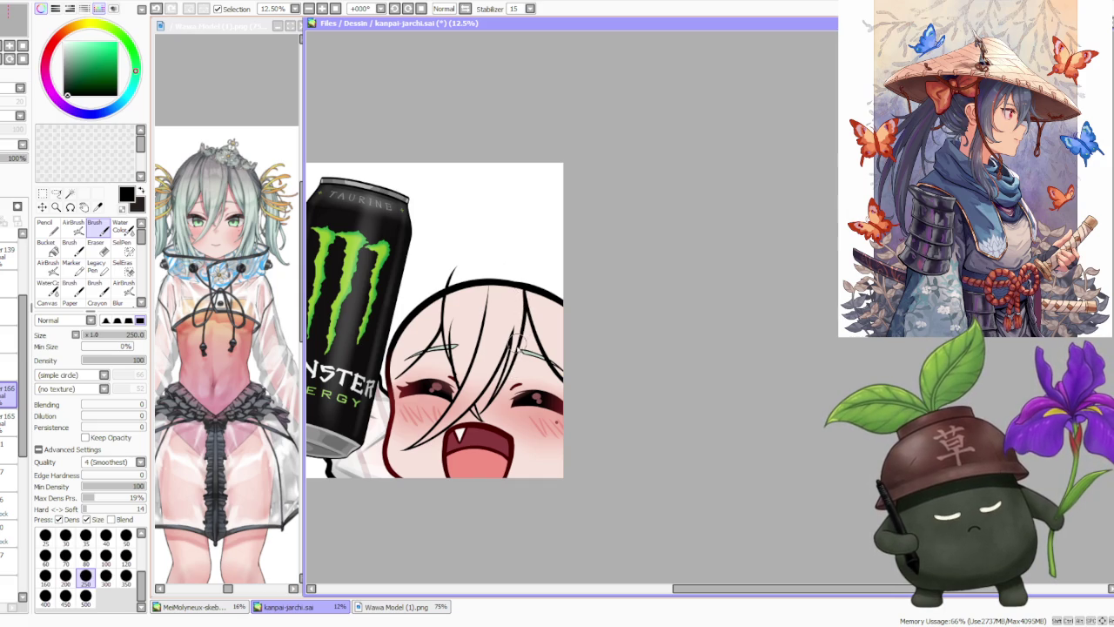
scroll(514, 327, "down", 3)
scroll(514, 327, "up", 4)
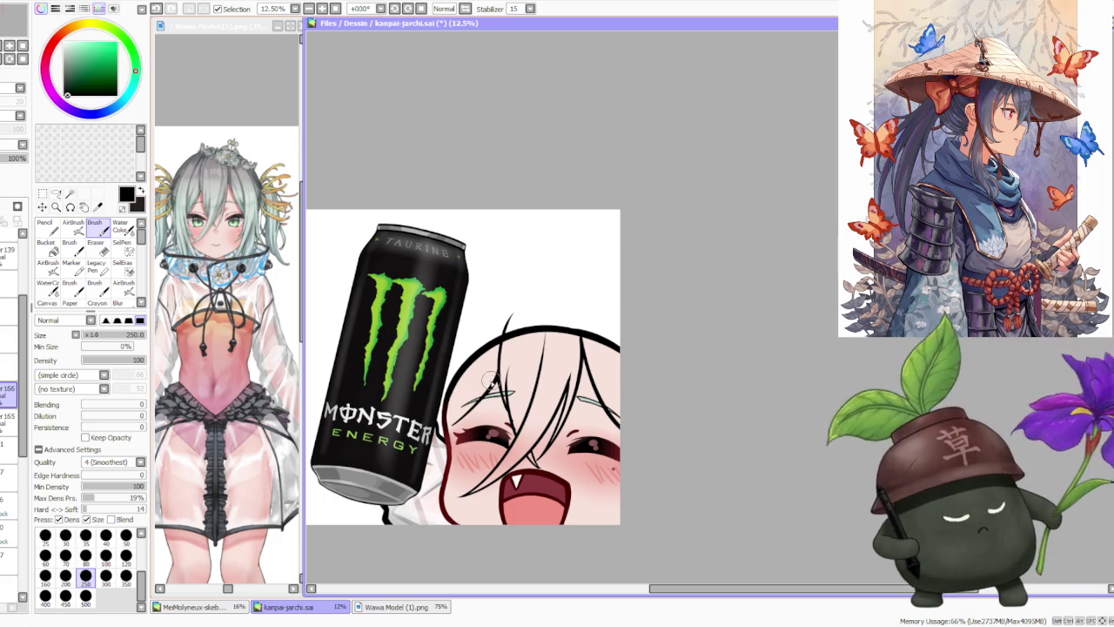
scroll(511, 410, "up", 1)
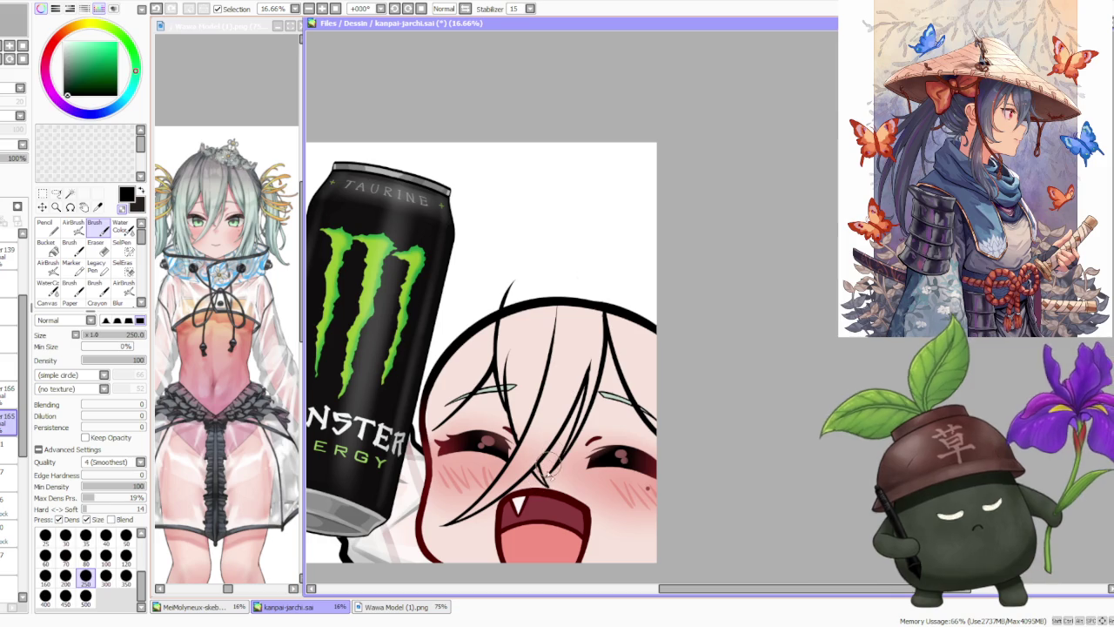
scroll(547, 459, "down", 4)
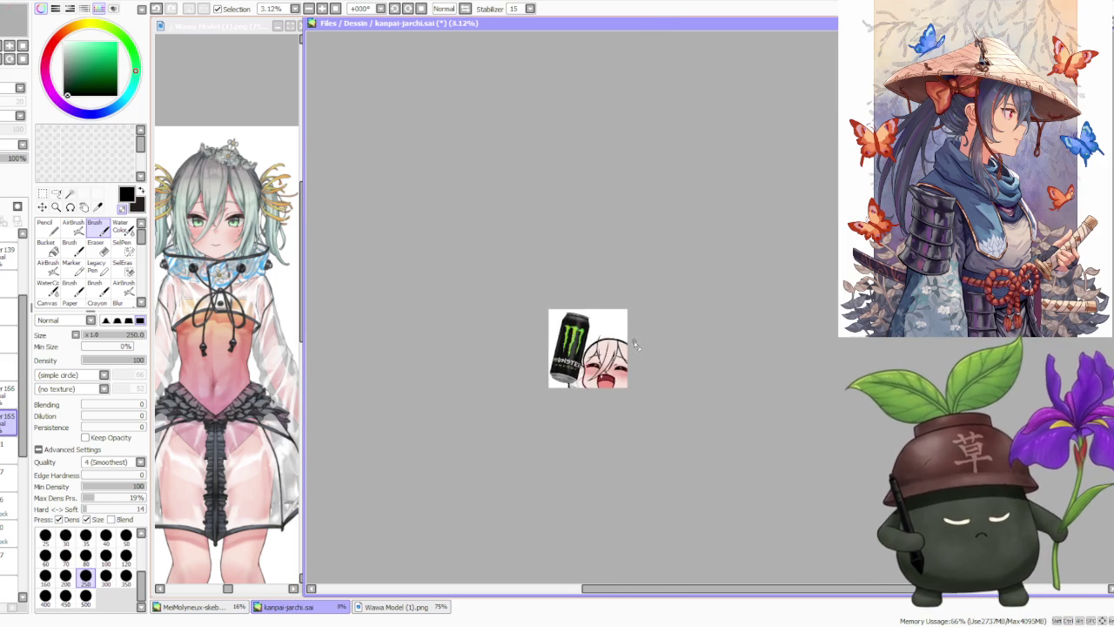
scroll(639, 348, "up", 1)
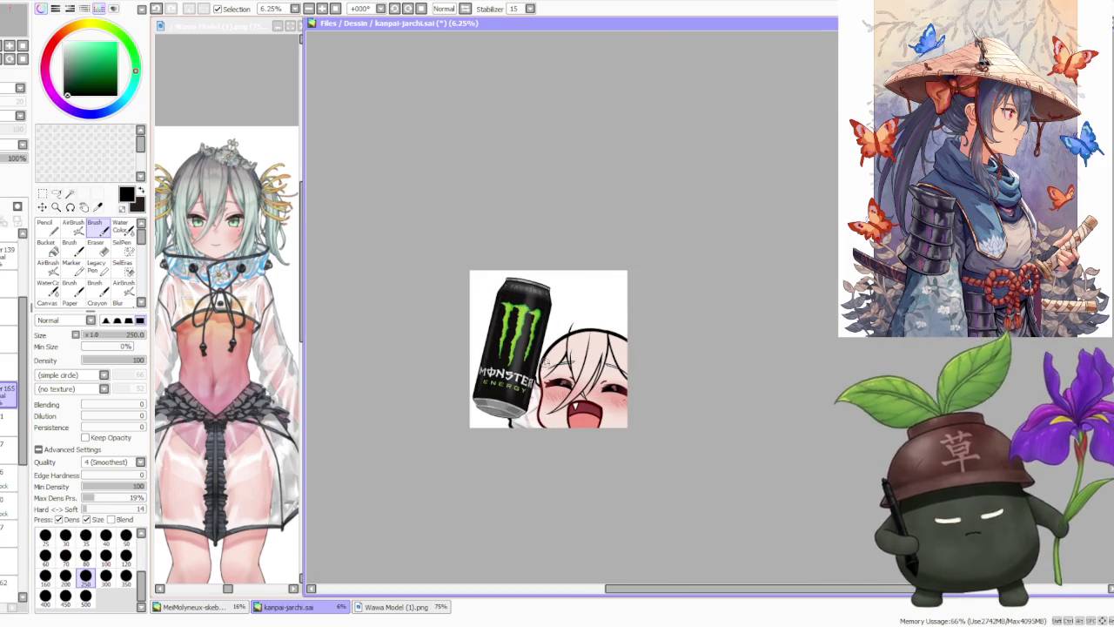
scroll(544, 365, "up", 1)
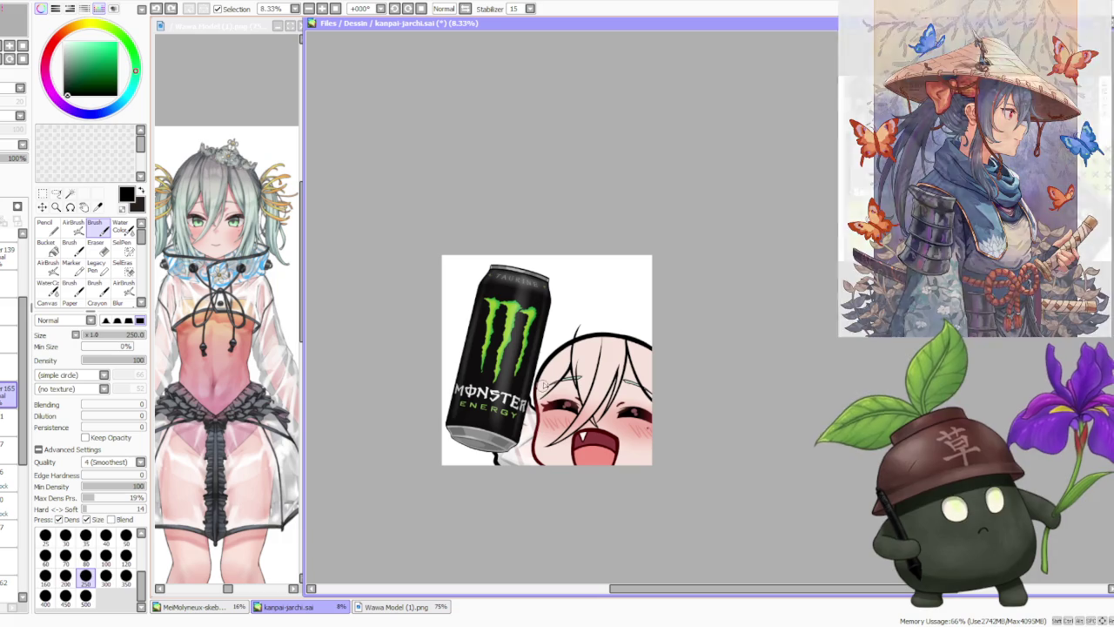